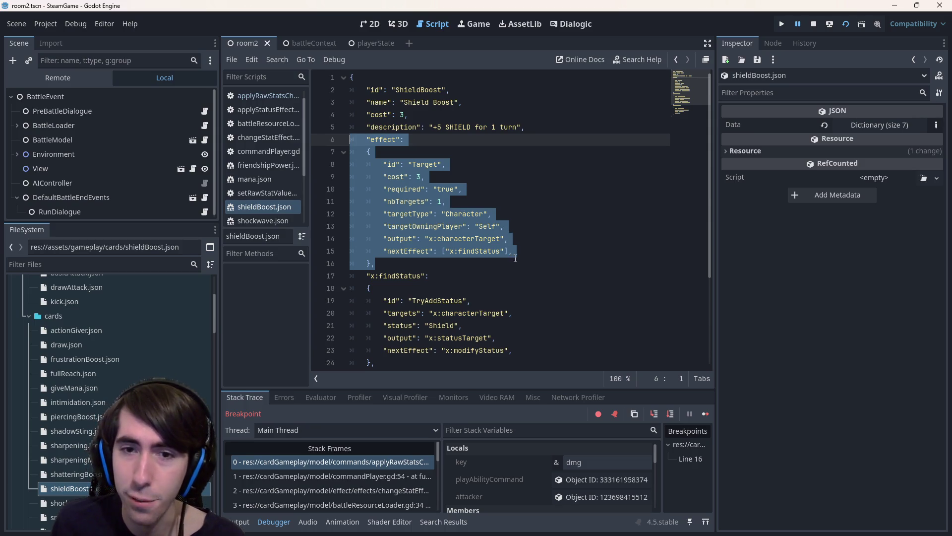
Select the effect block in shieldBoost.json, then open shockwave.json and splash.json.
{"action": "left_click_drag", "start_coordinate": [437, 278], "coordinate": [351, 139]}
{"action": "left_click_drag", "start_coordinate": [394, 264], "coordinate": [351, 140]}
{"action": "key", "text": "ctrl+c"}
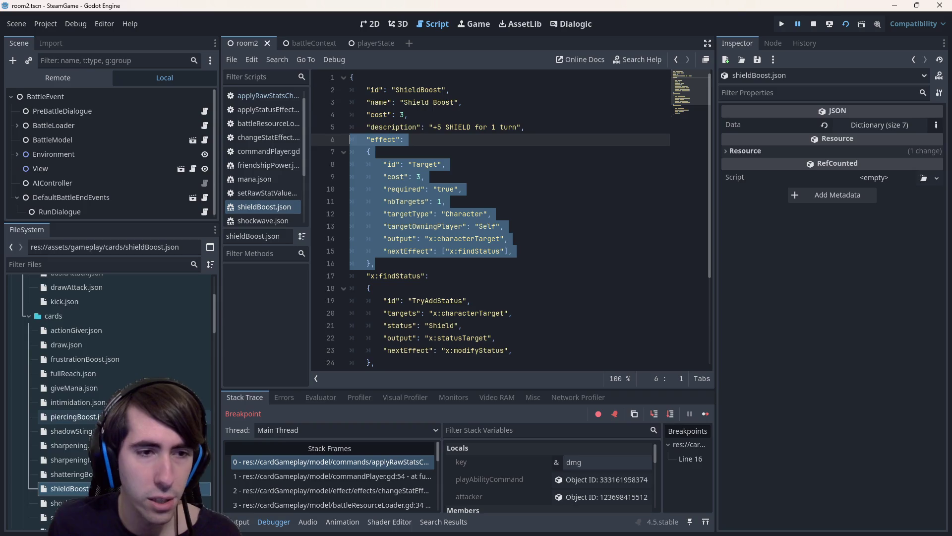
{"action": "scroll", "coordinate": [100, 403], "scroll_direction": "down", "scroll_amount": 3}
{"action": "double_click", "coordinate": [100, 403]}
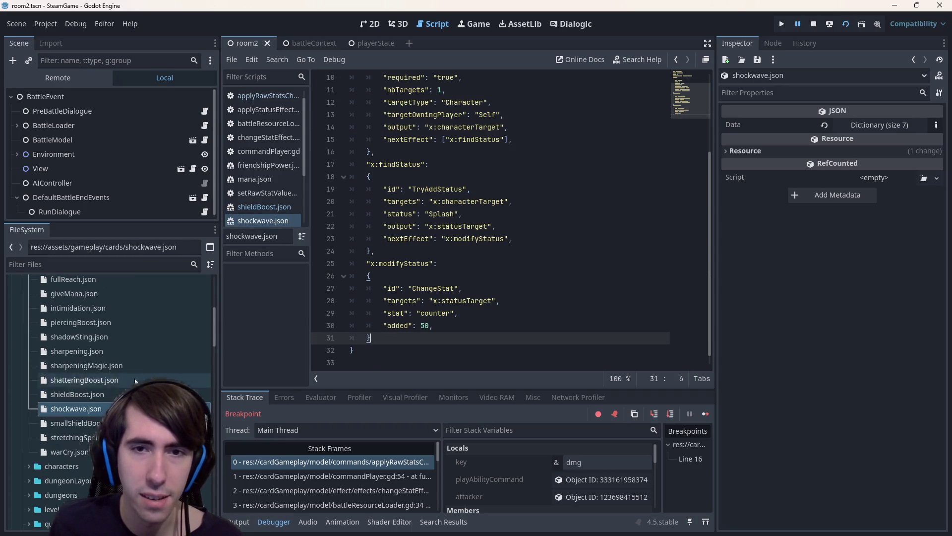
{"action": "scroll", "coordinate": [100, 410], "scroll_direction": "up", "scroll_amount": 5}
{"action": "scroll", "coordinate": [102, 387], "scroll_direction": "down", "scroll_amount": 10}
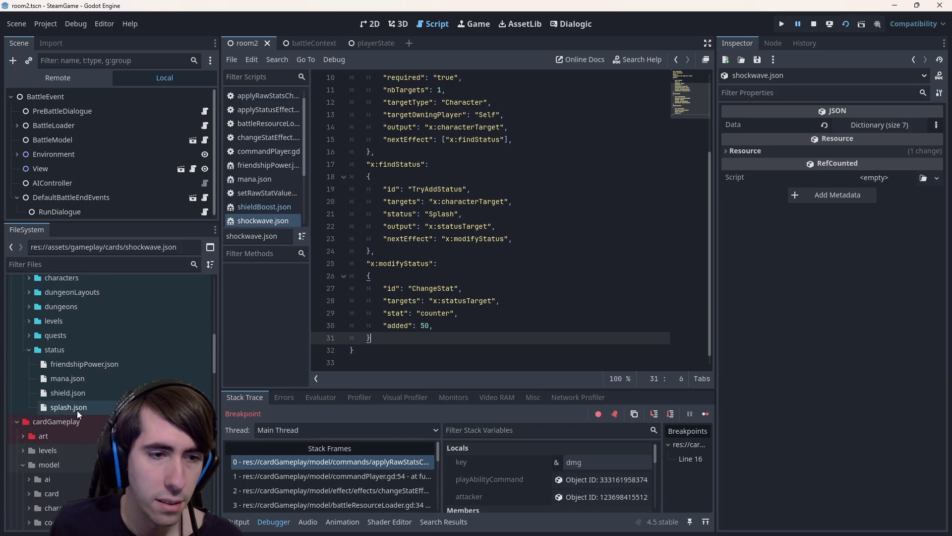
{"action": "double_click", "coordinate": [76, 410]}
Paste the effect block into splash.json, delete it again, and return to triggerSystemComponent.
{"action": "left_click", "coordinate": [557, 189]}
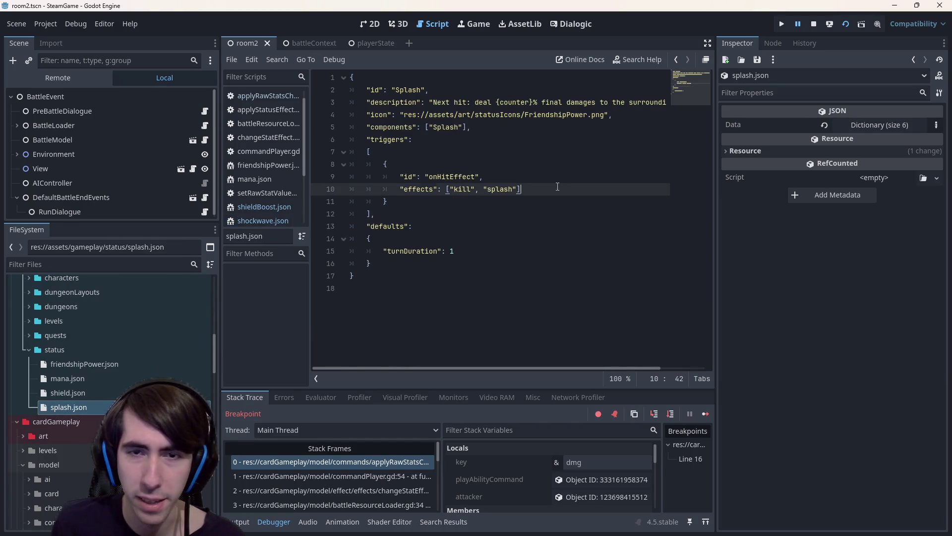
{"action": "double_click", "coordinate": [511, 189]}
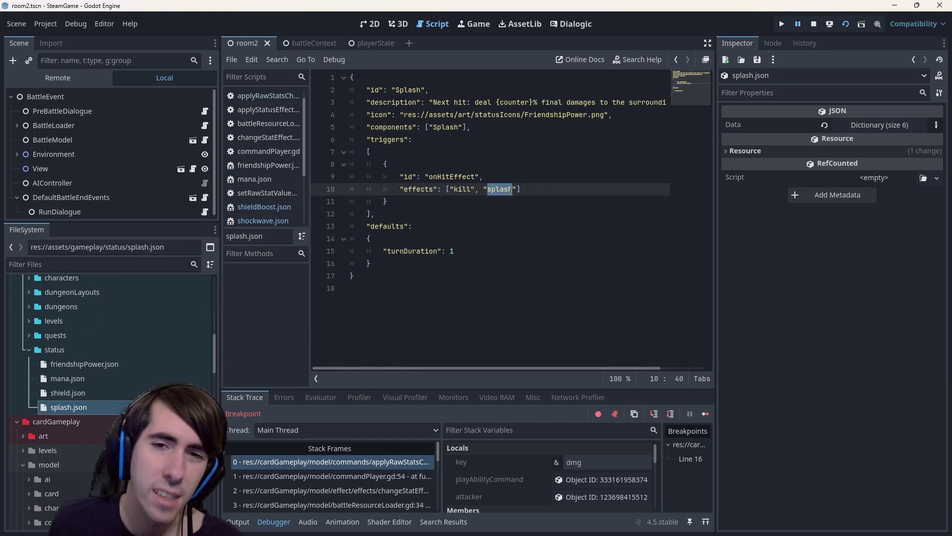
{"action": "left_click", "coordinate": [514, 288]}
{"action": "key", "text": "ctrl+v"}
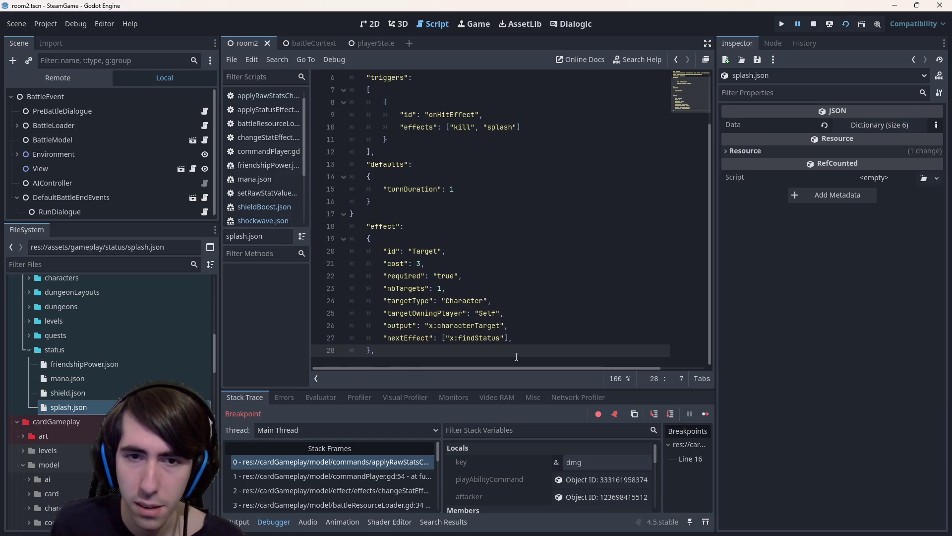
{"action": "left_click_drag", "start_coordinate": [514, 354], "coordinate": [351, 226]}
{"action": "key", "text": "BackSpace"}
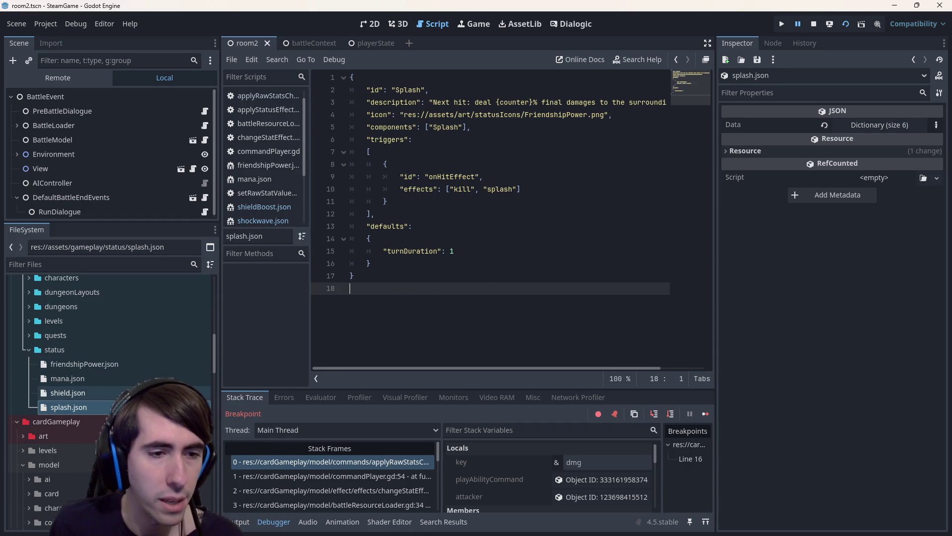
{"action": "key", "text": "alt+Left"}
{"action": "key", "text": "alt+Left"}
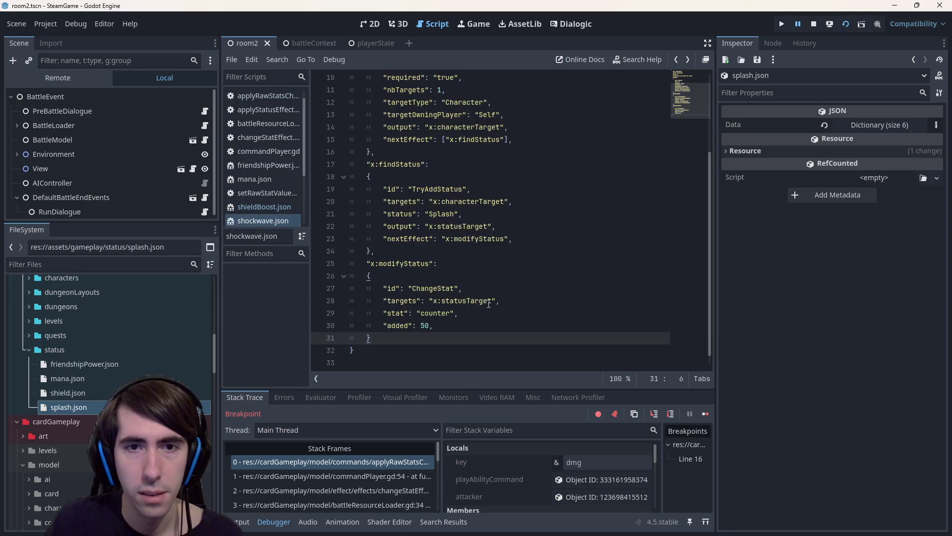
Start a '# TODO : Use' comment below the executeSplashTriggerEffect header.
{"action": "scroll", "coordinate": [488, 303], "scroll_direction": "up", "scroll_amount": 1}
{"action": "scroll", "coordinate": [489, 303], "scroll_direction": "down", "scroll_amount": 1}
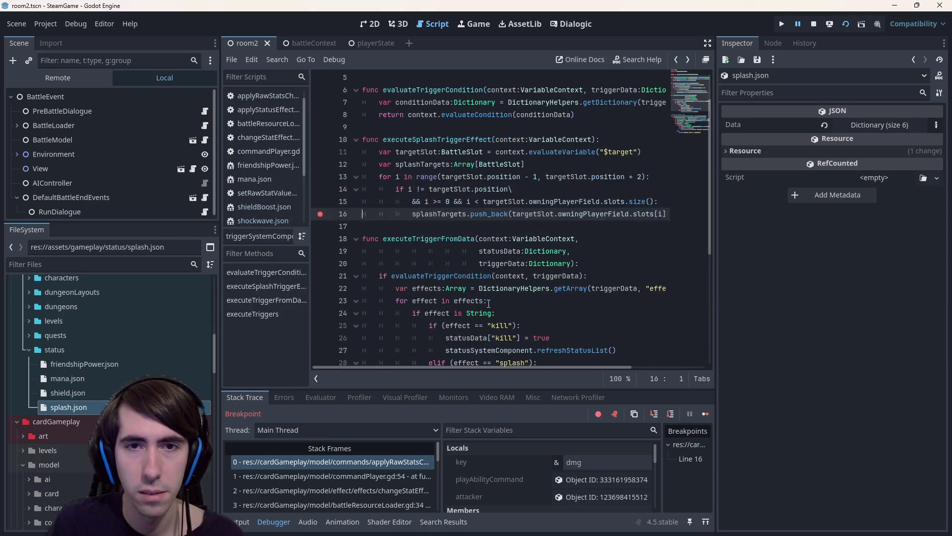
{"action": "scroll", "coordinate": [548, 306], "scroll_direction": "up", "scroll_amount": 1}
{"action": "mouse_move", "coordinate": [547, 307]}
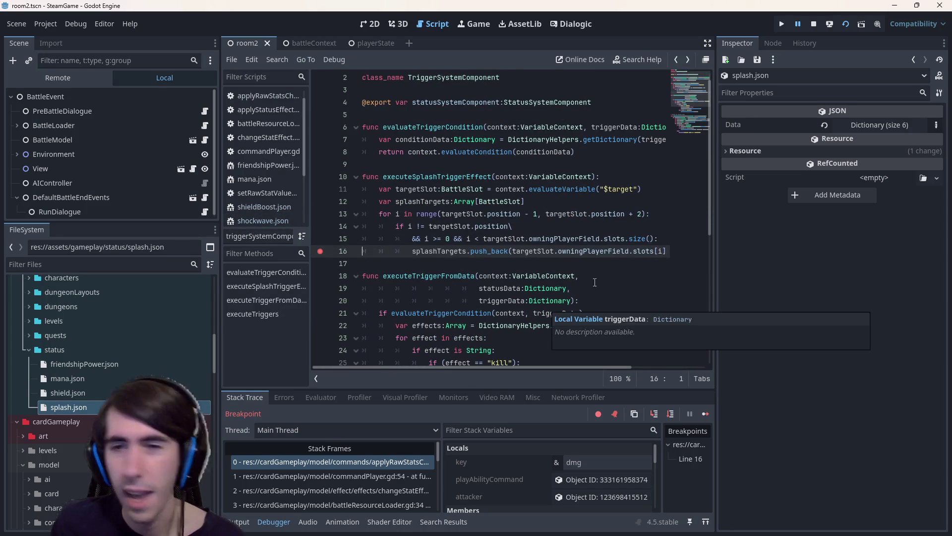
{"action": "left_click", "coordinate": [633, 174]}
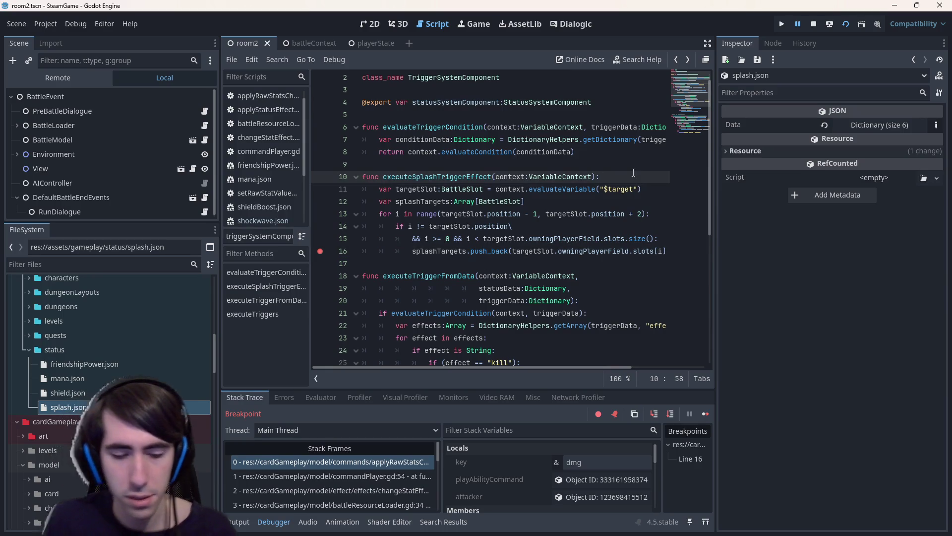
{"action": "key", "text": "Return"}
{"action": "type", "text": "# TODO : U"}
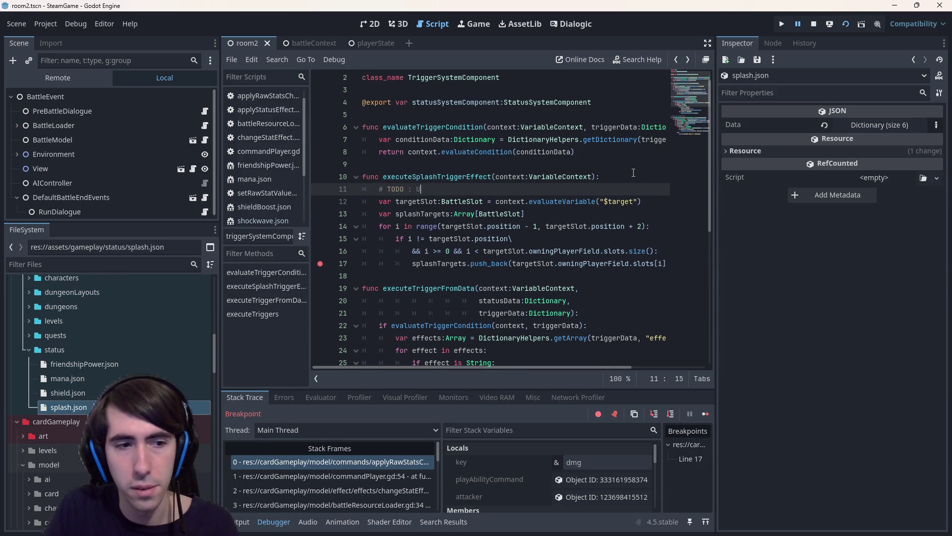
{"action": "type", "text": "se"}
Copy the Target effect id from sharpening.json into the TODO comment.
{"action": "scroll", "coordinate": [100, 379], "scroll_direction": "up", "scroll_amount": 5}
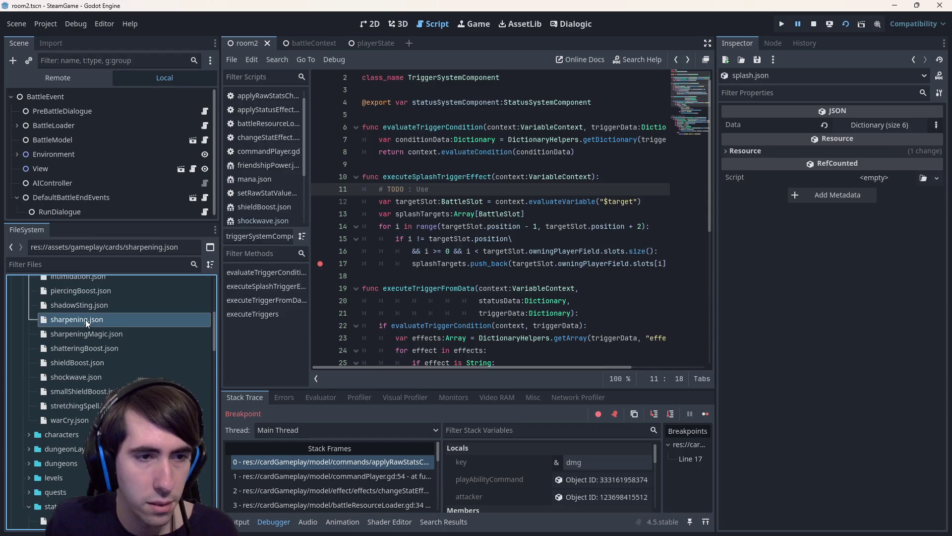
{"action": "double_click", "coordinate": [86, 319]}
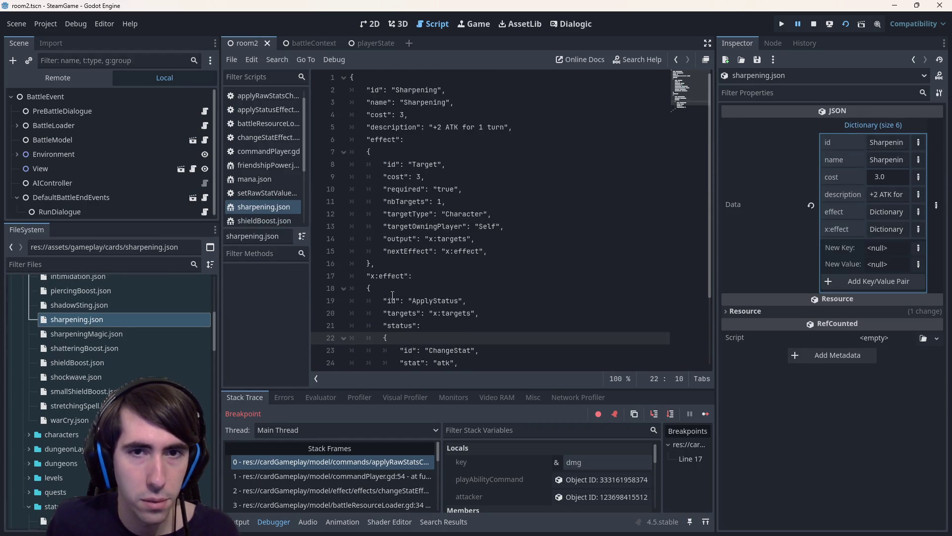
{"action": "double_click", "coordinate": [419, 166]}
{"action": "key", "text": "ctrl+c"}
{"action": "key", "text": "alt+Left"}
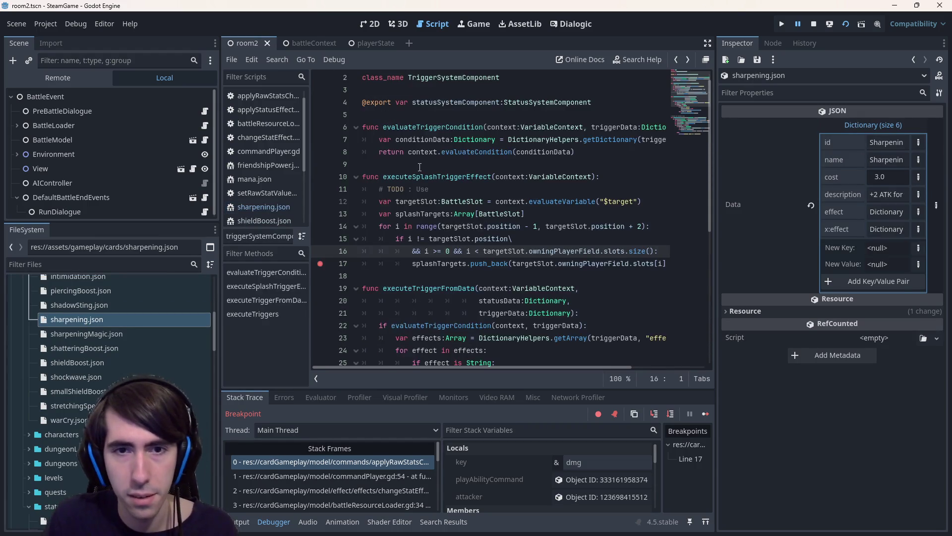
{"action": "left_click", "coordinate": [484, 190]}
{"action": "key", "text": "ctrl+v"}
Finish the comment with 'effect (same as cards)' and a line 'and run other effects from that'.
{"action": "type", "text": "effec"}
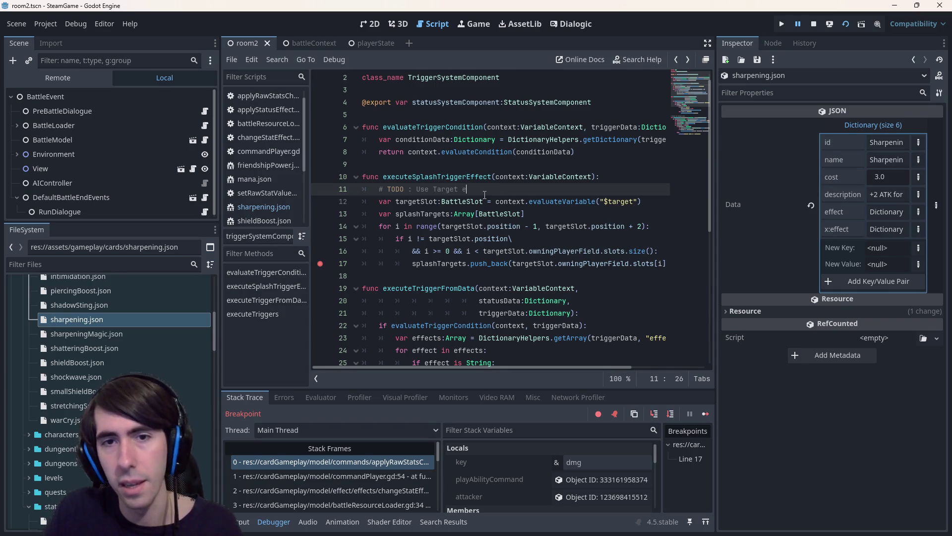
{"action": "type", "text": "t (same as cards"}
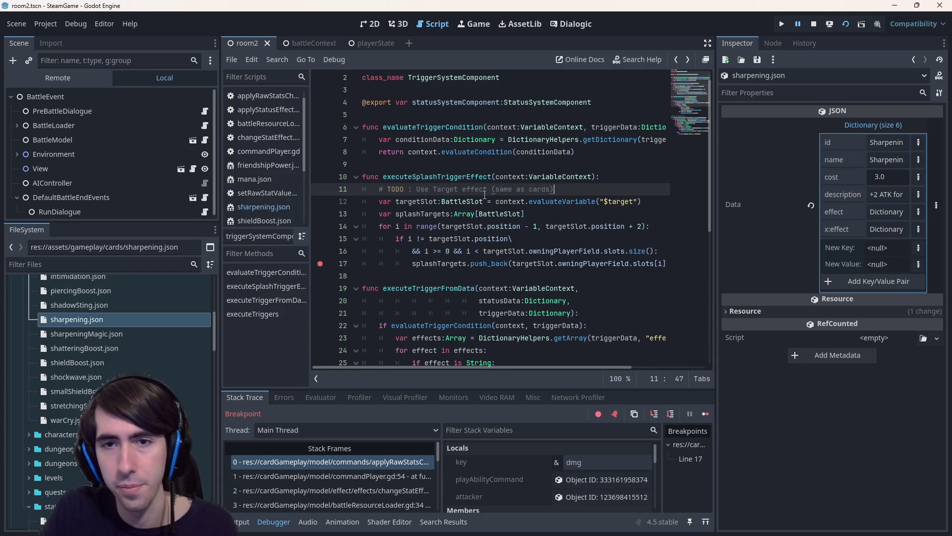
{"action": "key", "text": "Return"}
{"action": "type", "text": "# and run an"}
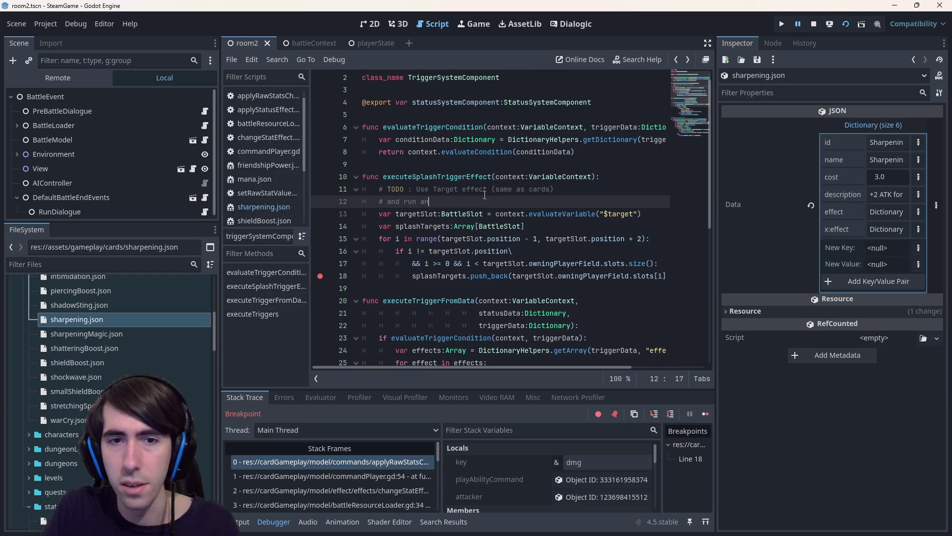
{"action": "type", "text": "other effe"}
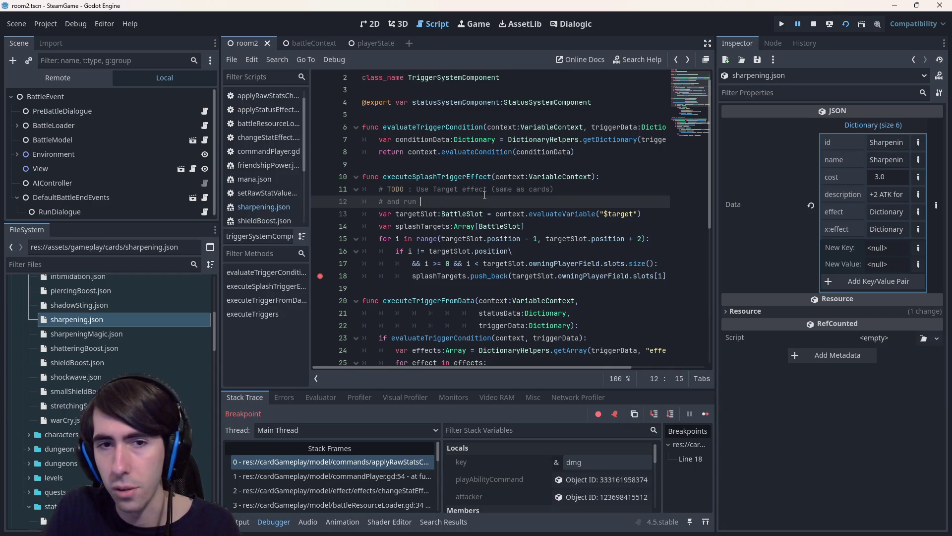
{"action": "type", "text": "cts from that"}
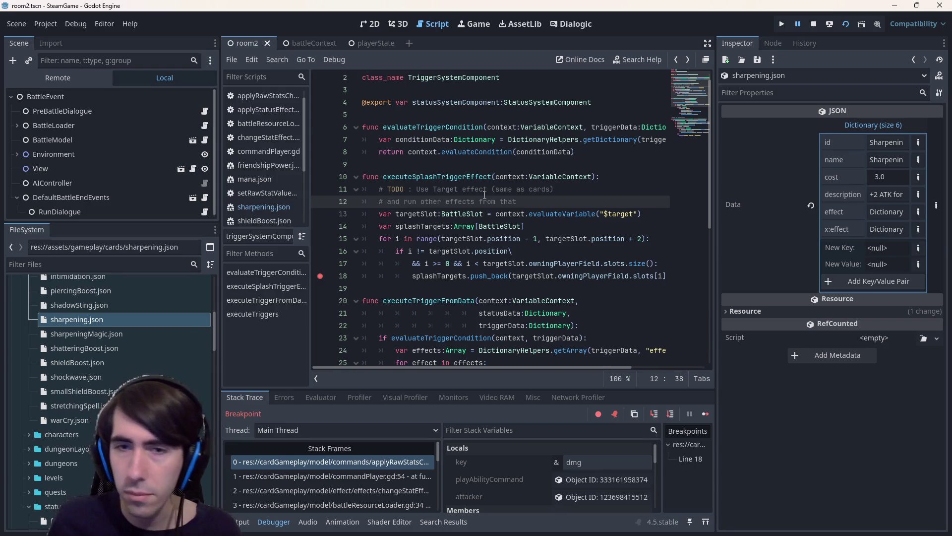
{"action": "scroll", "coordinate": [491, 264], "scroll_direction": "down", "scroll_amount": 1}
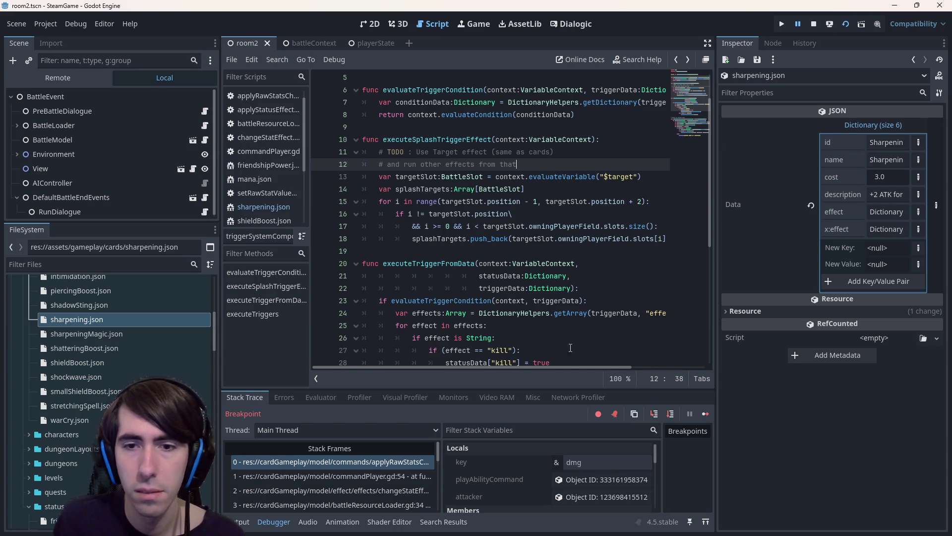
{"action": "mouse_move", "coordinate": [569, 368]}
{"action": "left_mouse_down"}
{"action": "mouse_move", "coordinate": [626, 356]}
{"action": "mouse_move", "coordinate": [557, 347]}
{"action": "left_mouse_up"}
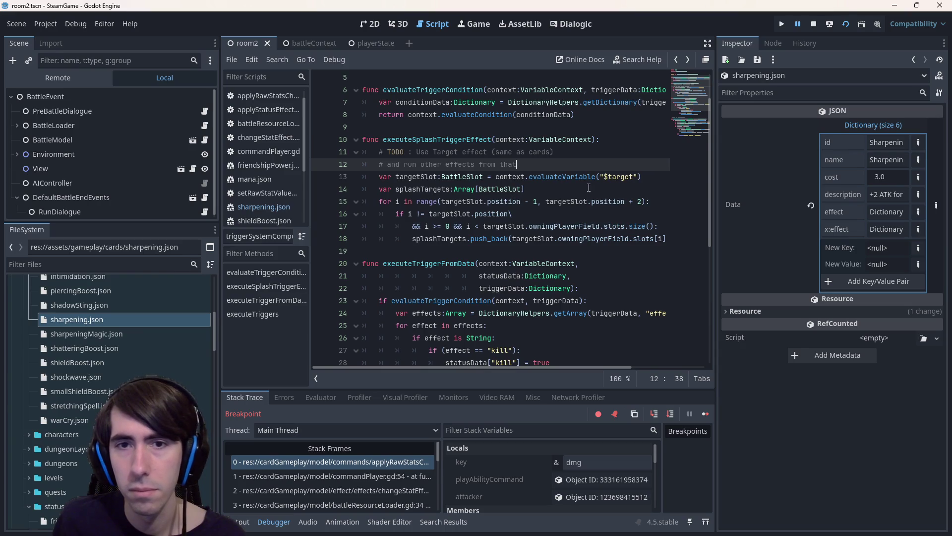
{"action": "left_click", "coordinate": [608, 177]}
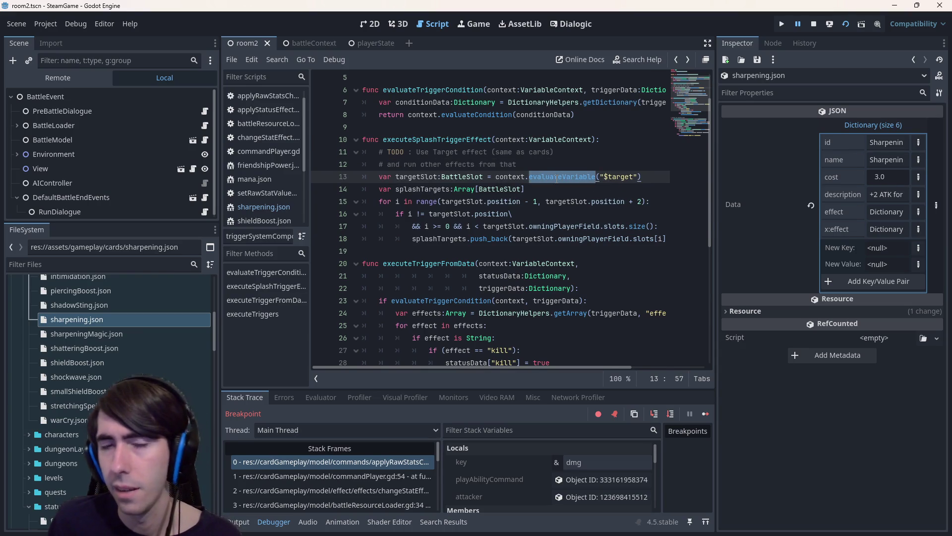
Swap evaluateVariable for getVariableValue on the targetSlot line and drop the $ before target.
{"action": "mouse_move", "coordinate": [556, 178]}
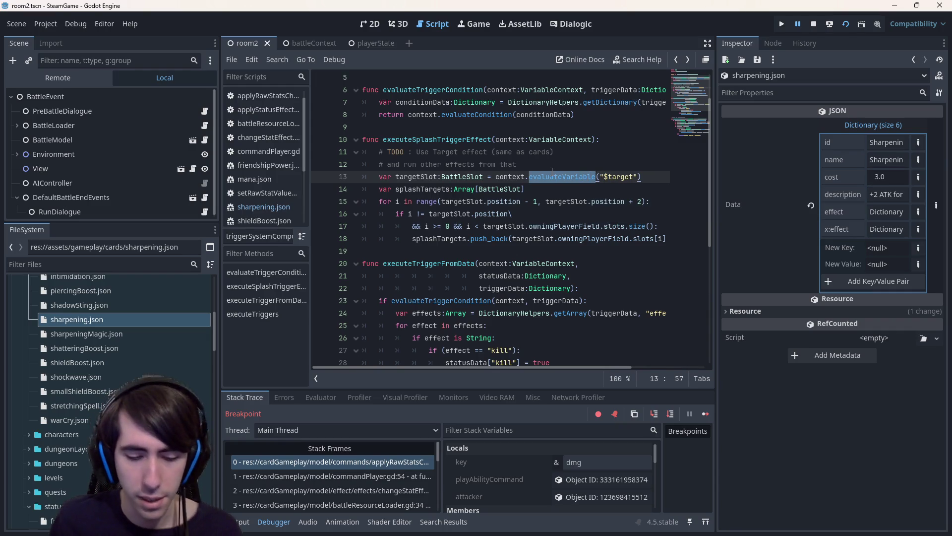
{"action": "type", "text": "Var"}
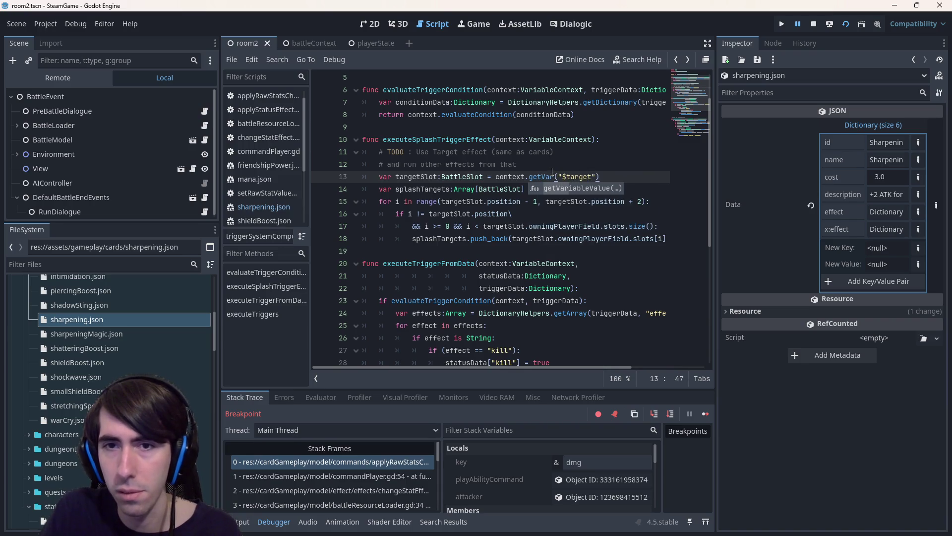
{"action": "key", "text": "Return"}
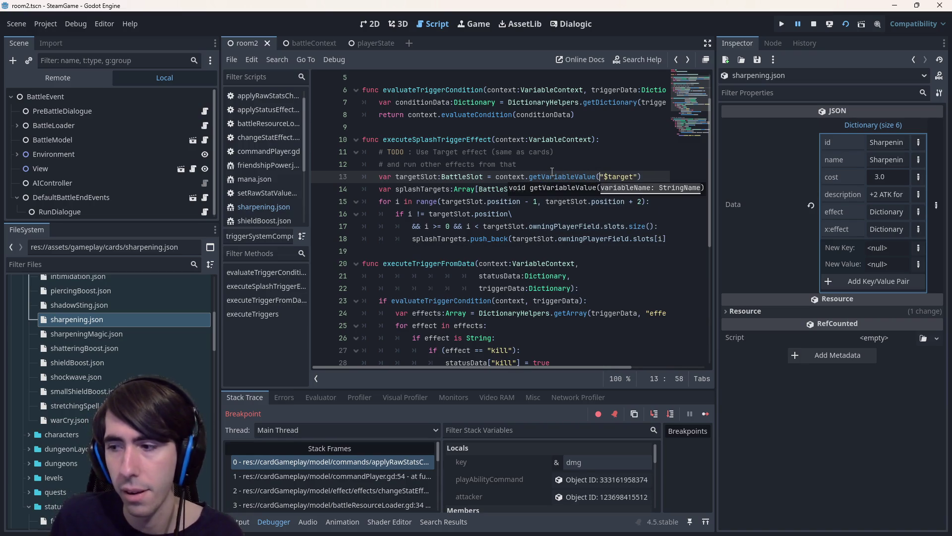
{"action": "left_click", "coordinate": [609, 177]}
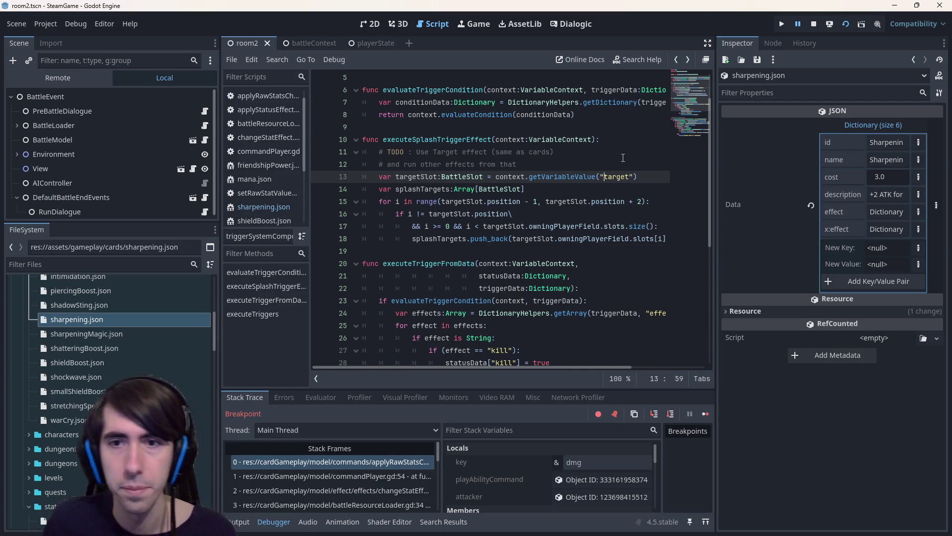
{"action": "double_click", "coordinate": [421, 177]}
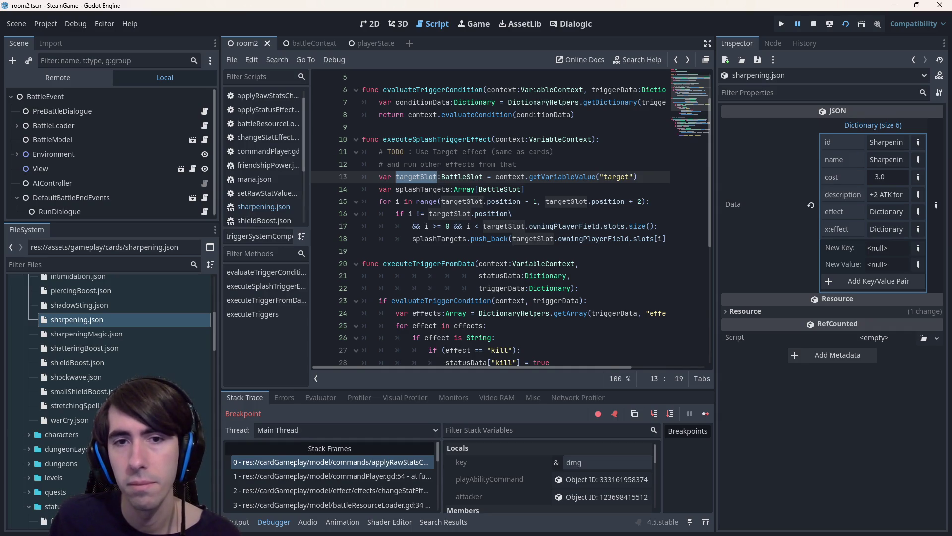
{"action": "mouse_move", "coordinate": [364, 201]}
{"action": "left_mouse_down"}
{"action": "mouse_move", "coordinate": [442, 203]}
{"action": "mouse_move", "coordinate": [673, 242]}
{"action": "mouse_move", "coordinate": [302, 190]}
{"action": "left_mouse_up"}
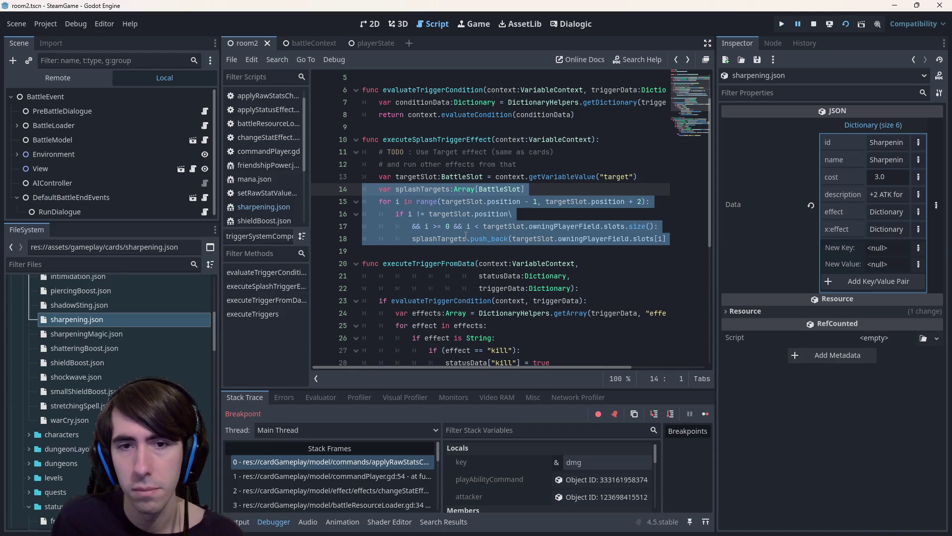
Add a blank line below the code that builds splashTargets.
{"action": "double_click", "coordinate": [443, 239]}
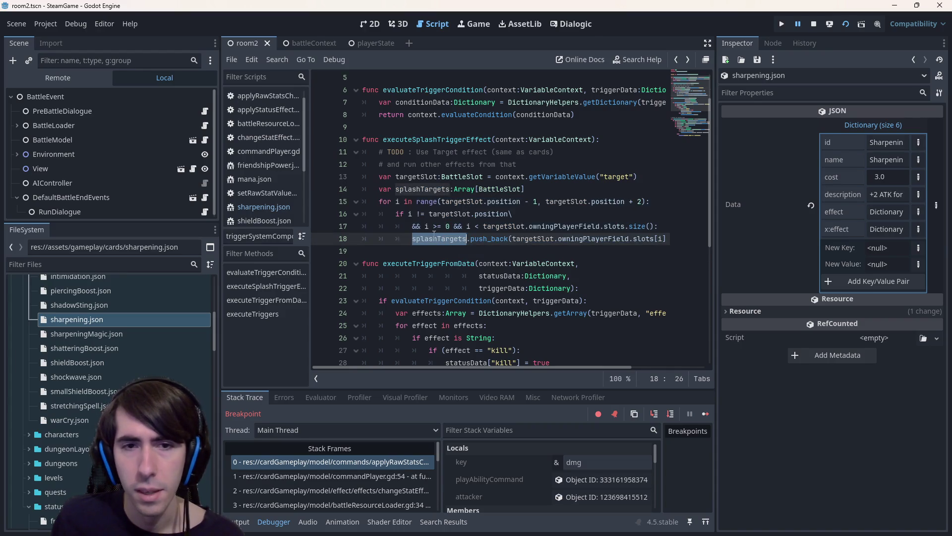
{"action": "left_click", "coordinate": [429, 253]}
{"action": "key", "text": "Return"}
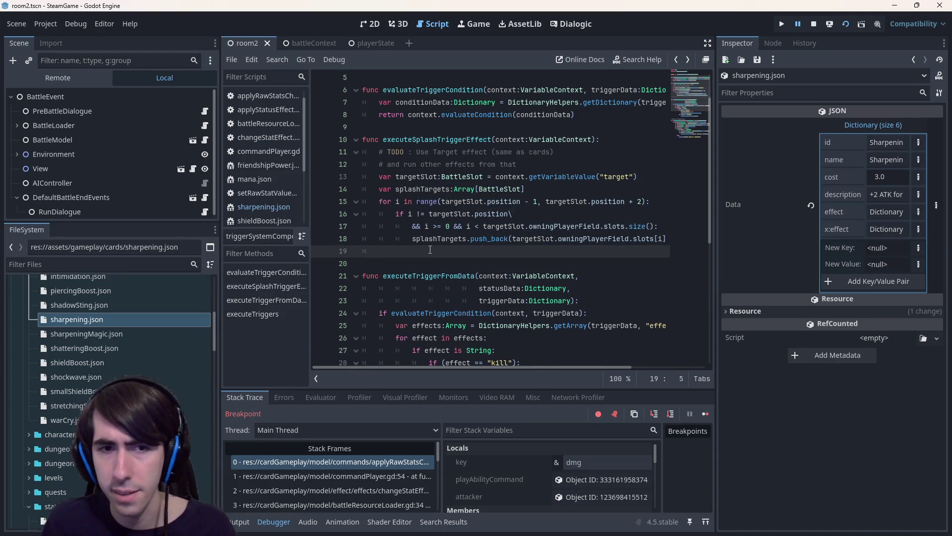
{"action": "double_click", "coordinate": [439, 238]}
{"action": "left_click", "coordinate": [449, 261]}
{"action": "left_click", "coordinate": [440, 252]}
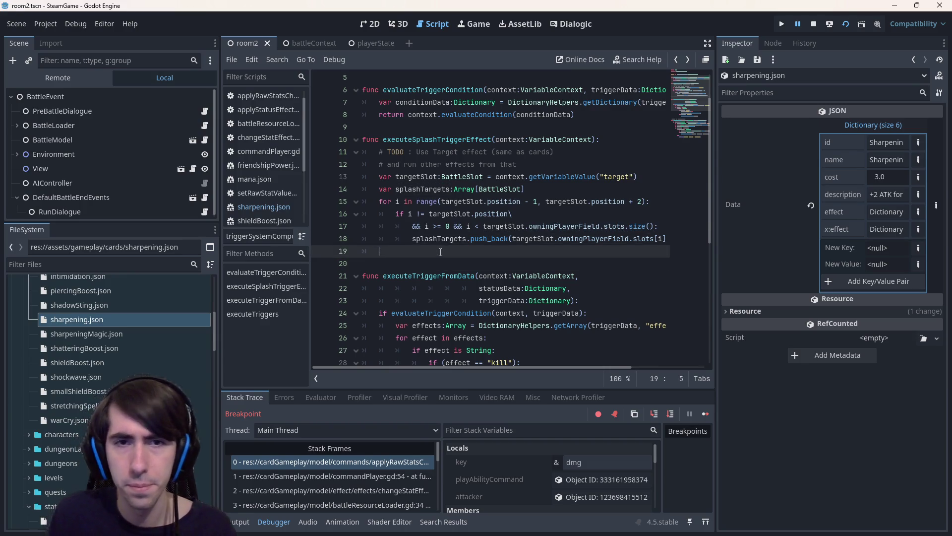
Write 'for splashTarget in splashTargets:' with an indented body line and save the script.
{"action": "key", "text": "Return"}
{"action": "type", "text": "for target in s"}
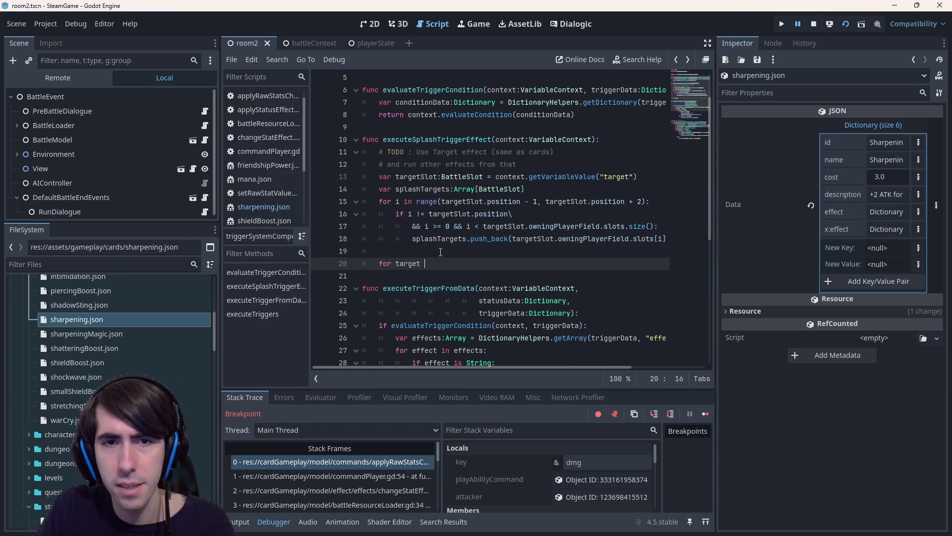
{"action": "type", "text": "plash"}
{"action": "key", "text": "Return"}
{"action": "type", "text": ":"}
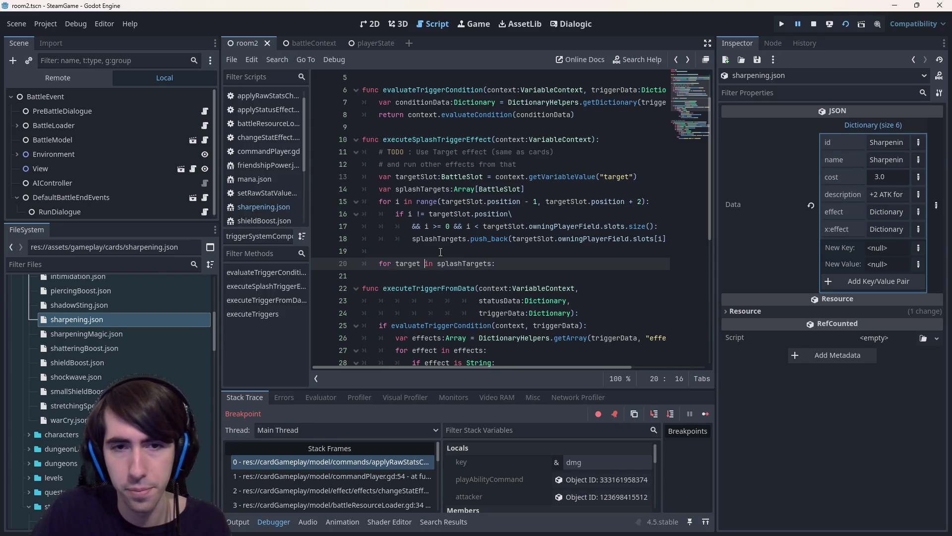
{"action": "key", "text": "ctrl+Left"}
{"action": "key", "text": "ctrl+Left"}
{"action": "key", "text": "ctrl+Left"}
{"action": "type", "text": "splashT"}
{"action": "key", "text": "Delete"}
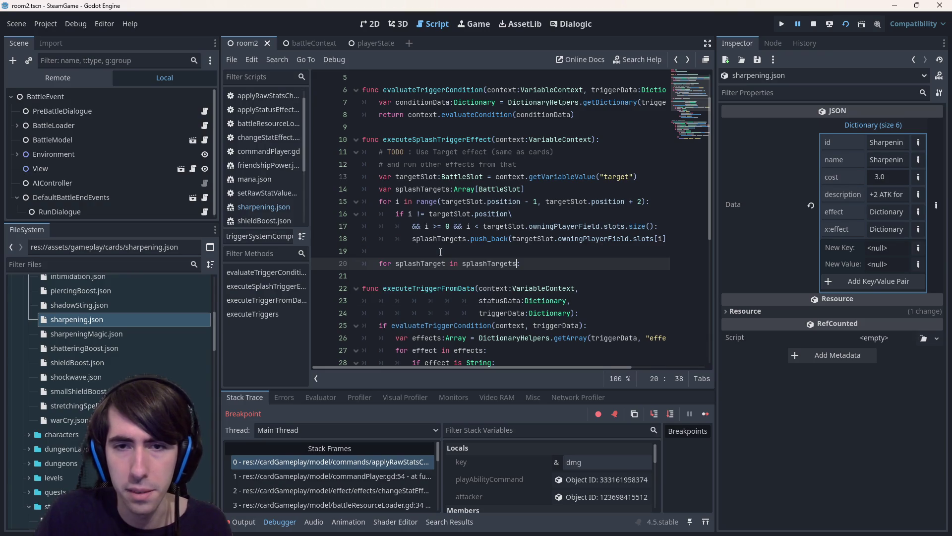
{"action": "key", "text": "End"}
{"action": "key", "text": "Return"}
{"action": "key", "text": "ctrl+s"}
{"action": "scroll", "coordinate": [149, 357], "scroll_direction": "down", "scroll_amount": 5}
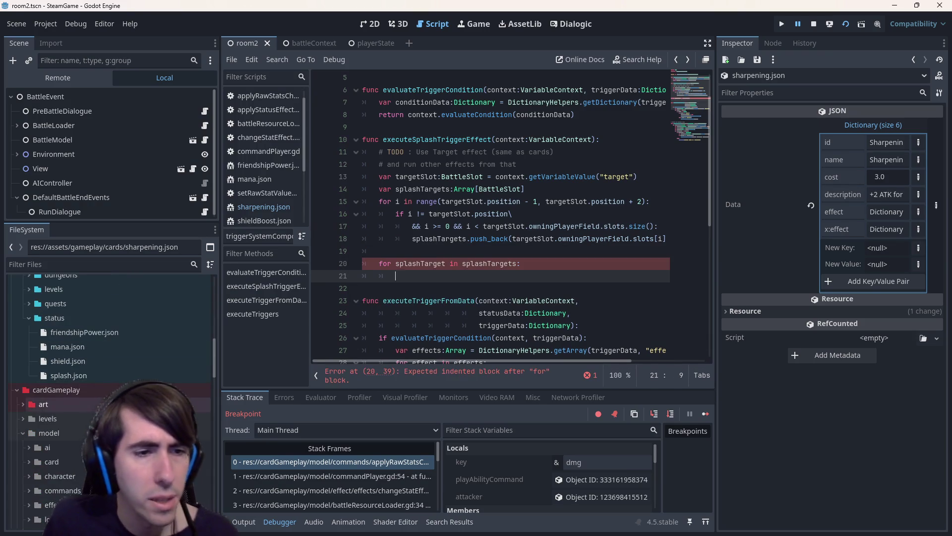
{"action": "double_click", "coordinate": [103, 377]}
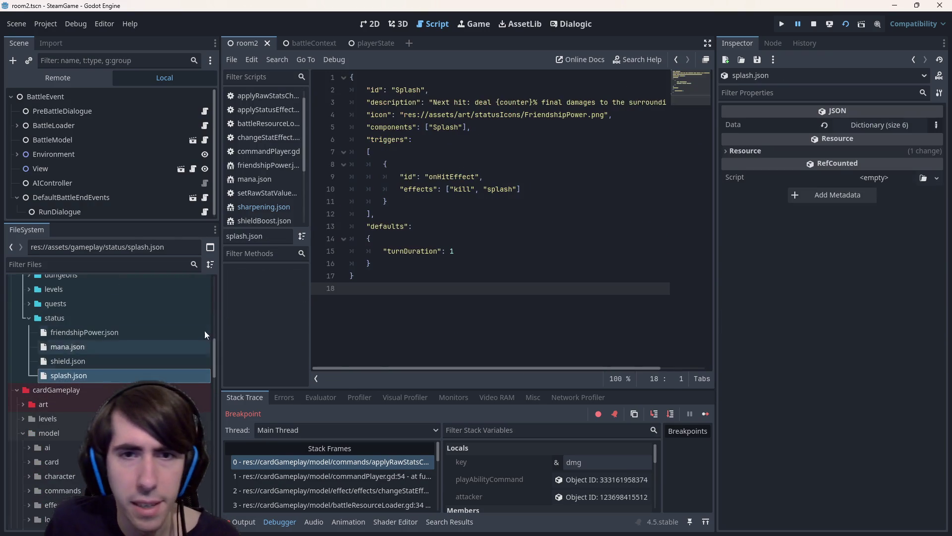
Review the splash effect entries in splash.json without changing them.
{"action": "double_click", "coordinate": [500, 189]}
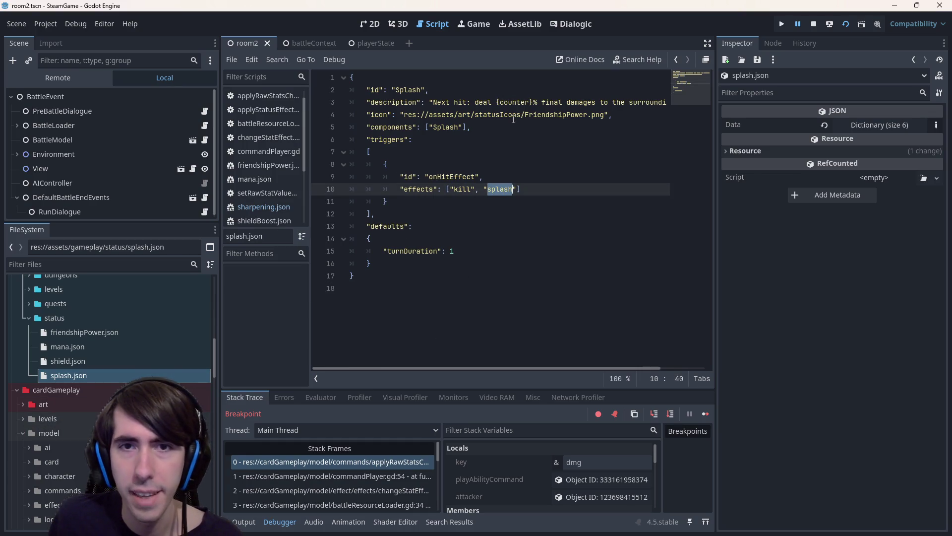
{"action": "mouse_move", "coordinate": [521, 370]}
{"action": "left_mouse_down"}
{"action": "mouse_move", "coordinate": [607, 355]}
{"action": "mouse_move", "coordinate": [510, 353]}
{"action": "mouse_move", "coordinate": [615, 355]}
{"action": "mouse_move", "coordinate": [442, 350]}
{"action": "left_mouse_up"}
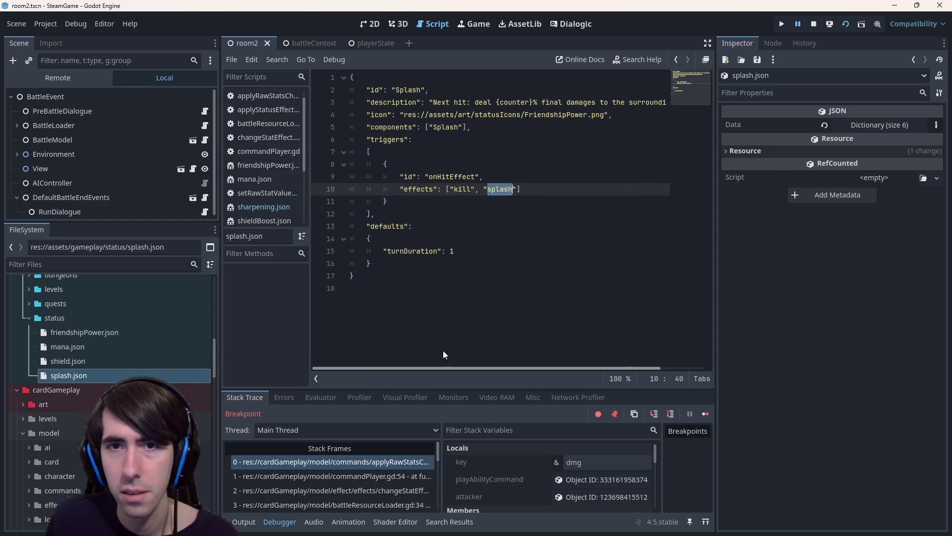
{"action": "left_click", "coordinate": [395, 297]}
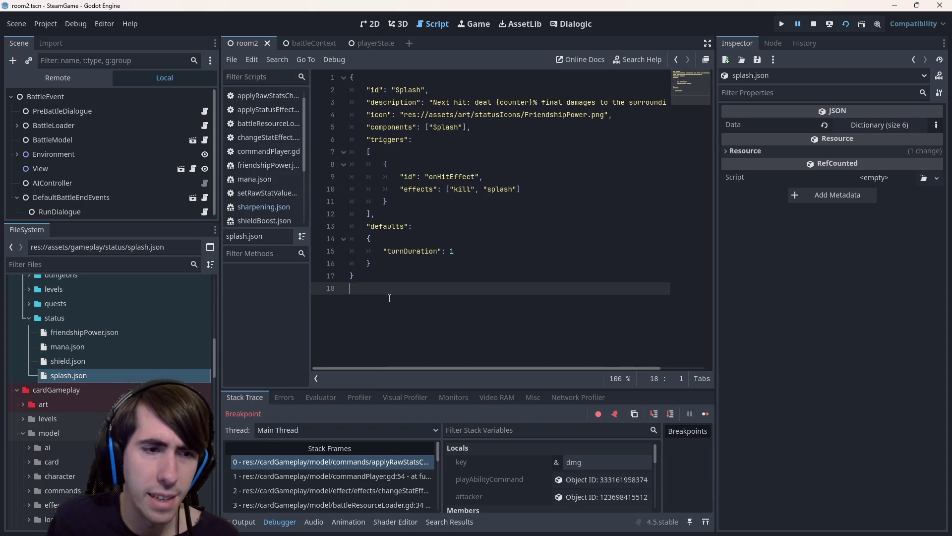
{"action": "scroll", "coordinate": [80, 421], "scroll_direction": "down", "scroll_amount": 8}
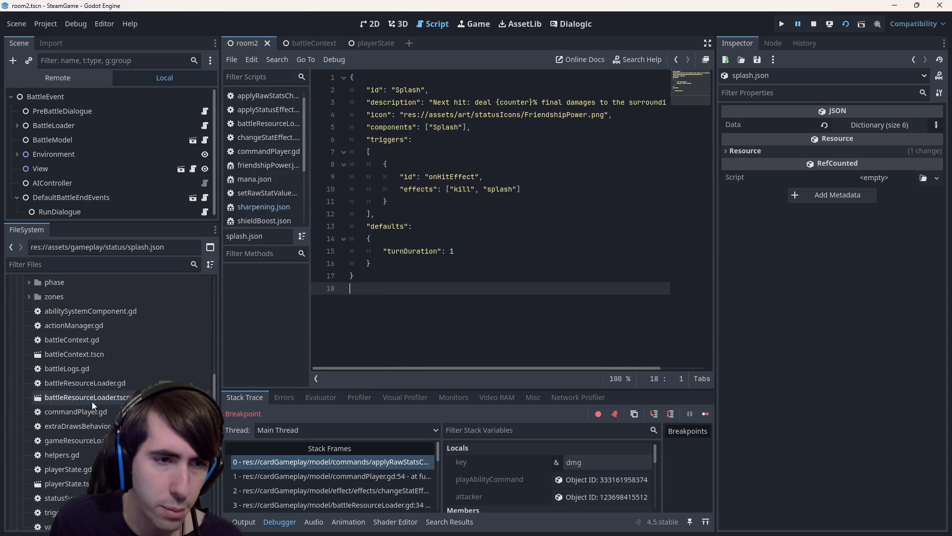
{"action": "scroll", "coordinate": [91, 401], "scroll_direction": "up", "scroll_amount": 5}
Filter files by 'status', open frustrationStatus.gd and select its damage command lines 24–27.
{"action": "left_click", "coordinate": [68, 370]}
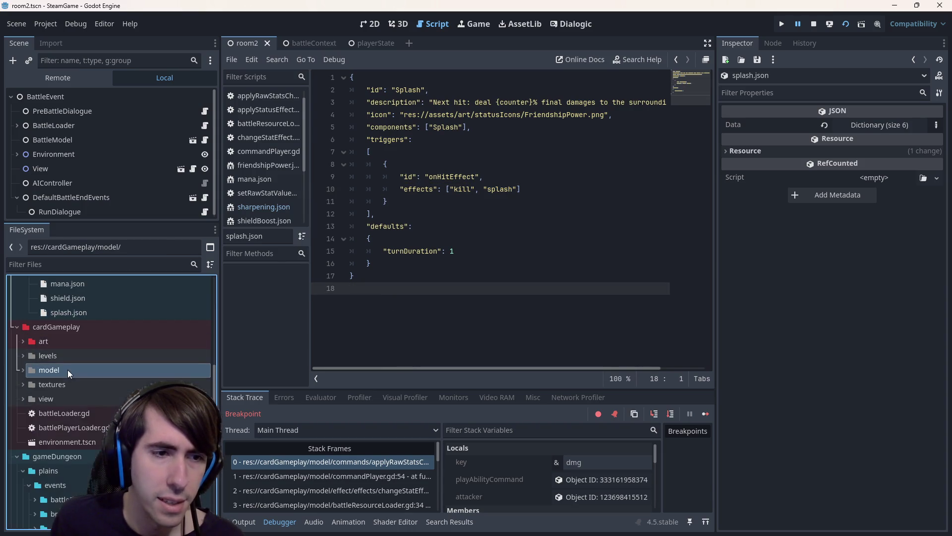
{"action": "left_click", "coordinate": [93, 265]}
{"action": "type", "text": "status"}
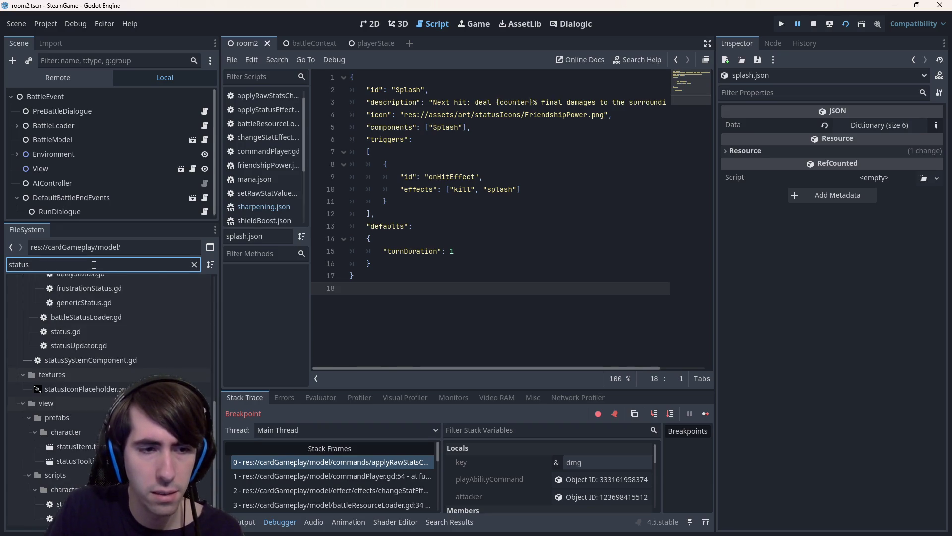
{"action": "scroll", "coordinate": [68, 353], "scroll_direction": "up", "scroll_amount": 5}
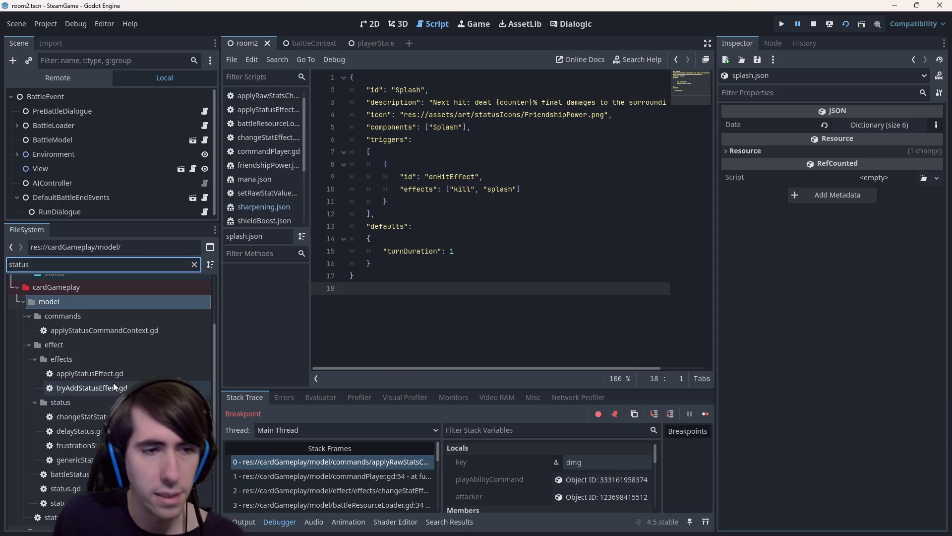
{"action": "scroll", "coordinate": [114, 386], "scroll_direction": "up", "scroll_amount": 2}
{"action": "scroll", "coordinate": [114, 386], "scroll_direction": "down", "scroll_amount": 4}
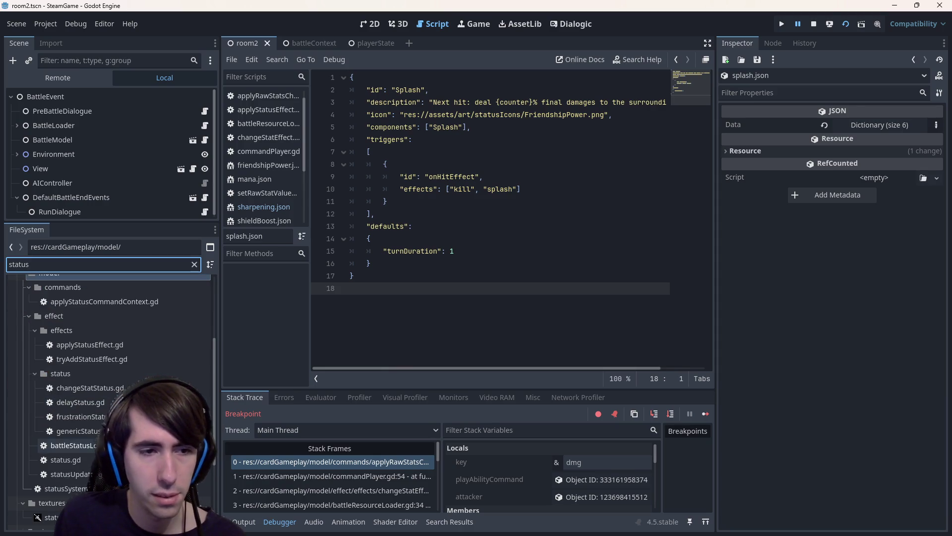
{"action": "double_click", "coordinate": [79, 417]}
{"action": "mouse_move", "coordinate": [523, 317]}
{"action": "left_mouse_down"}
{"action": "mouse_move", "coordinate": [377, 277]}
{"action": "mouse_move", "coordinate": [318, 279]}
{"action": "left_mouse_up"}
{"action": "key", "text": "ctrl+c"}
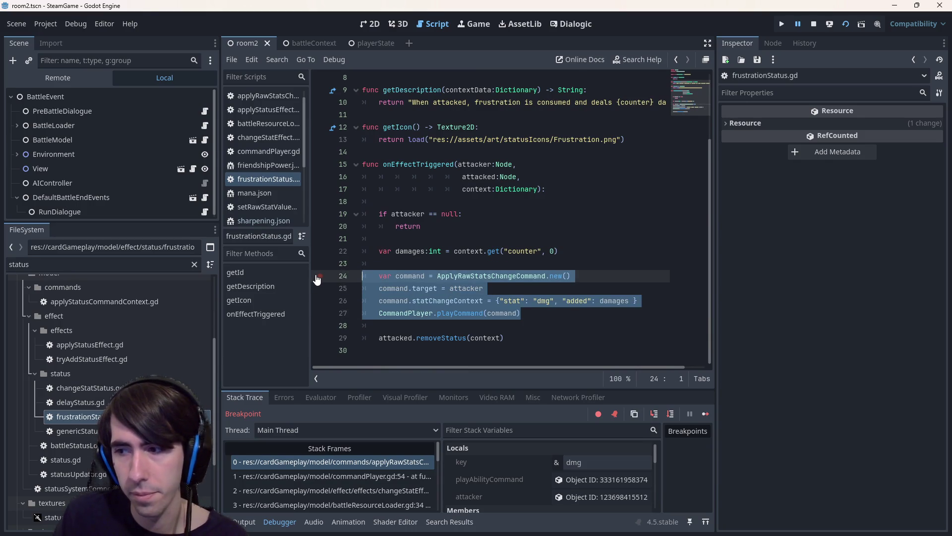
Paste the four damage command lines under the for line and indent them into the loop body.
{"action": "key", "text": "alt+Left"}
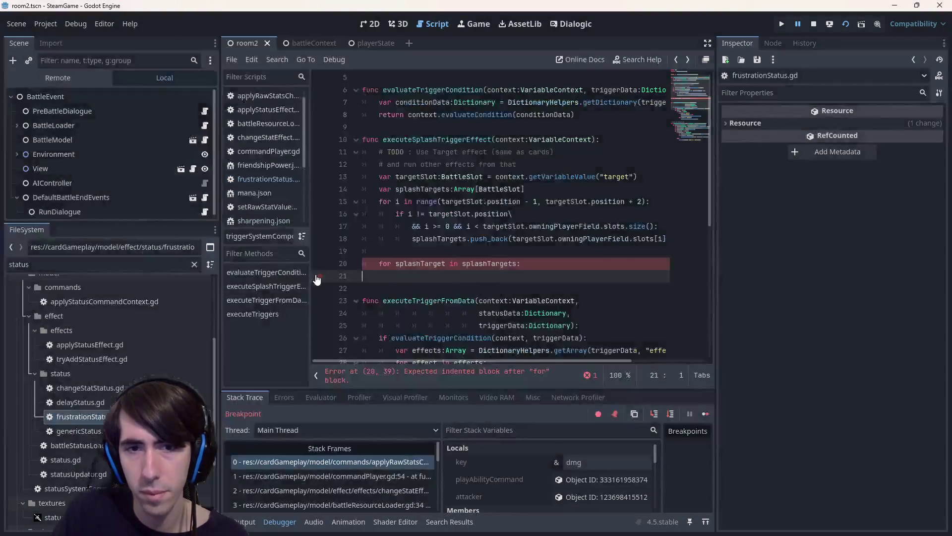
{"action": "key", "text": "ctrl+v"}
{"action": "key", "text": "shift+Up"}
{"action": "key", "text": "shift+Up"}
{"action": "key", "text": "shift+Up"}
{"action": "key", "text": "shift+Home"}
{"action": "key", "text": "shift+Home"}
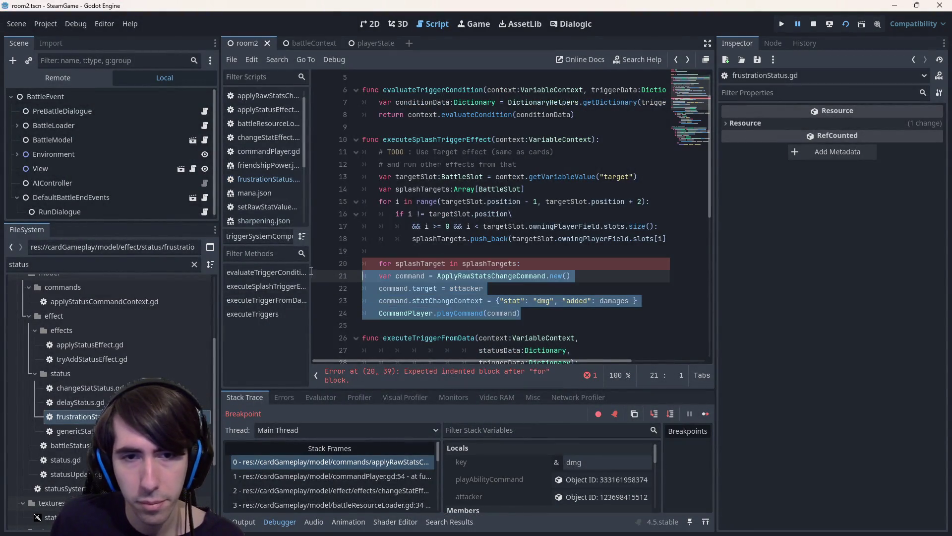
{"action": "key", "text": "Tab"}
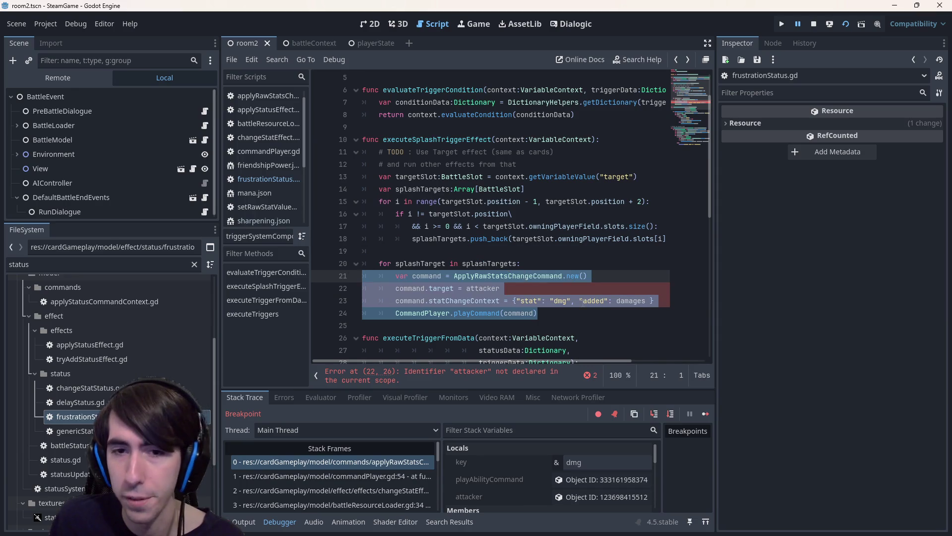
{"action": "left_click", "coordinate": [548, 301]}
Inspect the undeclared 'attacker' error and where context is declared.
{"action": "left_click", "coordinate": [496, 385]}
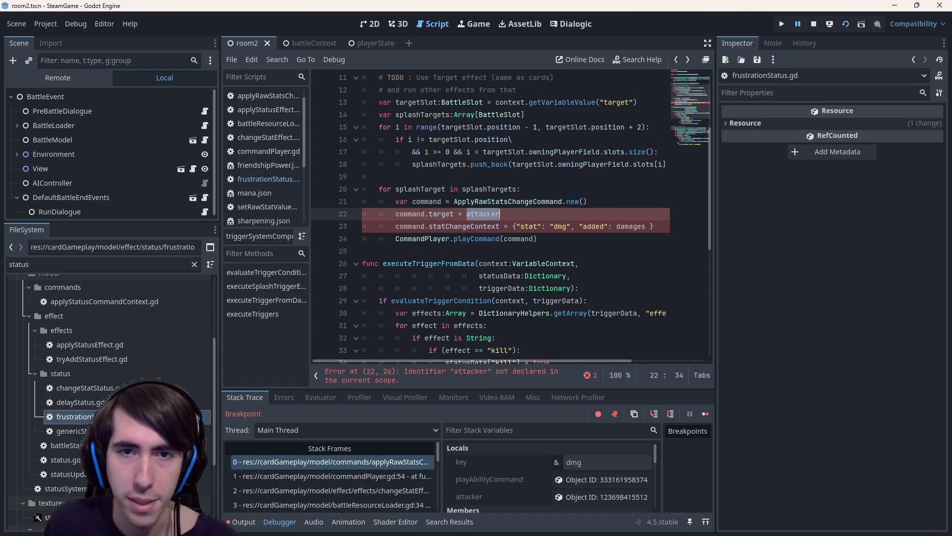
{"action": "scroll", "coordinate": [489, 213], "scroll_direction": "up", "scroll_amount": 1}
{"action": "scroll", "coordinate": [441, 243], "scroll_direction": "up", "scroll_amount": 1}
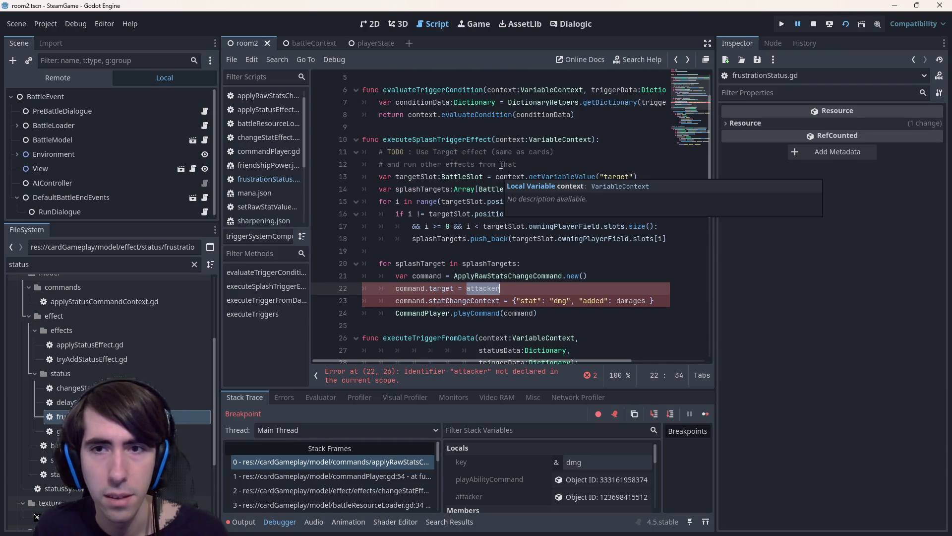
{"action": "left_click", "coordinate": [501, 176], "text": "ctrl"}
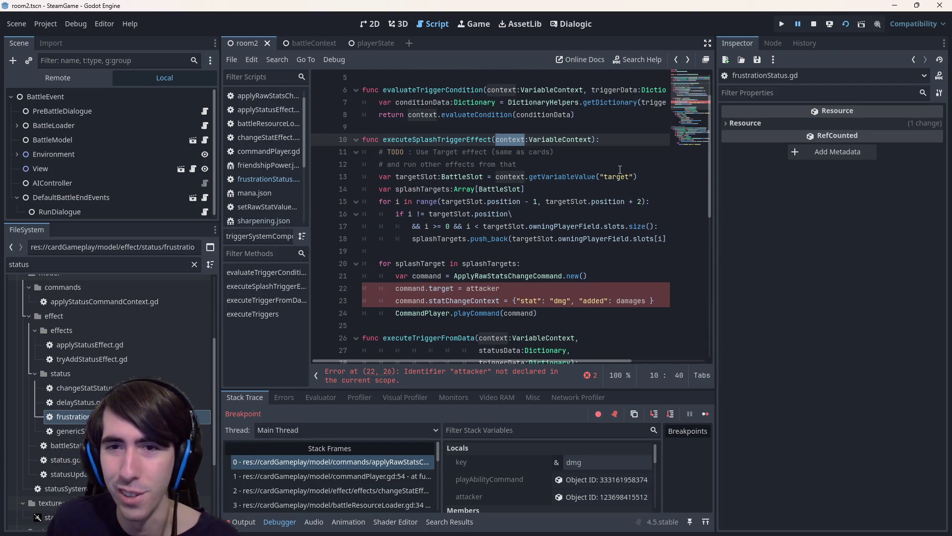
{"action": "left_click", "coordinate": [641, 175]}
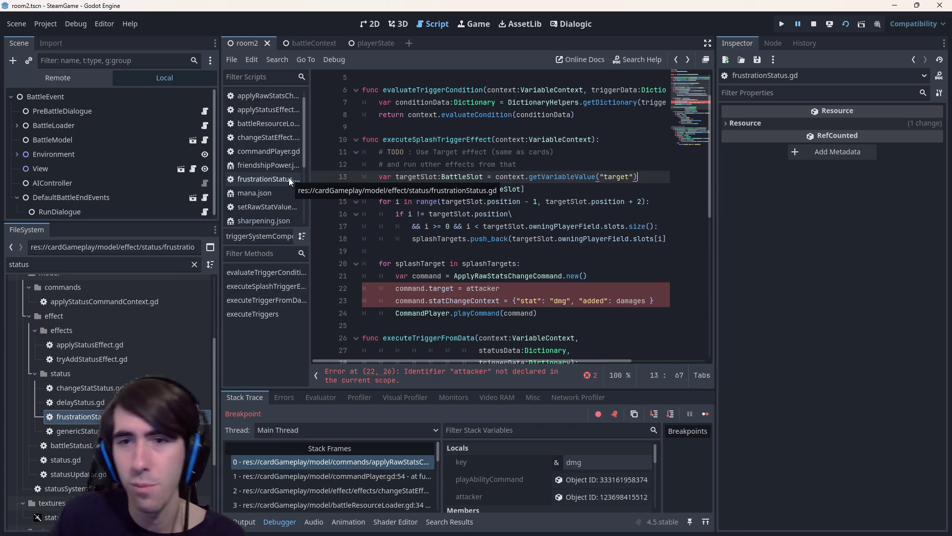
Duplicate the targetSlot line below as a sourceCharacter variable typed BattleCharacter.
{"action": "key", "text": "Return"}
{"action": "key", "text": "ctrl+v"}
{"action": "double_click", "coordinate": [616, 189]}
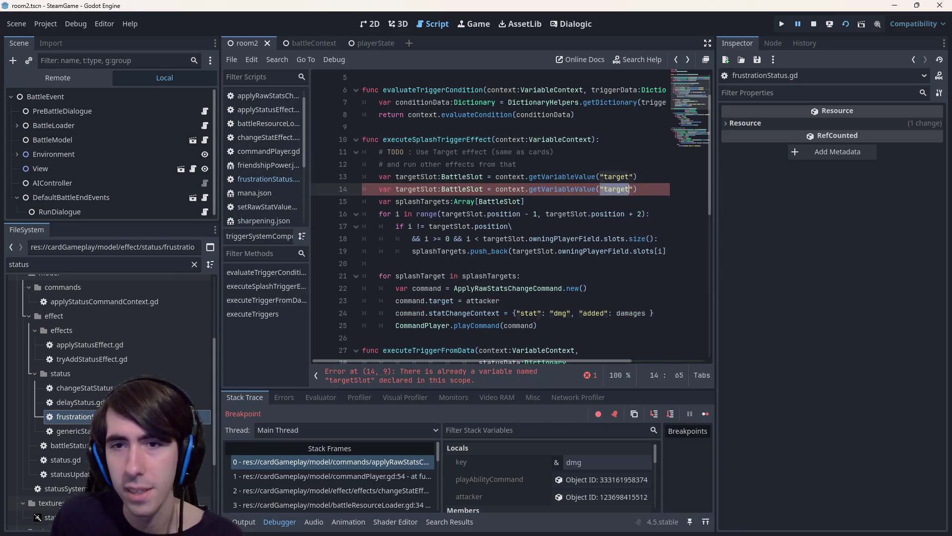
{"action": "type", "text": "sourc"}
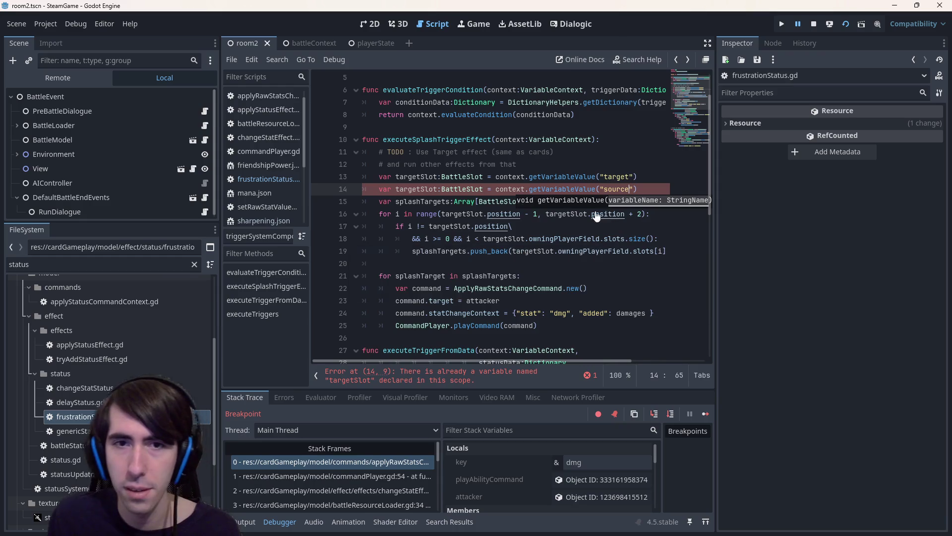
{"action": "double_click", "coordinate": [419, 189]}
{"action": "type", "text": "sourceCharacter"}
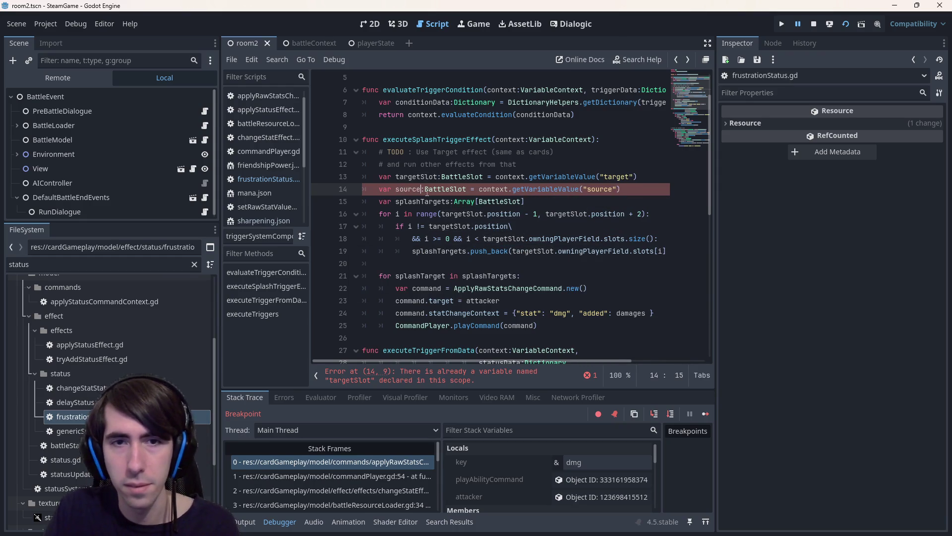
{"action": "key", "text": "Right"}
{"action": "key", "text": "ctrl+Delete"}
{"action": "type", "text": "BattleCharact"}
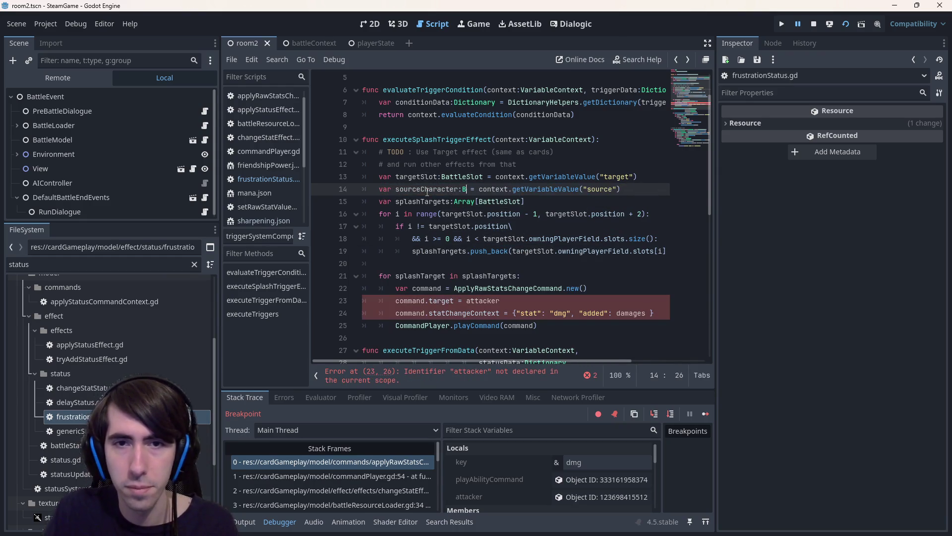
{"action": "key", "text": "Return"}
Remove the BattleCharacter type from the sourceCharacter line, undo that change and save.
{"action": "double_click", "coordinate": [427, 190]}
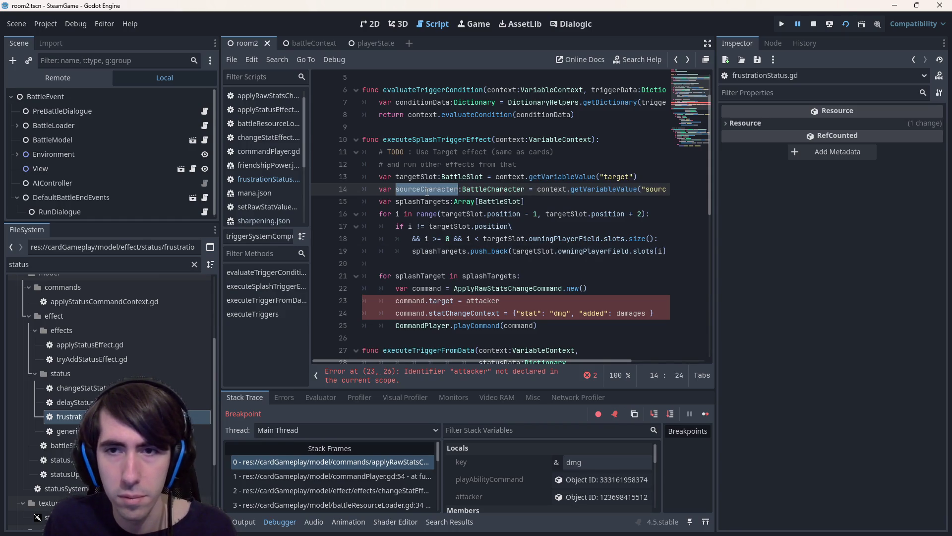
{"action": "double_click", "coordinate": [478, 302]}
{"action": "double_click", "coordinate": [473, 191]}
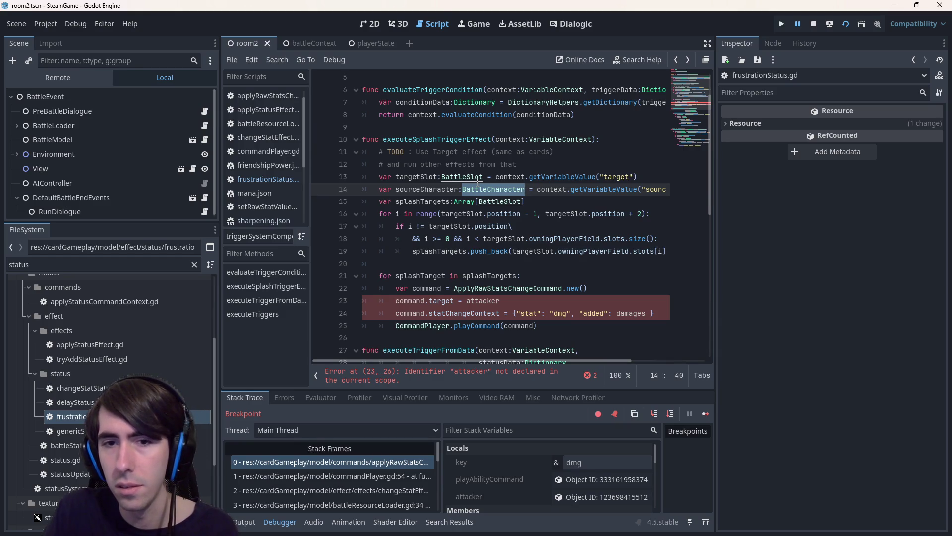
{"action": "key", "text": "BackSpace"}
{"action": "key", "text": "BackSpace"}
{"action": "key", "text": "BackSpace"}
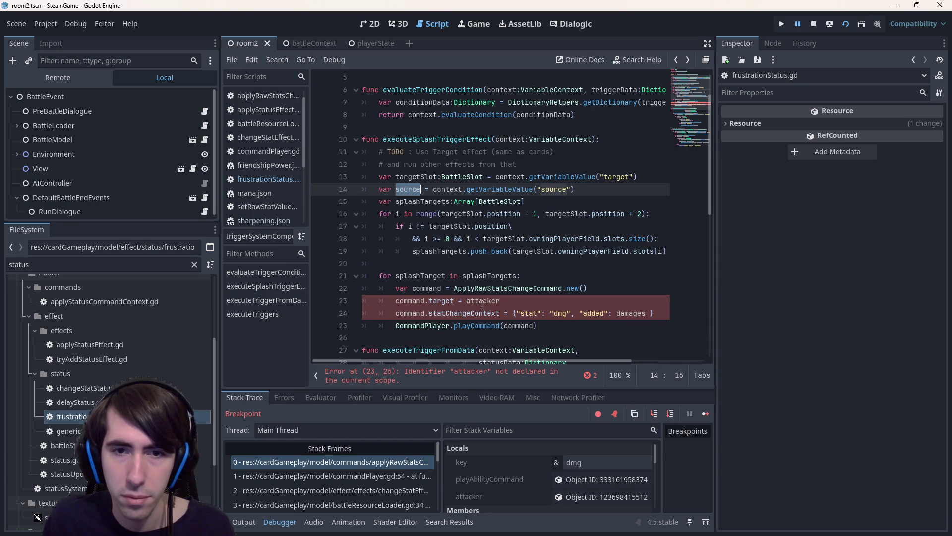
{"action": "double_click", "coordinate": [481, 301]}
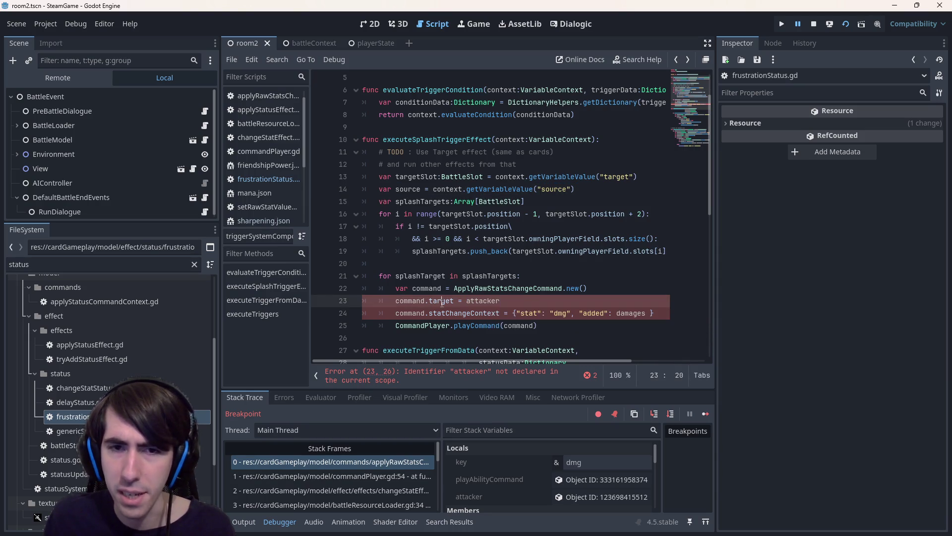
{"action": "left_click", "coordinate": [499, 164]}
{"action": "key", "text": "ctrl+z"}
{"action": "key", "text": "ctrl+z"}
{"action": "key", "text": "ctrl+z"}
{"action": "key", "text": "ctrl+s"}
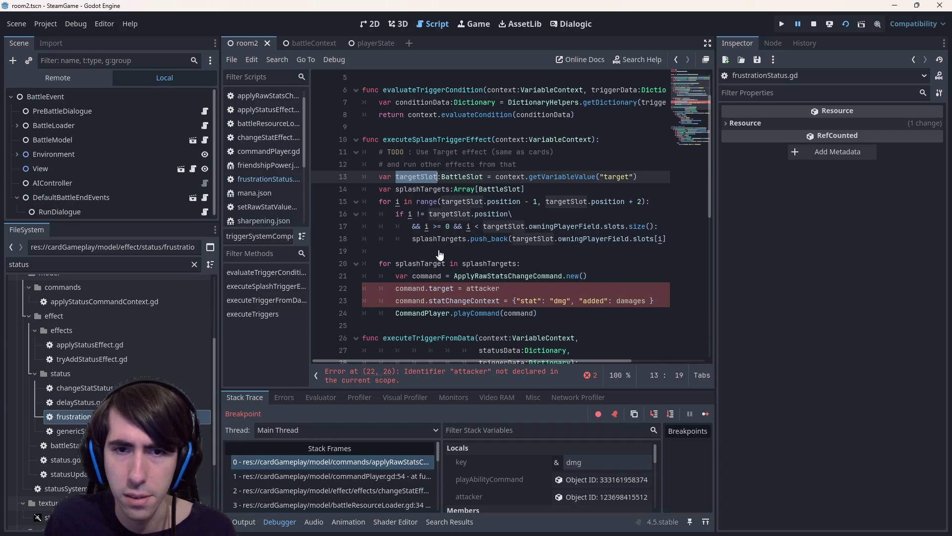
Replace attacker with targetSlot as the command target and inspect the stat change dictionary.
{"action": "double_click", "coordinate": [481, 290]}
{"action": "type", "text": "targetSlot"}
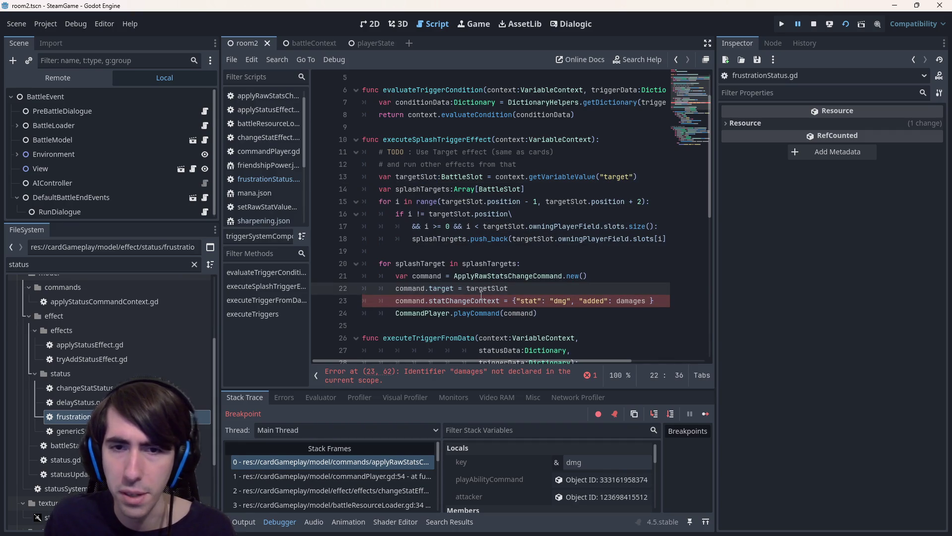
{"action": "left_click", "coordinate": [504, 302]}
{"action": "double_click", "coordinate": [465, 301]}
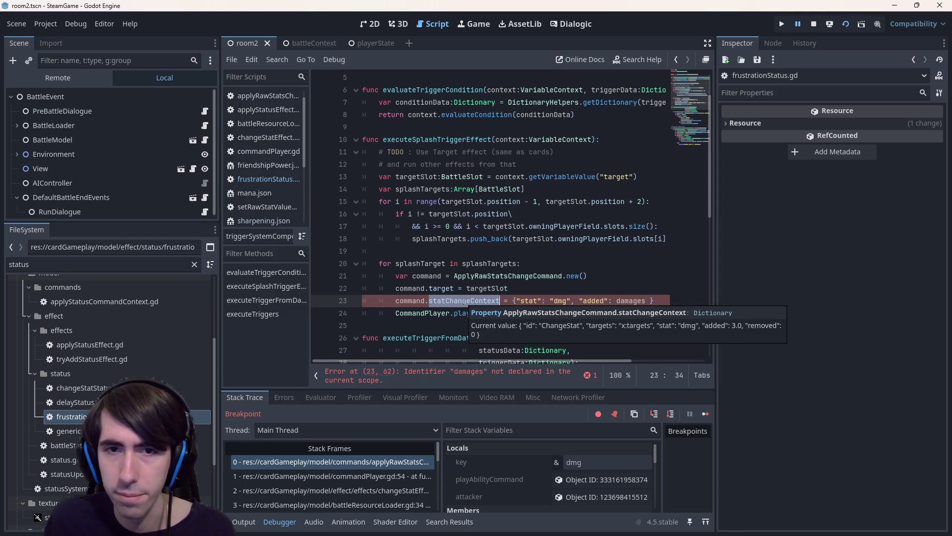
{"action": "double_click", "coordinate": [528, 301]}
{"action": "double_click", "coordinate": [555, 300]}
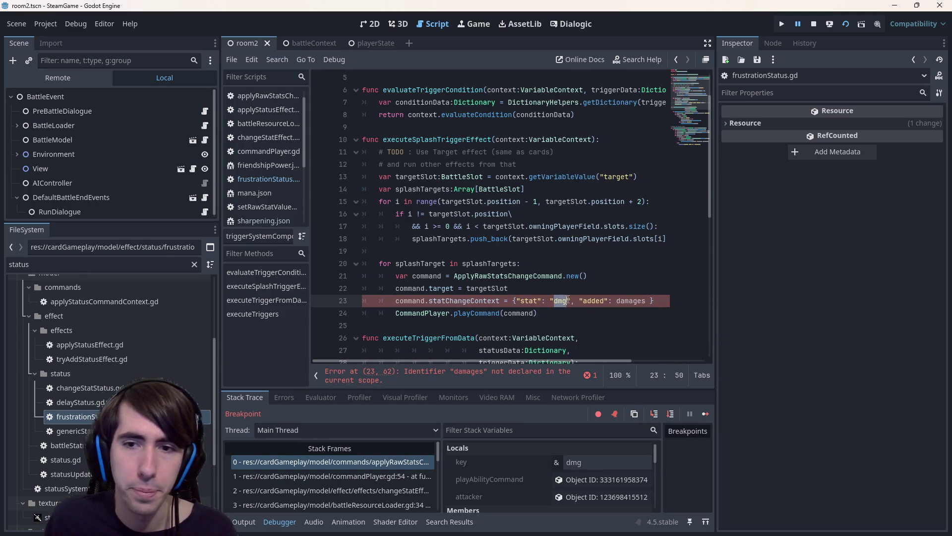
{"action": "double_click", "coordinate": [593, 301]}
{"action": "double_click", "coordinate": [631, 301]}
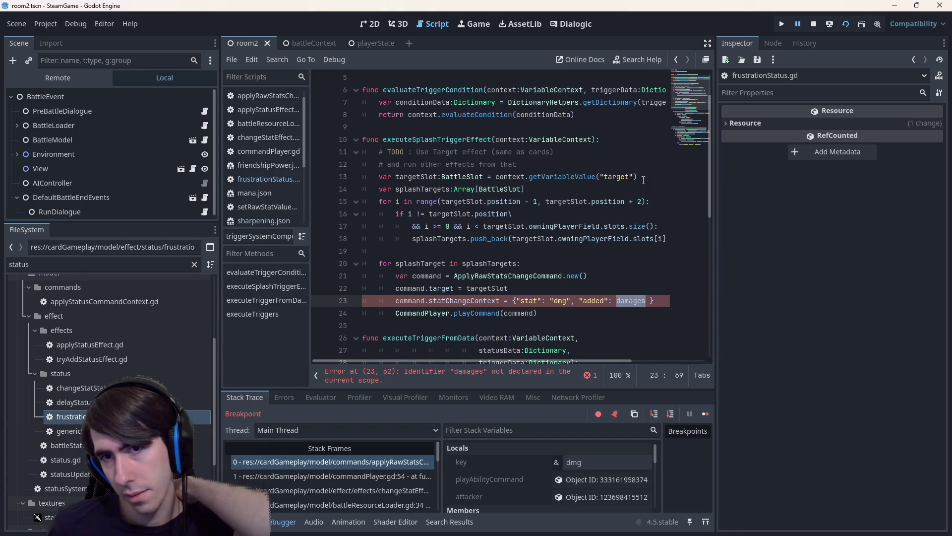
{"action": "mouse_move", "coordinate": [643, 179]}
{"action": "left_mouse_down"}
{"action": "mouse_move", "coordinate": [377, 154]}
{"action": "mouse_move", "coordinate": [347, 177]}
{"action": "left_mouse_up"}
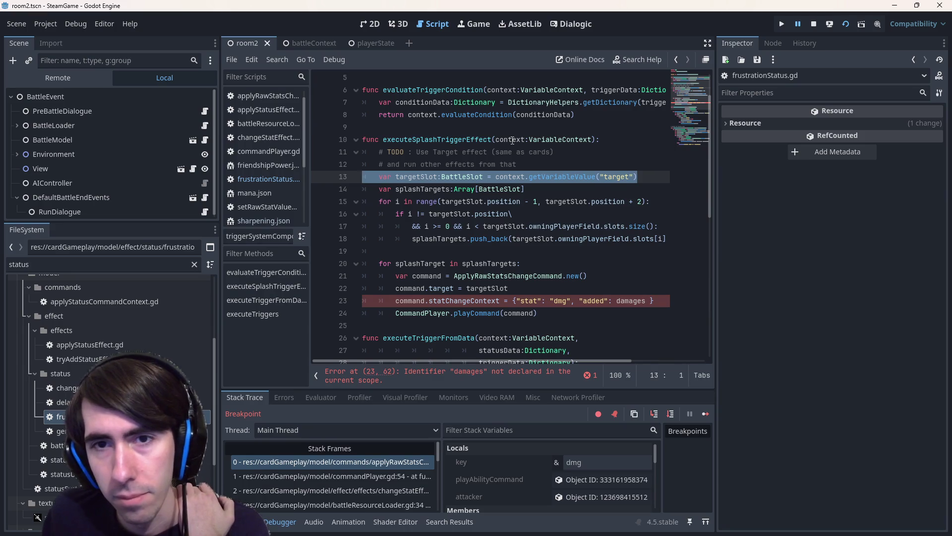
{"action": "double_click", "coordinate": [512, 140]}
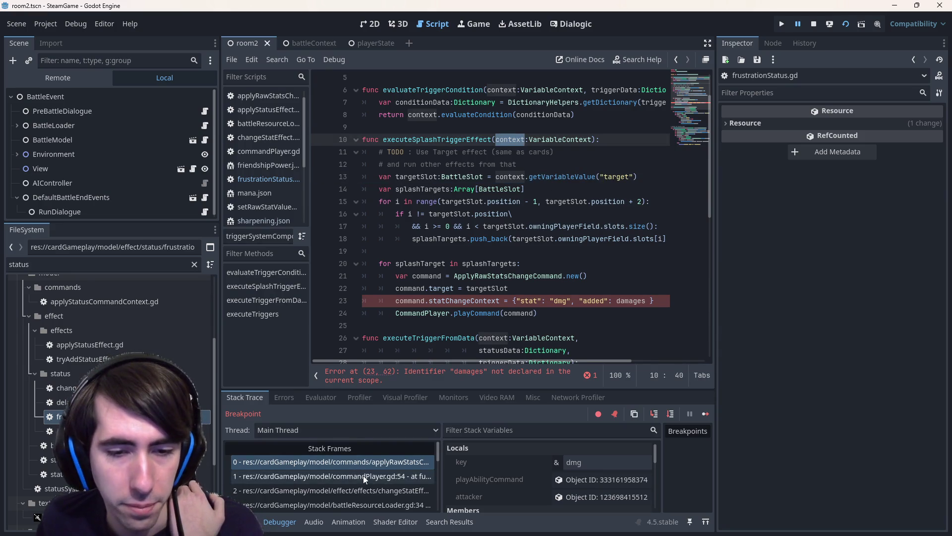
Step through stack frames: commandPlayer, changeStatEffect, battleResourceLoader, effect.gd lines 98 and 49, targetEffect.
{"action": "left_click", "coordinate": [363, 475]}
{"action": "left_click", "coordinate": [363, 493]}
{"action": "scroll", "coordinate": [363, 494], "scroll_direction": "down", "scroll_amount": 1}
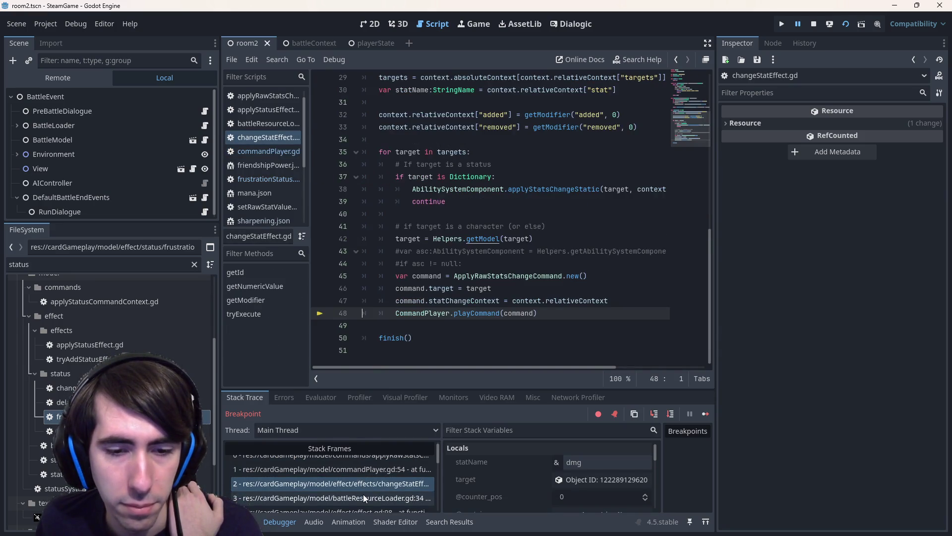
{"action": "left_click", "coordinate": [363, 491]}
{"action": "left_click", "coordinate": [376, 502]}
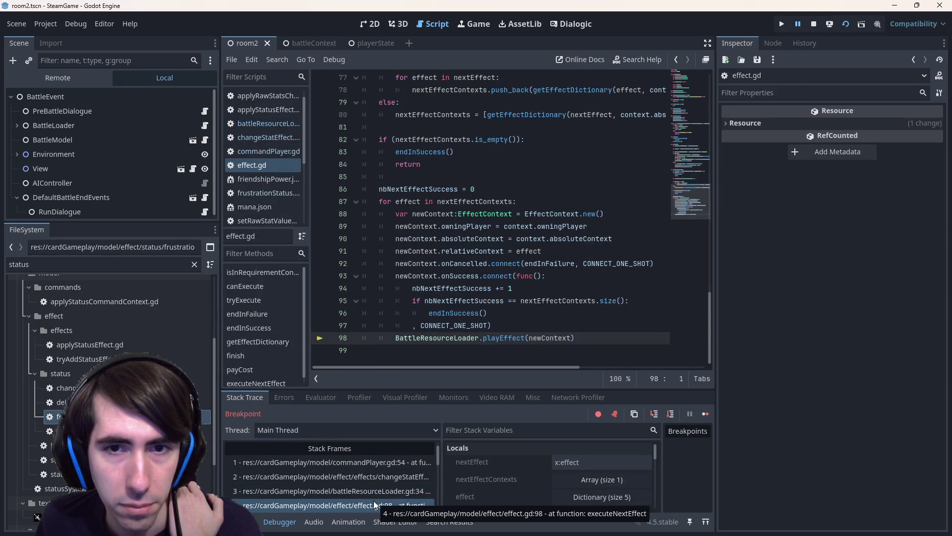
{"action": "scroll", "coordinate": [475, 290], "scroll_direction": "up", "scroll_amount": 5}
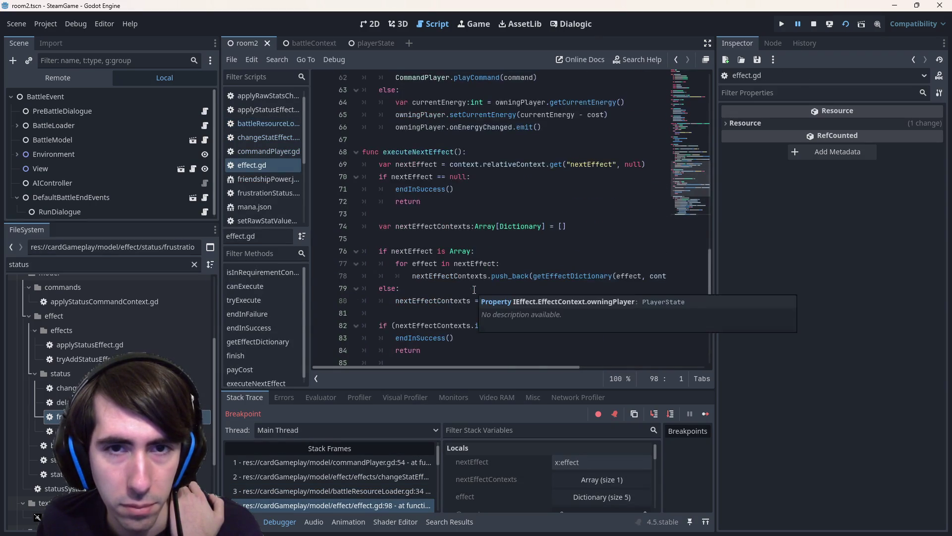
{"action": "scroll", "coordinate": [474, 290], "scroll_direction": "down", "scroll_amount": 5}
{"action": "scroll", "coordinate": [375, 491], "scroll_direction": "down", "scroll_amount": 2}
{"action": "left_click", "coordinate": [375, 491]}
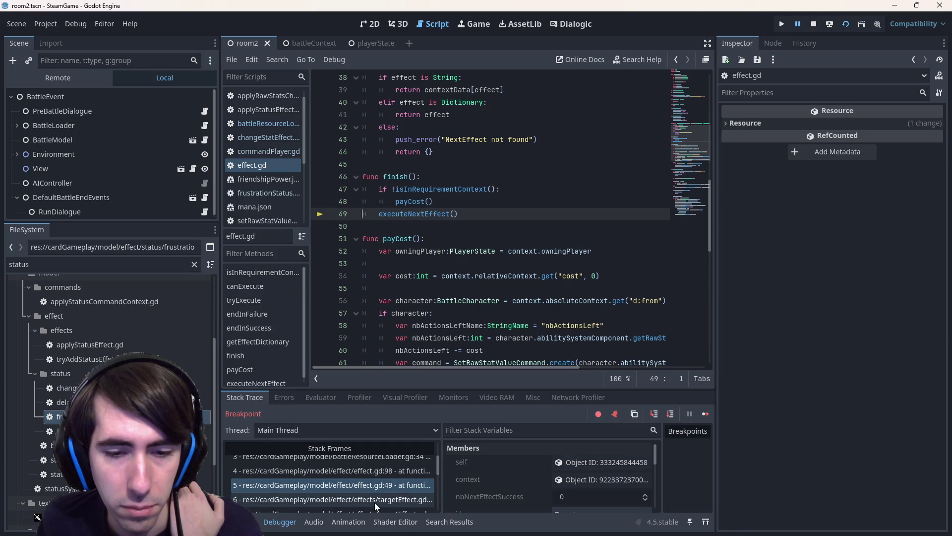
{"action": "left_click", "coordinate": [374, 501]}
Check the endInFailure and endInSuccess calls on lines 141 and 137, then open ApplyRawStatsChangeCommand.
{"action": "scroll", "coordinate": [293, 180], "scroll_direction": "down", "scroll_amount": 5}
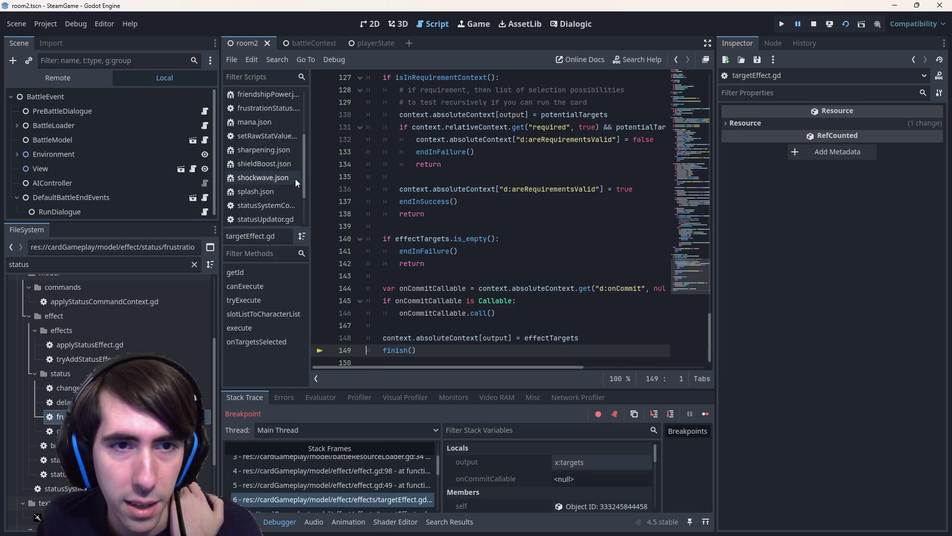
{"action": "scroll", "coordinate": [278, 192], "scroll_direction": "up", "scroll_amount": 5}
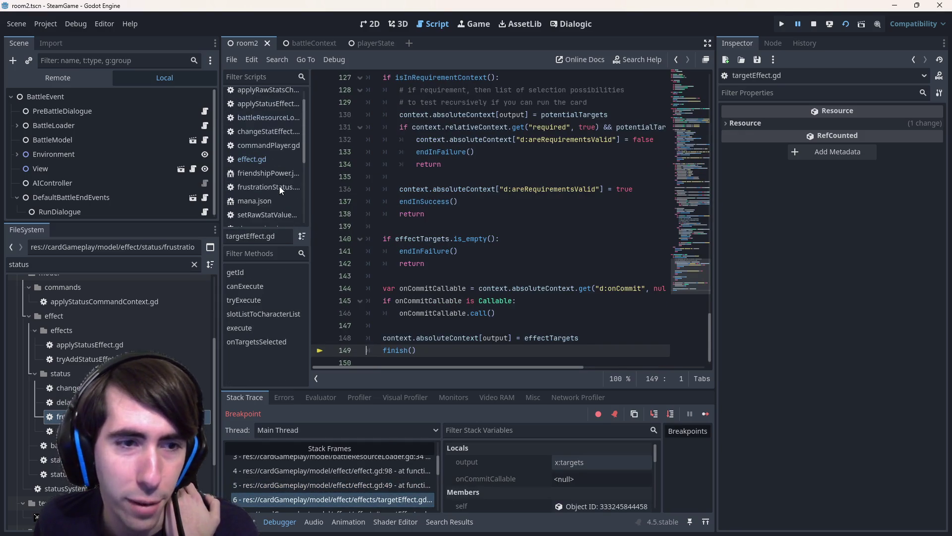
{"action": "left_click", "coordinate": [508, 250]}
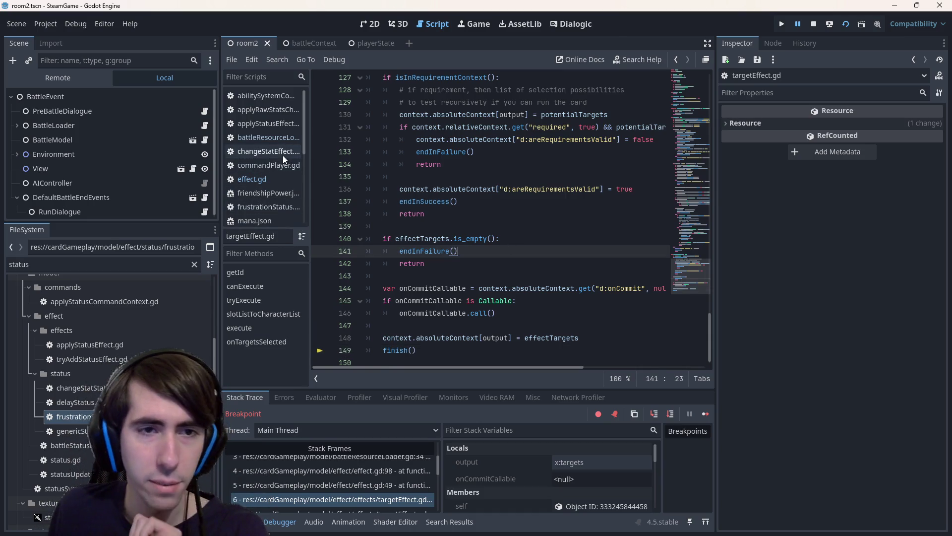
{"action": "left_click", "coordinate": [496, 203]}
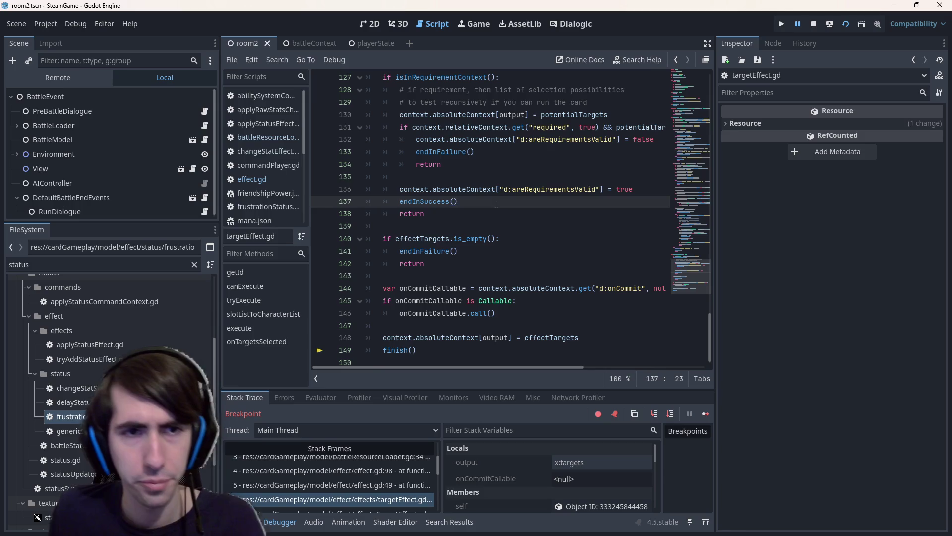
{"action": "left_click", "coordinate": [254, 108]}
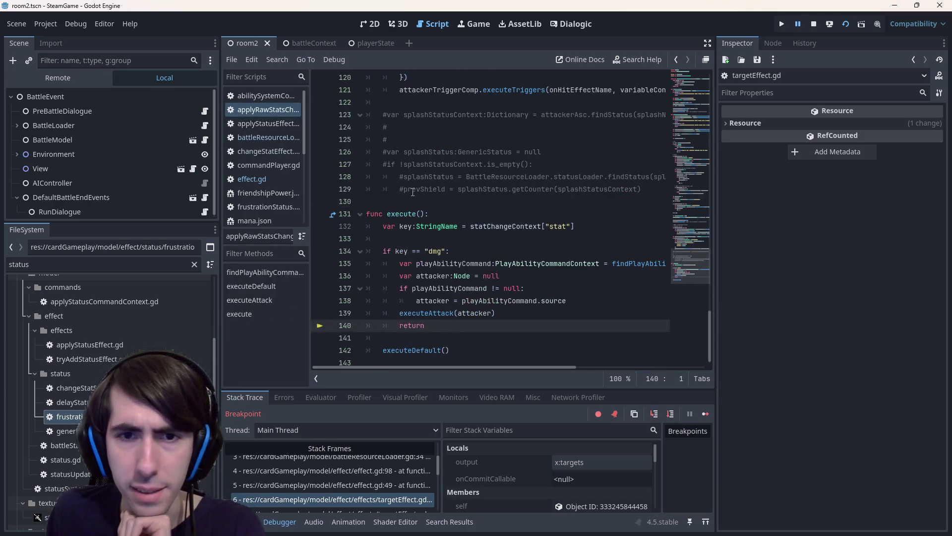
Start a new entry after the target entry in the pushed AttackContext.
{"action": "scroll", "coordinate": [465, 239], "scroll_direction": "up", "scroll_amount": 15}
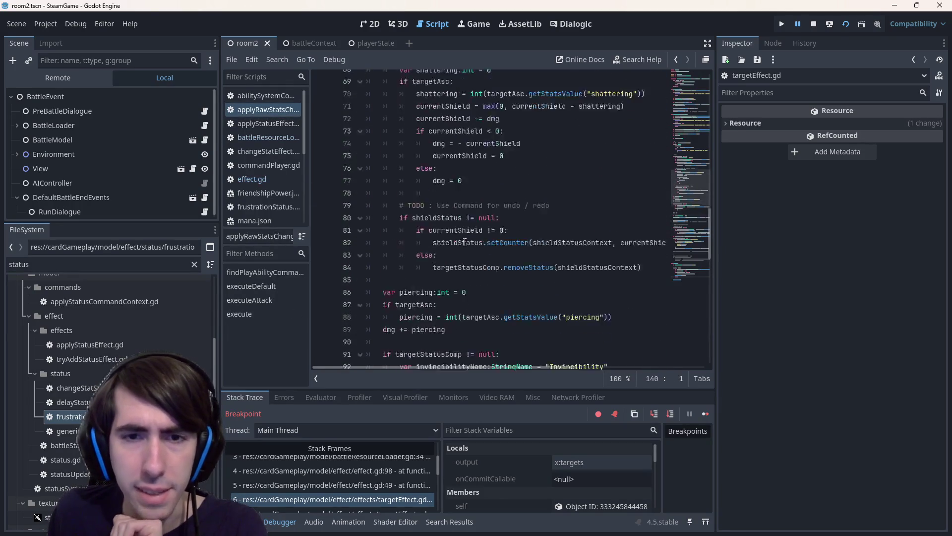
{"action": "scroll", "coordinate": [455, 258], "scroll_direction": "down", "scroll_amount": 10}
{"action": "scroll", "coordinate": [455, 258], "scroll_direction": "down", "scroll_amount": 5}
{"action": "scroll", "coordinate": [455, 258], "scroll_direction": "up", "scroll_amount": 2}
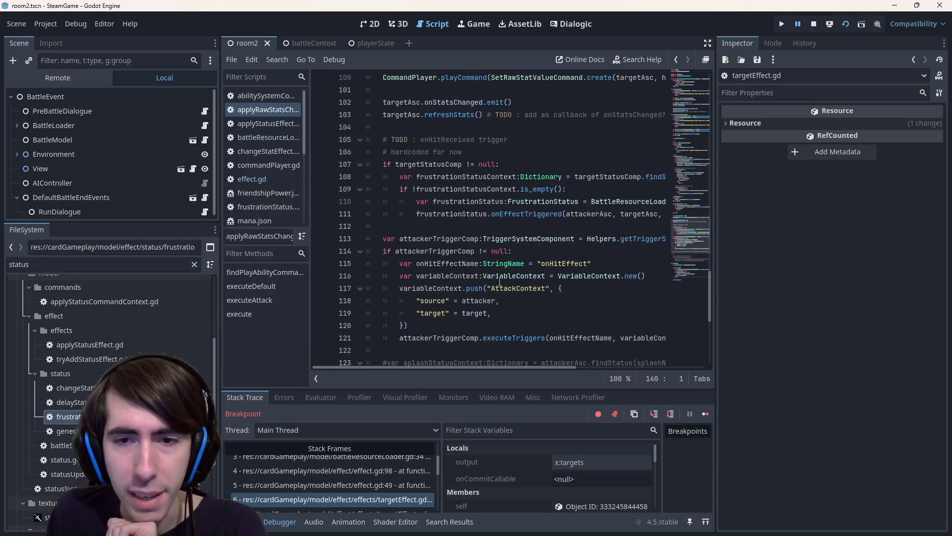
{"action": "left_click", "coordinate": [505, 313]}
{"action": "key", "text": "Return"}
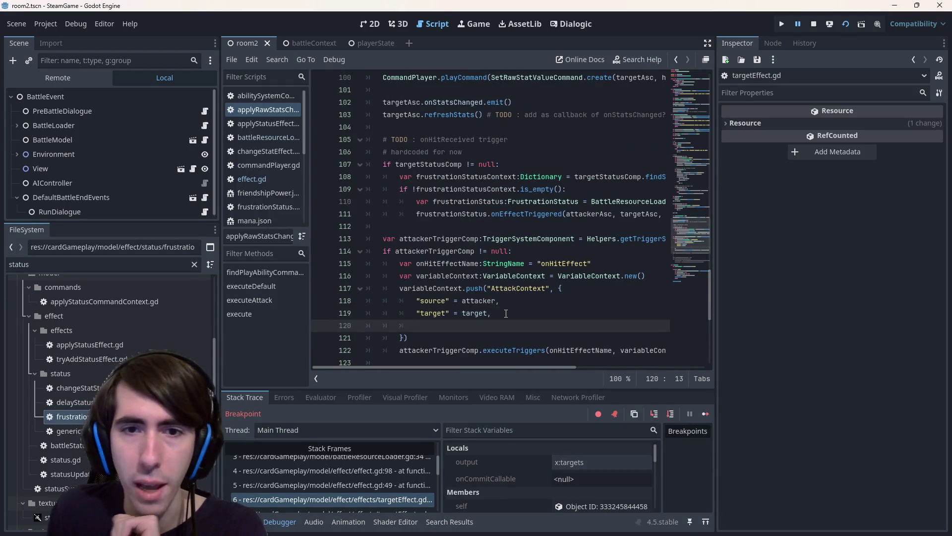
{"action": "scroll", "coordinate": [506, 313], "scroll_direction": "up", "scroll_amount": 6}
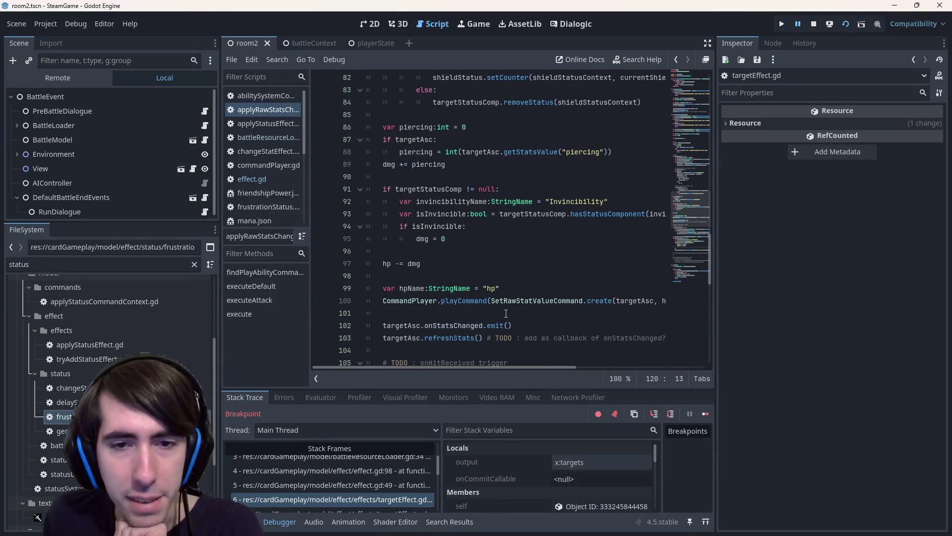
{"action": "scroll", "coordinate": [506, 313], "scroll_direction": "down", "scroll_amount": 8}
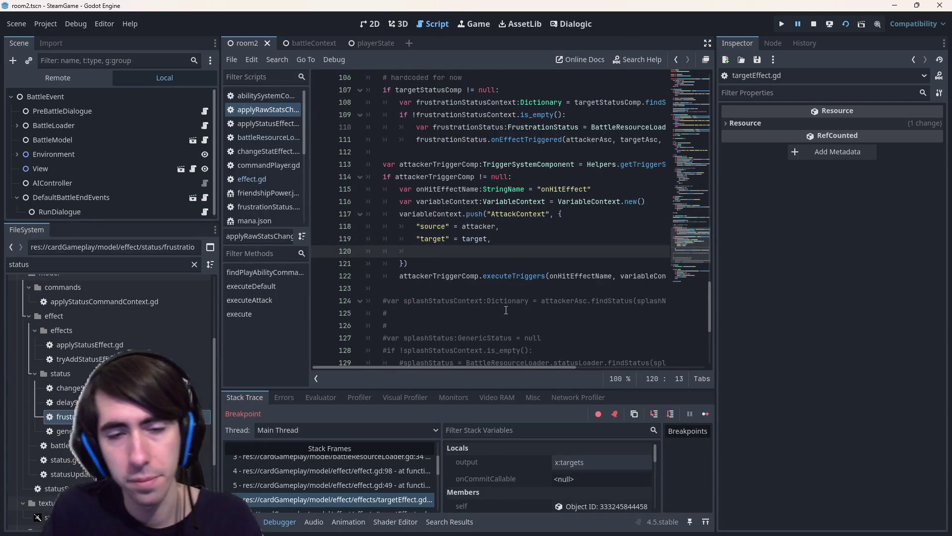
{"action": "type", "text": "\"finalDamages"}
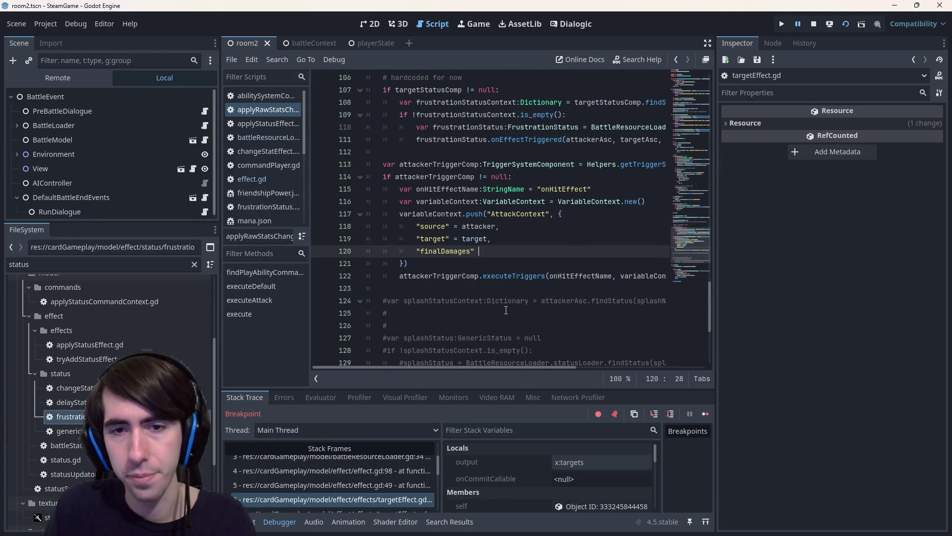
{"action": "type", "text": "="}
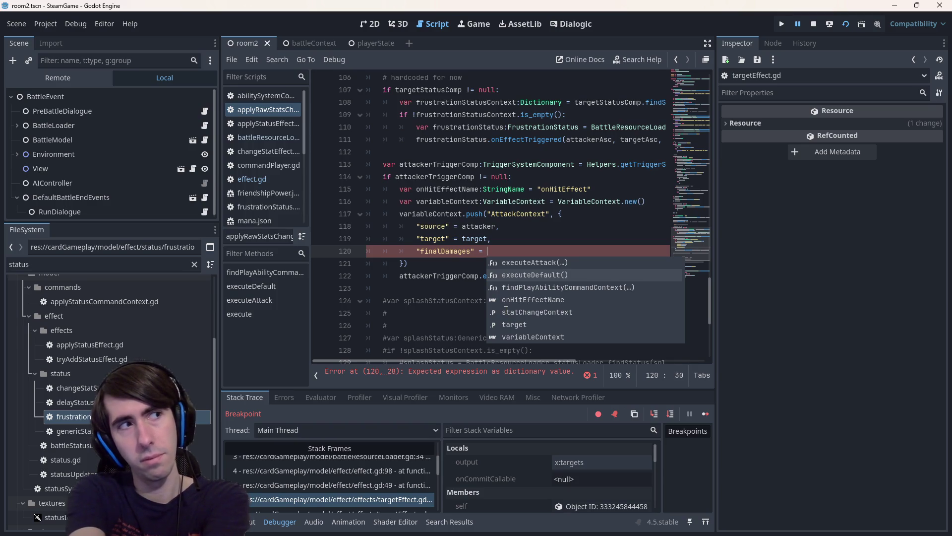
Make dmg the finalDamages value in the AttackContext and save the script.
{"action": "scroll", "coordinate": [503, 226], "scroll_direction": "up", "scroll_amount": 6}
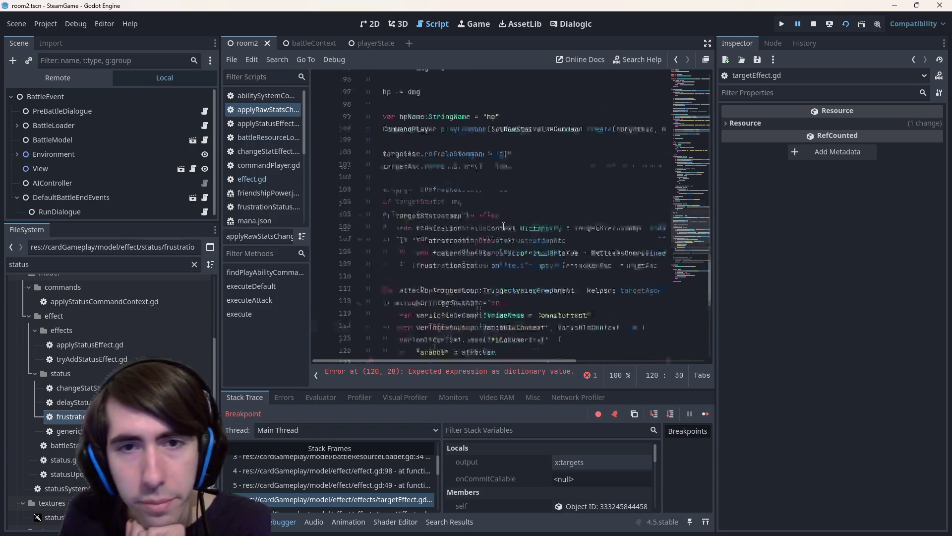
{"action": "scroll", "coordinate": [453, 229], "scroll_direction": "up", "scroll_amount": 3}
{"action": "double_click", "coordinate": [414, 301]}
{"action": "key", "text": "ctrl+c"}
{"action": "scroll", "coordinate": [476, 270], "scroll_direction": "down", "scroll_amount": 2}
{"action": "scroll", "coordinate": [476, 271], "scroll_direction": "down", "scroll_amount": 5}
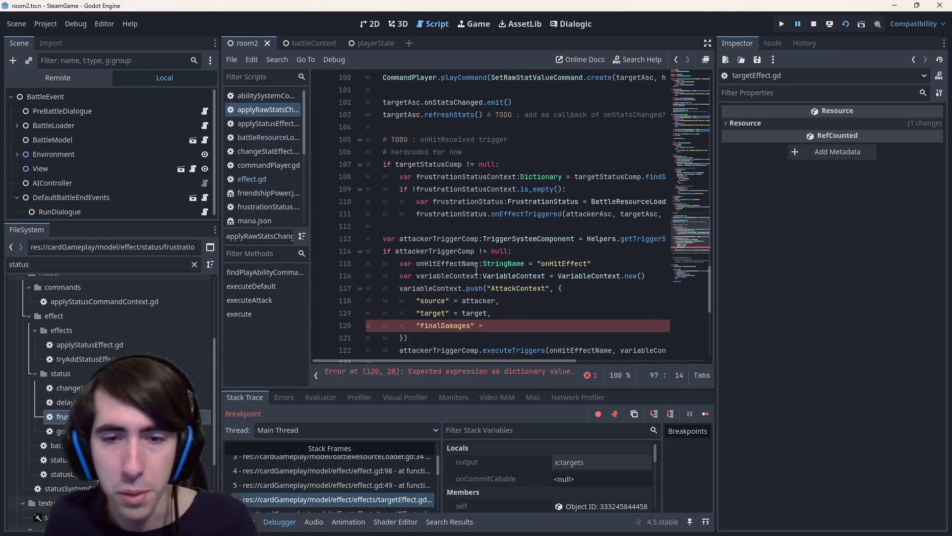
{"action": "left_click", "coordinate": [525, 326]}
{"action": "key", "text": "ctrl+v"}
{"action": "key", "text": "ctrl+s"}
{"action": "type", "text": ","}
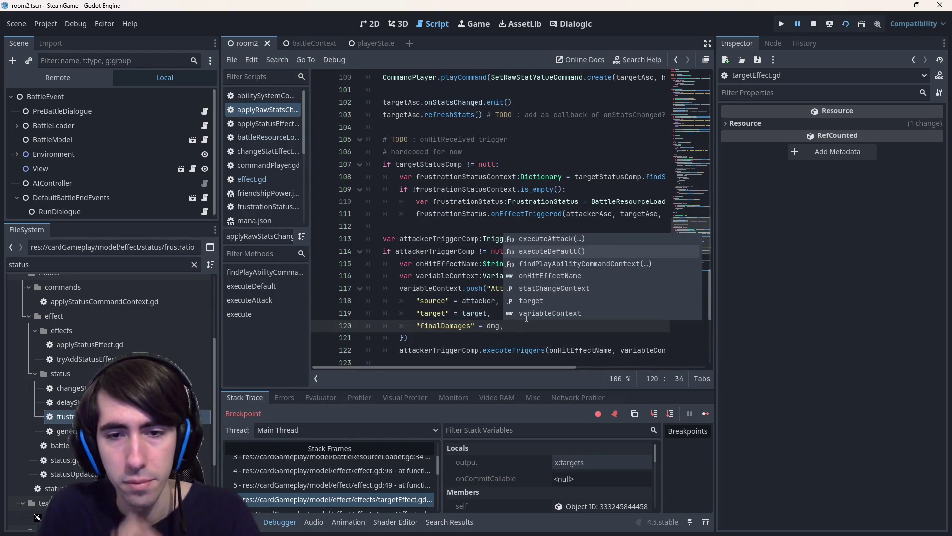
Review the shield check code and select the finalDamages key on line 120.
{"action": "left_click", "coordinate": [440, 202]}
{"action": "scroll", "coordinate": [440, 203], "scroll_direction": "up", "scroll_amount": 5}
{"action": "scroll", "coordinate": [440, 204], "scroll_direction": "up", "scroll_amount": 2}
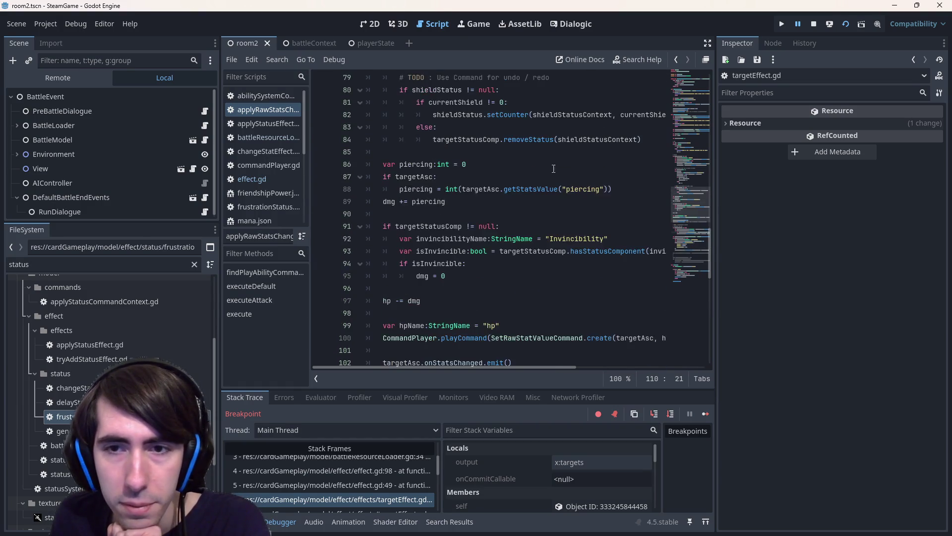
{"action": "left_click", "coordinate": [569, 280]}
{"action": "scroll", "coordinate": [568, 279], "scroll_direction": "up", "scroll_amount": 6}
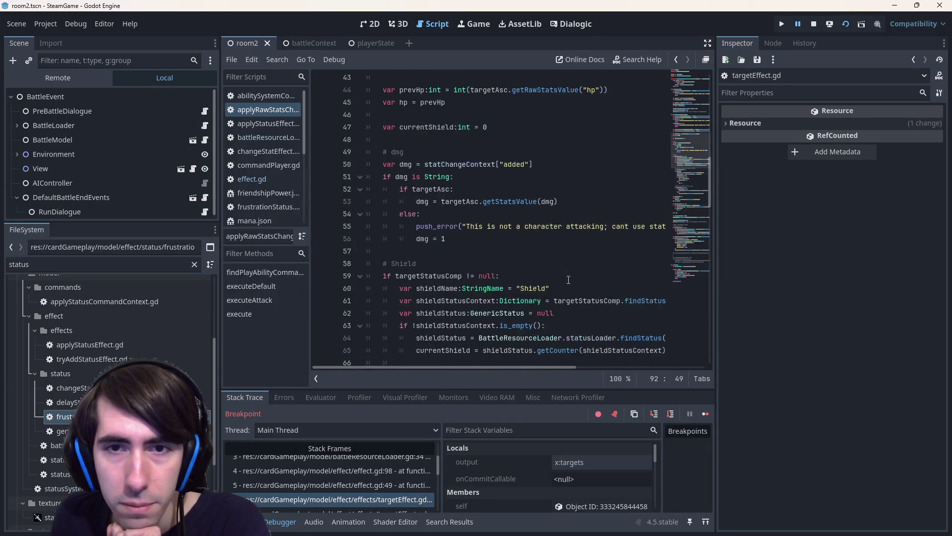
{"action": "scroll", "coordinate": [568, 280], "scroll_direction": "up", "scroll_amount": 3}
{"action": "scroll", "coordinate": [569, 279], "scroll_direction": "down", "scroll_amount": 20}
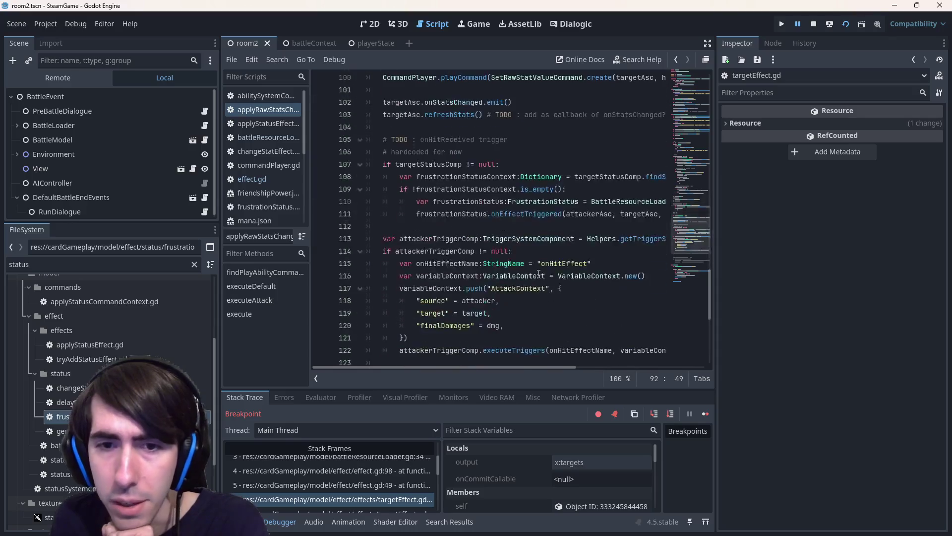
{"action": "double_click", "coordinate": [453, 326]}
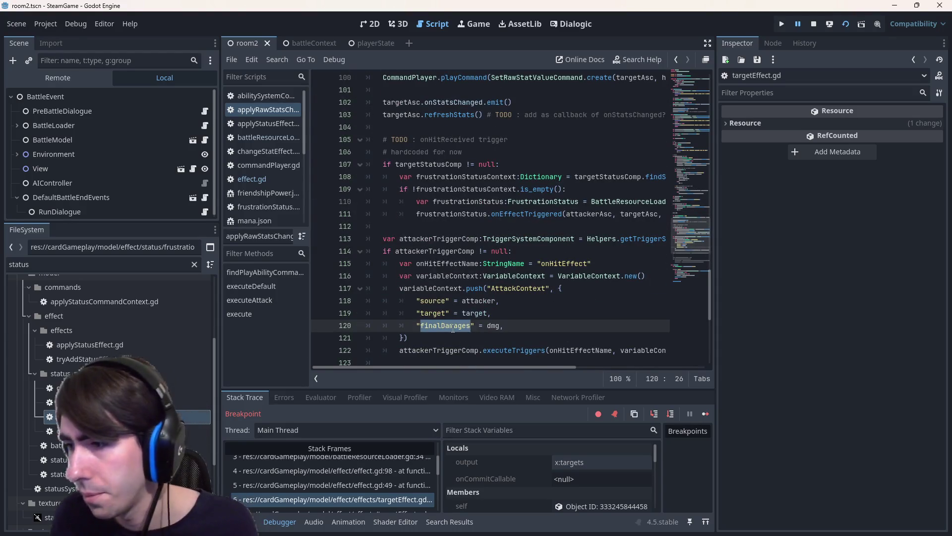
Navigate back to applyRawStatsChange's execute function and bring up the quick-open file search.
{"action": "key", "text": "alt+Left"}
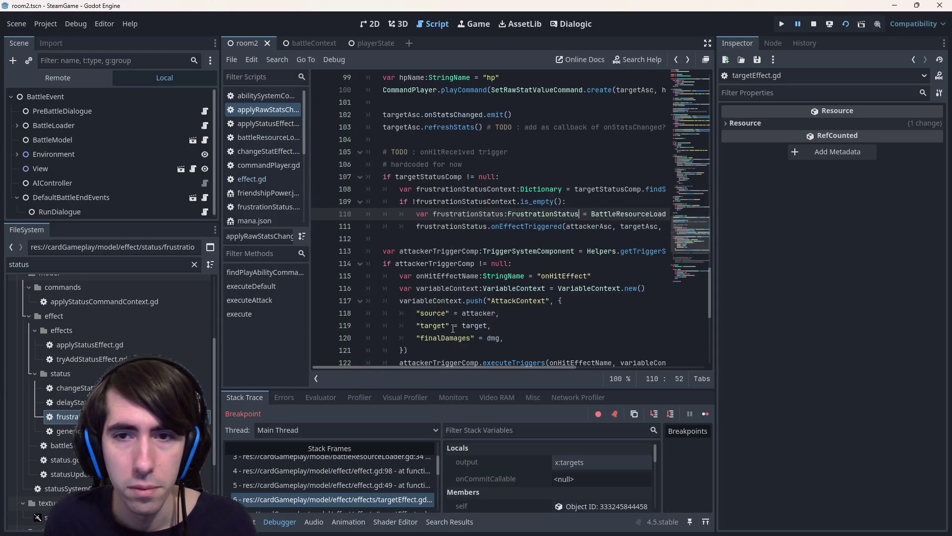
{"action": "key", "text": "alt+Left"}
{"action": "key", "text": "alt+Left"}
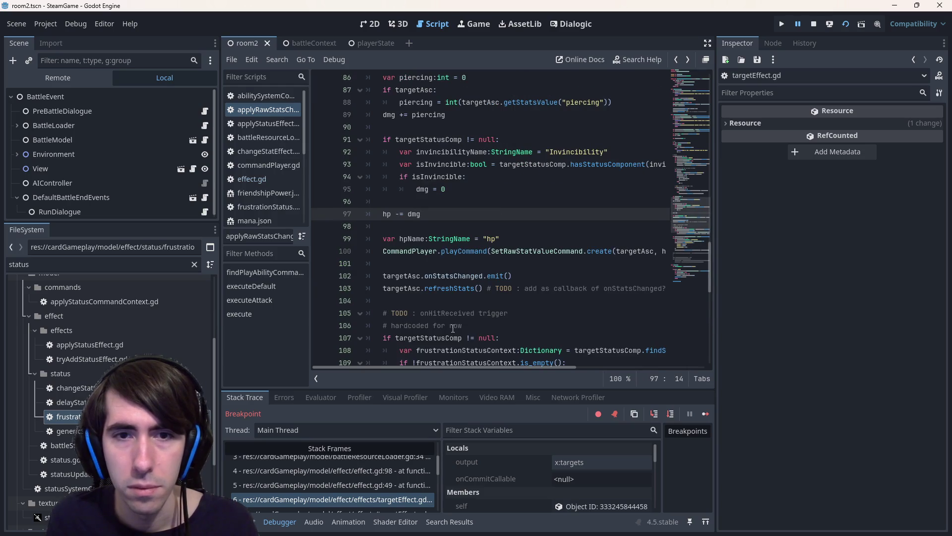
{"action": "key", "text": "alt+Right"}
{"action": "key", "text": "alt+Right"}
{"action": "key", "text": "alt+Left"}
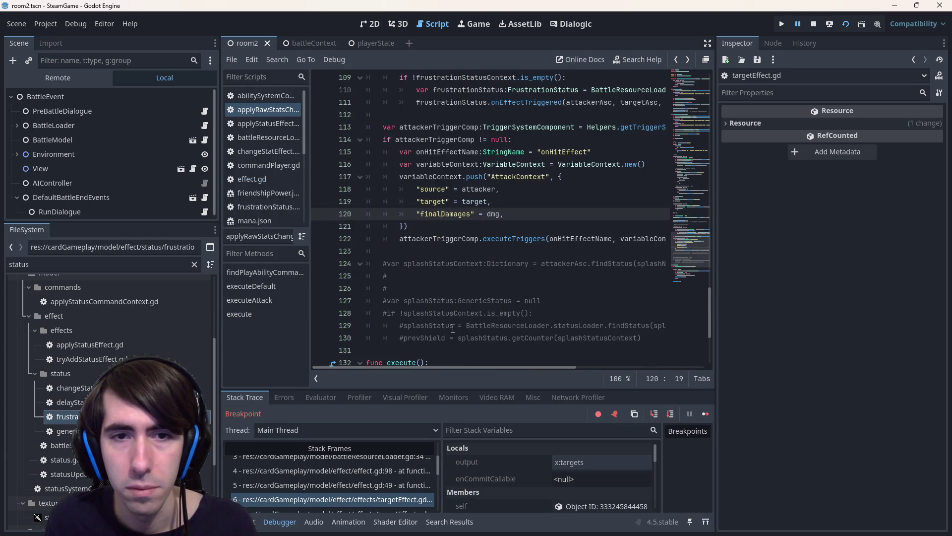
{"action": "key", "text": "alt+Right"}
{"action": "key", "text": "alt+Right"}
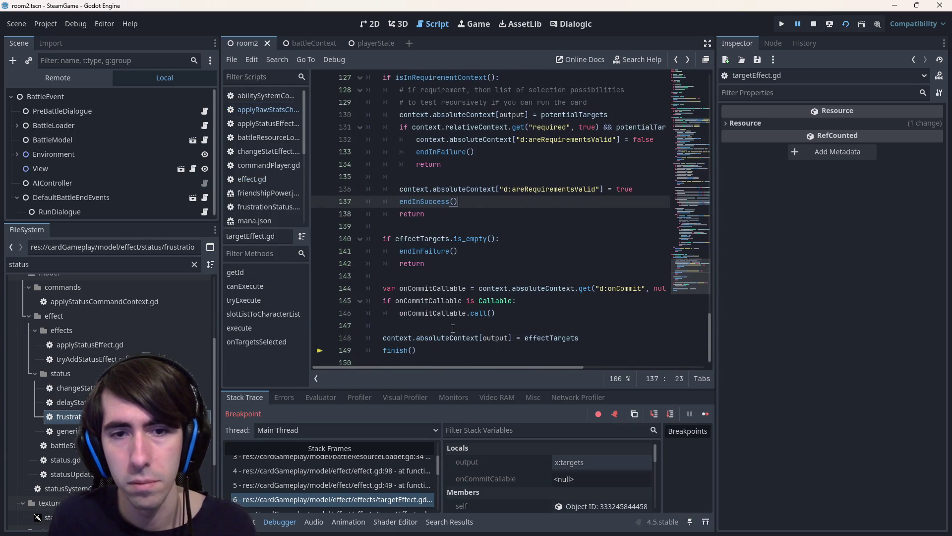
{"action": "key", "text": "alt+Left"}
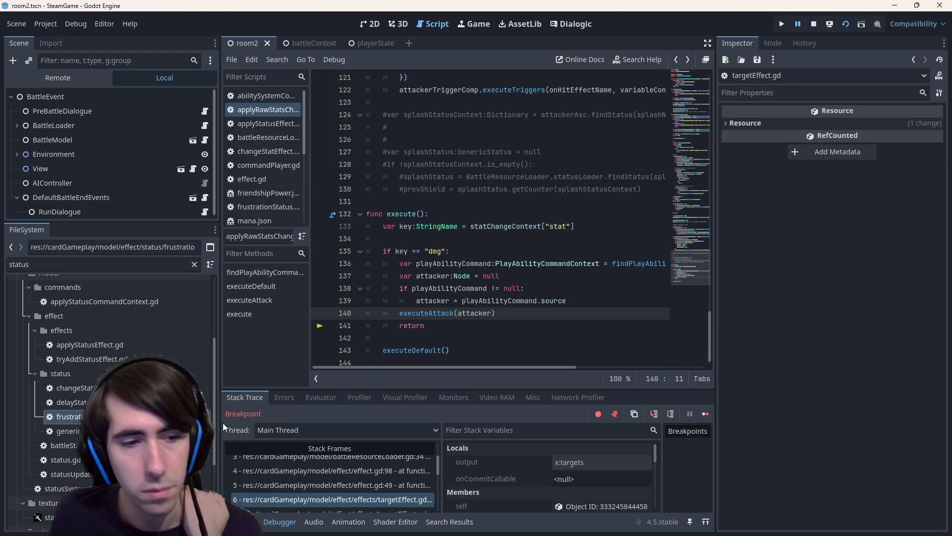
{"action": "scroll", "coordinate": [550, 290], "scroll_direction": "up", "scroll_amount": 10}
{"action": "scroll", "coordinate": [550, 290], "scroll_direction": "up", "scroll_amount": 12}
{"action": "key", "text": "shift+alt+o"}
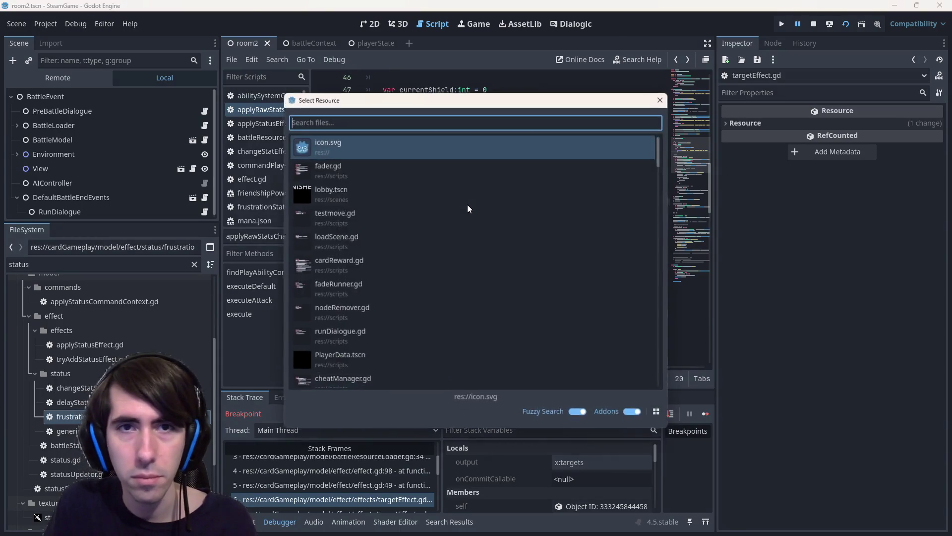
Open statusUpdator.gd from the quick-open search by typing 'status'.
{"action": "type", "text": "status"}
{"action": "key", "text": "Down"}
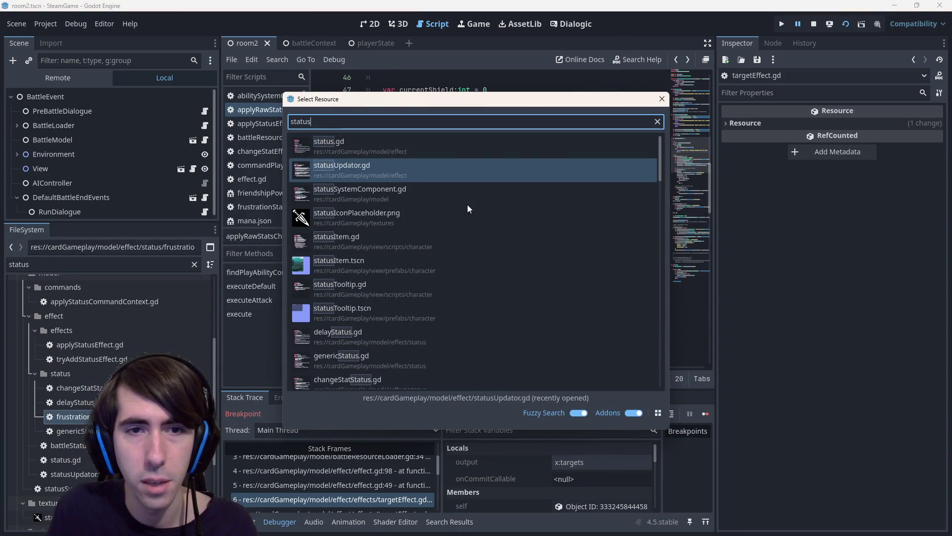
{"action": "key", "text": "Return"}
{"action": "left_click", "coordinate": [468, 205]}
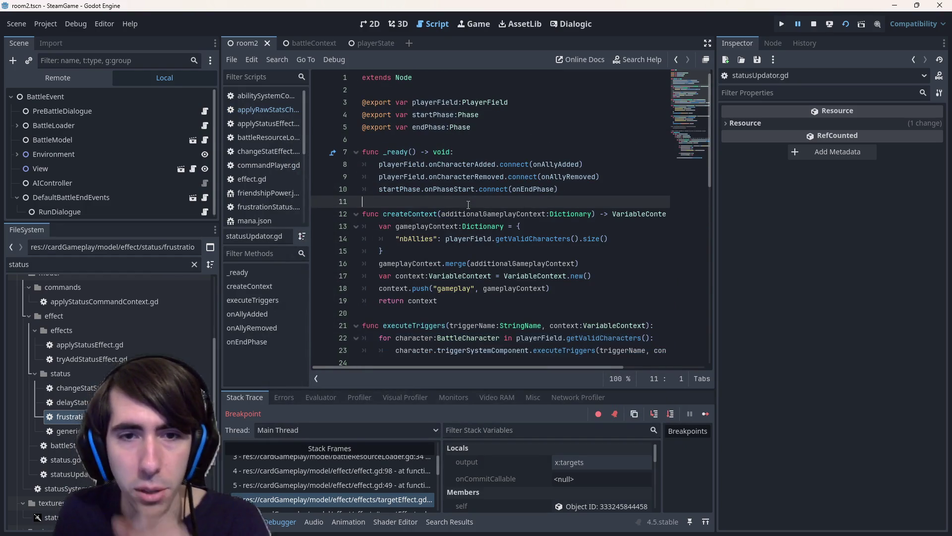
{"action": "scroll", "coordinate": [468, 204], "scroll_direction": "down", "scroll_amount": 4}
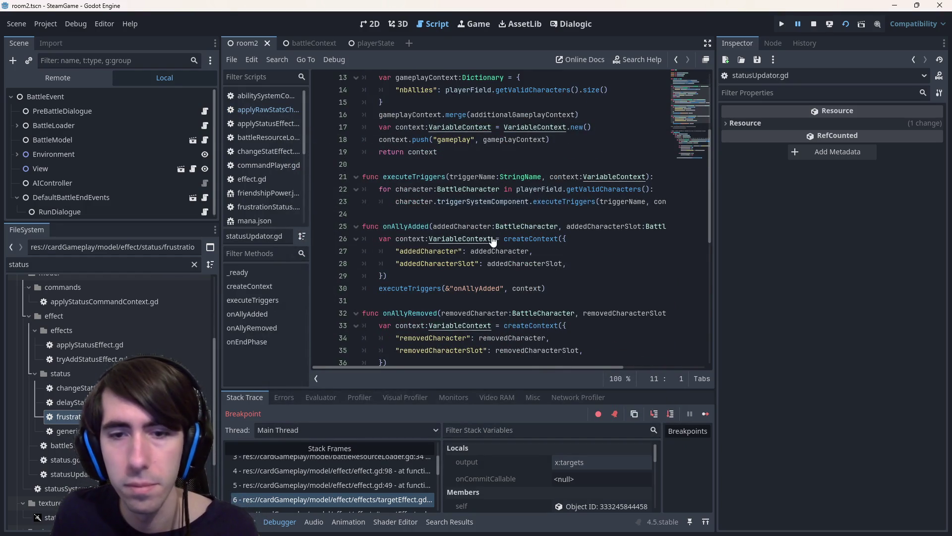
{"action": "key", "text": "ctrl+alt+o"}
{"action": "key", "text": "Escape"}
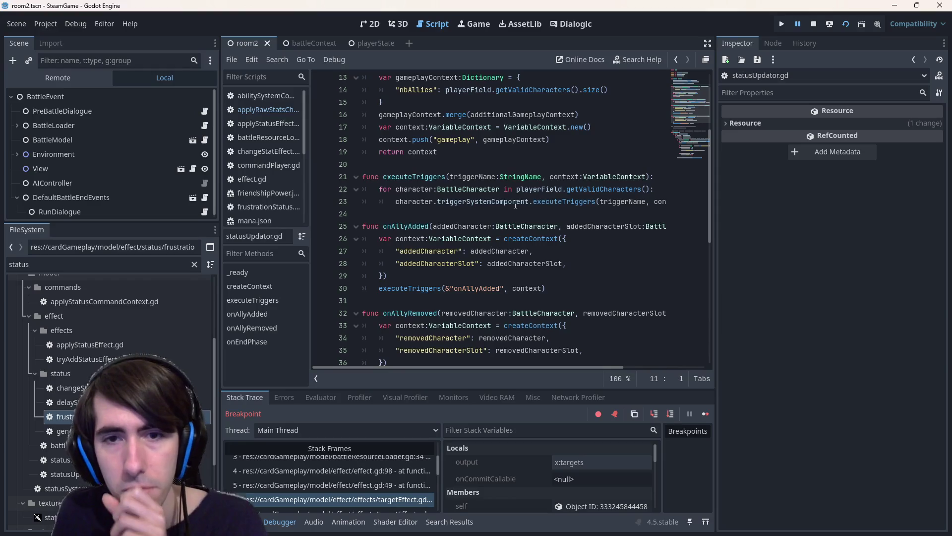
Follow executeTriggers into triggerSystemComponent.gd and jump to the undeclared 'damages' error line.
{"action": "left_click", "coordinate": [536, 202], "text": "ctrl"}
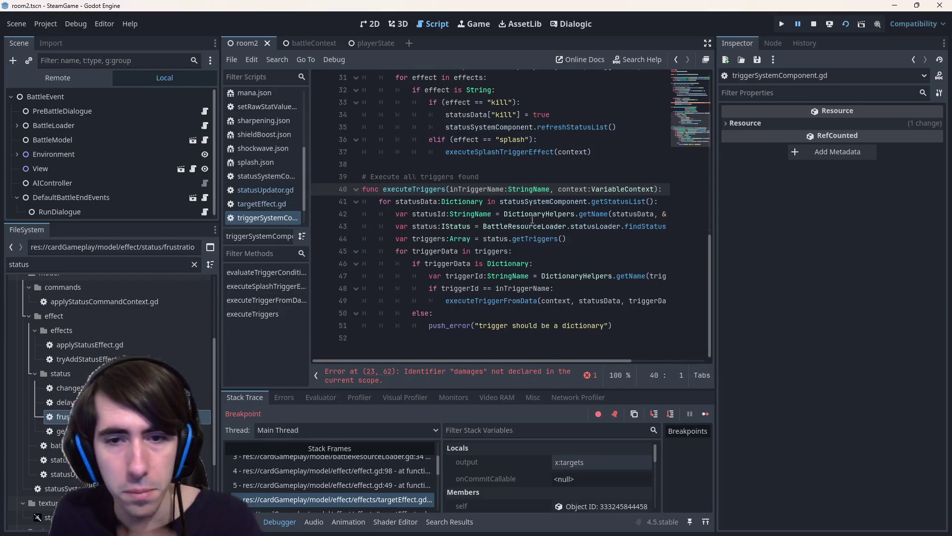
{"action": "mouse_move", "coordinate": [506, 243]}
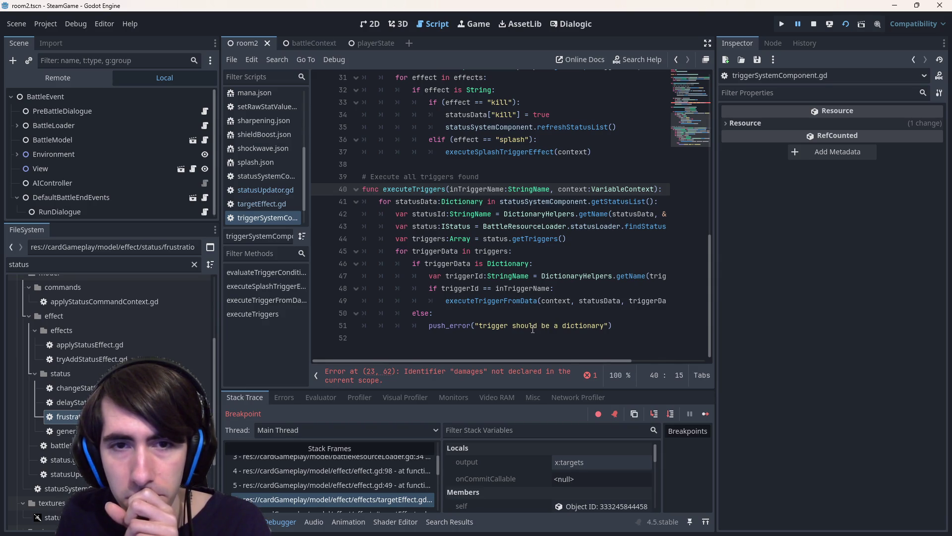
{"action": "left_click", "coordinate": [497, 375]}
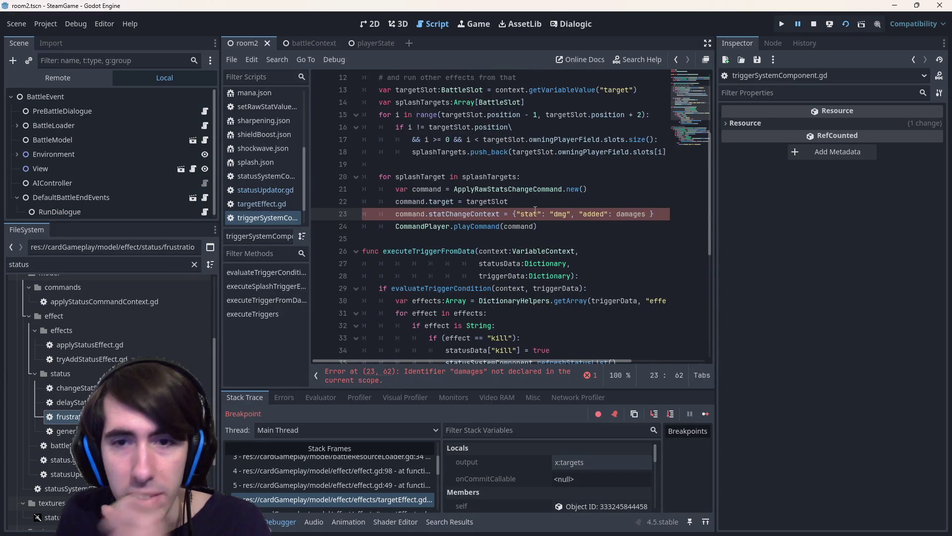
Duplicate the targetSlot declaration line onto a new line below it.
{"action": "double_click", "coordinate": [618, 215]}
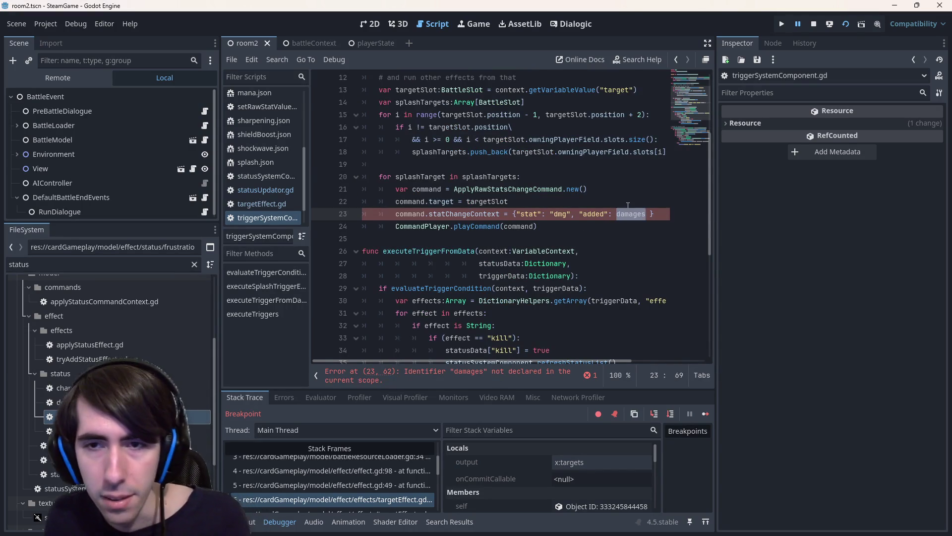
{"action": "type", "text": "finalDamages"}
{"action": "key", "text": "ctrl+z"}
{"action": "scroll", "coordinate": [582, 253], "scroll_direction": "up", "scroll_amount": 2}
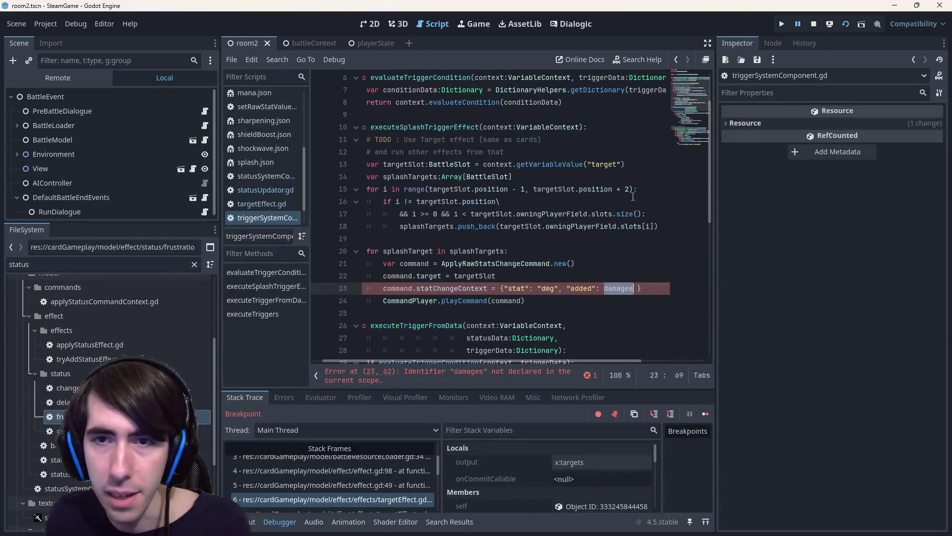
{"action": "left_click", "coordinate": [642, 164]}
{"action": "key", "text": "Return"}
{"action": "key", "text": "Return"}
{"action": "type", "text": "finalDamages"}
{"action": "left_click", "coordinate": [365, 177]}
{"action": "left_click_drag", "start_coordinate": [379, 164], "coordinate": [638, 164]}
{"action": "key", "text": "ctrl+c"}
{"action": "left_click", "coordinate": [365, 176]}
{"action": "key", "text": "ctrl+v"}
Change the copy to var finalDamages:int = context.getVariableValue("finalDamages") and replace damages on line 25.
{"action": "double_click", "coordinate": [461, 177]}
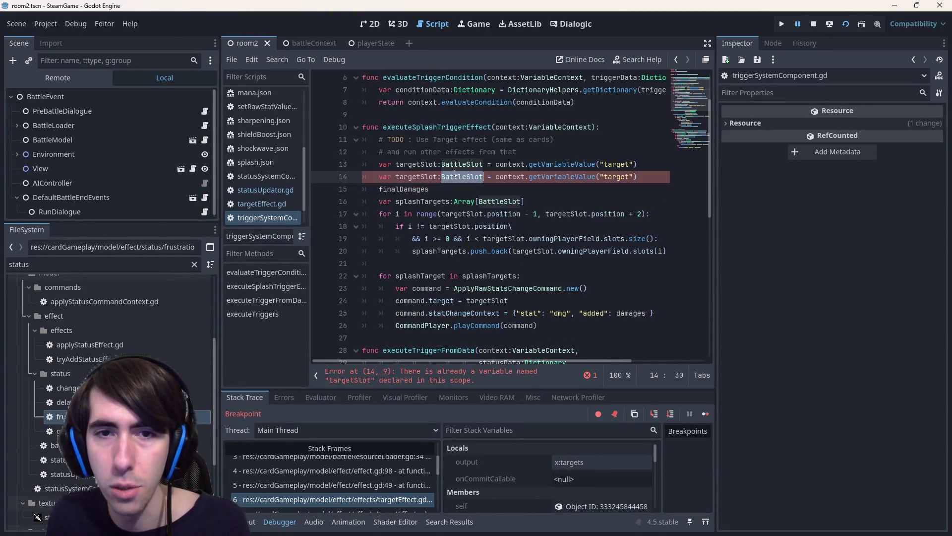
{"action": "type", "text": "int"}
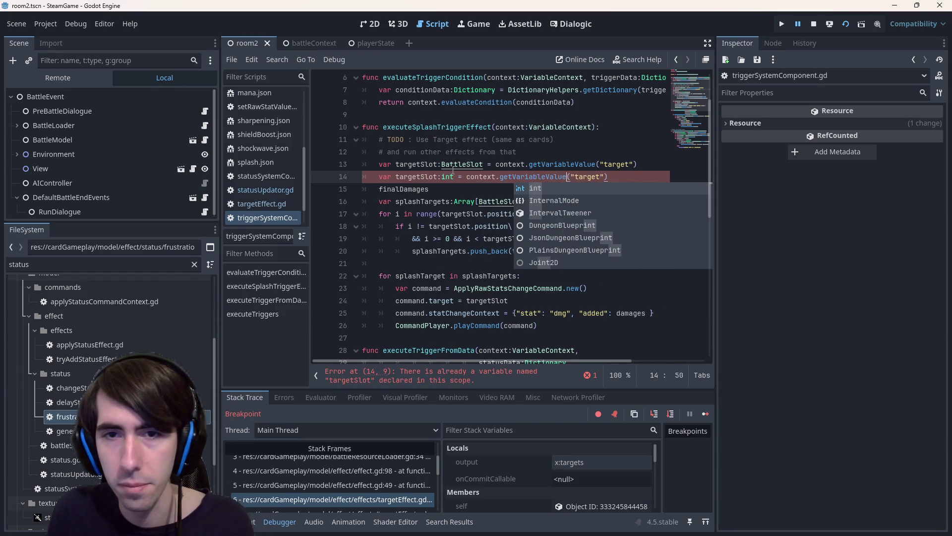
{"action": "key", "text": "ctrl+shift+Left"}
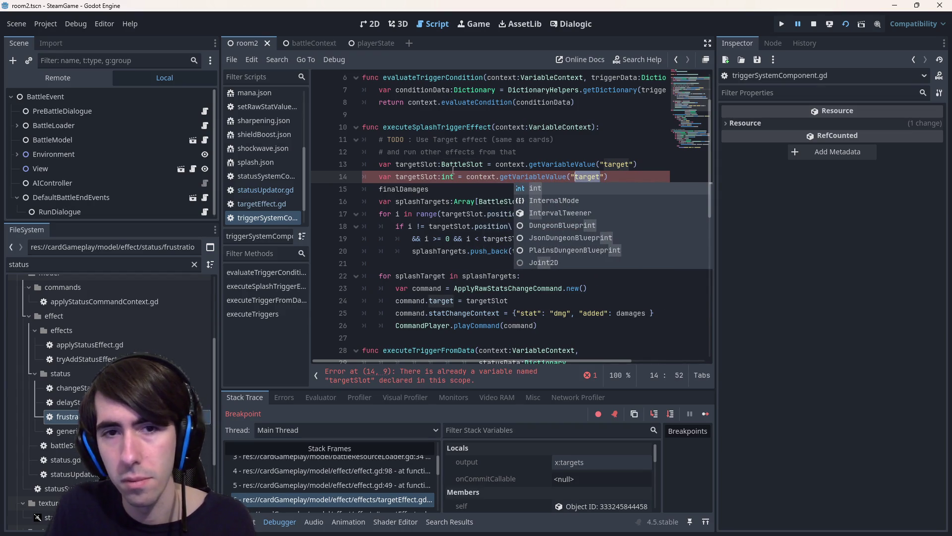
{"action": "key", "text": "Escape"}
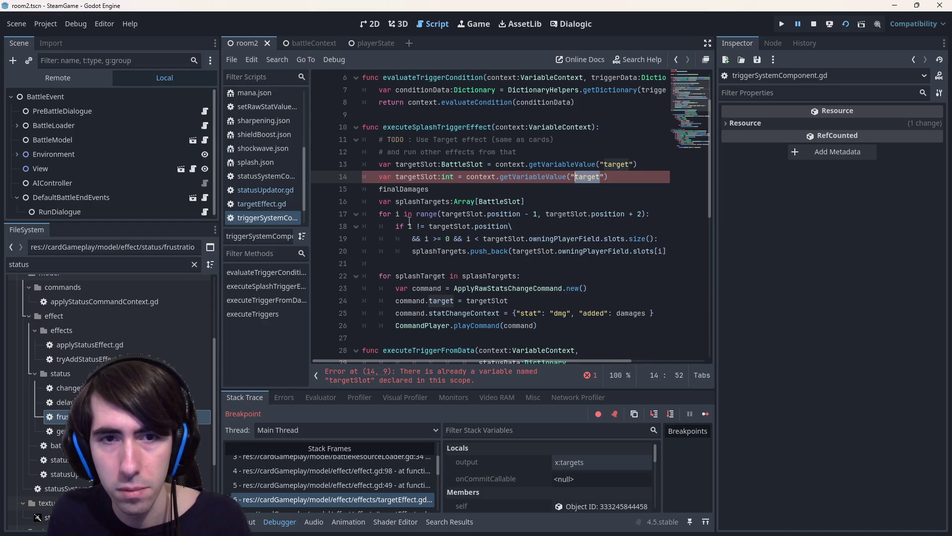
{"action": "double_click", "coordinate": [403, 189]}
{"action": "key", "text": "ctrl+c"}
{"action": "key", "text": "ctrl+v"}
{"action": "double_click", "coordinate": [411, 190]}
{"action": "key", "text": "ctrl+x"}
{"action": "double_click", "coordinate": [429, 176]}
{"action": "key", "text": "ctrl+v"}
{"action": "double_click", "coordinate": [433, 176]}
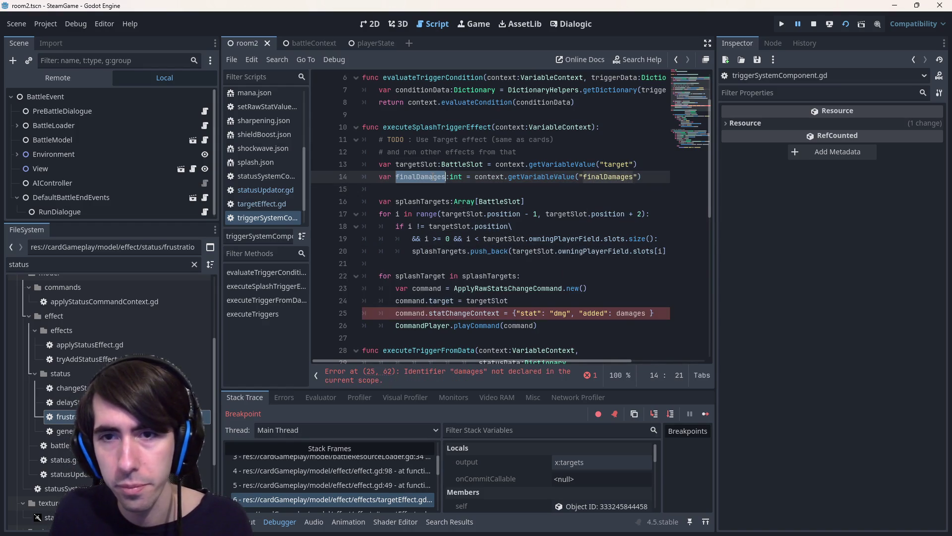
{"action": "double_click", "coordinate": [620, 313]}
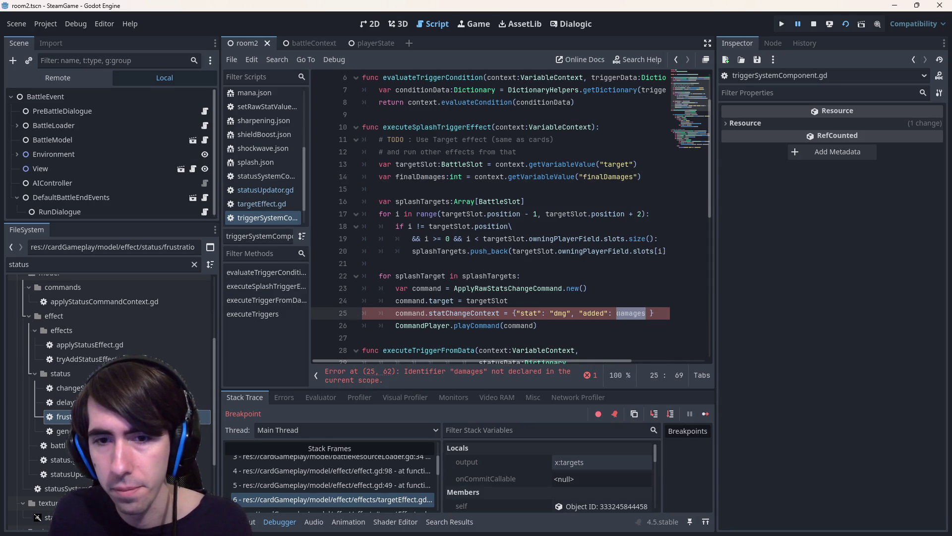
{"action": "key", "text": "ctrl+v"}
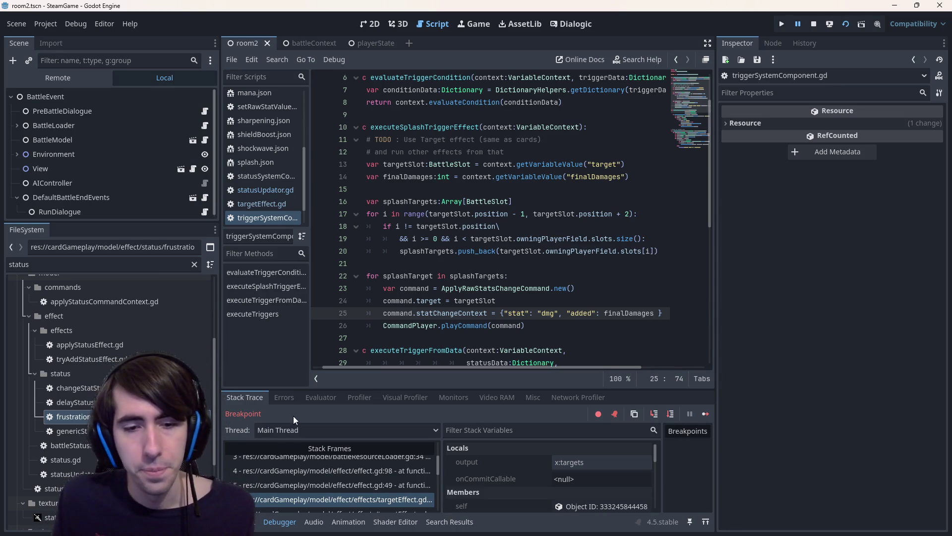
Inspect targetEffect.gd at the paused breakpoint frame, around its finish() call.
{"action": "scroll", "coordinate": [351, 474], "scroll_direction": "up", "scroll_amount": 2}
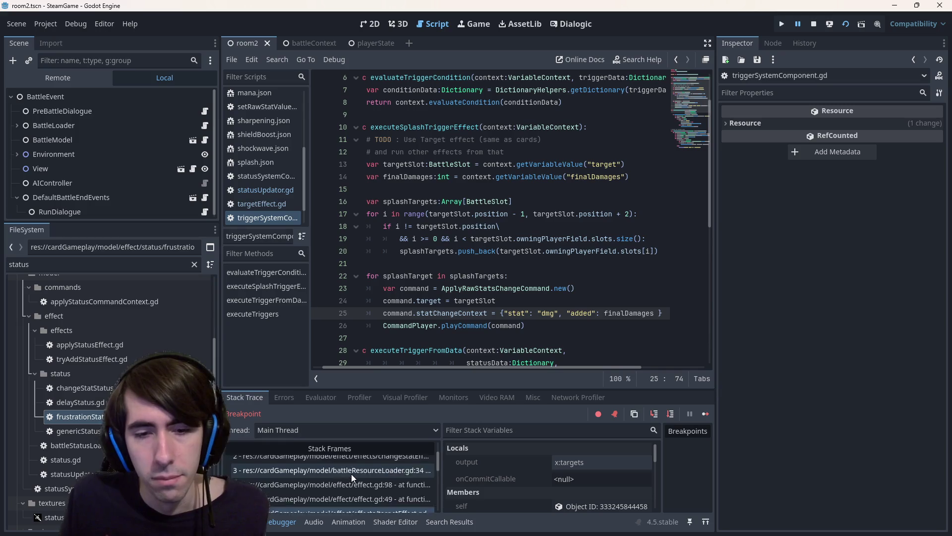
{"action": "scroll", "coordinate": [351, 474], "scroll_direction": "down", "scroll_amount": 2}
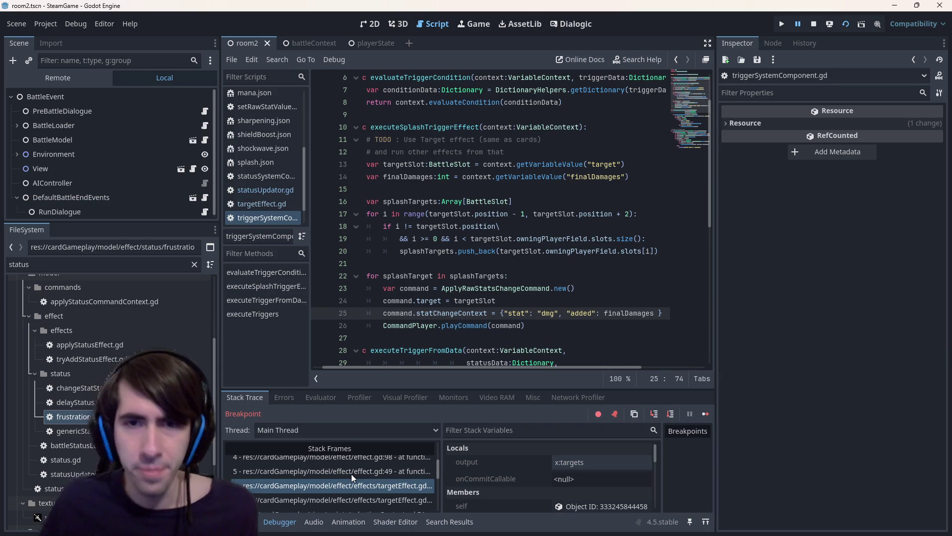
{"action": "left_click", "coordinate": [378, 480]}
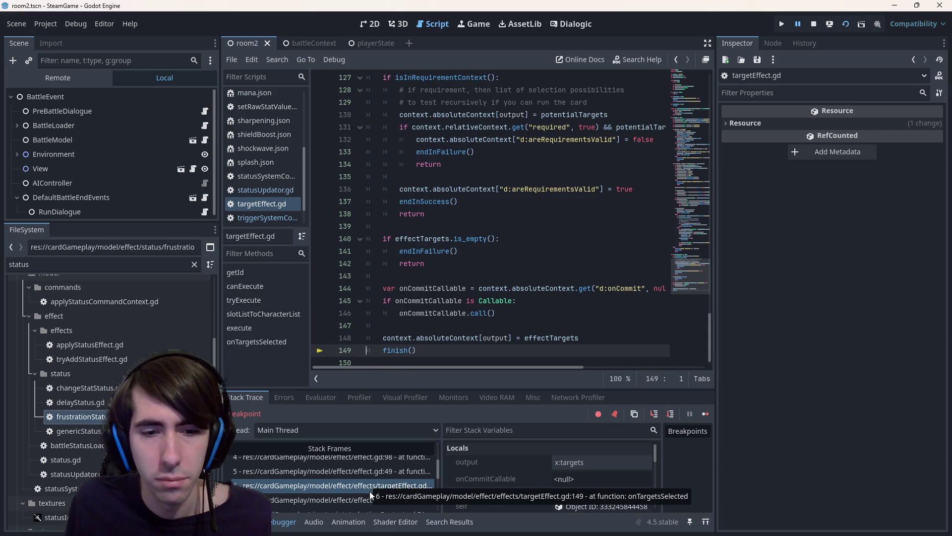
{"action": "scroll", "coordinate": [507, 299], "scroll_direction": "up", "scroll_amount": 4}
{"action": "scroll", "coordinate": [508, 298], "scroll_direction": "down", "scroll_amount": 2}
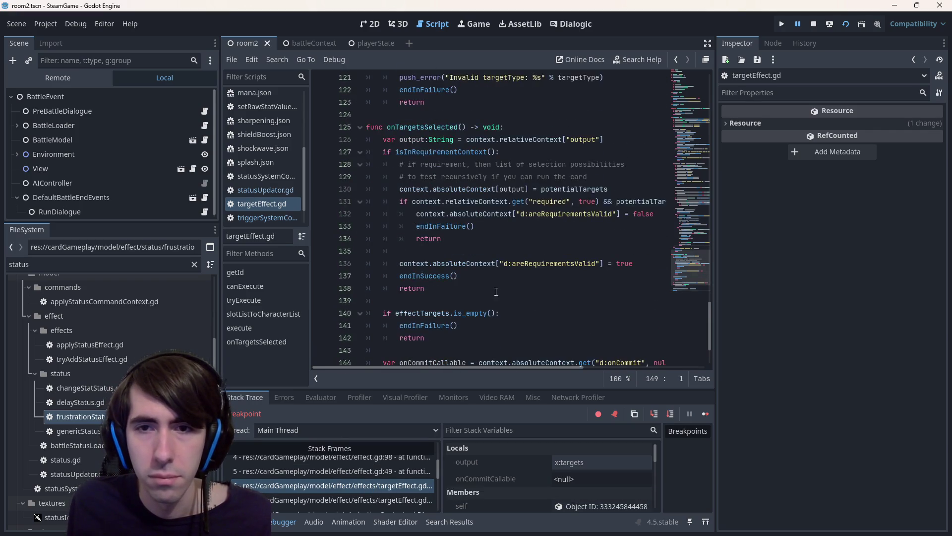
{"action": "left_click", "coordinate": [385, 485]}
{"action": "scroll", "coordinate": [496, 248], "scroll_direction": "up", "scroll_amount": 3}
{"action": "scroll", "coordinate": [516, 246], "scroll_direction": "down", "scroll_amount": 1}
{"action": "scroll", "coordinate": [516, 246], "scroll_direction": "down", "scroll_amount": 1}
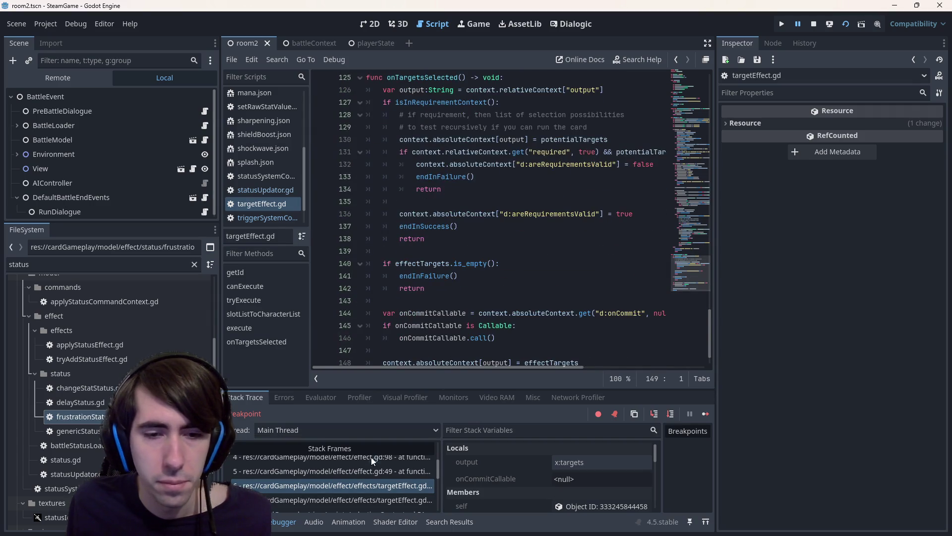
{"action": "left_click", "coordinate": [489, 213]}
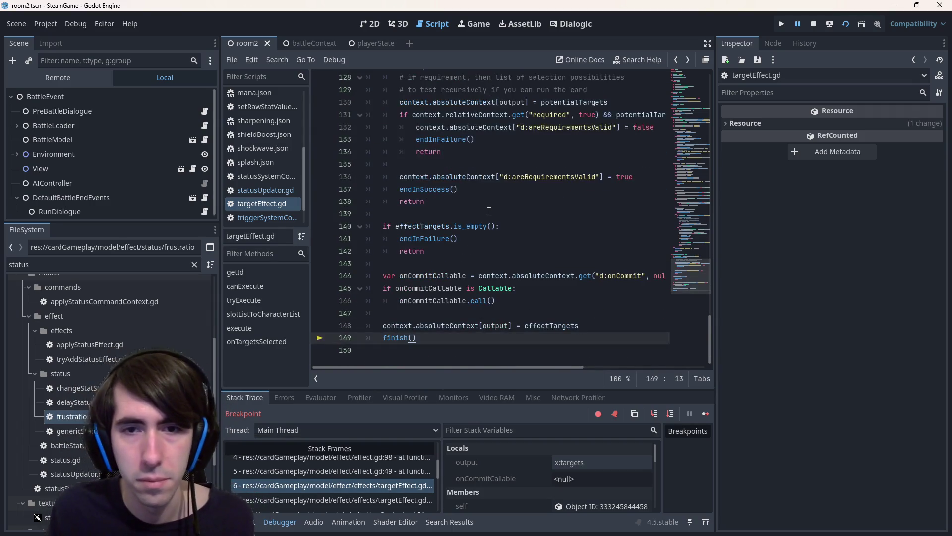
Drag triggerSystemComponent.gd to the top of the Scripts list and the raw stats change script to second.
{"action": "key", "text": "alt+Left"}
{"action": "key", "text": "alt+Left"}
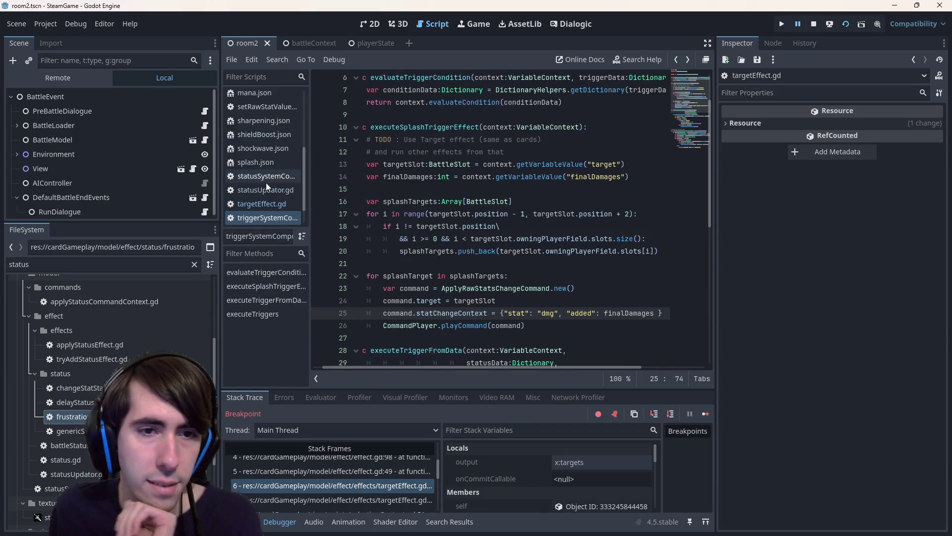
{"action": "scroll", "coordinate": [268, 184], "scroll_direction": "down", "scroll_amount": 1}
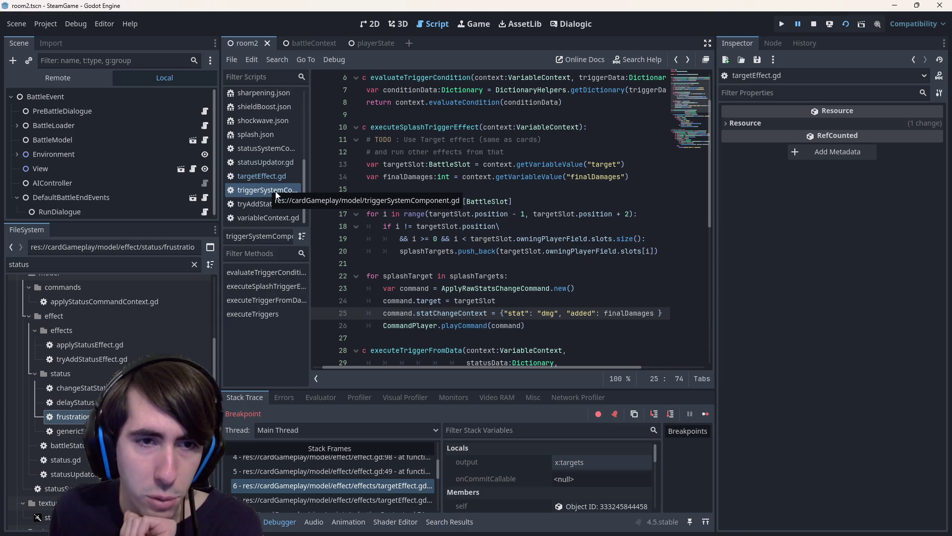
{"action": "scroll", "coordinate": [275, 161], "scroll_direction": "up", "scroll_amount": 5}
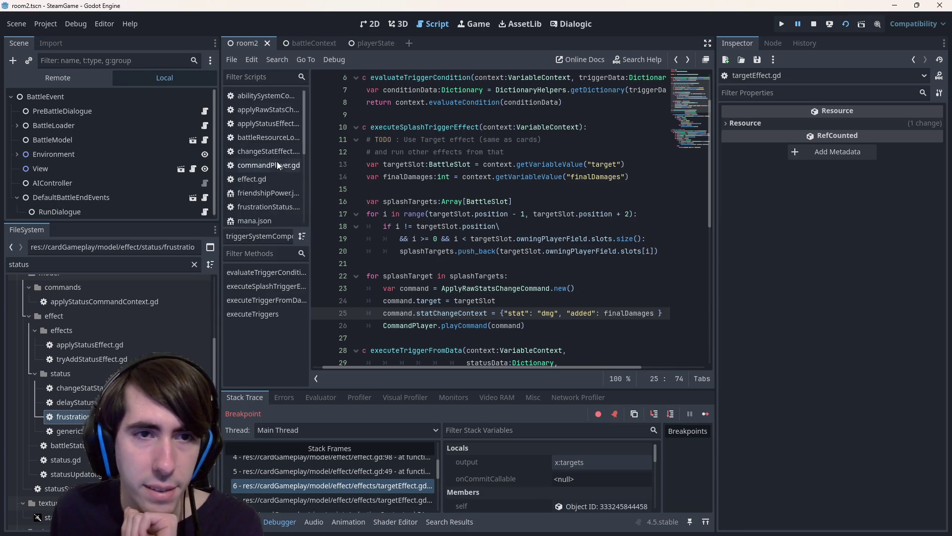
{"action": "scroll", "coordinate": [271, 181], "scroll_direction": "down", "scroll_amount": 3}
{"action": "left_click_drag", "start_coordinate": [269, 189], "coordinate": [258, 92]}
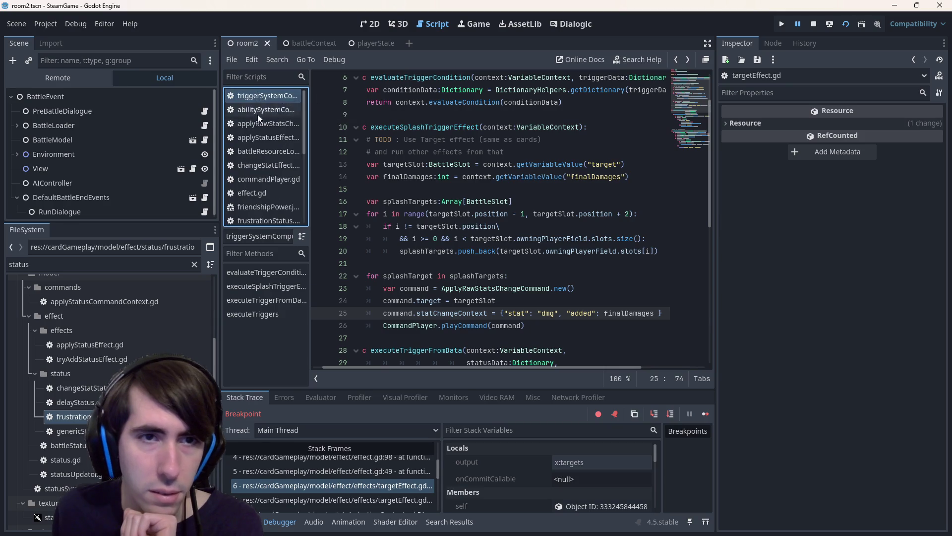
{"action": "left_click", "coordinate": [261, 127]}
{"action": "mouse_move", "coordinate": [261, 127]}
{"action": "left_mouse_down"}
{"action": "mouse_move", "coordinate": [260, 106]}
{"action": "mouse_move", "coordinate": [259, 114]}
{"action": "left_mouse_up"}
Close the abilitySystem script and all scripts below it, leaving only the top two.
{"action": "right_click", "coordinate": [261, 123]}
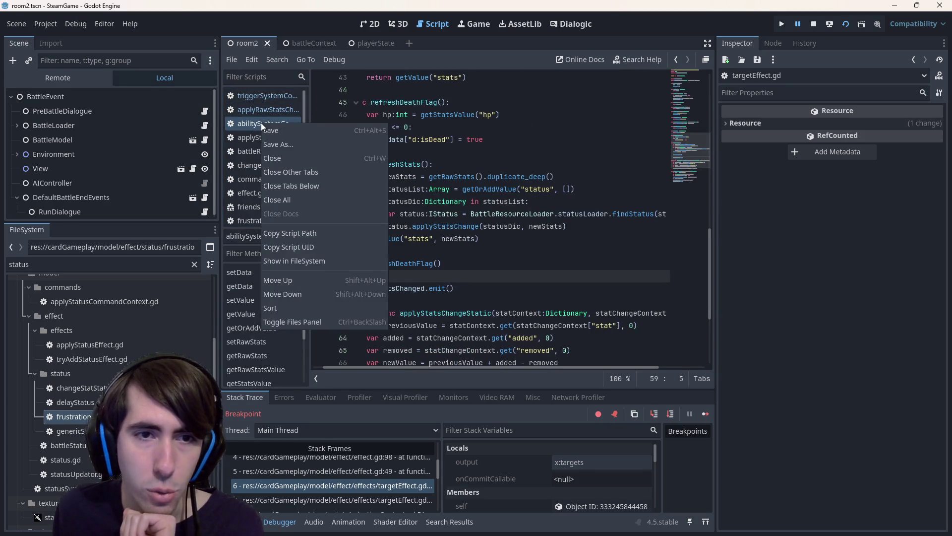
{"action": "left_click", "coordinate": [294, 191]}
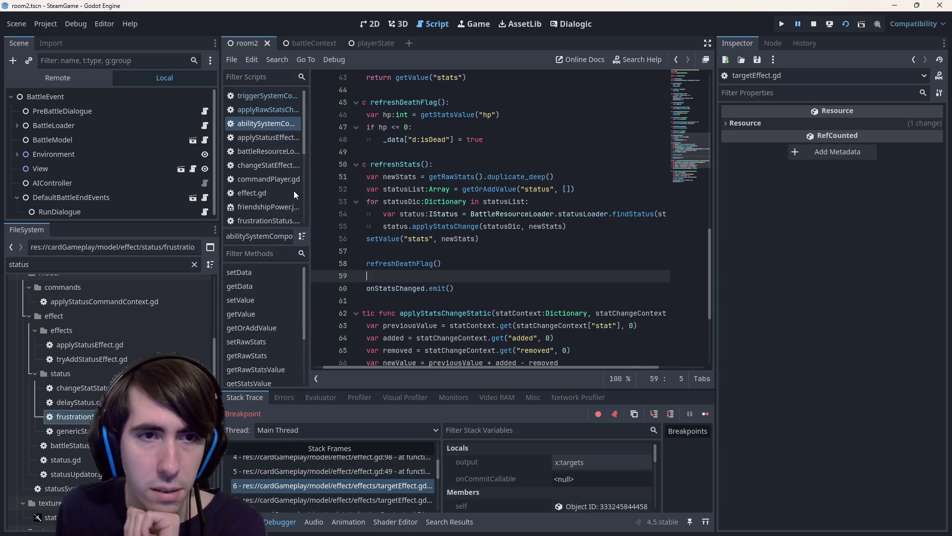
{"action": "middle_click", "coordinate": [277, 125]}
{"action": "left_click", "coordinate": [267, 114]}
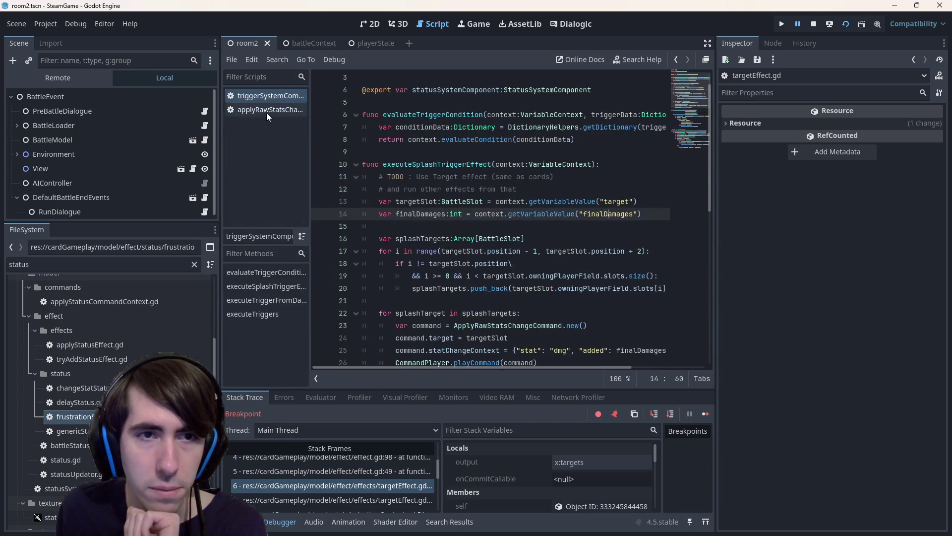
{"action": "left_click", "coordinate": [261, 100]}
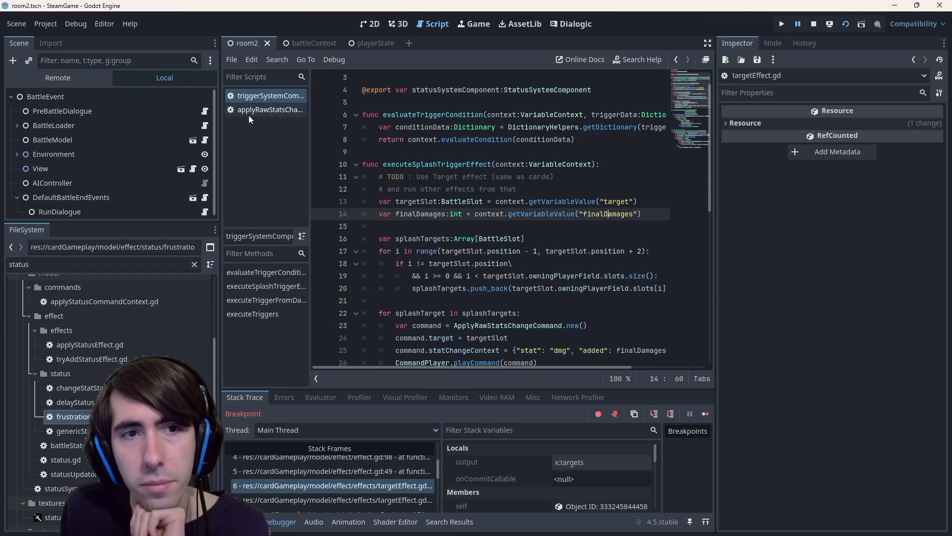
{"action": "left_click", "coordinate": [249, 113]}
Jump from the executeTriggers call on line 122 to its definition.
{"action": "scroll", "coordinate": [490, 263], "scroll_direction": "down", "scroll_amount": 1}
{"action": "scroll", "coordinate": [502, 271], "scroll_direction": "down", "scroll_amount": 18}
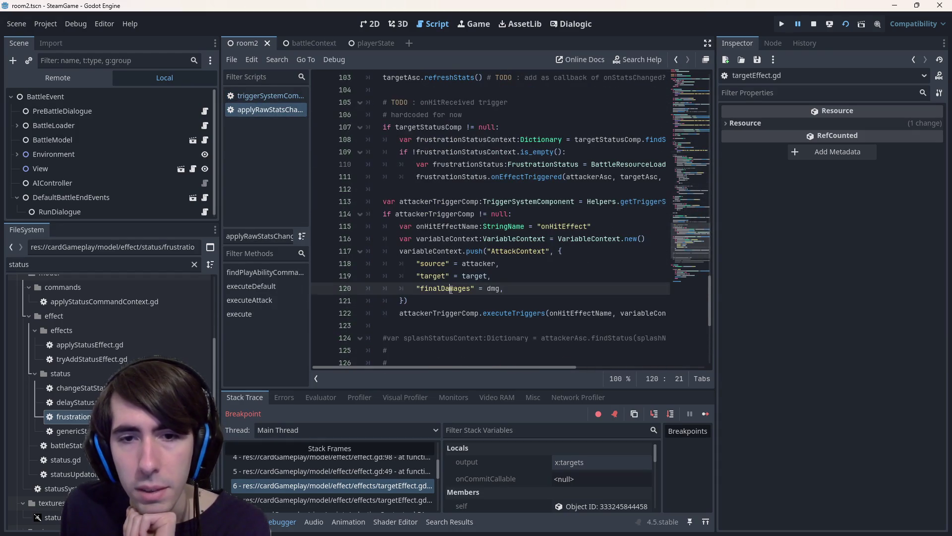
{"action": "double_click", "coordinate": [445, 288]}
{"action": "mouse_move", "coordinate": [512, 367]}
{"action": "left_mouse_down"}
{"action": "mouse_move", "coordinate": [600, 361]}
{"action": "mouse_move", "coordinate": [462, 356]}
{"action": "left_mouse_up"}
{"action": "scroll", "coordinate": [462, 356], "scroll_direction": "down", "scroll_amount": 2}
{"action": "left_click", "coordinate": [510, 239]}
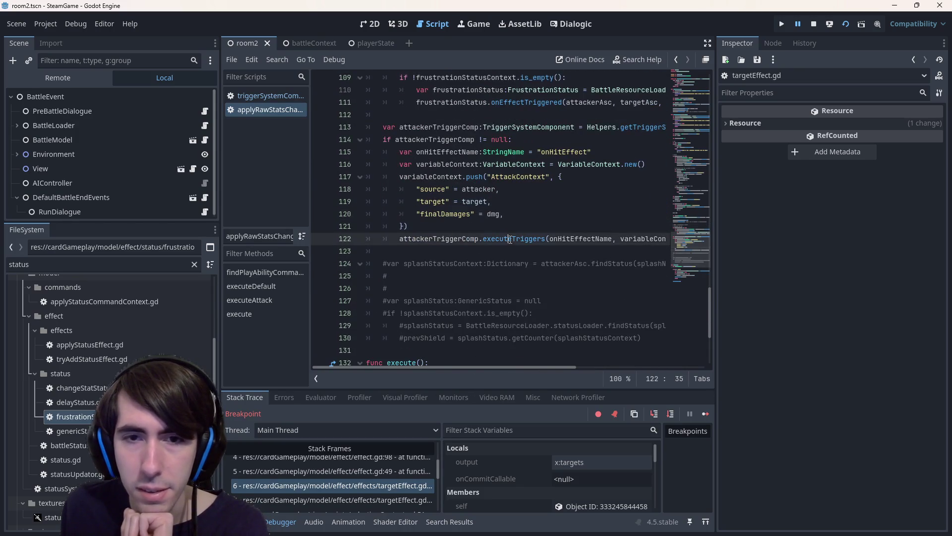
{"action": "double_click", "coordinate": [459, 239]}
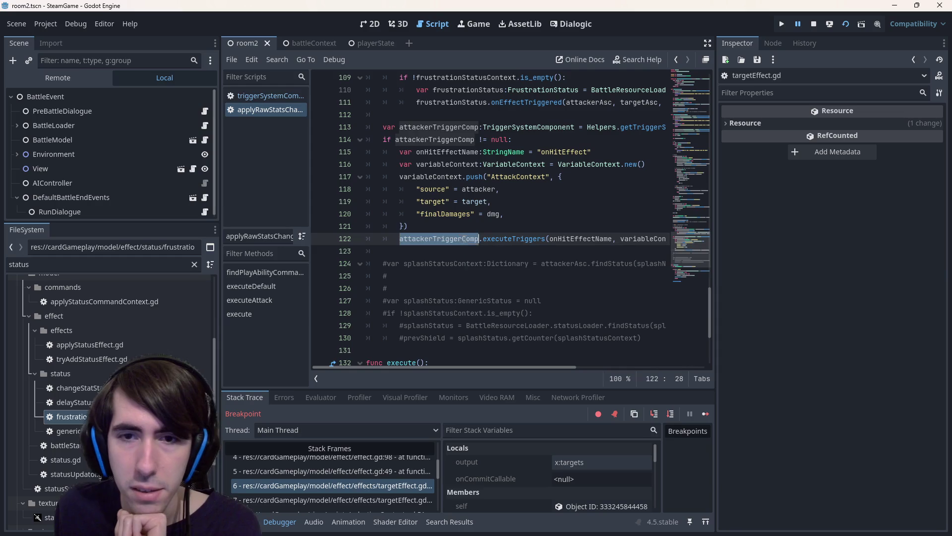
{"action": "left_click", "coordinate": [467, 238]}
{"action": "left_click", "coordinate": [513, 239], "text": "ctrl"}
Review executeTriggers' inTriggerName and context parameters, then go to executeTriggerFromData's definition.
{"action": "double_click", "coordinate": [504, 214]}
{"action": "scroll", "coordinate": [503, 213], "scroll_direction": "down", "scroll_amount": 1}
{"action": "double_click", "coordinate": [572, 201]}
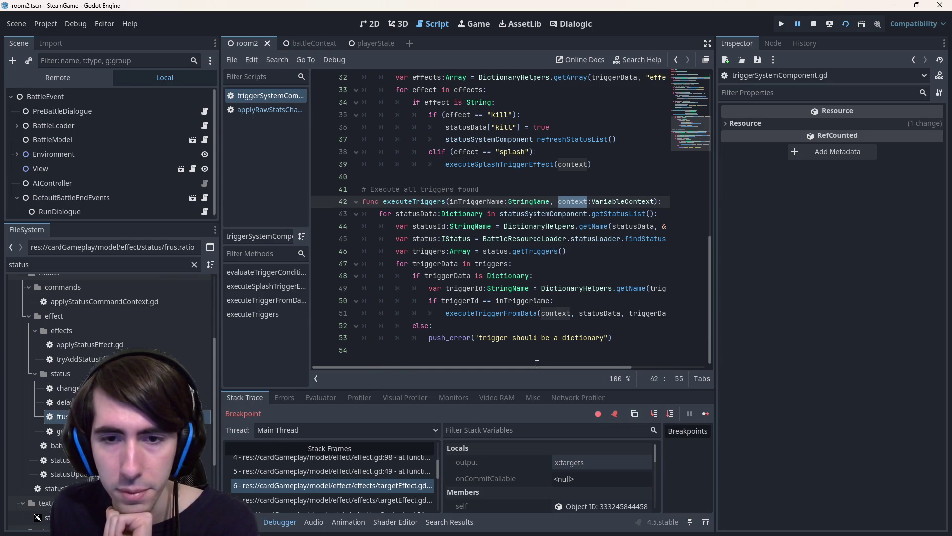
{"action": "mouse_move", "coordinate": [537, 367]}
{"action": "left_mouse_down"}
{"action": "mouse_move", "coordinate": [576, 364]}
{"action": "mouse_move", "coordinate": [537, 367]}
{"action": "left_mouse_up"}
{"action": "left_click", "coordinate": [472, 313]}
{"action": "left_click", "coordinate": [483, 313]}
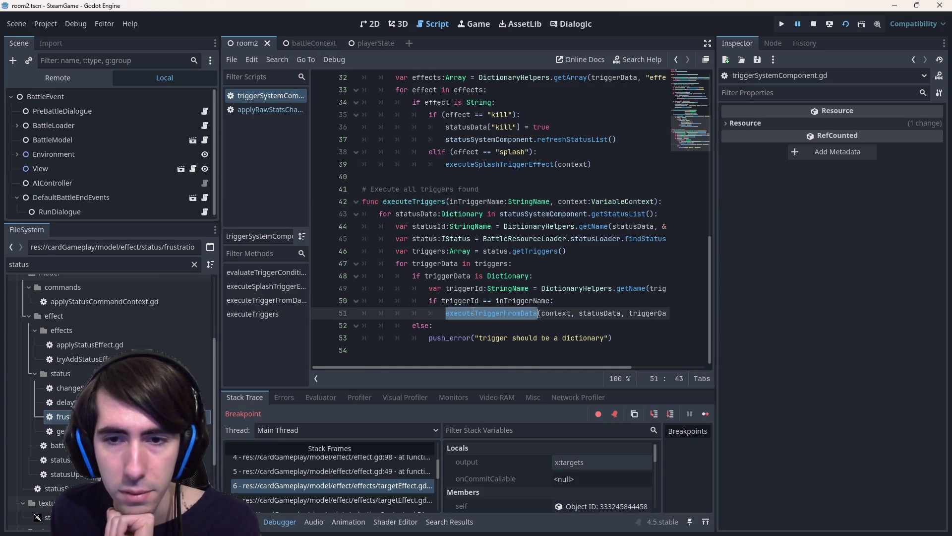
{"action": "left_click", "coordinate": [510, 316], "text": "ctrl"}
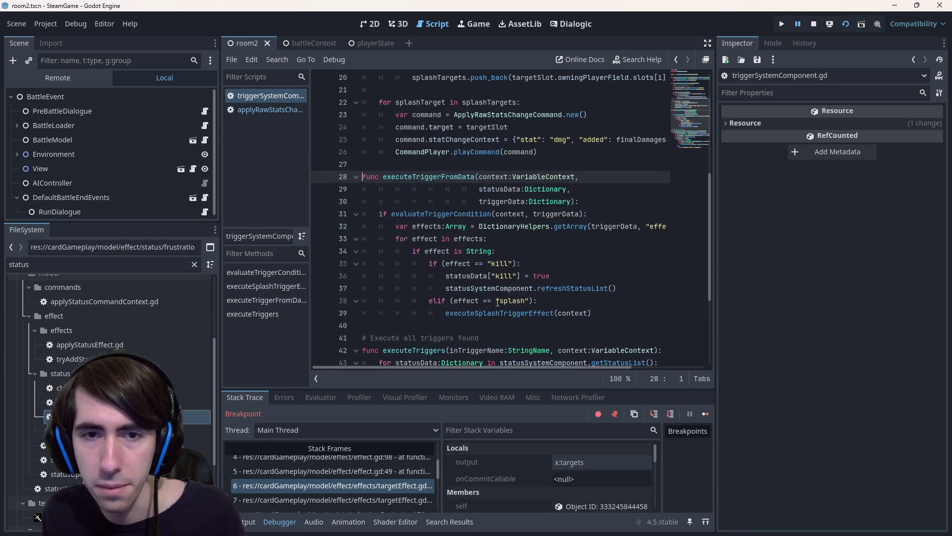
Examine executeTriggerFromData's statusData parameter and its body on lines 32 to 39.
{"action": "double_click", "coordinate": [446, 176]}
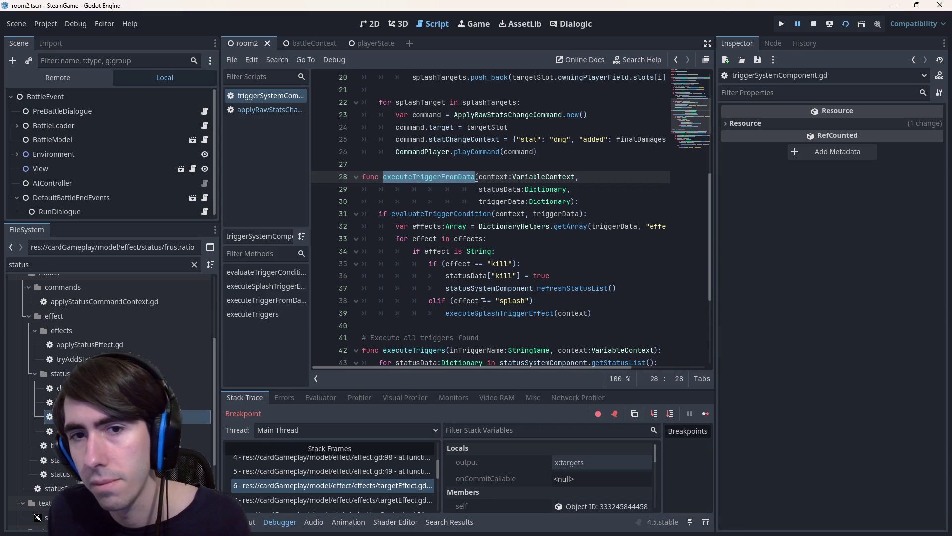
{"action": "double_click", "coordinate": [501, 200]}
{"action": "double_click", "coordinate": [506, 190]}
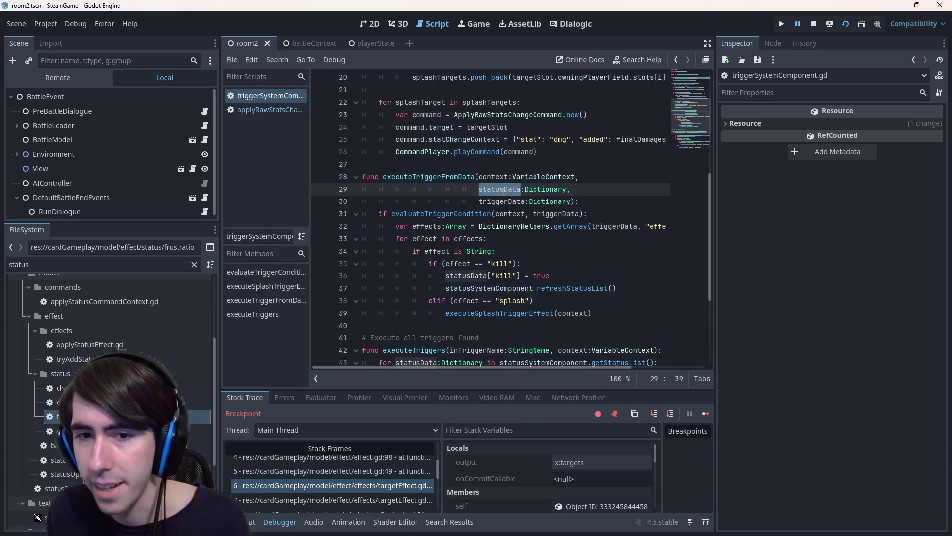
{"action": "left_click", "coordinate": [610, 313]}
{"action": "mouse_move", "coordinate": [611, 313]}
{"action": "left_mouse_down"}
{"action": "mouse_move", "coordinate": [323, 260]}
{"action": "mouse_move", "coordinate": [290, 223]}
{"action": "left_mouse_up"}
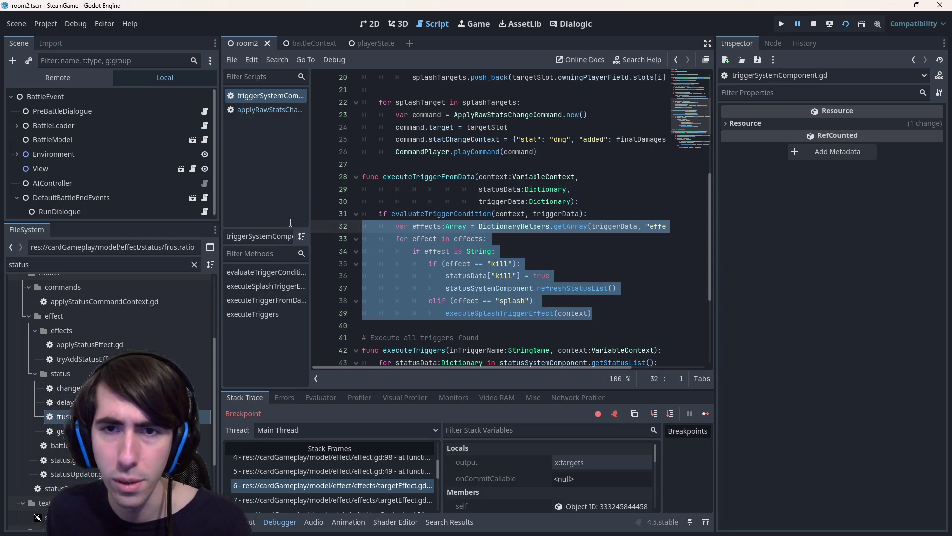
{"action": "double_click", "coordinate": [479, 189]}
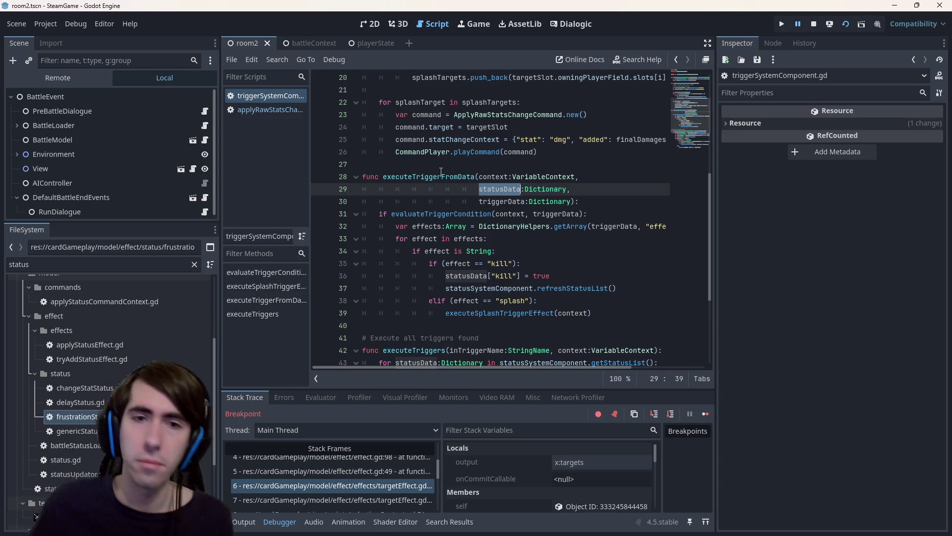
Trace statusData and the status variable through the call on line 51 and executeTriggers' context.
{"action": "double_click", "coordinate": [427, 177]}
{"action": "scroll", "coordinate": [489, 244], "scroll_direction": "down", "scroll_amount": 4}
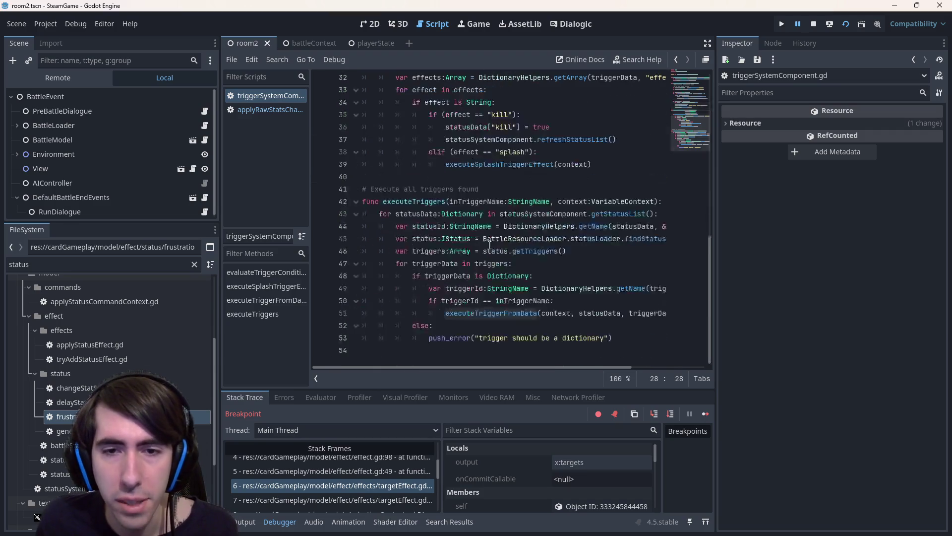
{"action": "double_click", "coordinate": [605, 311]}
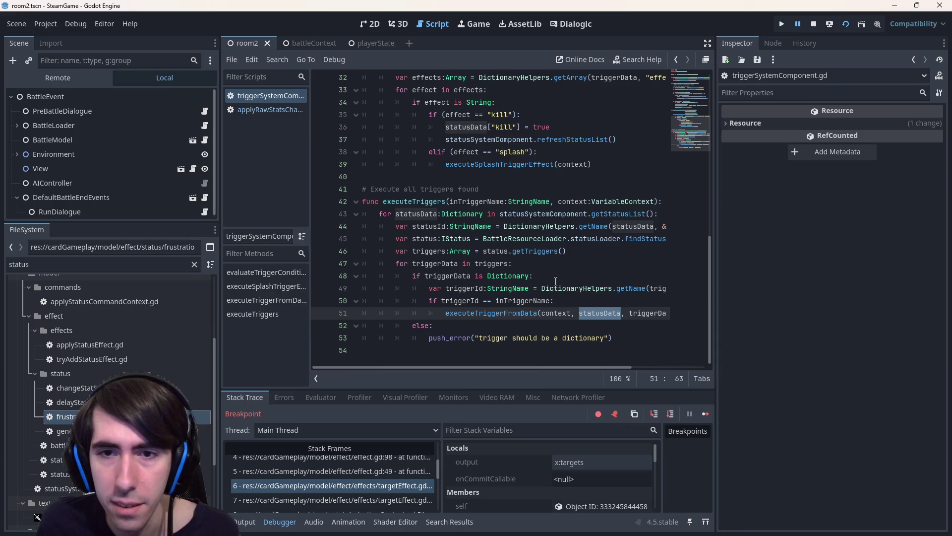
{"action": "mouse_move", "coordinate": [530, 366]}
{"action": "left_mouse_down"}
{"action": "mouse_move", "coordinate": [594, 362]}
{"action": "mouse_move", "coordinate": [517, 365]}
{"action": "left_mouse_up"}
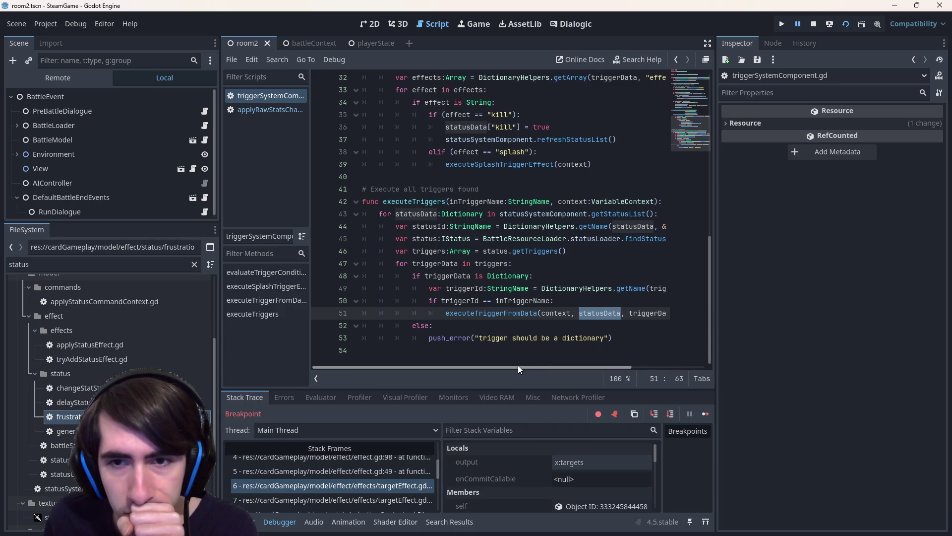
{"action": "mouse_move", "coordinate": [517, 365]}
{"action": "left_mouse_down"}
{"action": "mouse_move", "coordinate": [567, 364]}
{"action": "mouse_move", "coordinate": [521, 361]}
{"action": "mouse_move", "coordinate": [530, 361]}
{"action": "left_mouse_up"}
{"action": "double_click", "coordinate": [424, 242]}
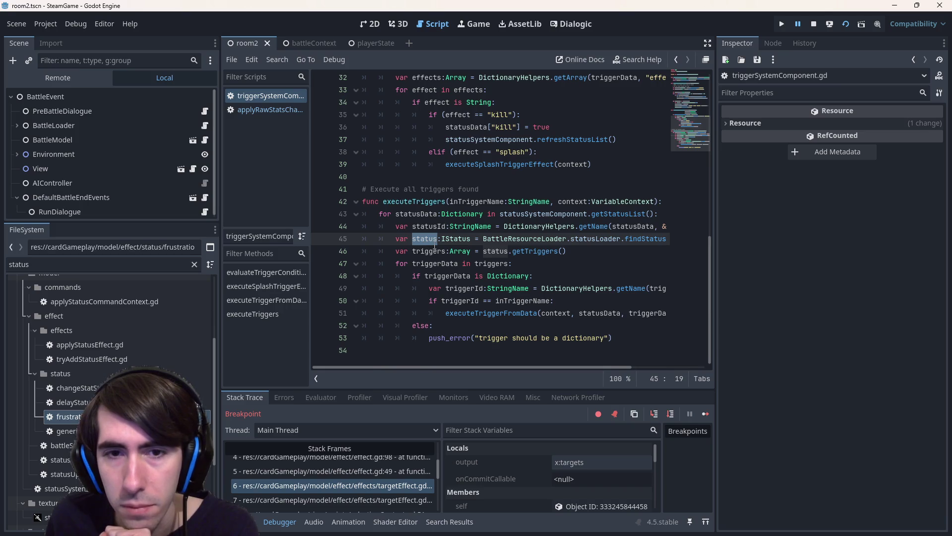
{"action": "mouse_move", "coordinate": [515, 369]}
{"action": "left_mouse_down"}
{"action": "mouse_move", "coordinate": [525, 369]}
{"action": "mouse_move", "coordinate": [498, 368]}
{"action": "left_mouse_up"}
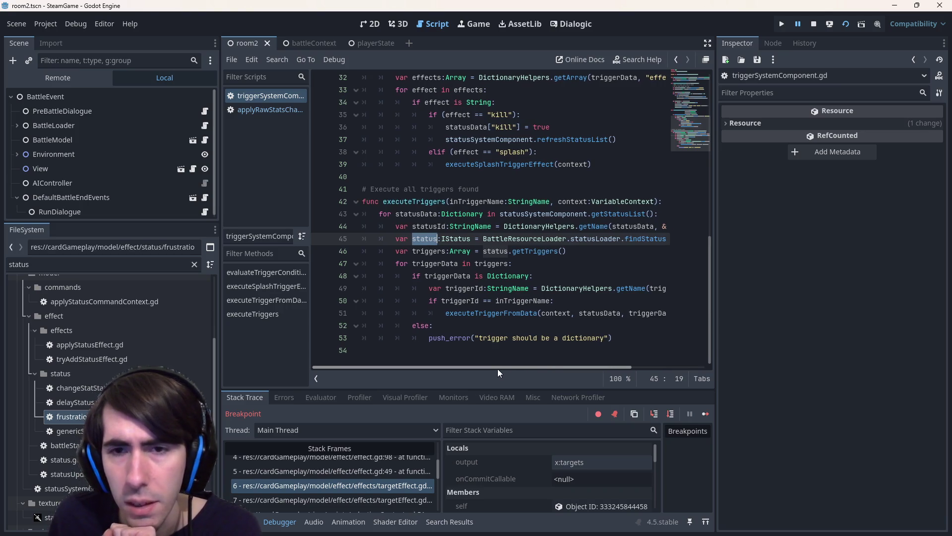
{"action": "double_click", "coordinate": [572, 202]}
{"action": "left_click", "coordinate": [400, 245]}
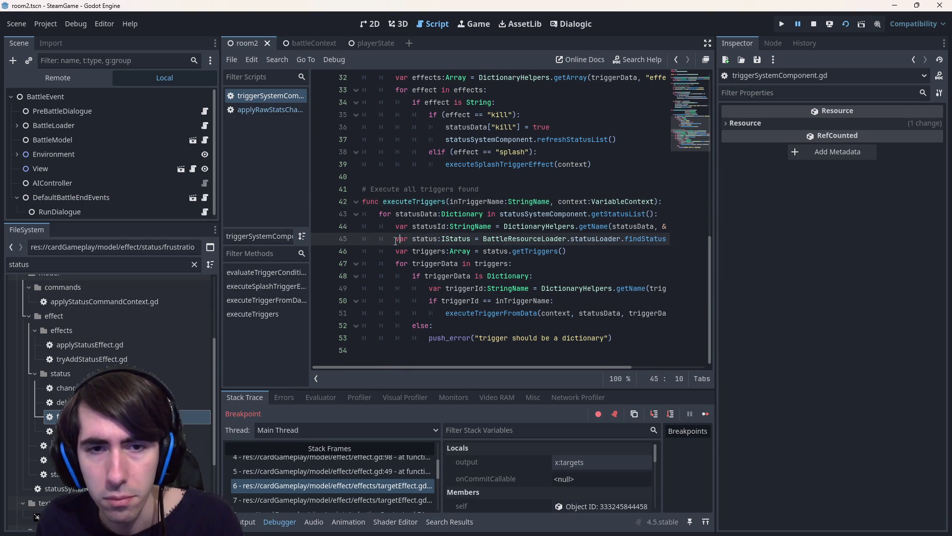
Add an indented line above the status lookup and insert context.push from autocomplete.
{"action": "key", "text": "Left"}
{"action": "key", "text": "Return"}
{"action": "key", "text": "Up"}
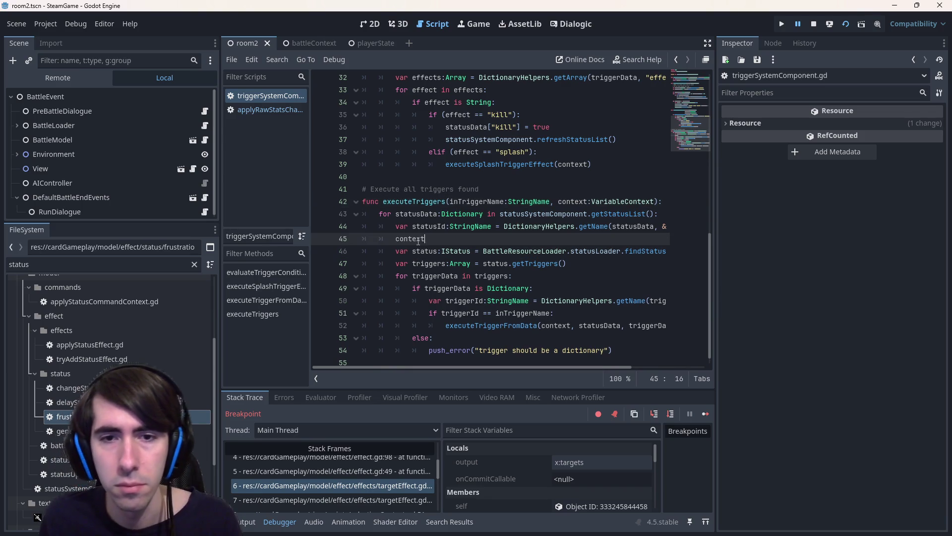
{"action": "key", "text": "ctrl+z"}
{"action": "mouse_move", "coordinate": [553, 366]}
{"action": "left_mouse_down"}
{"action": "mouse_move", "coordinate": [644, 365]}
{"action": "mouse_move", "coordinate": [484, 303]}
{"action": "left_mouse_up"}
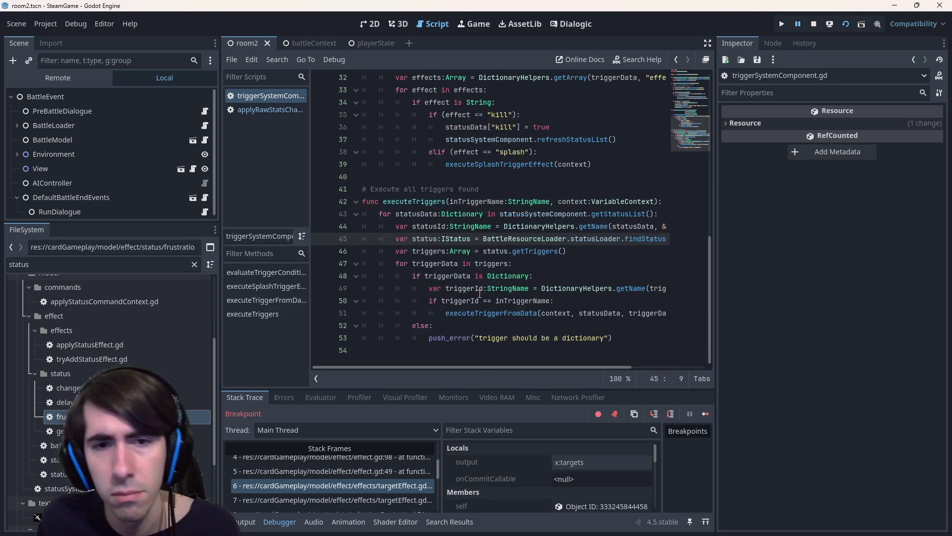
{"action": "key", "text": "ctrl+y"}
{"action": "type", "text": "context."}
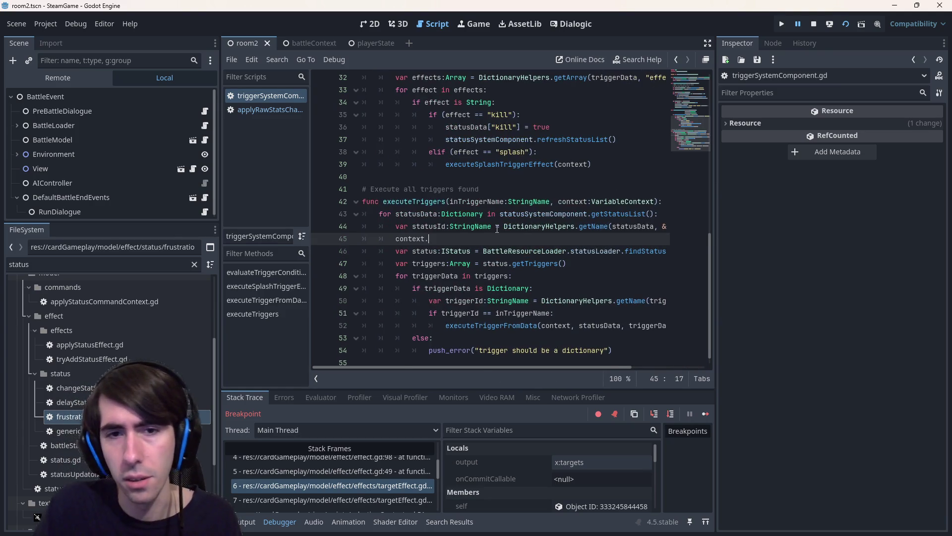
{"action": "key", "text": "Escape"}
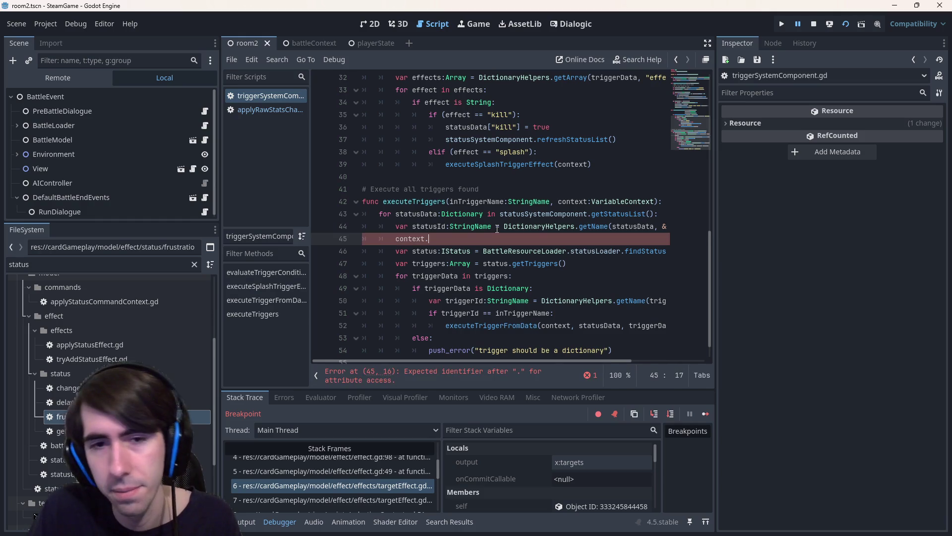
{"action": "key", "text": "ctrl+space"}
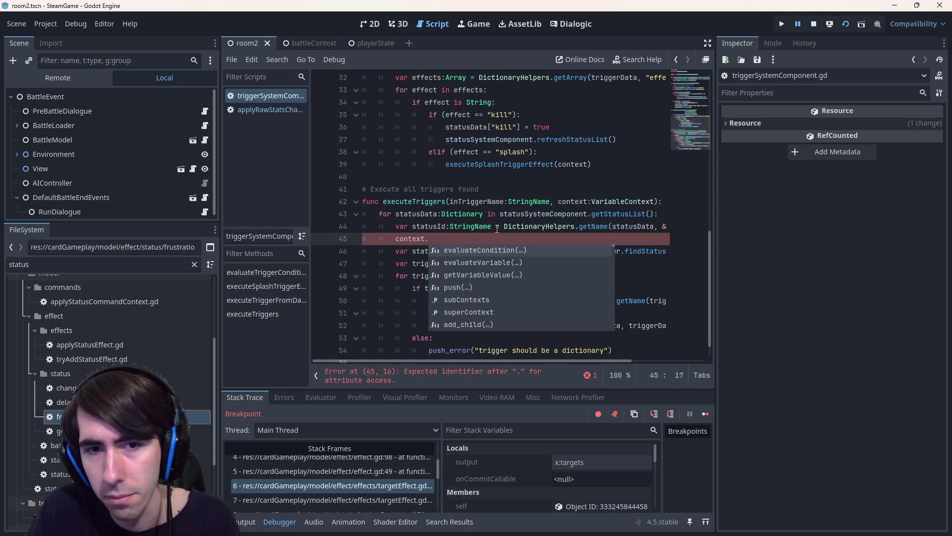
{"action": "type", "text": "pus"}
{"action": "key", "text": "Return"}
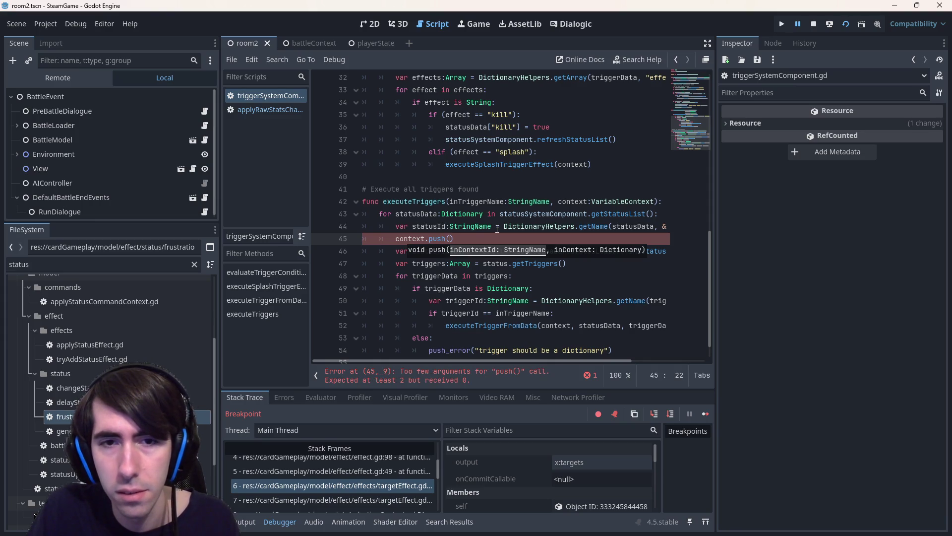
Complete the call as context.push("status", statusData) and save the script.
{"action": "key", "text": "BackSpace"}
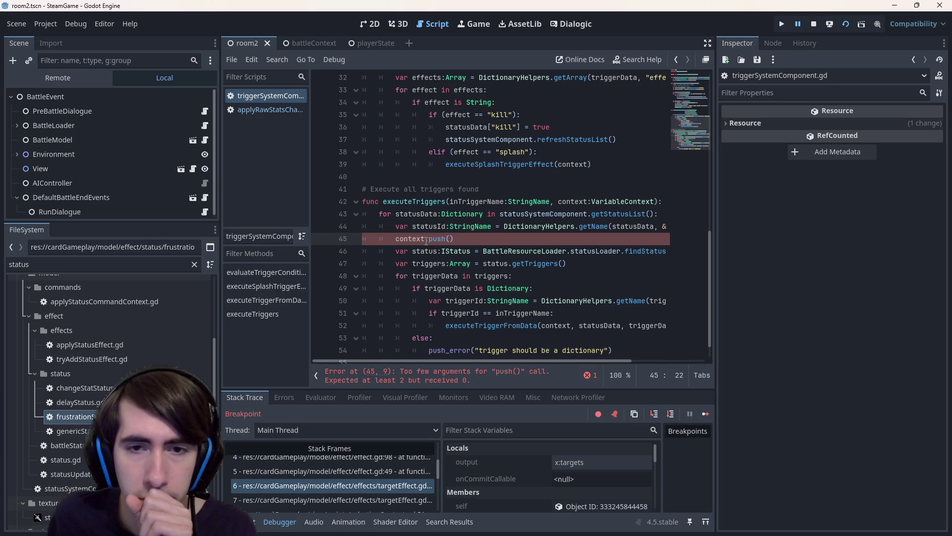
{"action": "mouse_move", "coordinate": [440, 237]}
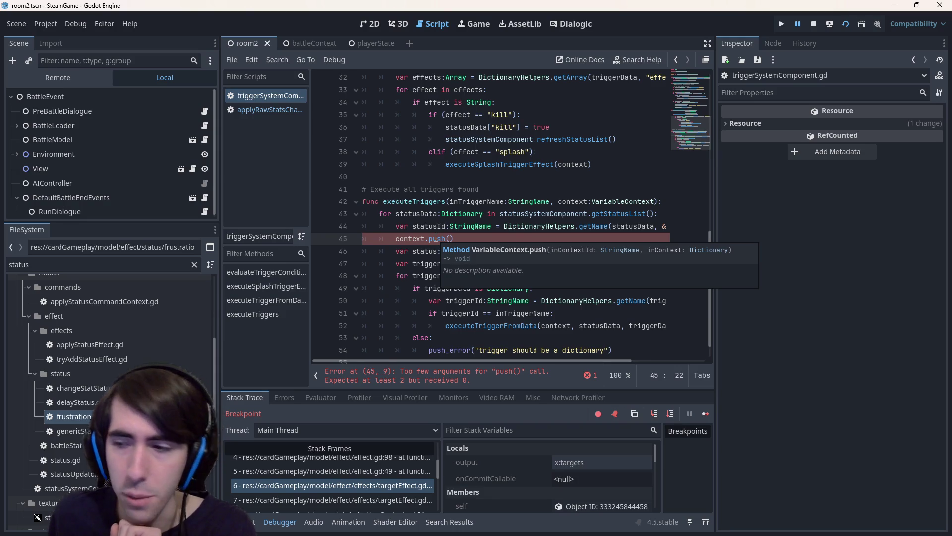
{"action": "left_click", "coordinate": [436, 238]}
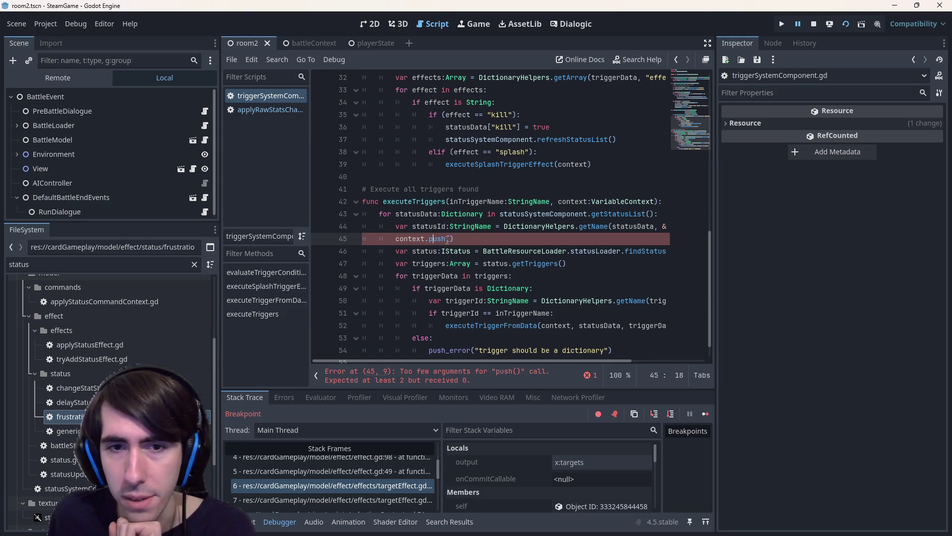
{"action": "double_click", "coordinate": [562, 202]}
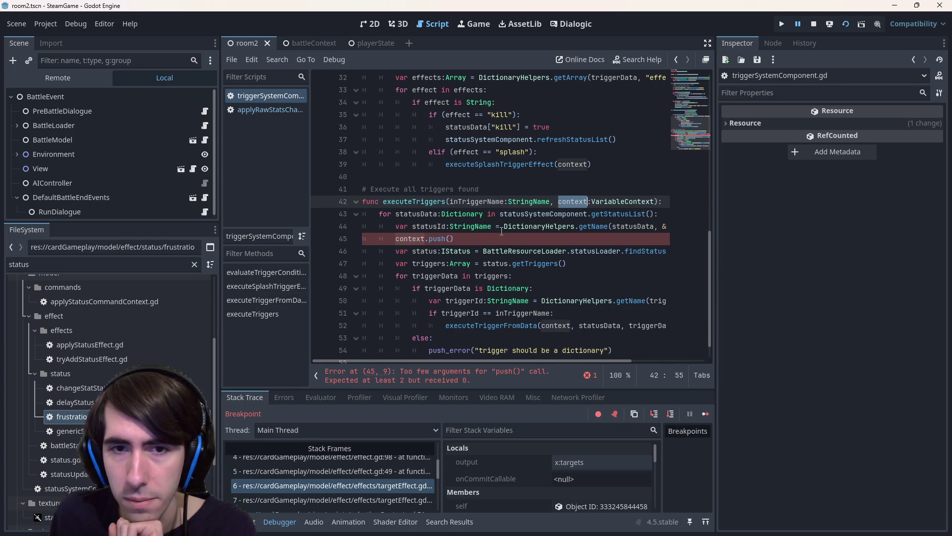
{"action": "left_click", "coordinate": [451, 239]}
{"action": "type", "text": "statusId,"}
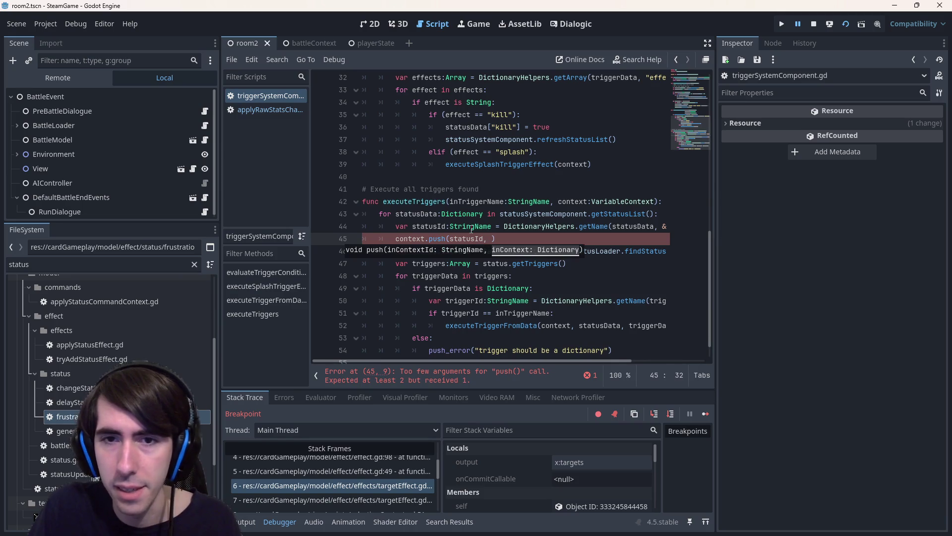
{"action": "key", "text": "Escape"}
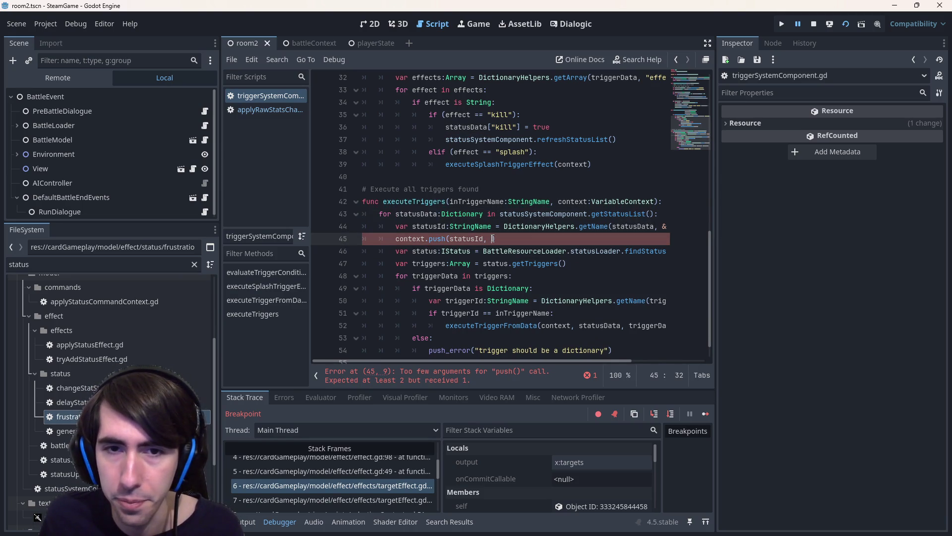
{"action": "type", "text": "statusData"}
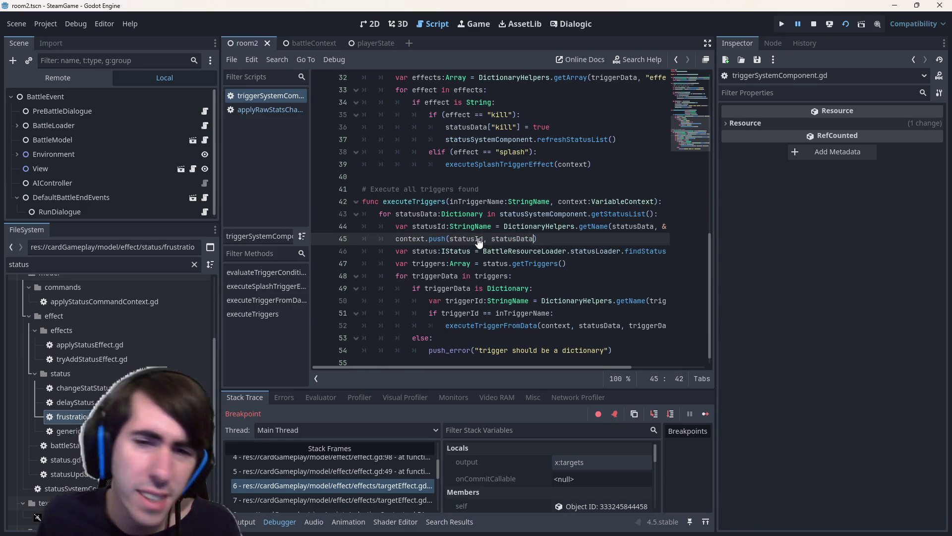
{"action": "double_click", "coordinate": [479, 238]}
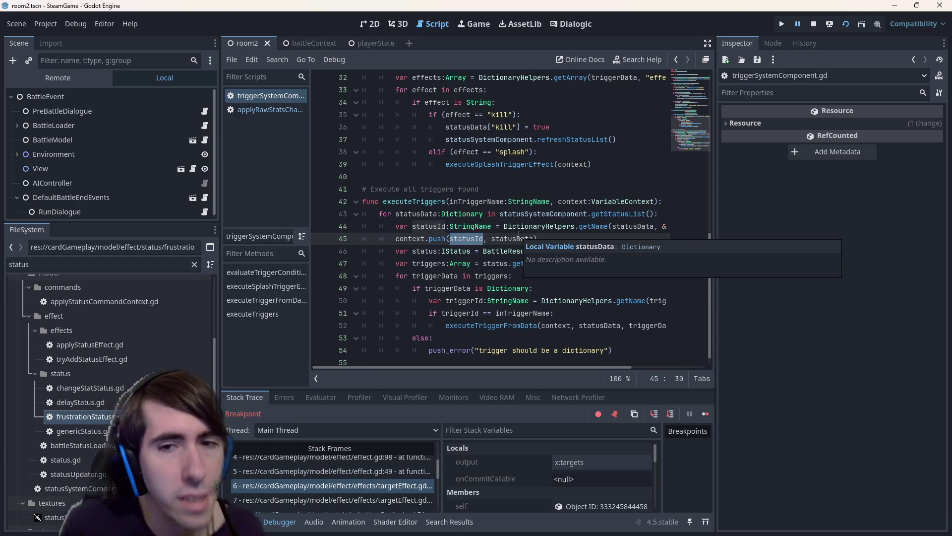
{"action": "key", "text": "BackSpace"}
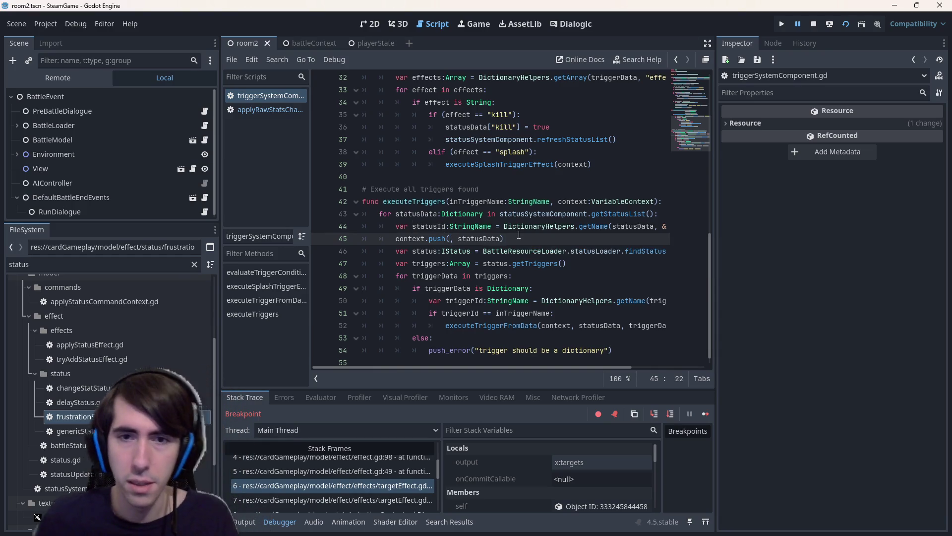
{"action": "type", "text": "\"status"}
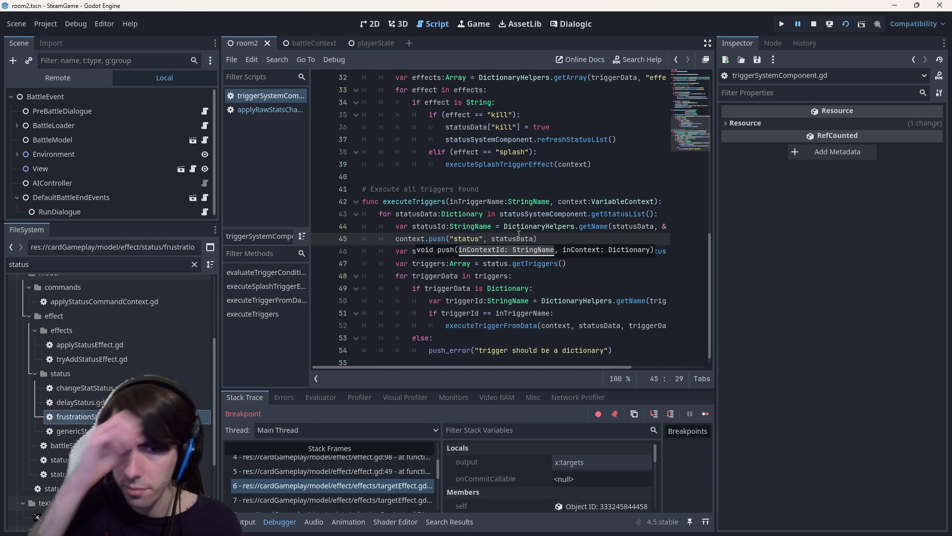
{"action": "key", "text": "ctrl+s"}
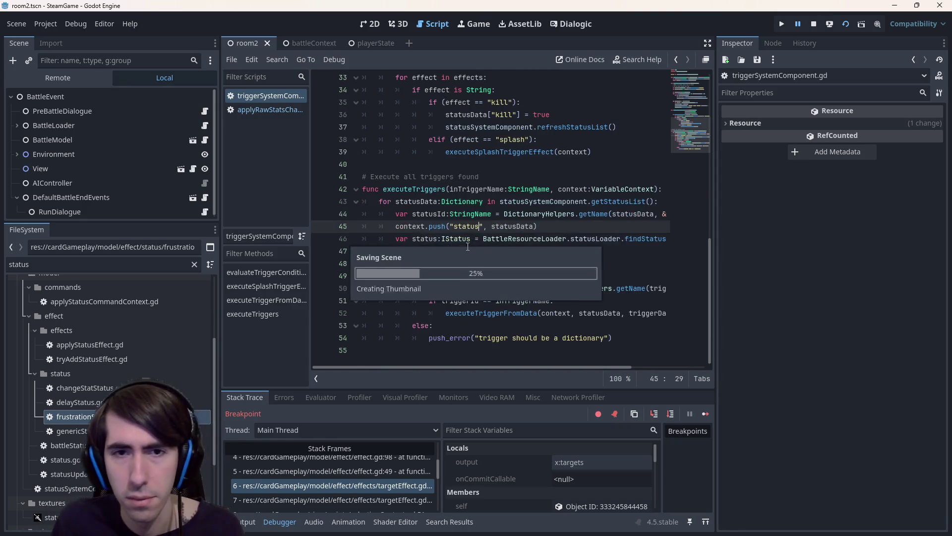
In variableContext.gd, declare func pop(inContextId:StringName): below the push function.
{"action": "left_click", "coordinate": [430, 227], "text": "ctrl"}
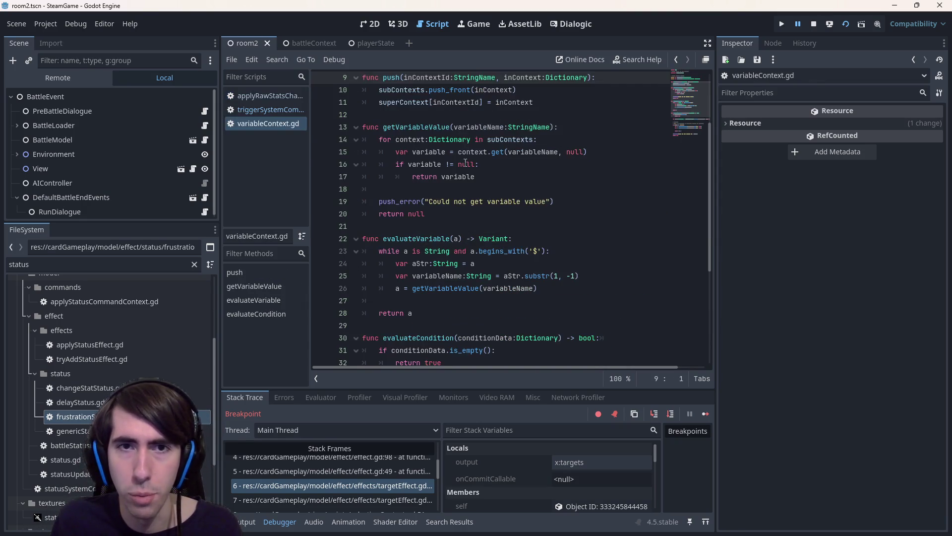
{"action": "scroll", "coordinate": [465, 162], "scroll_direction": "up", "scroll_amount": 2}
{"action": "left_click", "coordinate": [493, 189]}
{"action": "key", "text": "Return"}
{"action": "key", "text": "Return"}
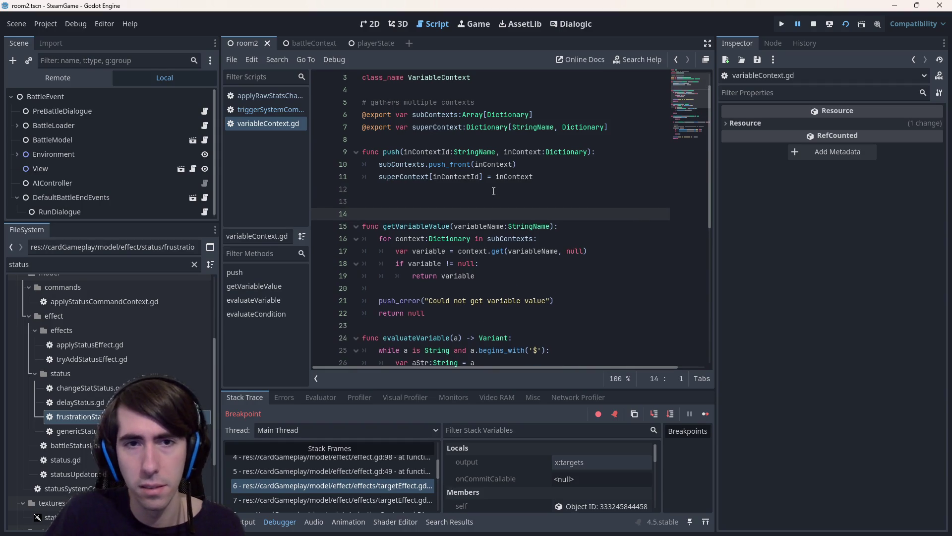
{"action": "key", "text": "Up"}
{"action": "type", "text": "func pop("}
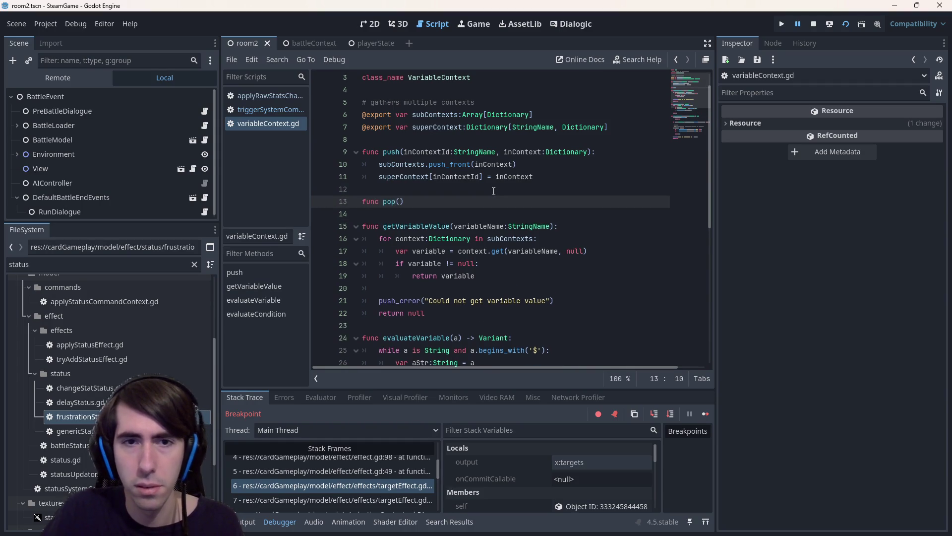
{"action": "key", "text": "Up"}
{"action": "key", "text": "Up"}
{"action": "key", "text": "Up"}
{"action": "key", "text": "Right"}
{"action": "key", "text": "ctrl+shift+Right"}
{"action": "key", "text": "ctrl+shift+Right"}
{"action": "key", "text": "ctrl+shift+Right"}
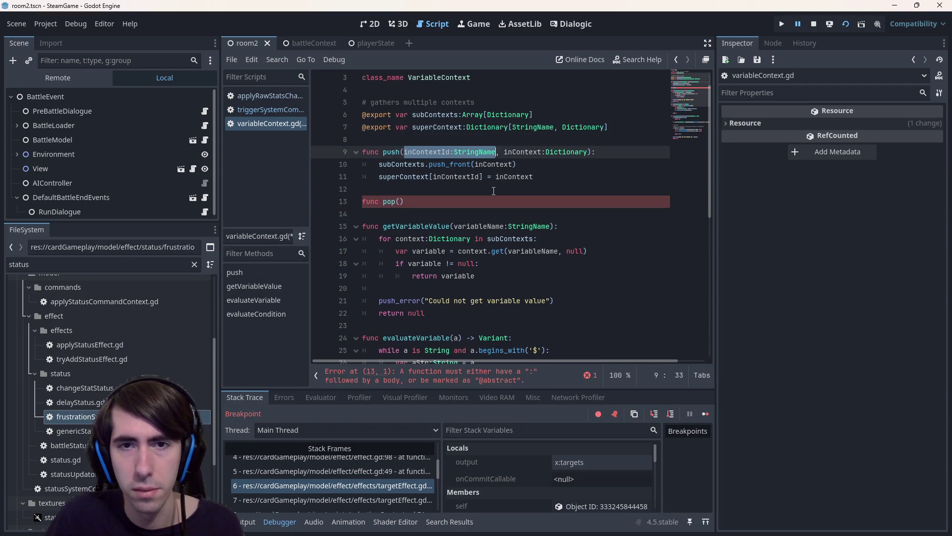
{"action": "key", "text": "Down"}
{"action": "key", "text": "Down"}
{"action": "key", "text": "Left"}
{"action": "type", "text": "inContextId:StringName"}
{"action": "key", "text": "End"}
{"action": "type", "text": ":"}
{"action": "key", "text": "Return"}
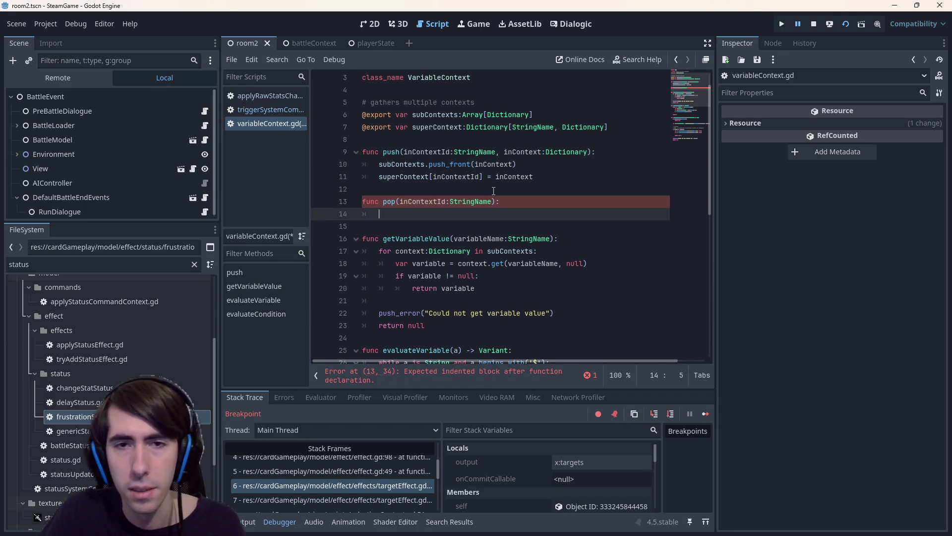
Write the lookup line var dic = superContext[inContextId] in pop's body.
{"action": "scroll", "coordinate": [492, 207], "scroll_direction": "up", "scroll_amount": 1}
{"action": "left_click", "coordinate": [416, 198]}
{"action": "left_click", "coordinate": [421, 242]}
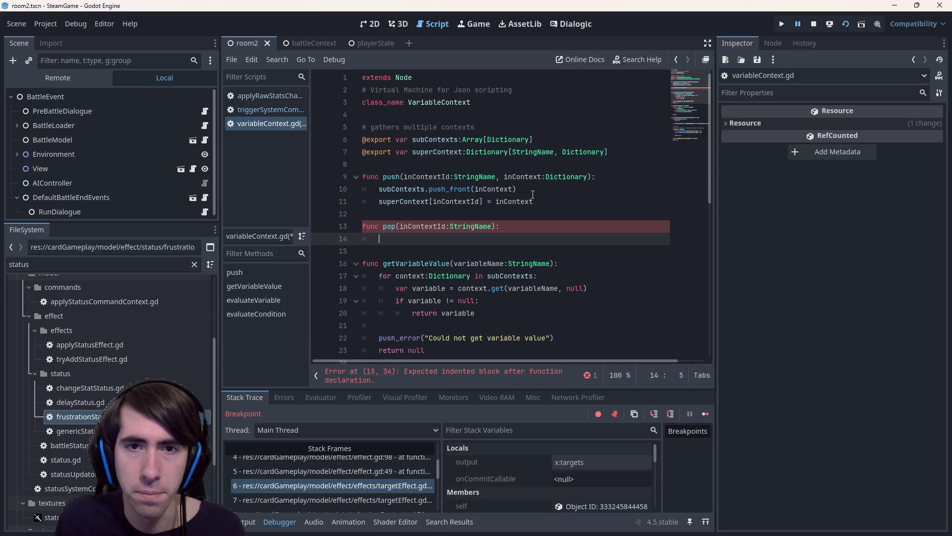
{"action": "double_click", "coordinate": [446, 152]}
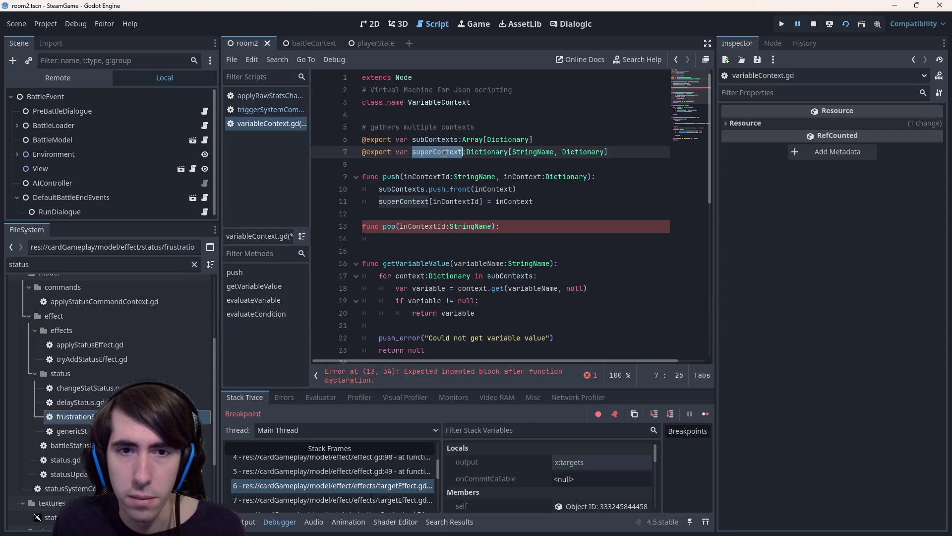
{"action": "left_click", "coordinate": [400, 241]}
{"action": "type", "text": "superContext."}
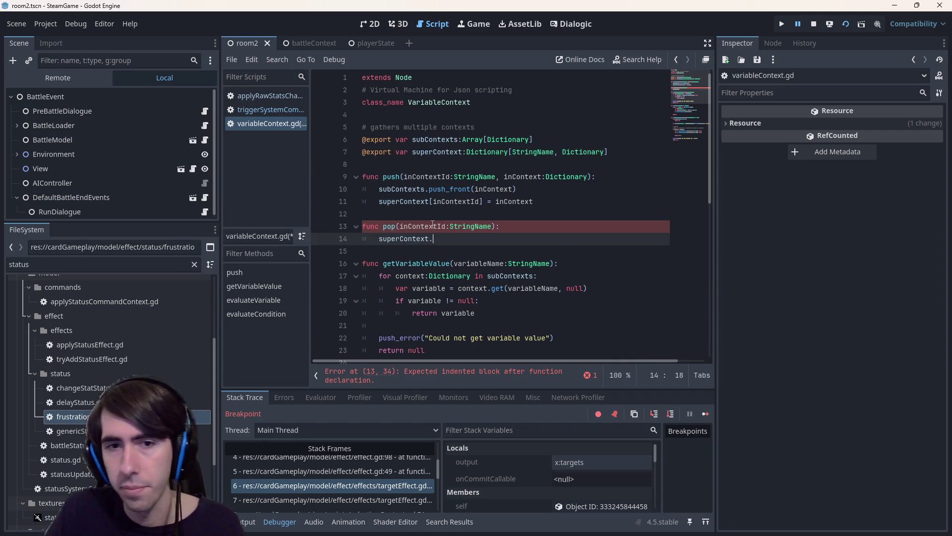
{"action": "type", "text": "find"}
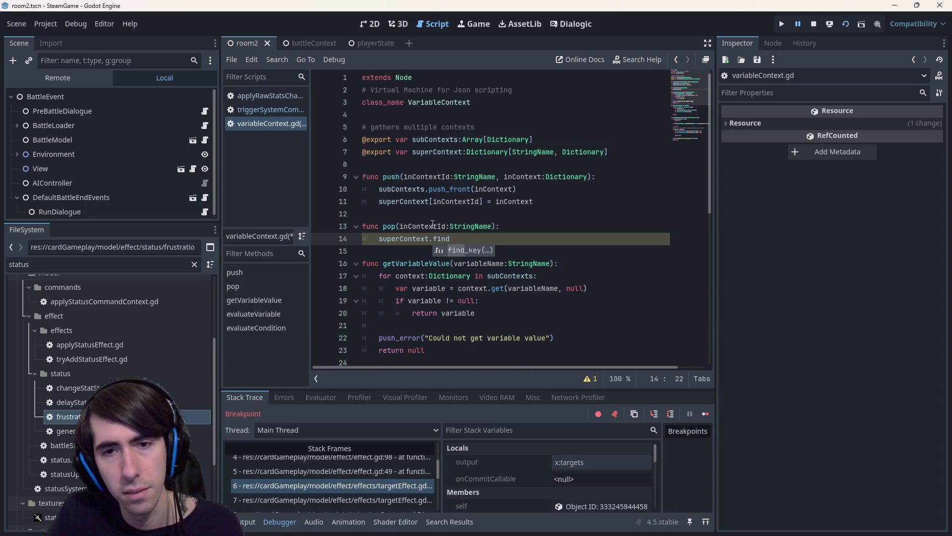
{"action": "key", "text": "Return"}
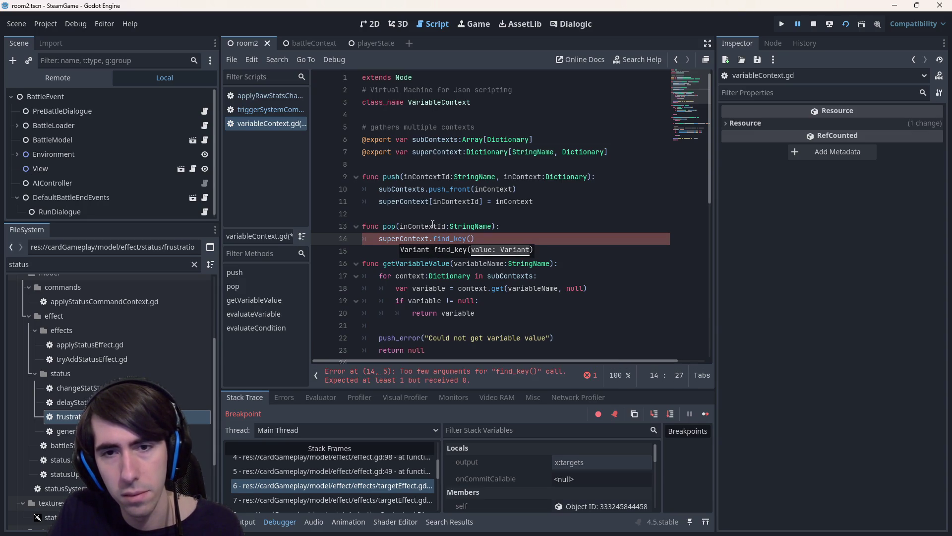
{"action": "key", "text": "BackSpace"}
{"action": "key", "text": "BackSpace"}
{"action": "key", "text": "BackSpace"}
{"action": "type", "text": "["}
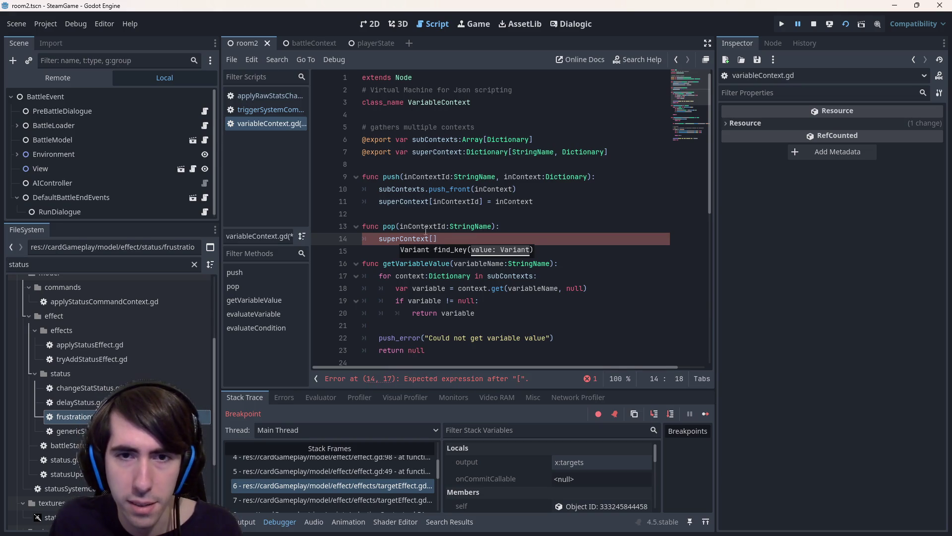
{"action": "double_click", "coordinate": [429, 227]}
{"action": "key", "text": "ctrl+c"}
{"action": "left_click", "coordinate": [432, 238]}
{"action": "key", "text": "ctrl+v"}
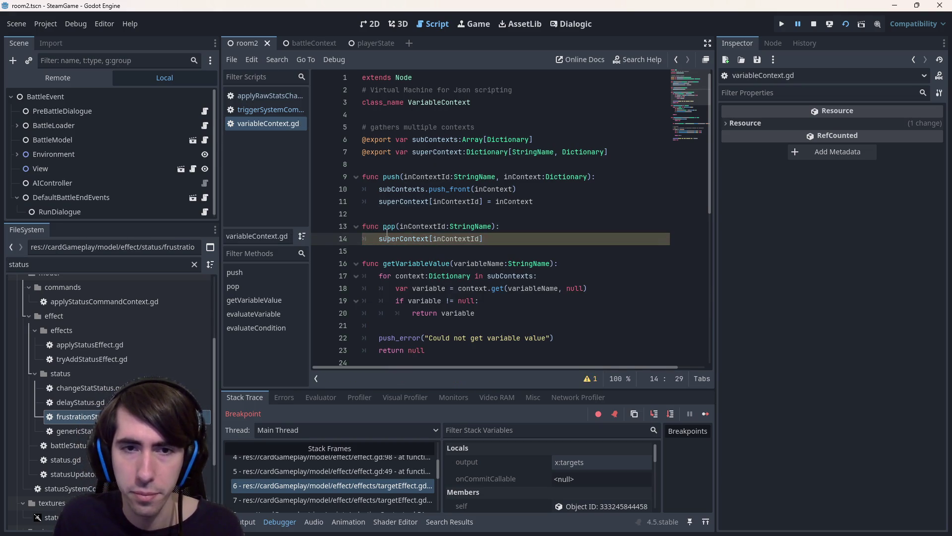
{"action": "left_click", "coordinate": [376, 239]}
{"action": "type", "text": "var di"}
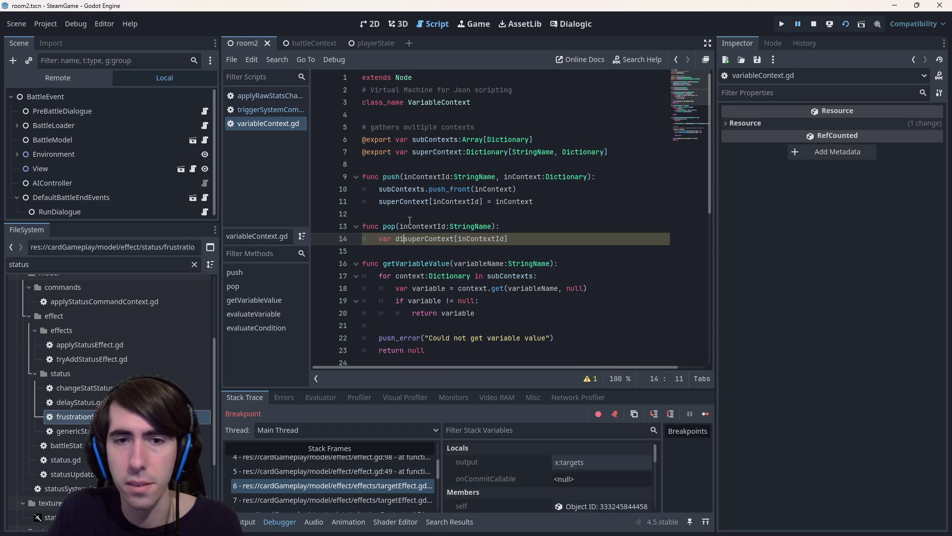
{"action": "type", "text": "c"}
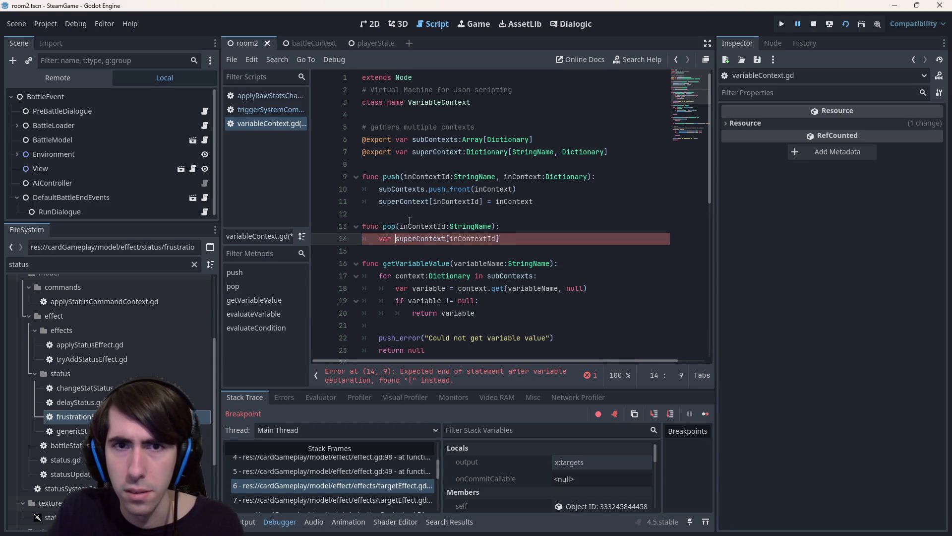
{"action": "type", "text": " ="}
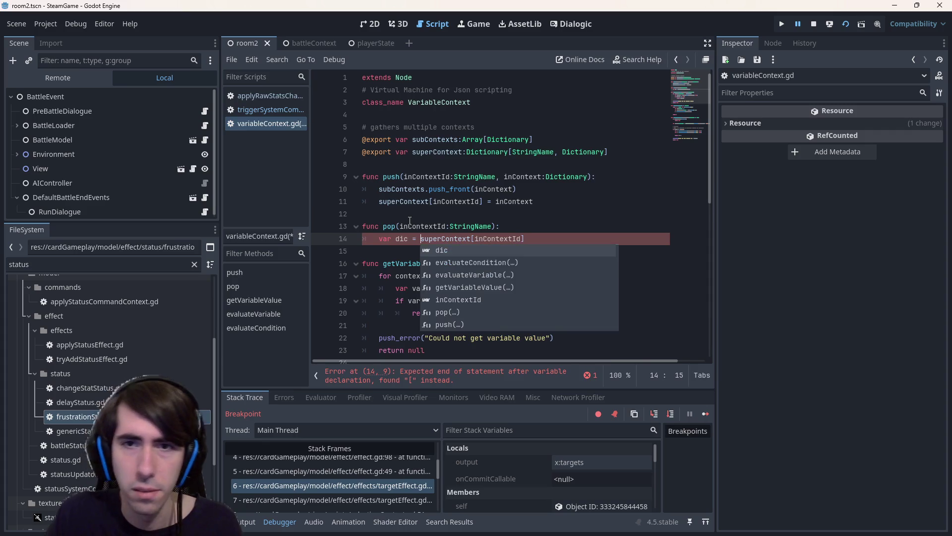
{"action": "key", "text": "Escape"}
{"action": "key", "text": "Down"}
Rename dic to contextData with a Dictionary type annotation.
{"action": "key", "text": "Up"}
{"action": "key", "text": "Up"}
{"action": "key", "text": "Down"}
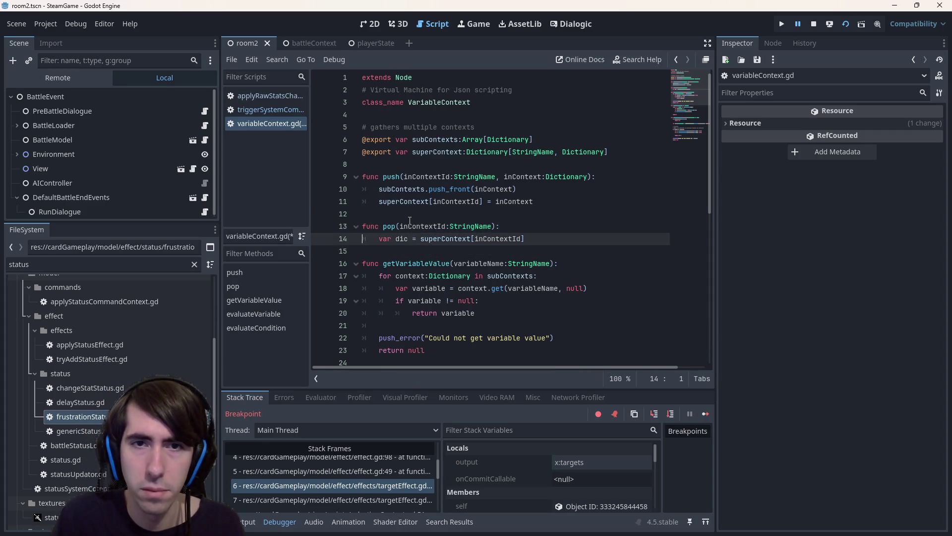
{"action": "key", "text": "ctrl+Right"}
{"action": "key", "text": "ctrl+shift+Left"}
{"action": "type", "text": "contextData:Dictionar"}
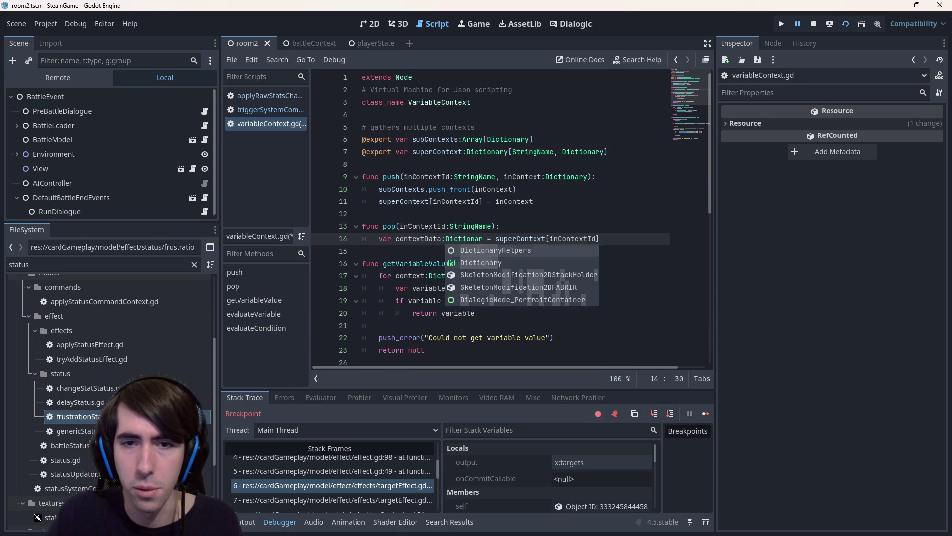
{"action": "key", "text": "Return"}
Add subContexts.erase(contextData) on a new line in pop.
{"action": "key", "text": "End"}
{"action": "key", "text": "Return"}
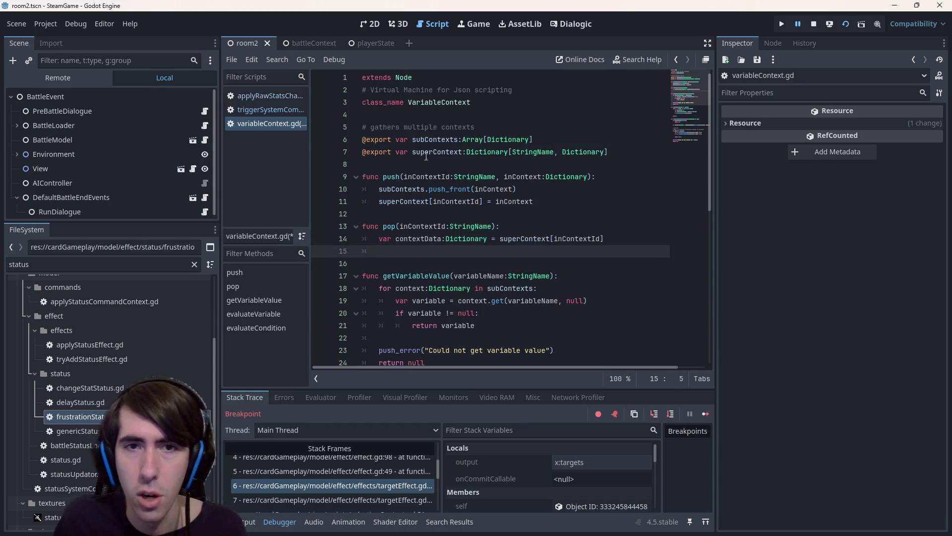
{"action": "double_click", "coordinate": [435, 139]}
{"action": "key", "text": "ctrl+c"}
{"action": "left_click", "coordinate": [447, 251]}
{"action": "key", "text": "ctrl+v"}
{"action": "type", "text": ".remove_at("}
{"action": "key", "text": "BackSpace"}
{"action": "key", "text": "BackSpace"}
{"action": "key", "text": "BackSpace"}
{"action": "type", "text": "era"}
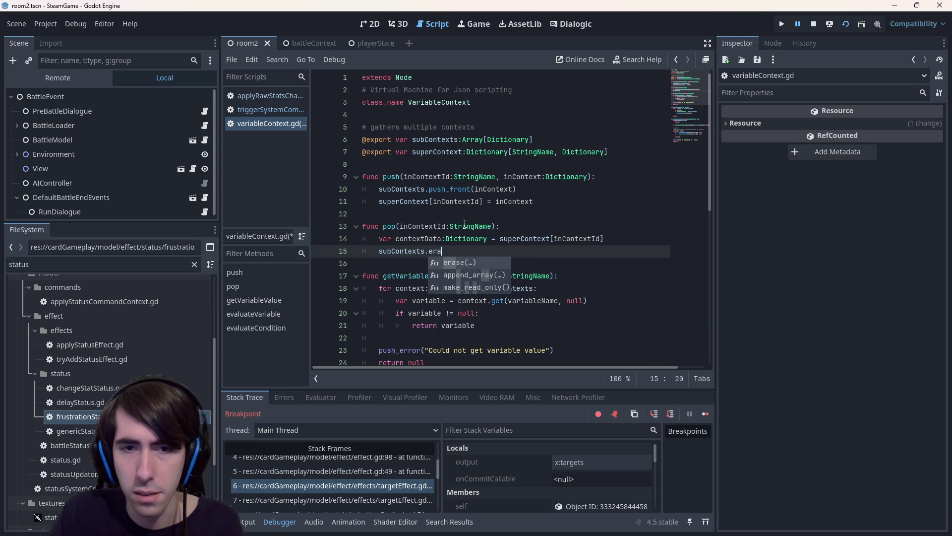
{"action": "type", "text": "se(contextData"}
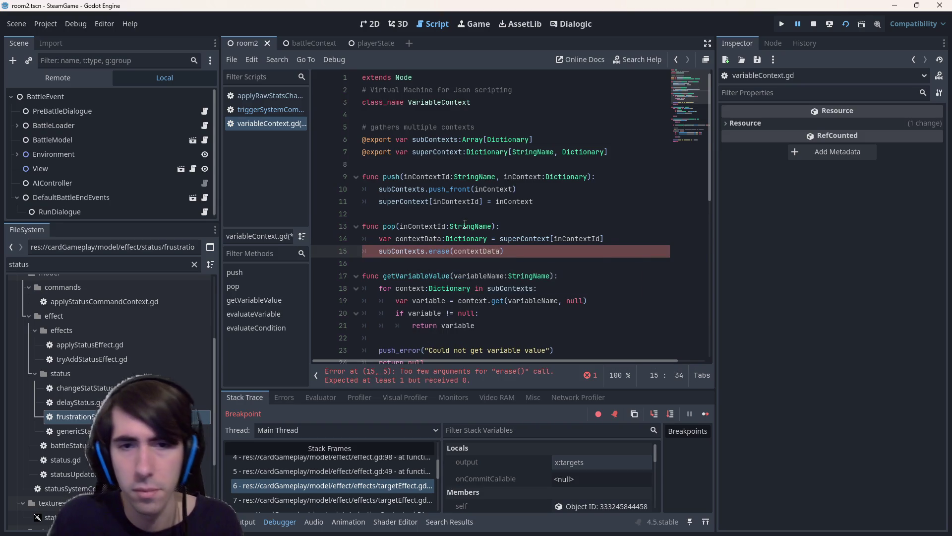
{"action": "left_click", "coordinate": [512, 240]}
{"action": "left_click", "coordinate": [526, 252]}
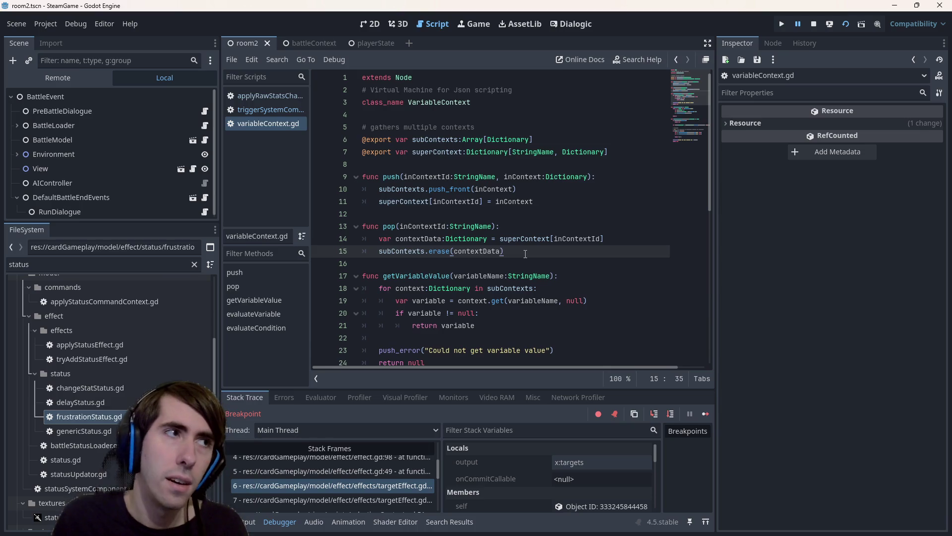
Add superContext.erase(inContextId) below the subContexts line, then return to triggerSystemComponent.gd.
{"action": "left_click", "coordinate": [628, 242]}
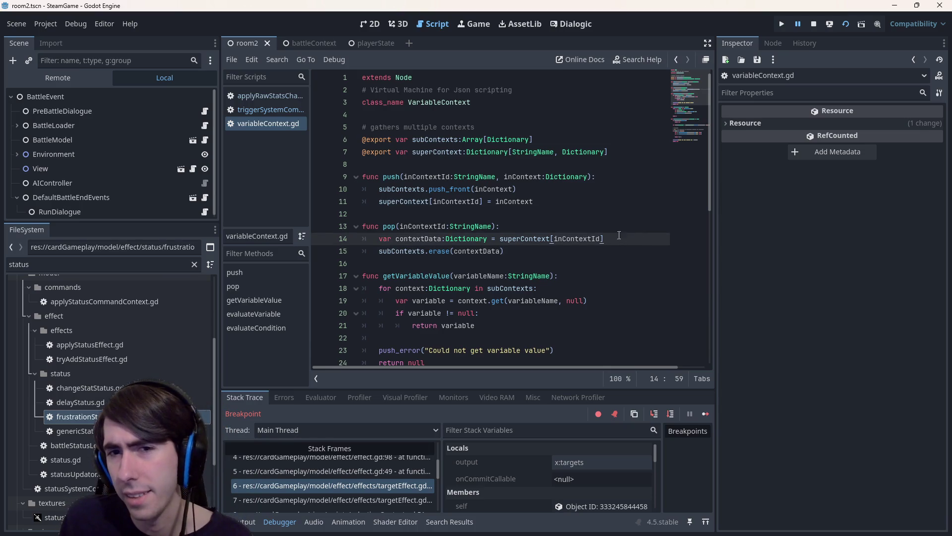
{"action": "left_click", "coordinate": [527, 239]}
{"action": "left_click", "coordinate": [526, 227]}
{"action": "key", "text": "Return"}
{"action": "type", "text": "superContext."}
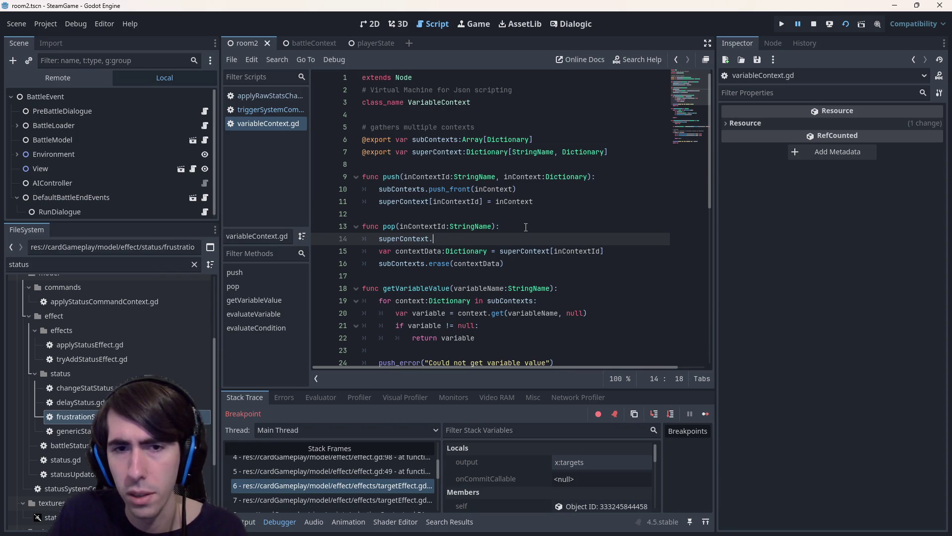
{"action": "type", "text": "remove"}
{"action": "key", "text": "alt+Down"}
{"action": "key", "text": "alt+Down"}
{"action": "key", "text": "BackSpace"}
{"action": "key", "text": "BackSpace"}
{"action": "key", "text": "BackSpace"}
{"action": "type", "text": "er"}
{"action": "key", "text": "Return"}
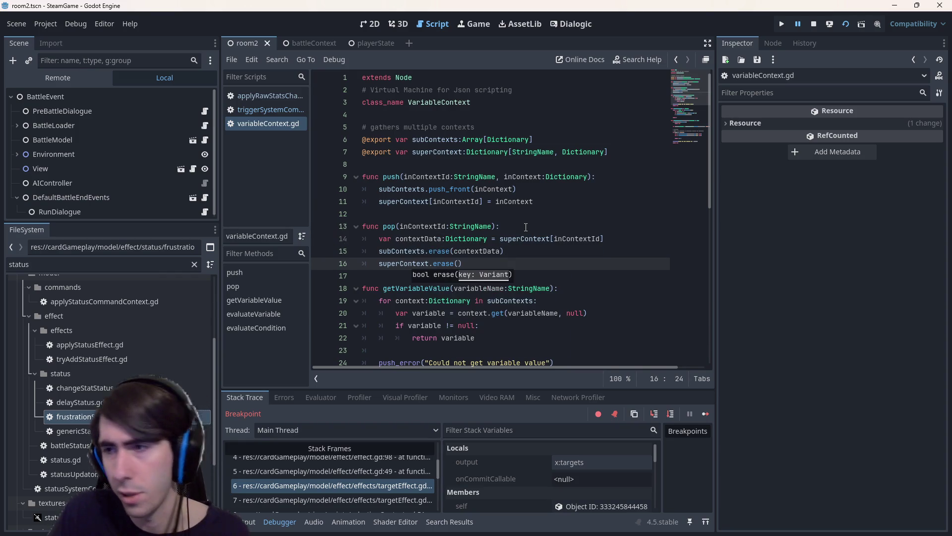
{"action": "double_click", "coordinate": [576, 239]}
{"action": "key", "text": "ctrl+c"}
{"action": "left_click", "coordinate": [450, 264]}
{"action": "key", "text": "ctrl+v"}
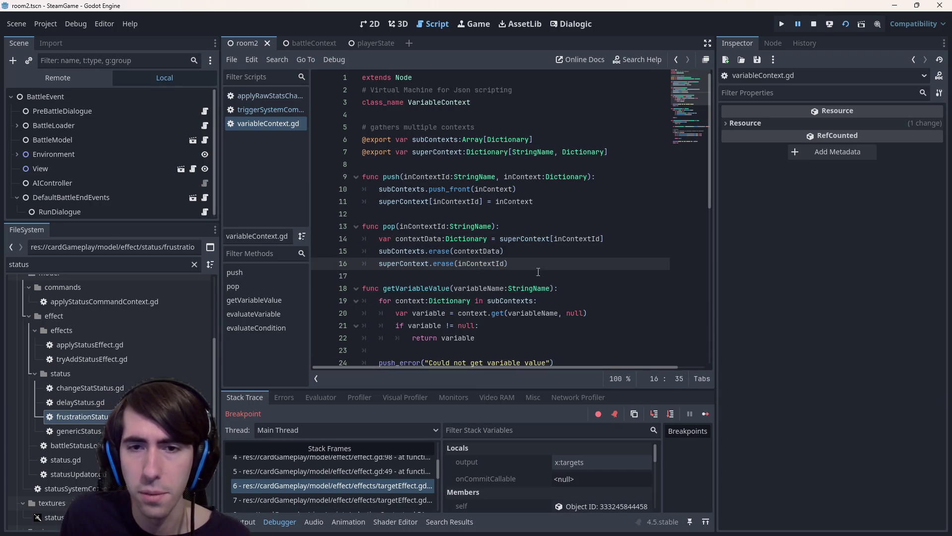
{"action": "double_click", "coordinate": [390, 226]}
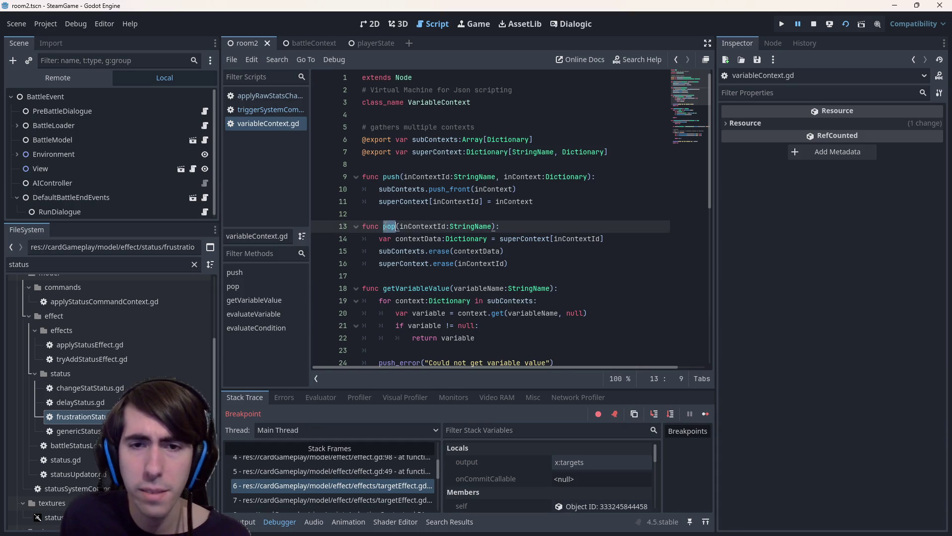
{"action": "key", "text": "alt+Left"}
{"action": "key", "text": "alt+Left"}
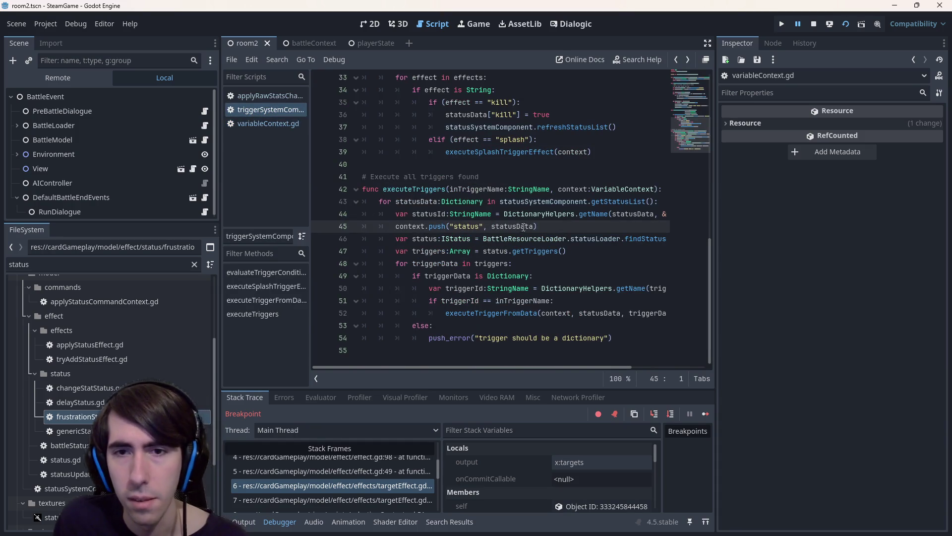
Paste the push line at the end of executeTriggers and turn it into context.pop("status").
{"action": "left_click", "coordinate": [519, 350]}
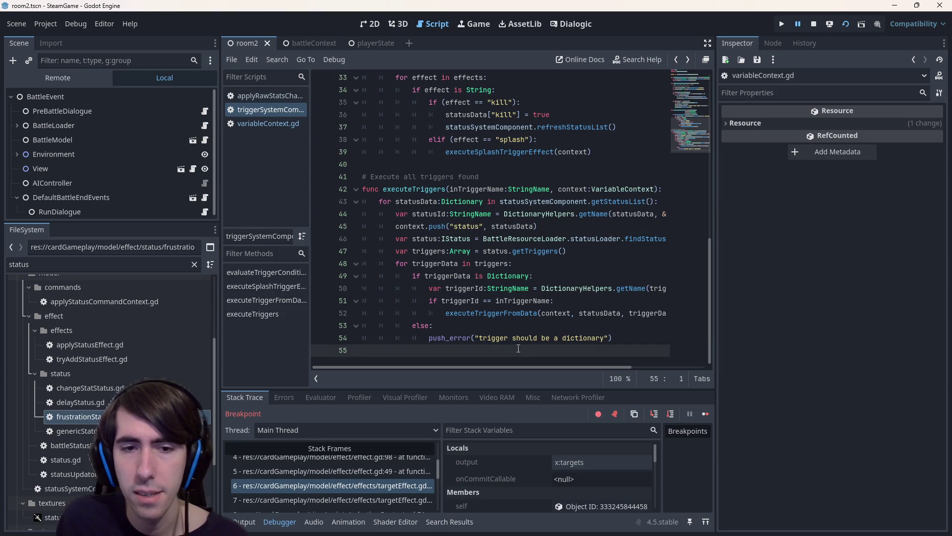
{"action": "key", "text": "ctrl+v"}
{"action": "left_click", "coordinate": [421, 350]}
{"action": "double_click", "coordinate": [437, 350]}
{"action": "type", "text": "pop"}
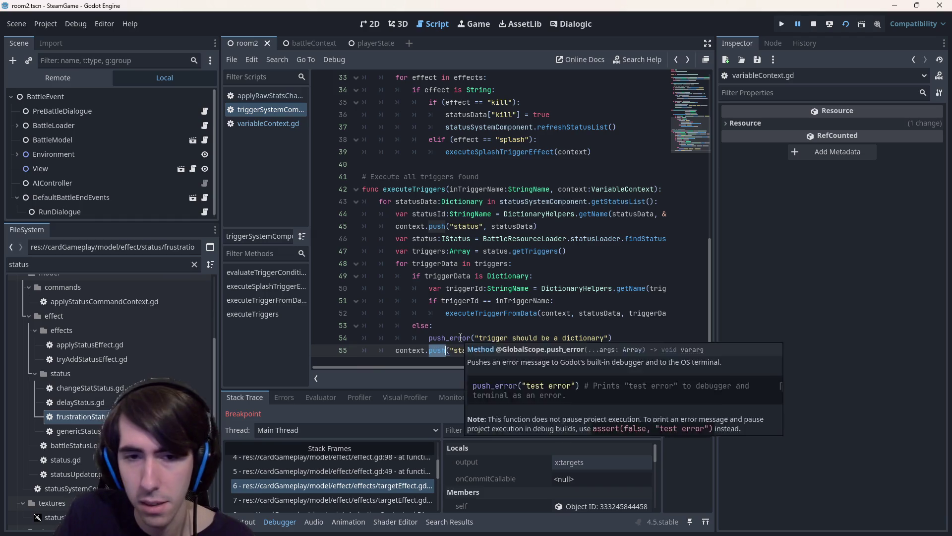
{"action": "left_click", "coordinate": [479, 329]}
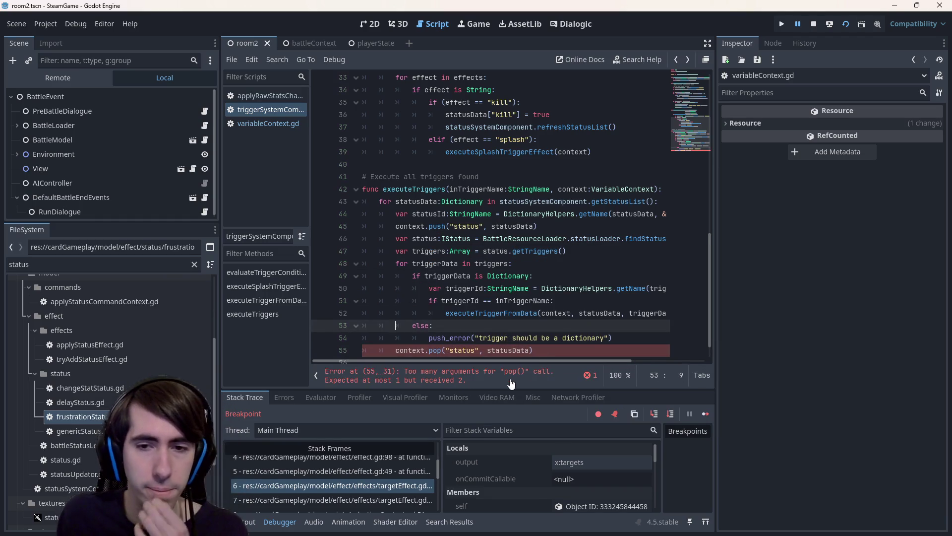
{"action": "left_click", "coordinate": [511, 380]}
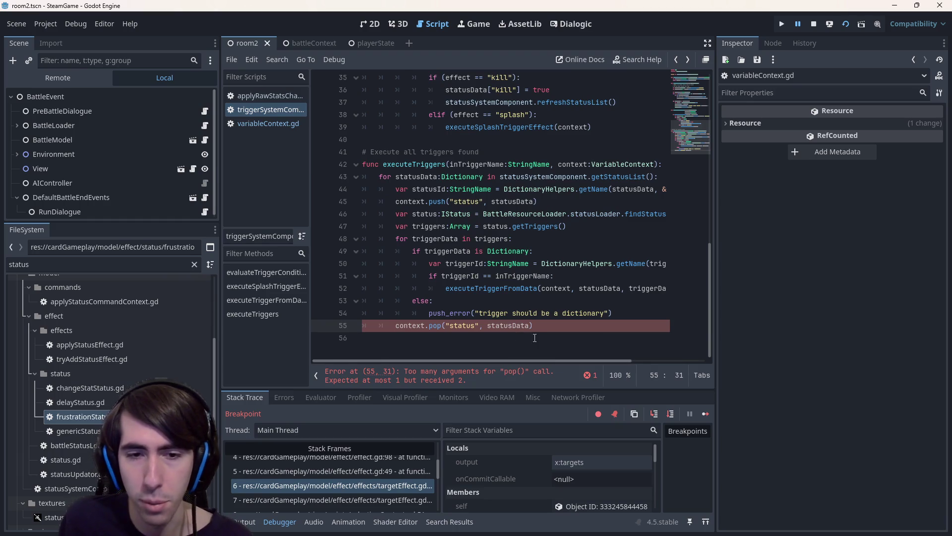
{"action": "double_click", "coordinate": [493, 326]}
{"action": "key", "text": "BackSpace"}
{"action": "key", "text": "BackSpace"}
{"action": "key", "text": "BackSpace"}
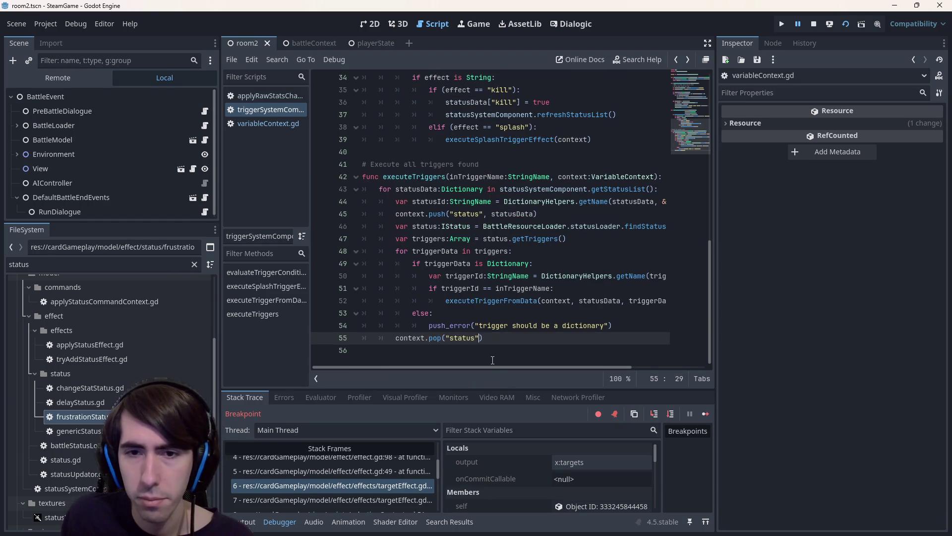
Remove statusData from the executeTriggerFromData call and save the script.
{"action": "mouse_move", "coordinate": [499, 368]}
{"action": "left_mouse_down"}
{"action": "mouse_move", "coordinate": [632, 358]}
{"action": "mouse_move", "coordinate": [468, 369]}
{"action": "left_mouse_up"}
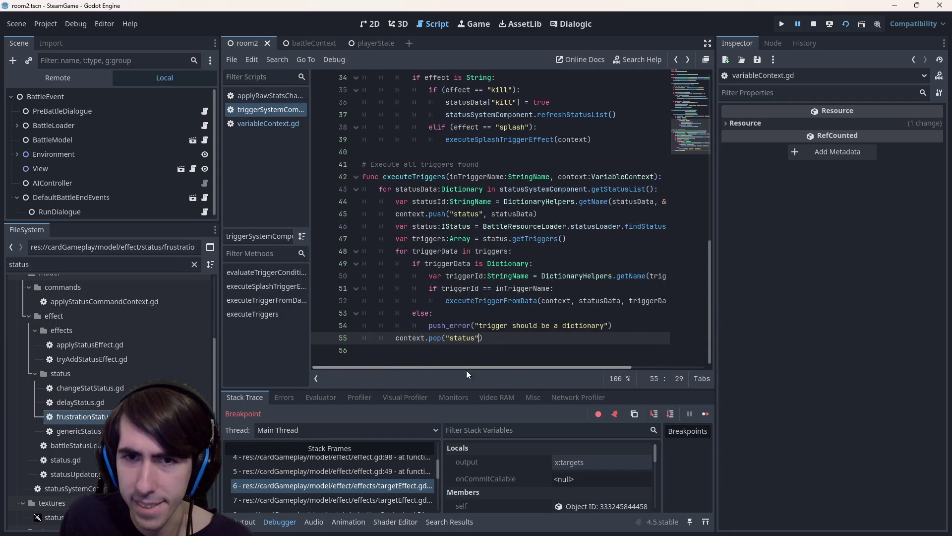
{"action": "double_click", "coordinate": [516, 212]}
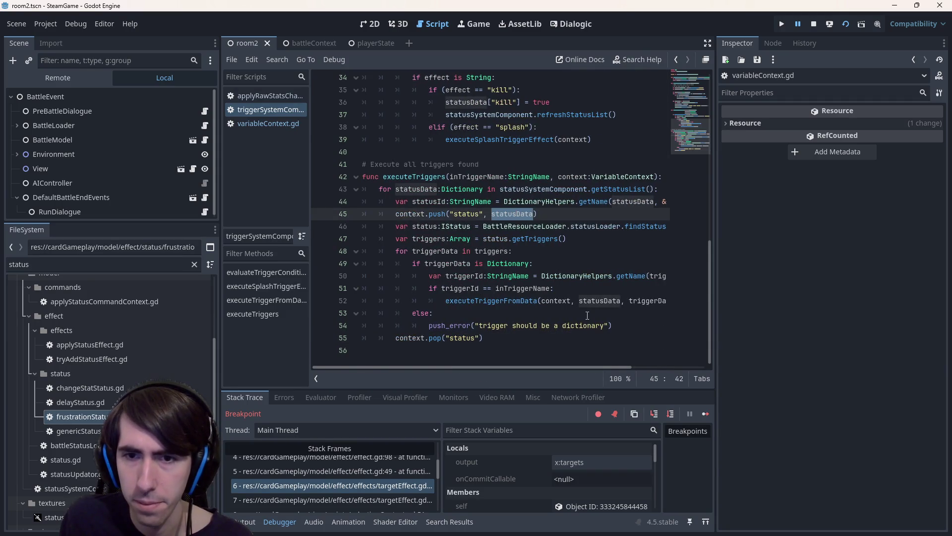
{"action": "double_click", "coordinate": [598, 301]}
{"action": "key", "text": "BackSpace"}
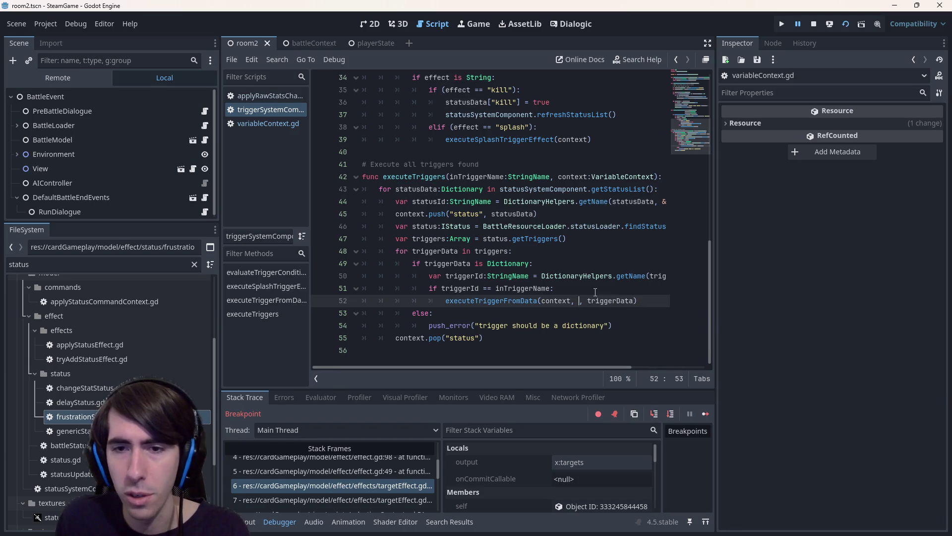
{"action": "key", "text": "BackSpace"}
{"action": "key", "text": "BackSpace"}
{"action": "key", "text": "ctrl+s"}
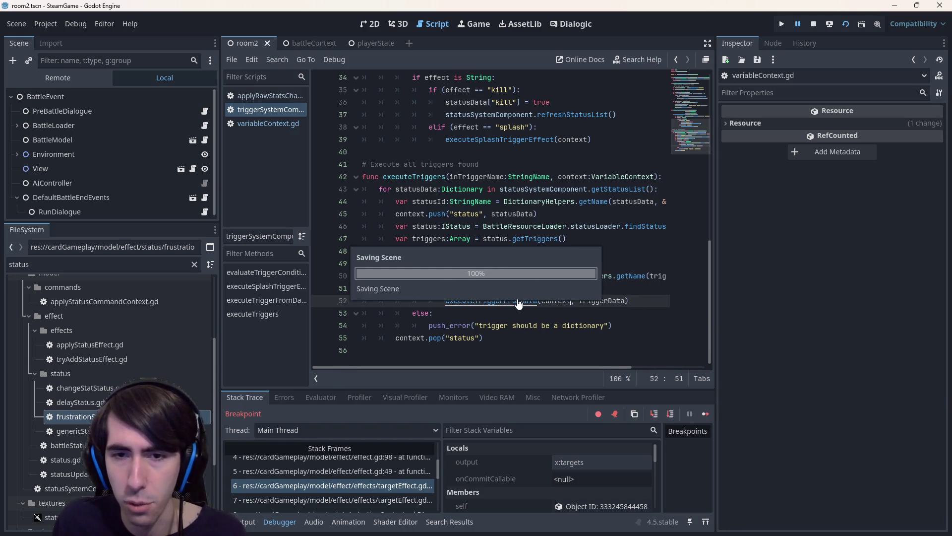
{"action": "left_click", "coordinate": [519, 303], "text": "ctrl"}
Inspect executeTriggerFromData's statusData and triggerData parameters, trying and undoing a triggerData line.
{"action": "double_click", "coordinate": [505, 226]}
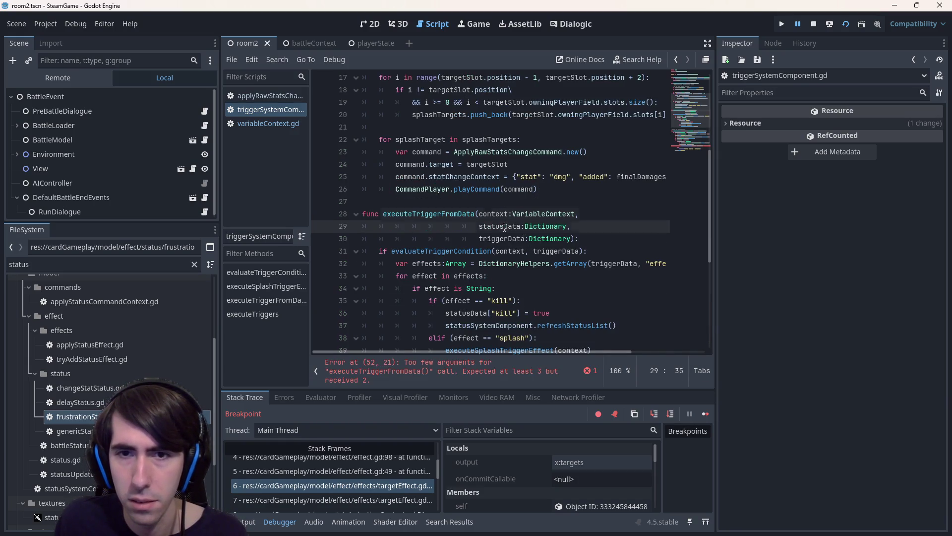
{"action": "scroll", "coordinate": [506, 233], "scroll_direction": "down", "scroll_amount": 1}
{"action": "scroll", "coordinate": [505, 233], "scroll_direction": "up", "scroll_amount": 1}
{"action": "scroll", "coordinate": [507, 238], "scroll_direction": "down", "scroll_amount": 1}
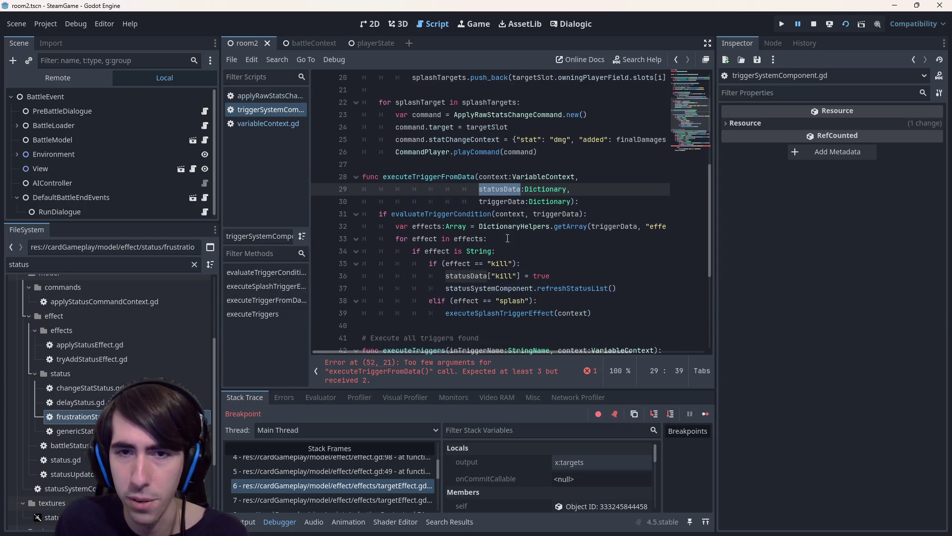
{"action": "double_click", "coordinate": [503, 204]}
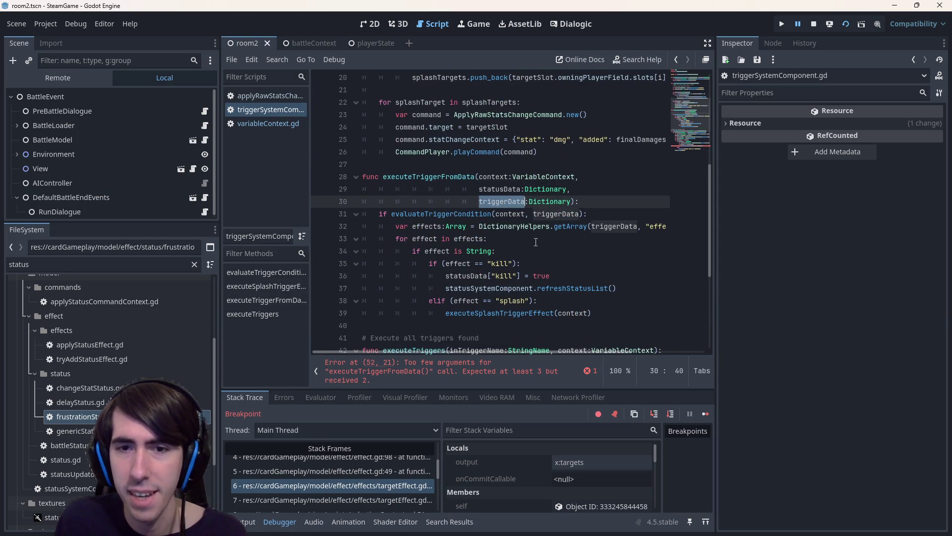
{"action": "left_click", "coordinate": [557, 266]}
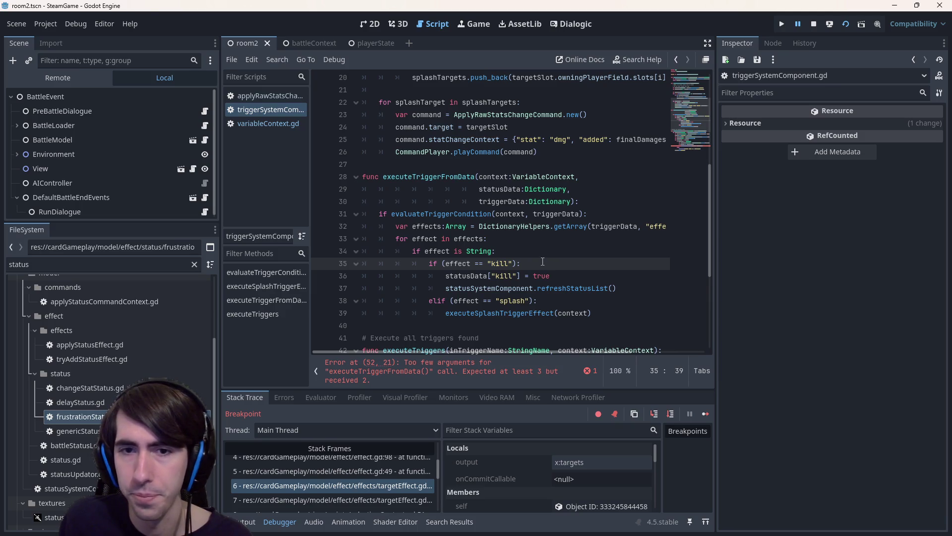
{"action": "key", "text": "Return"}
{"action": "type", "text": "triggerData"}
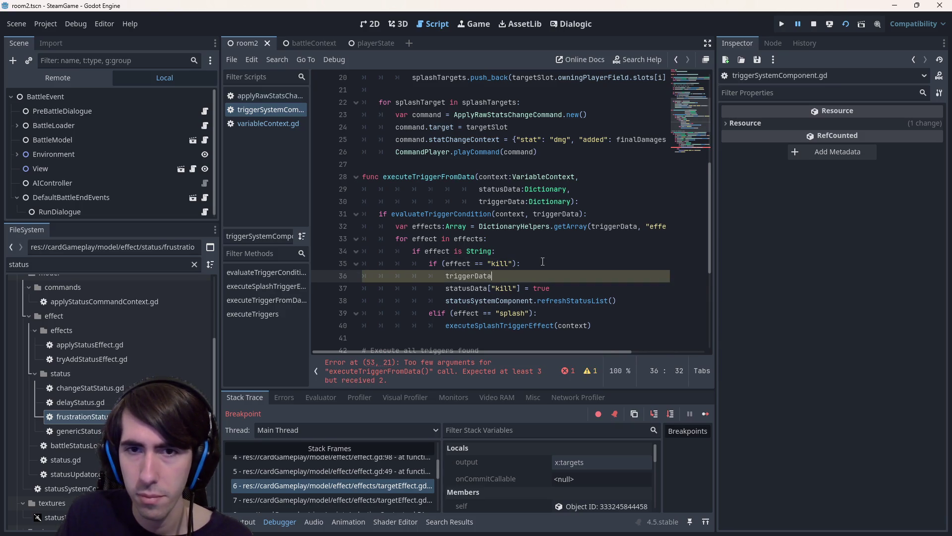
{"action": "key", "text": "ctrl+z"}
{"action": "key", "text": "ctrl+z"}
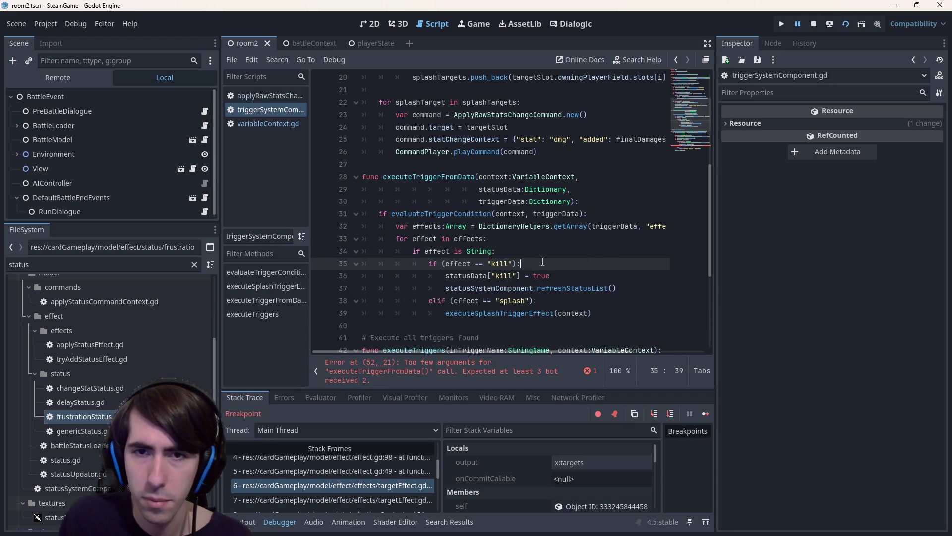
Type 'context.' on a new line under the kill check to browse getVariableValue suggestions.
{"action": "double_click", "coordinate": [503, 202]}
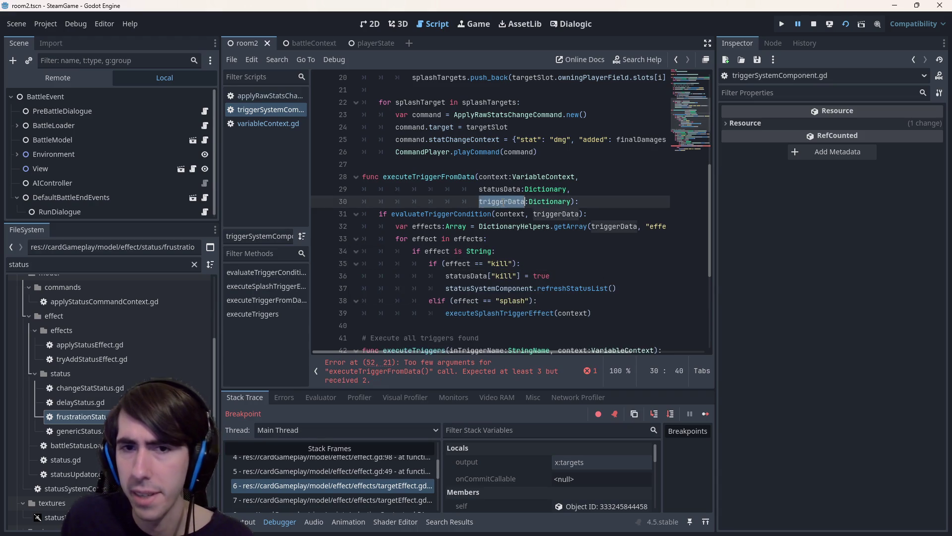
{"action": "double_click", "coordinate": [503, 176]}
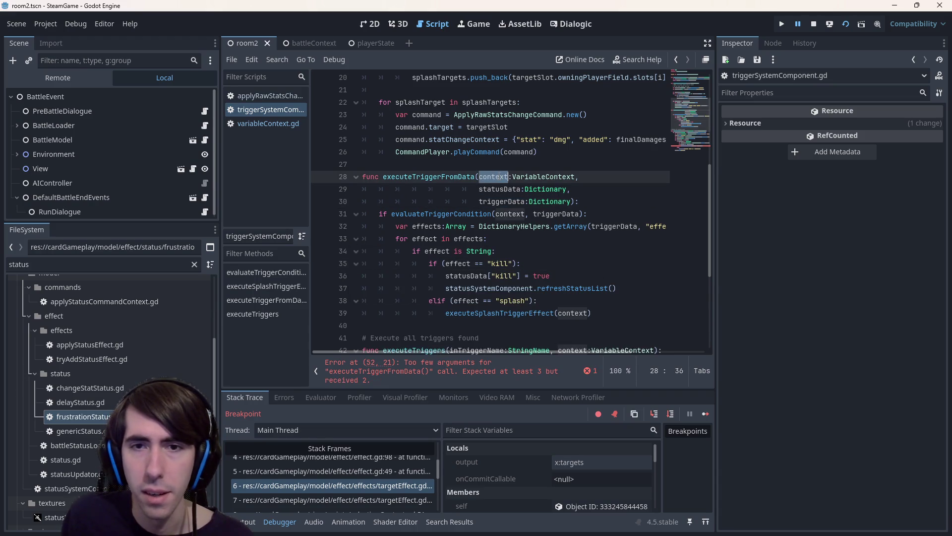
{"action": "left_click", "coordinate": [540, 263]}
{"action": "key", "text": "Return"}
{"action": "type", "text": "context."}
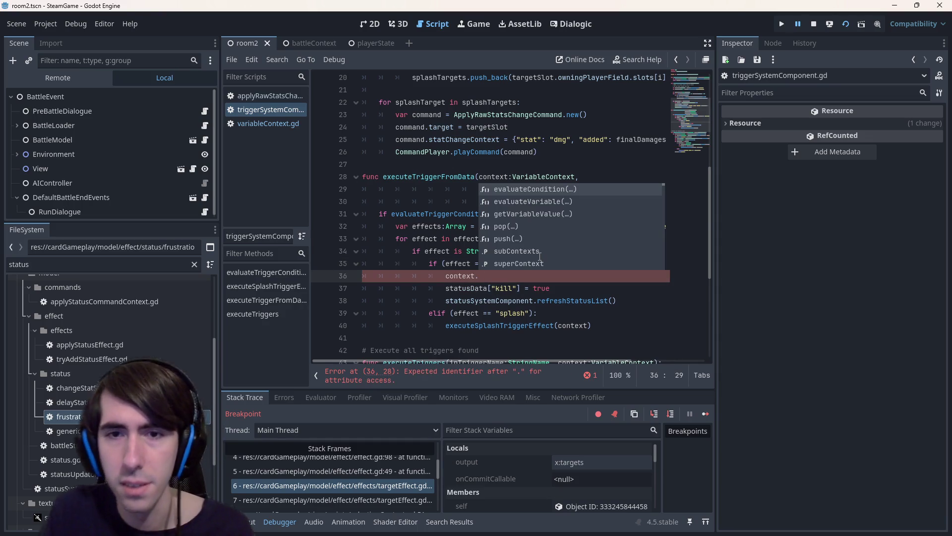
{"action": "key", "text": "Down"}
{"action": "key", "text": "Down"}
{"action": "key", "text": "Down"}
{"action": "key", "text": "Up"}
{"action": "key", "text": "Up"}
{"action": "key", "text": "Down"}
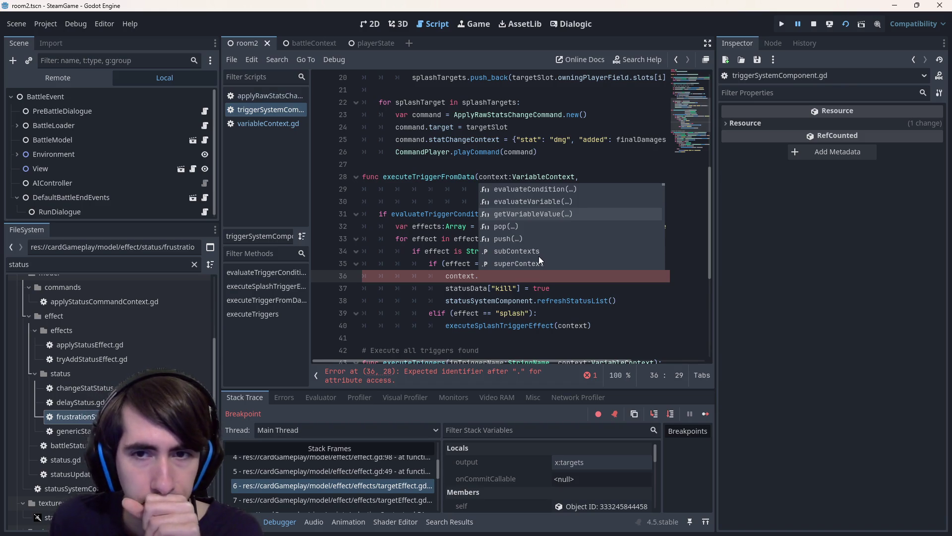
Accept the getVariableValue completion after context and rename it to setVariableValueFromPath.
{"action": "key", "text": "Return"}
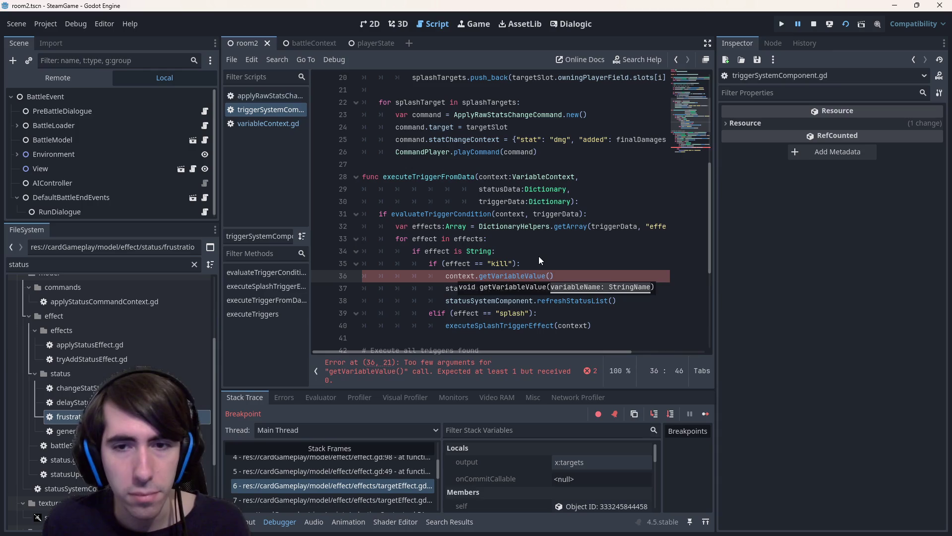
{"action": "type", "text": "s"}
{"action": "key", "text": "Return"}
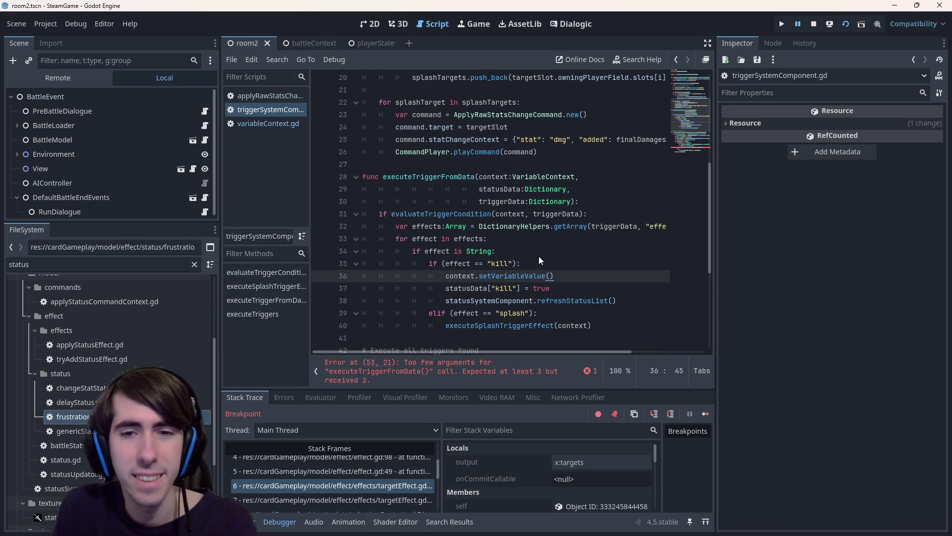
{"action": "type", "text": "FromPath"}
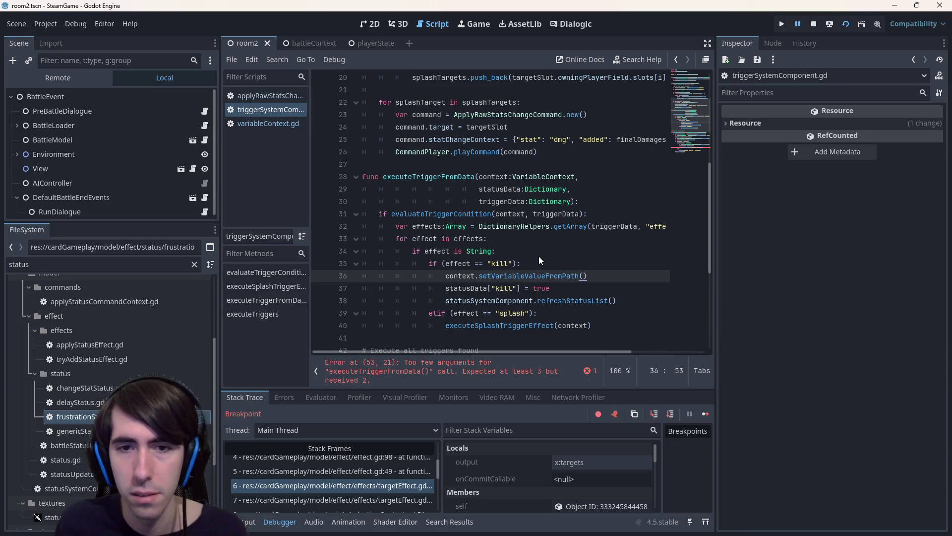
{"action": "double_click", "coordinate": [506, 275]}
{"action": "mouse_move", "coordinate": [469, 275]}
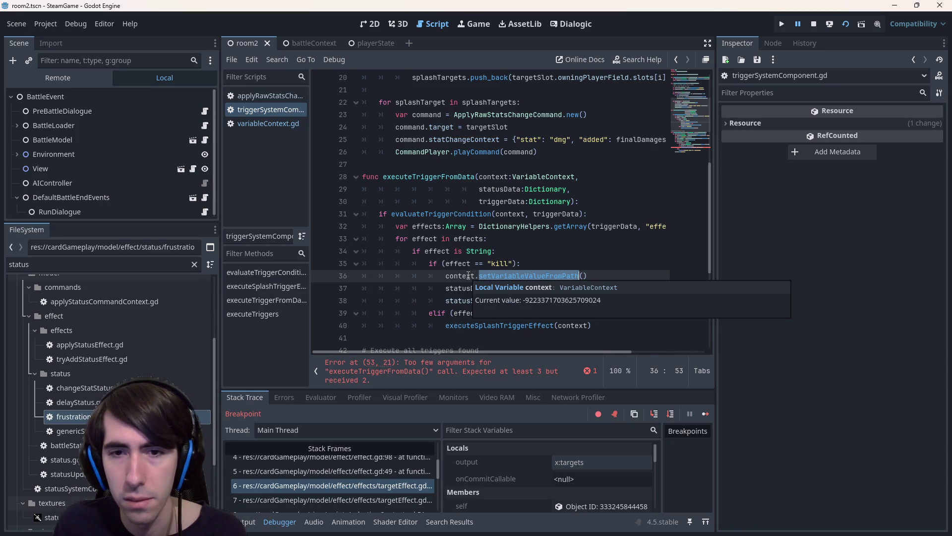
{"action": "key", "text": "Up"}
Fill in the call's path argument as "status.kill".
{"action": "left_click", "coordinate": [585, 275]}
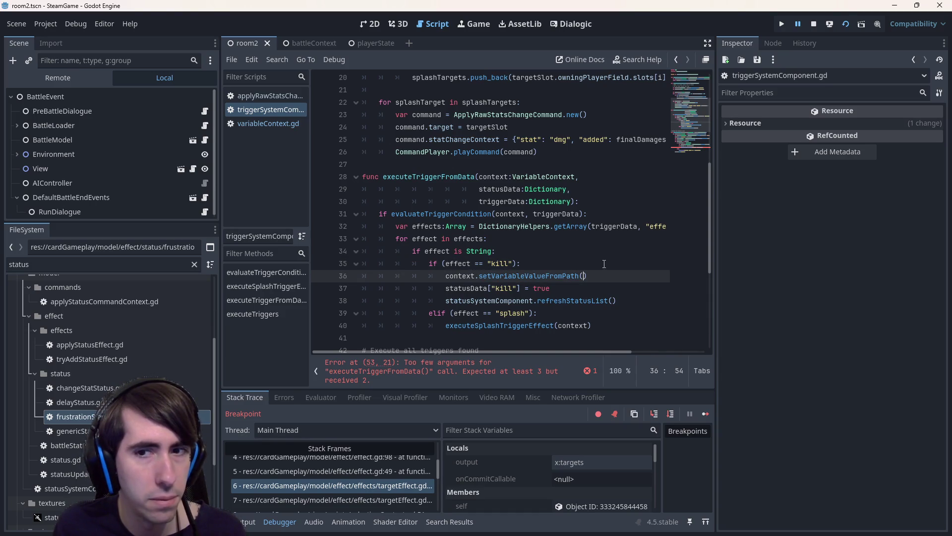
{"action": "type", "text": "\"kill"}
{"action": "type", "text": "."}
{"action": "scroll", "coordinate": [535, 272], "scroll_direction": "down", "scroll_amount": 5}
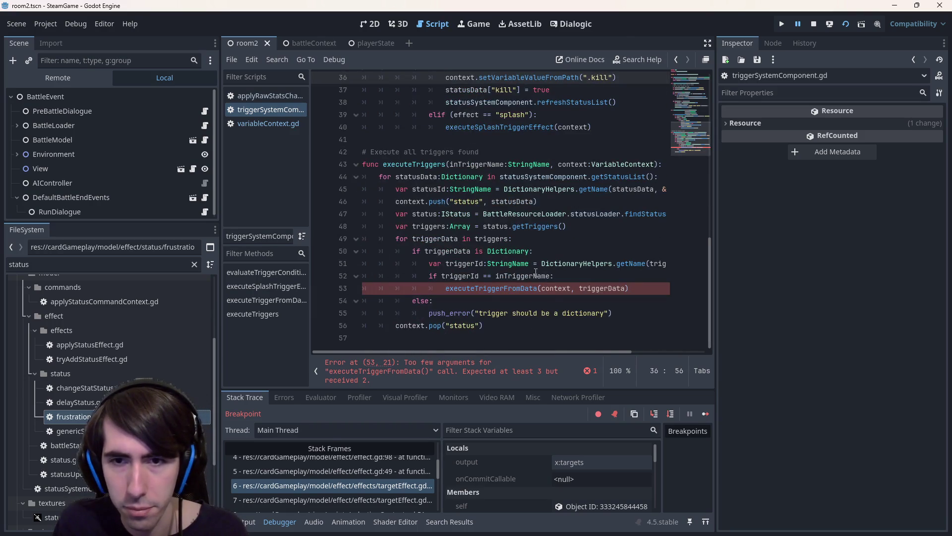
{"action": "scroll", "coordinate": [552, 294], "scroll_direction": "up", "scroll_amount": 3}
{"action": "type", "text": "s"}
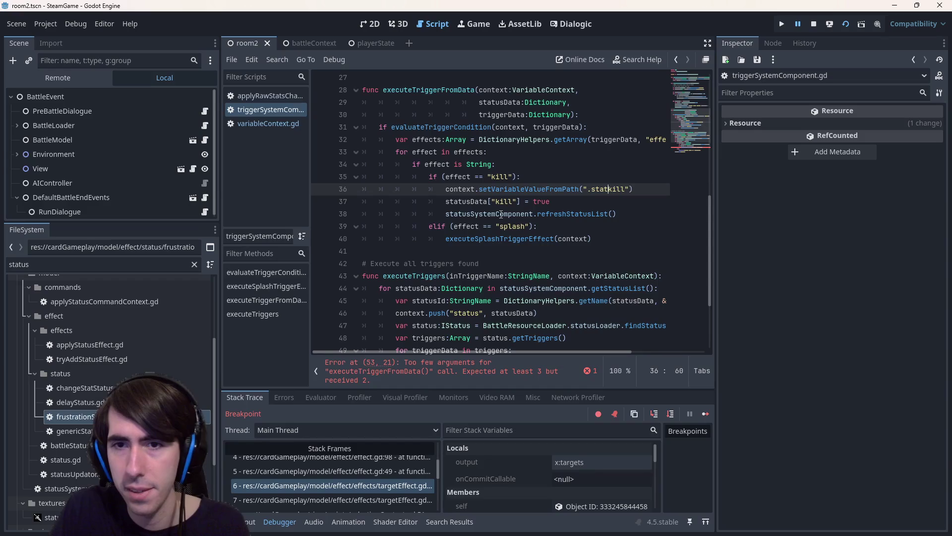
{"action": "key", "text": "BackSpace"}
{"action": "key", "text": "Left"}
{"action": "type", "text": "status"}
{"action": "key", "text": "Escape"}
Add true as the second argument to clear the too-few-arguments error.
{"action": "scroll", "coordinate": [501, 214], "scroll_direction": "down", "scroll_amount": 3}
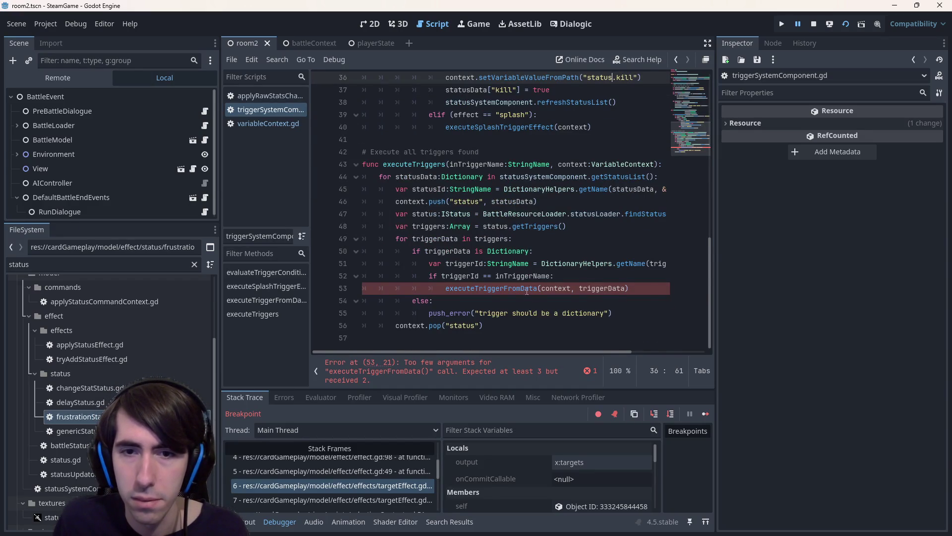
{"action": "left_click", "coordinate": [521, 372]}
{"action": "scroll", "coordinate": [580, 267], "scroll_direction": "up", "scroll_amount": 4}
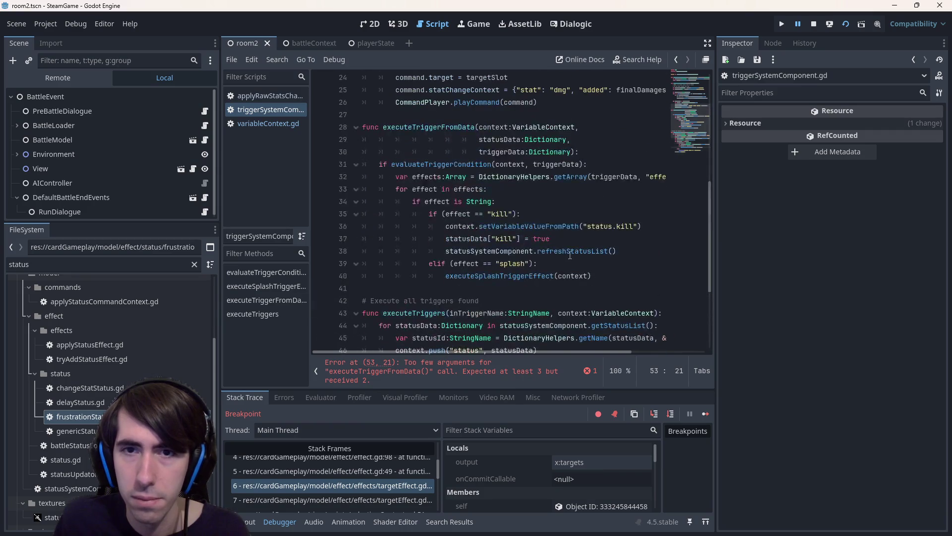
{"action": "double_click", "coordinate": [499, 139]}
{"action": "scroll", "coordinate": [500, 283], "scroll_direction": "up", "scroll_amount": 1}
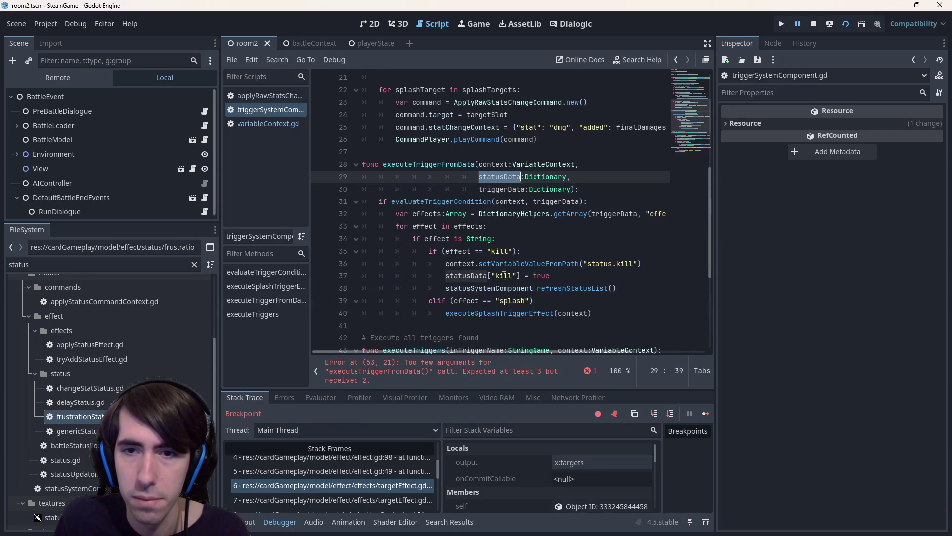
{"action": "left_click", "coordinate": [638, 262]}
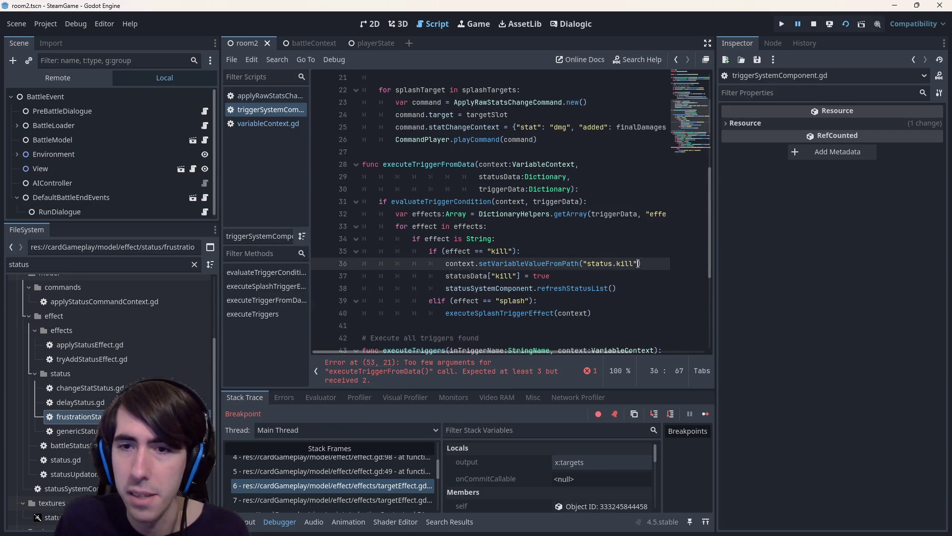
{"action": "type", "text": ", true"}
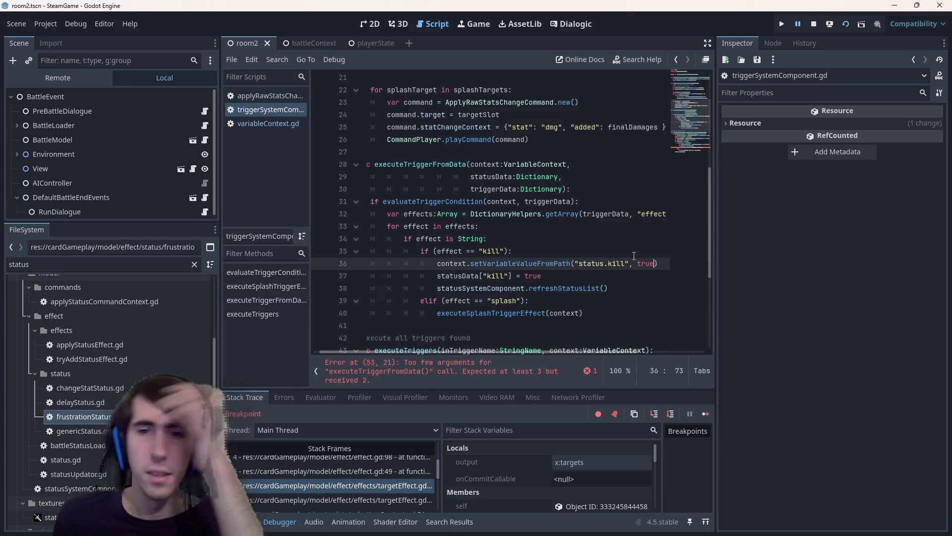
Comment out the statusData kill assignment and statusData parameter, save, and switch to variableContext.gd.
{"action": "left_click_drag", "start_coordinate": [542, 276], "coordinate": [347, 276]}
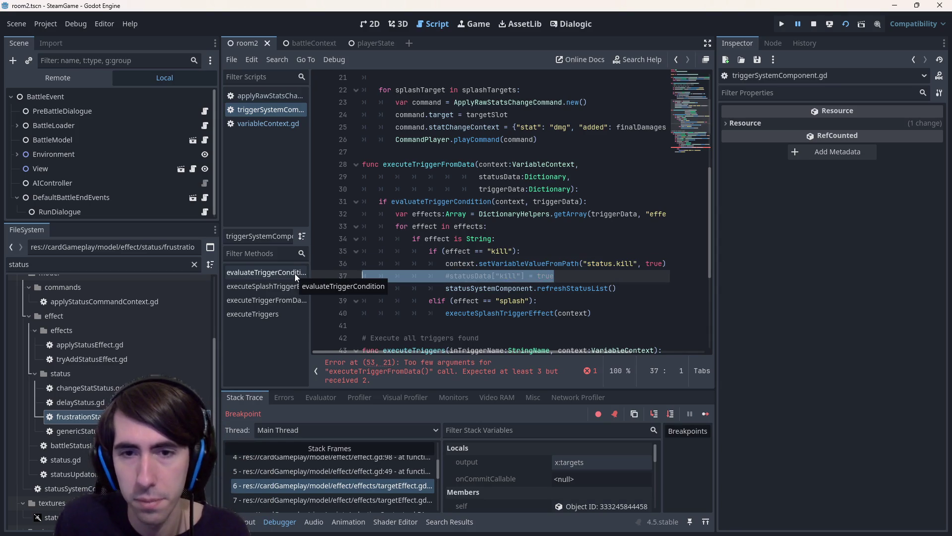
{"action": "key", "text": "ctrl+k"}
{"action": "left_click", "coordinate": [602, 174]}
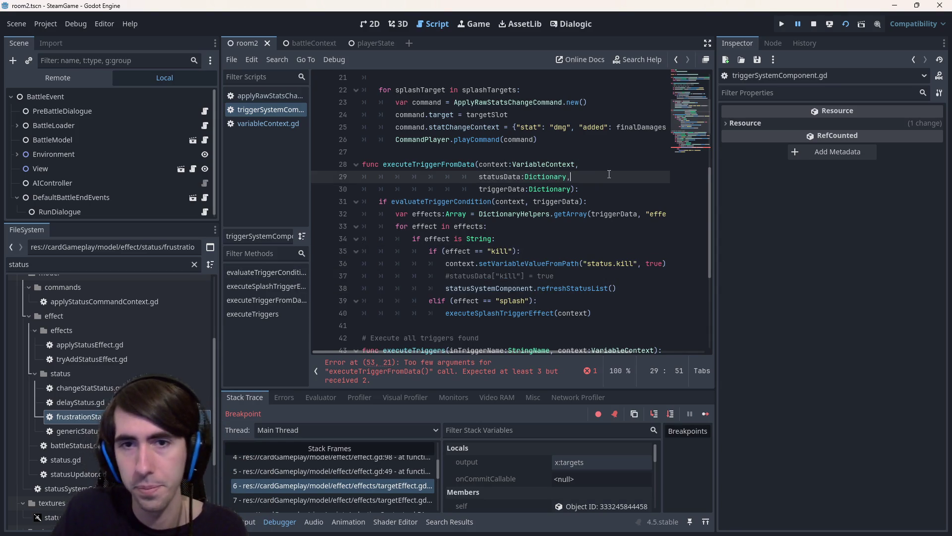
{"action": "key", "text": "ctrl+k"}
{"action": "key", "text": "ctrl+s"}
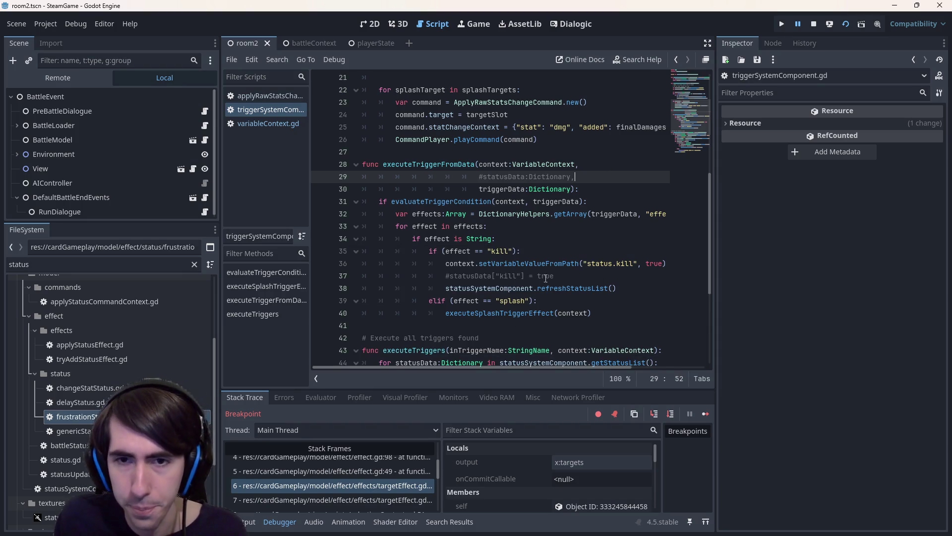
{"action": "left_click", "coordinate": [549, 263]}
{"action": "double_click", "coordinate": [539, 264]}
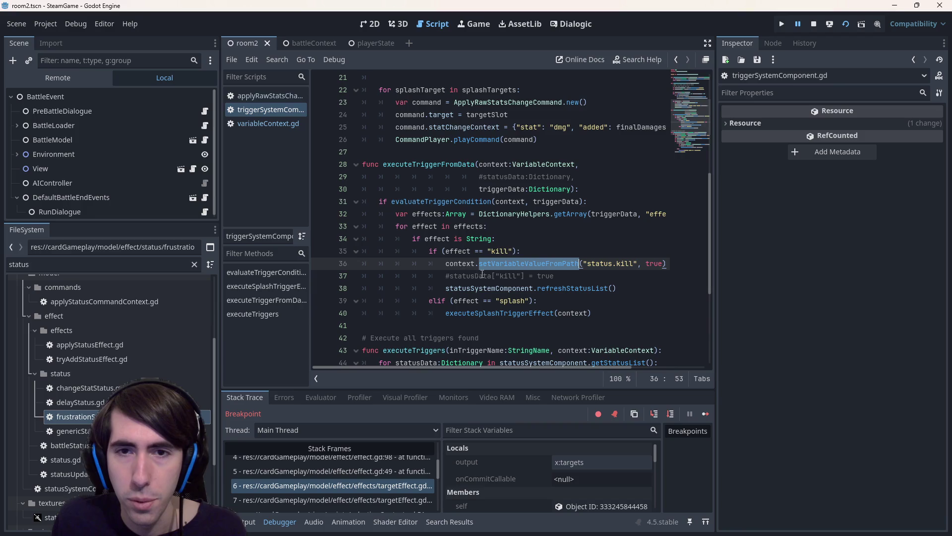
{"action": "left_click", "coordinate": [545, 164], "text": "ctrl"}
Append func setVariableValueFromPath(variablePath:String): at the end of variableContext.gd, ready for its body.
{"action": "scroll", "coordinate": [499, 251], "scroll_direction": "down", "scroll_amount": 9}
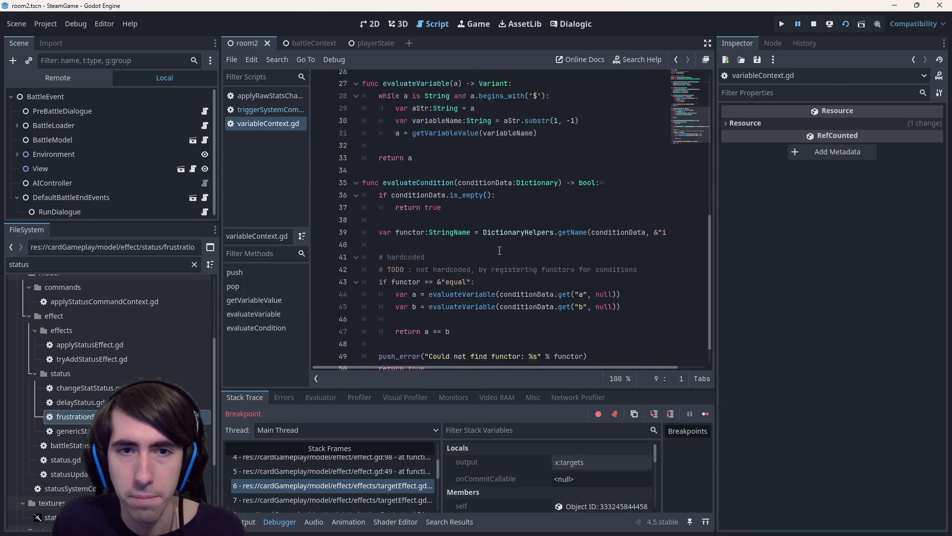
{"action": "left_click", "coordinate": [442, 350]}
{"action": "key", "text": "Return"}
{"action": "type", "text": "func "}
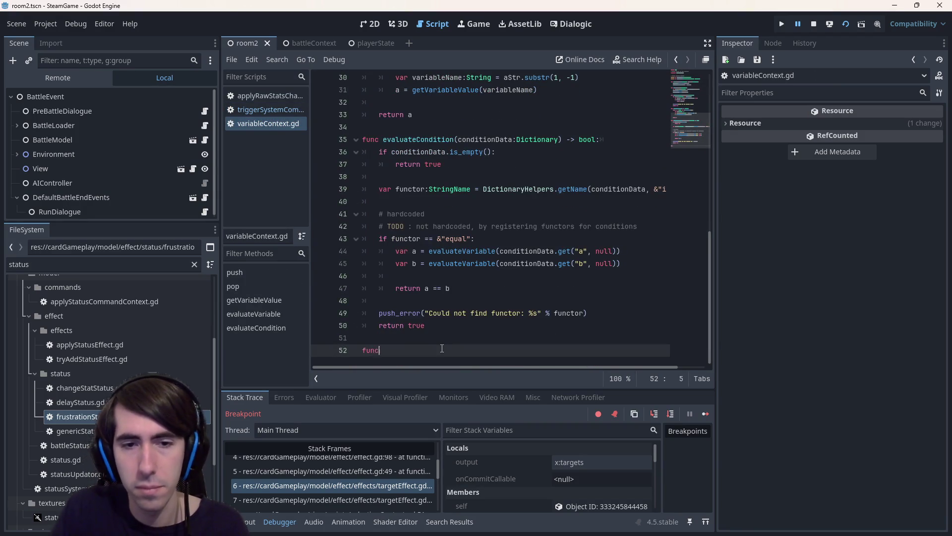
{"action": "type", "text": "setVariableValueFromPath("}
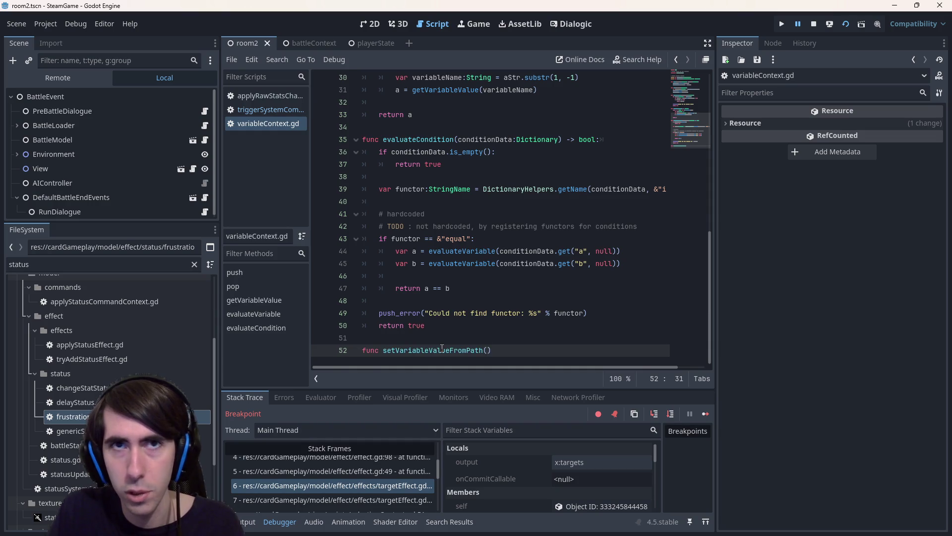
{"action": "type", "text": "variablePath:"}
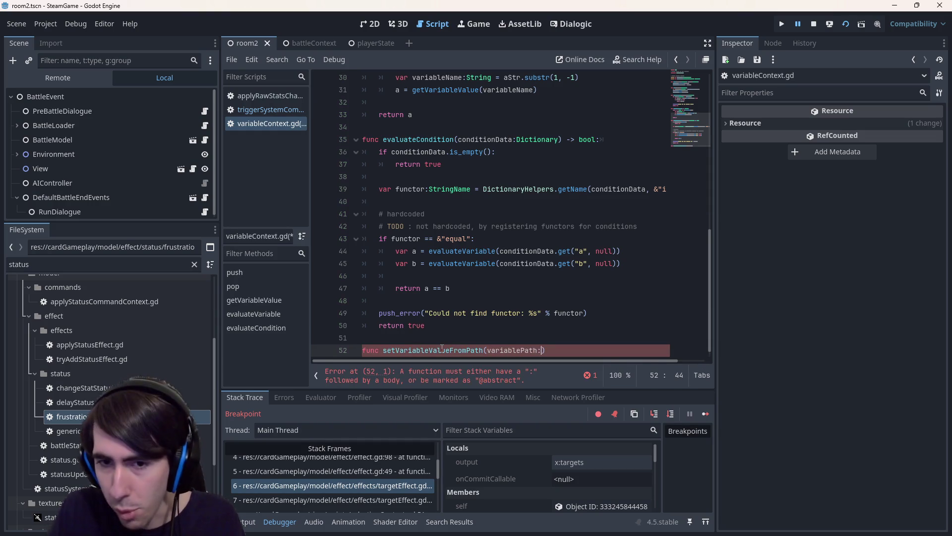
{"action": "type", "text": "S"}
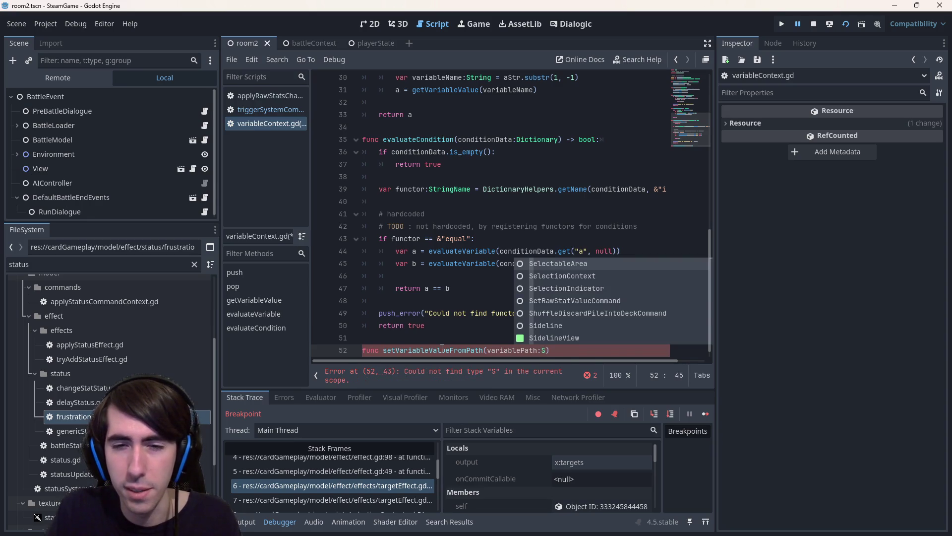
{"action": "type", "text": "tring"}
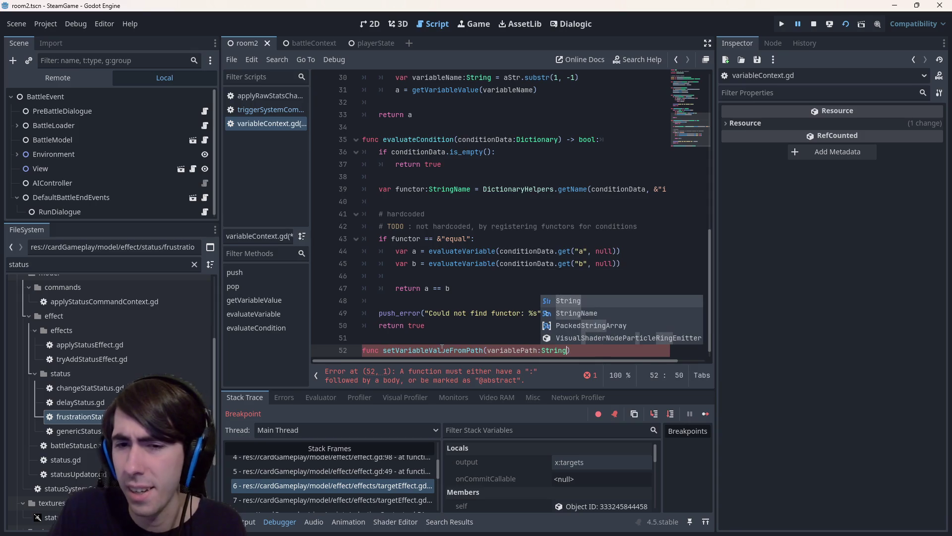
{"action": "type", "text": "):"}
{"action": "key", "text": "Return"}
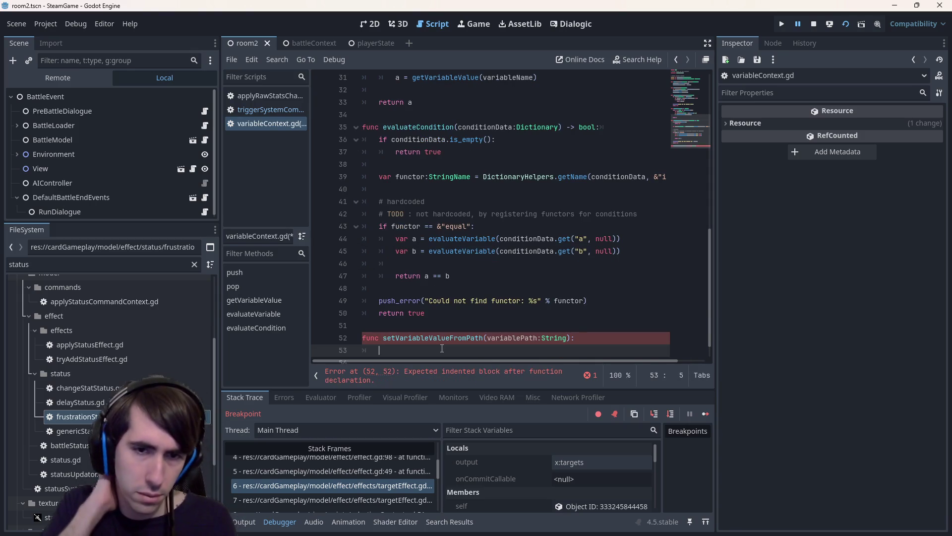
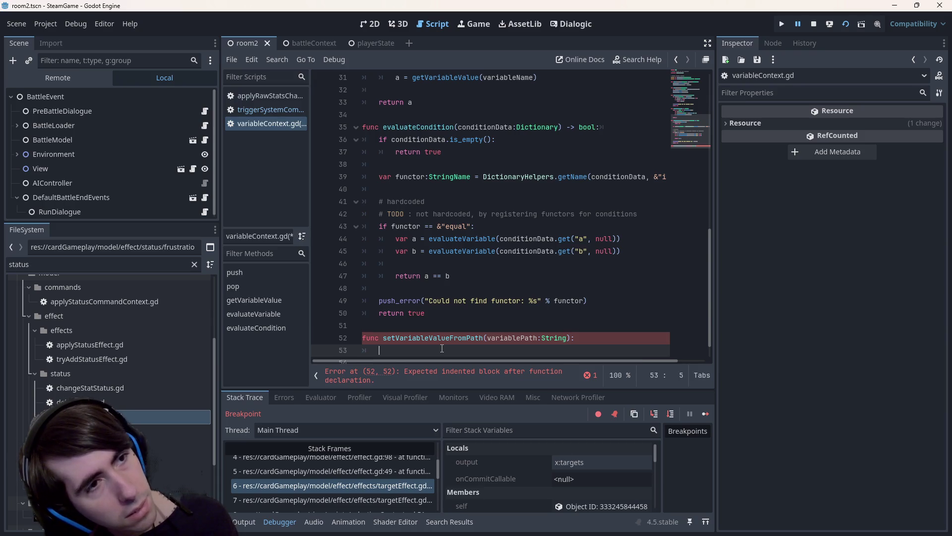
Change setVariableValueFromPath's path parameter type from String to Array[StringName].
{"action": "key", "text": "BackSpace"}
{"action": "key", "text": "BackSpace"}
{"action": "type", "text": ":"}
{"action": "key", "text": "ctrl+shift+Left"}
{"action": "key", "text": "ctrl+shift+Left"}
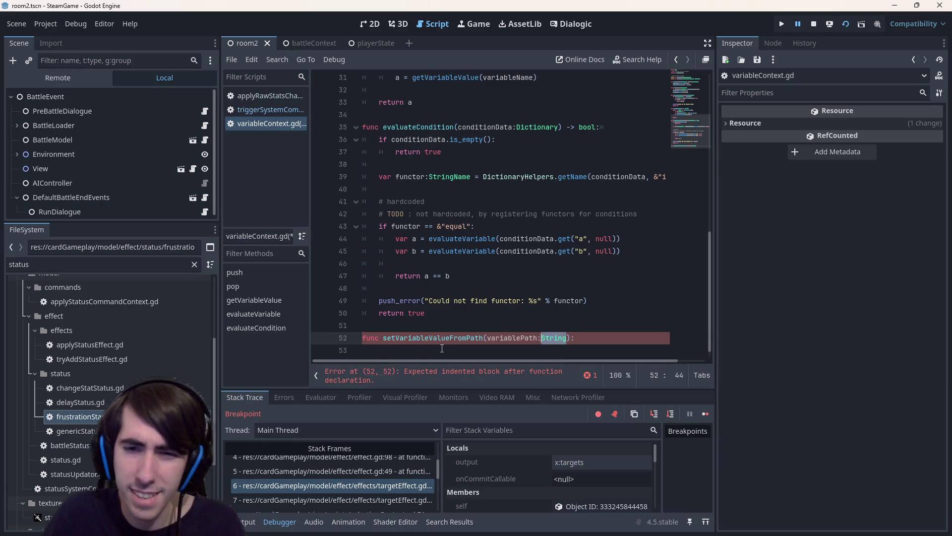
{"action": "type", "text": "Array[StringName"}
Give the function a pass body and return to the triggerSystemComponent script.
{"action": "left_click", "coordinate": [441, 348]}
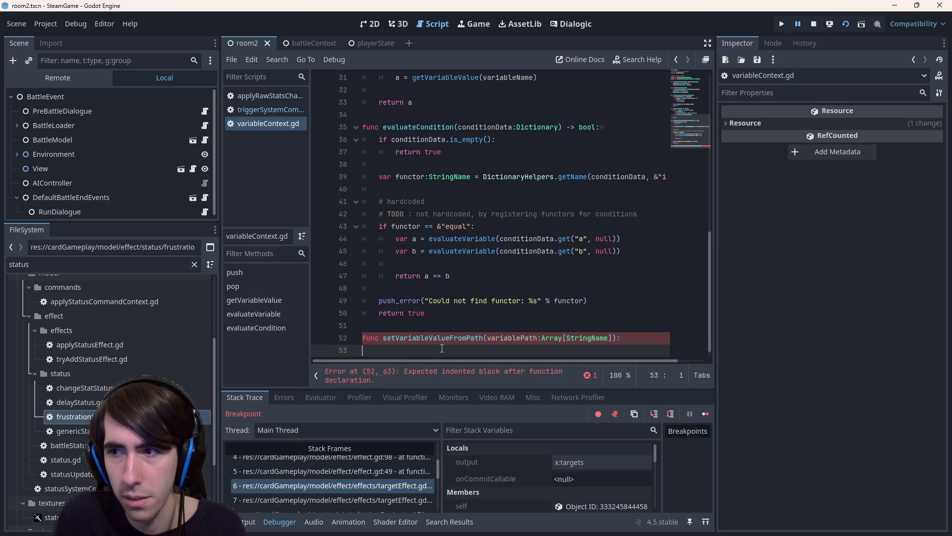
{"action": "type", "text": "pass"}
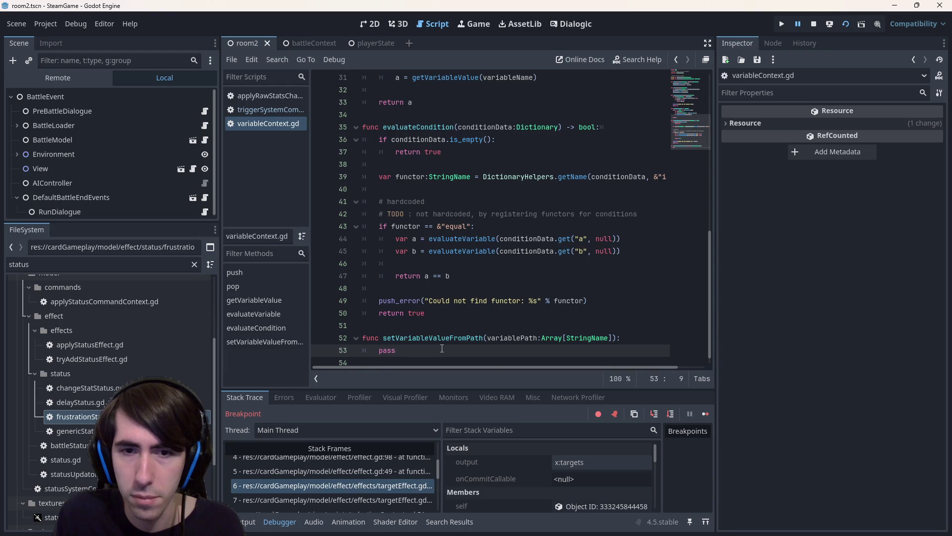
{"action": "key", "text": "alt+Left"}
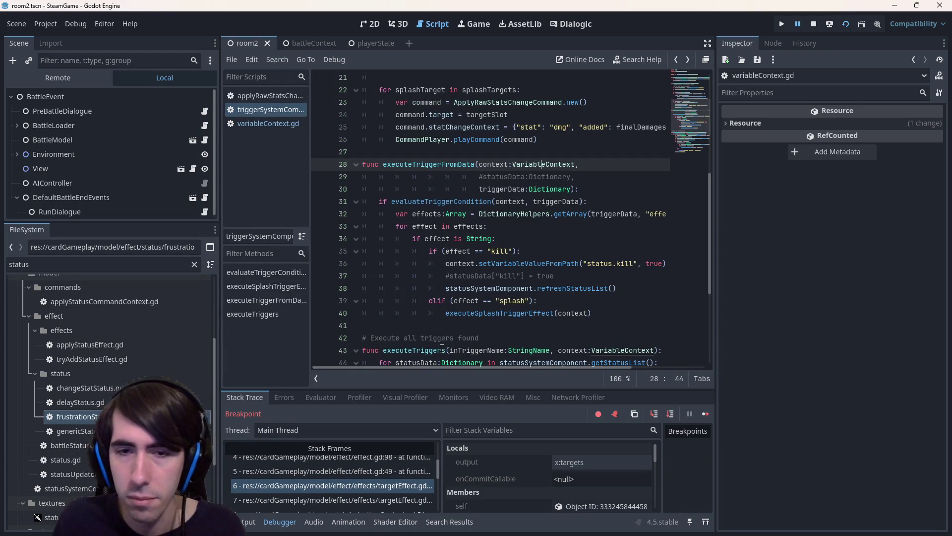
Rewrite line 36's kill path as the array ["status", "kill"].
{"action": "double_click", "coordinate": [597, 263]}
{"action": "left_click", "coordinate": [584, 263]}
{"action": "type", "text": "["}
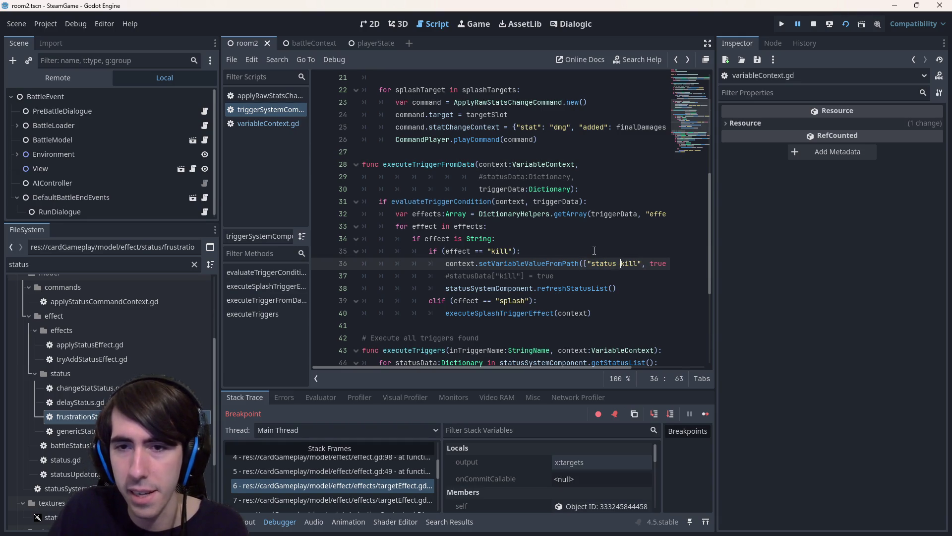
{"action": "key", "text": "BackSpace"}
{"action": "type", "text": ","}
{"action": "key", "text": "ctrl+Right"}
{"action": "key", "text": "Return"}
{"action": "key", "text": "BackSpace"}
{"action": "type", "text": "]"}
{"action": "key", "text": "BackSpace"}
{"action": "key", "text": "Right"}
{"action": "type", "text": "]"}
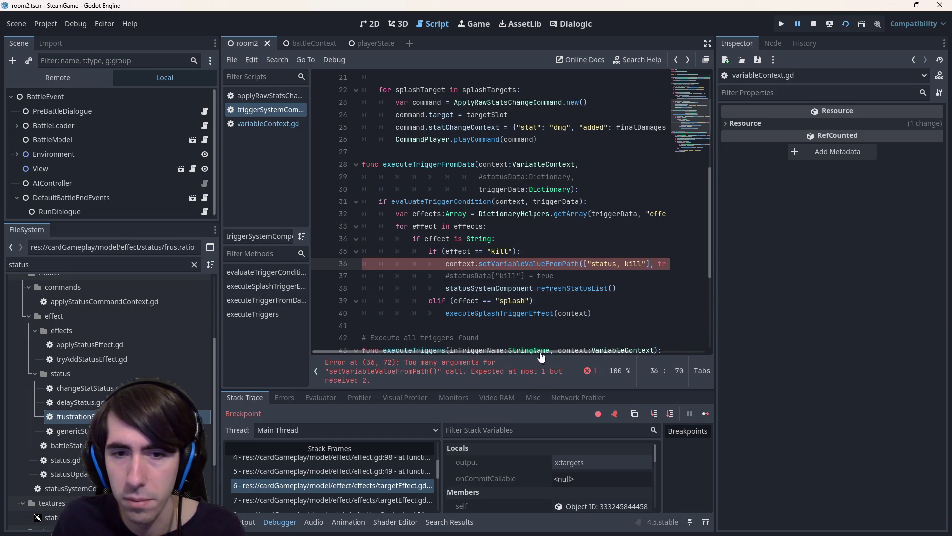
In setVariableValueFromPath's definition, start adding a value parameter after the path.
{"action": "left_click", "coordinate": [546, 264], "text": "ctrl"}
{"action": "left_click", "coordinate": [618, 325]}
{"action": "type", "text": ", va"}
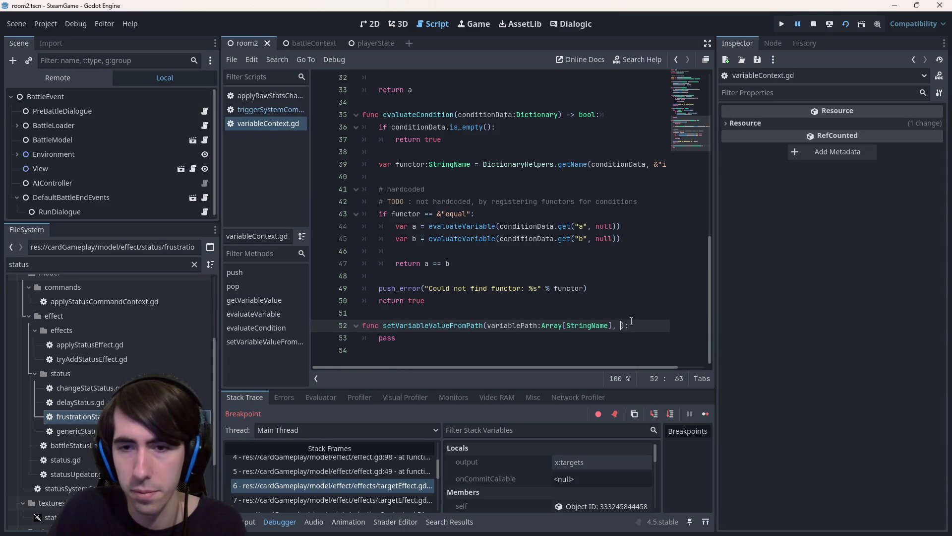
{"action": "type", "text": "lue"}
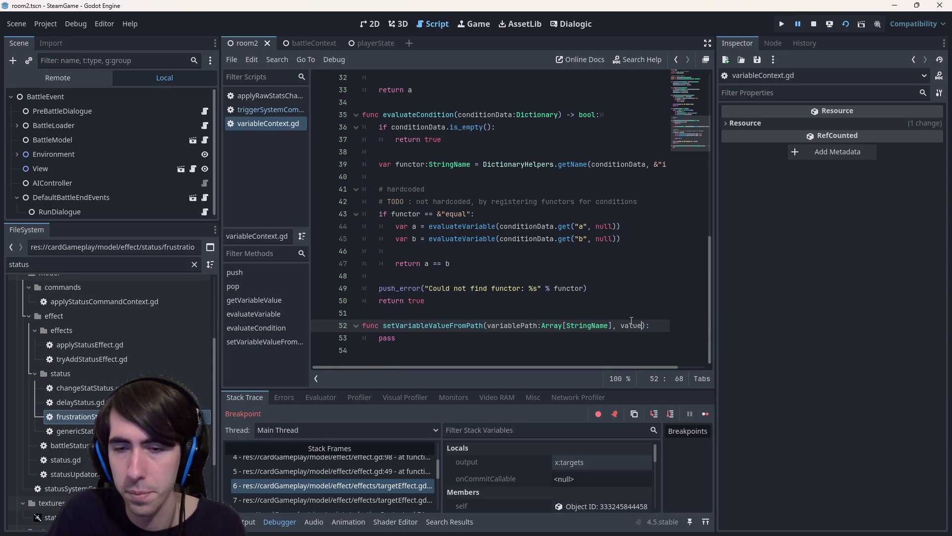
Replace the pass body with var currentContext:Dictionary = superContext.
{"action": "double_click", "coordinate": [389, 339]}
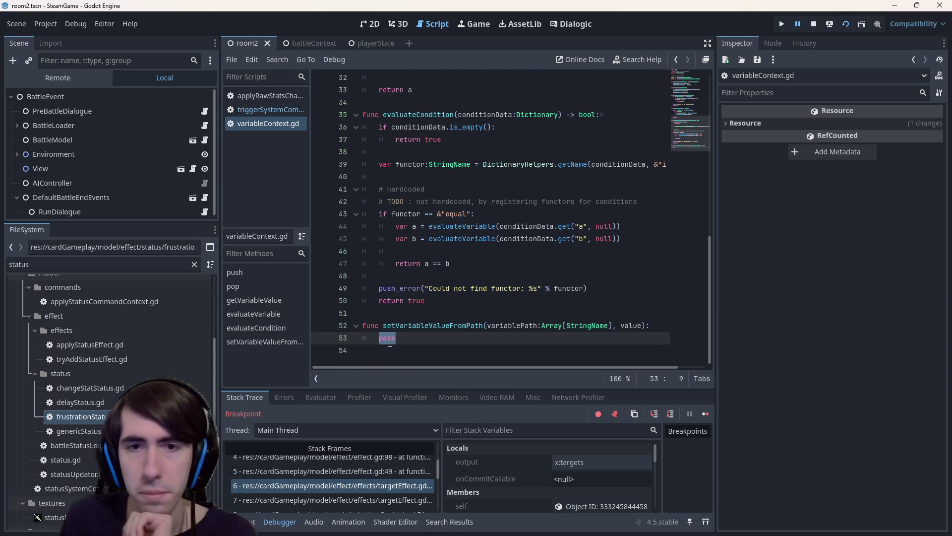
{"action": "scroll", "coordinate": [390, 343], "scroll_direction": "up", "scroll_amount": 10}
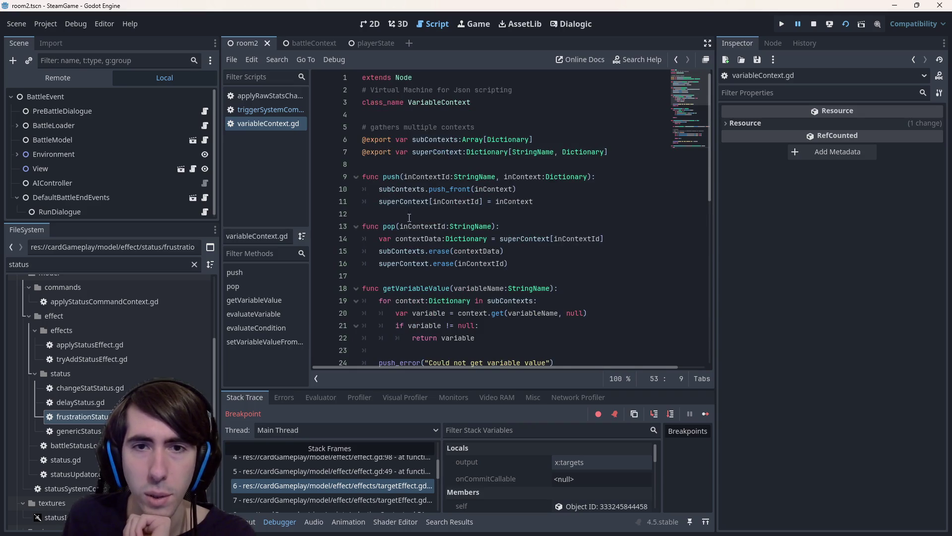
{"action": "double_click", "coordinate": [429, 155]}
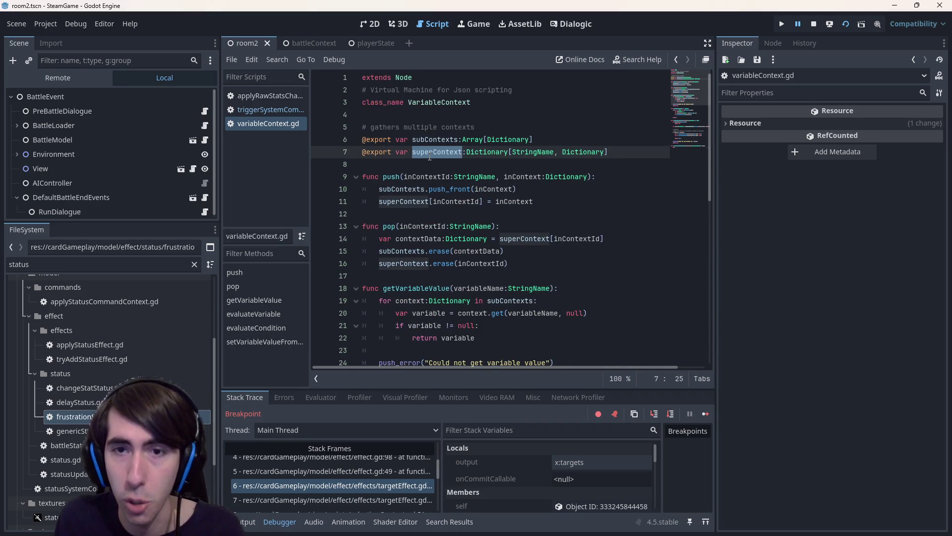
{"action": "scroll", "coordinate": [473, 208], "scroll_direction": "down", "scroll_amount": 10}
{"action": "double_click", "coordinate": [389, 338]}
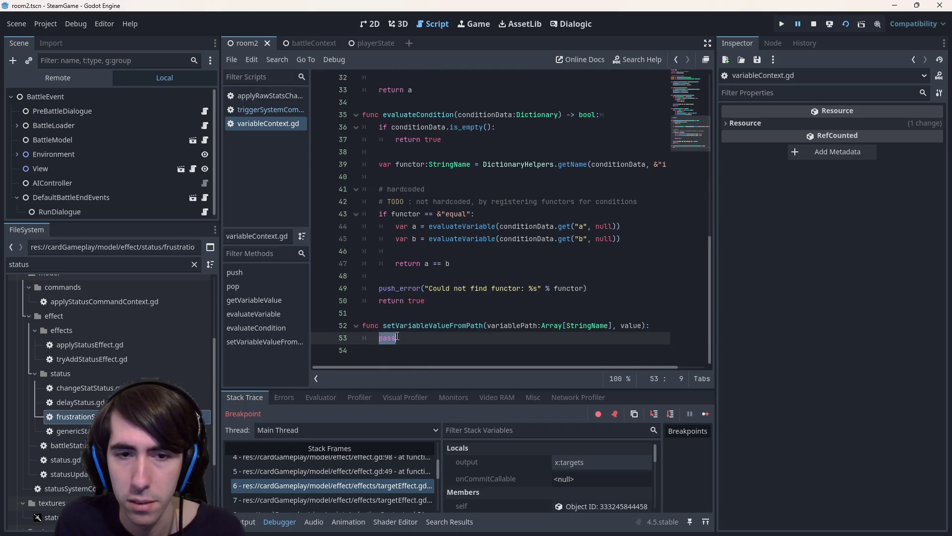
{"action": "type", "text": "var contex"}
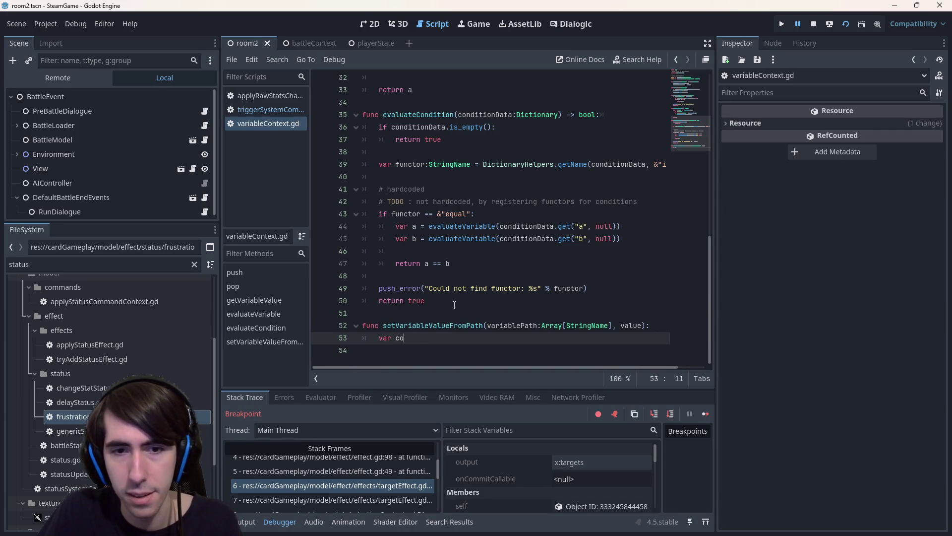
{"action": "key", "text": "ctrl+BackSpace"}
{"action": "type", "text": "current"}
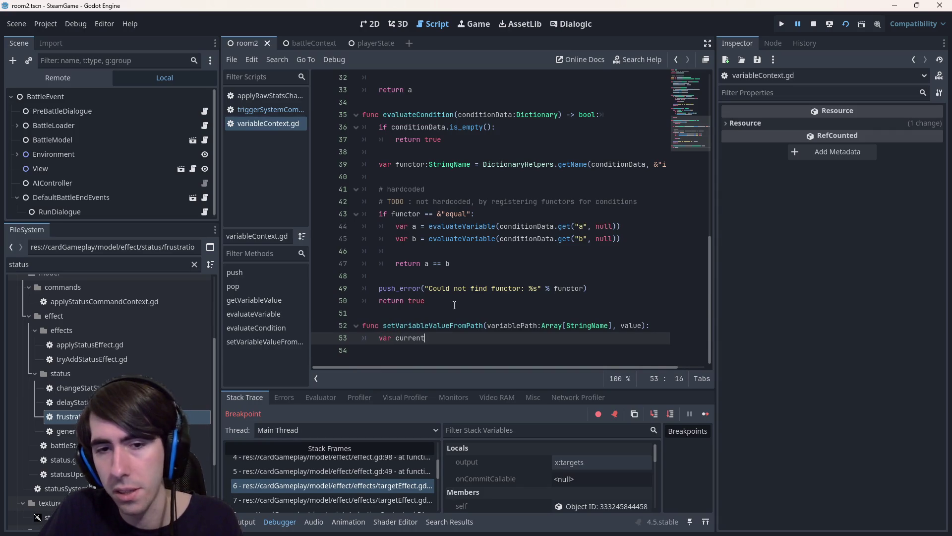
{"action": "type", "text": "Context:Dictionary = "}
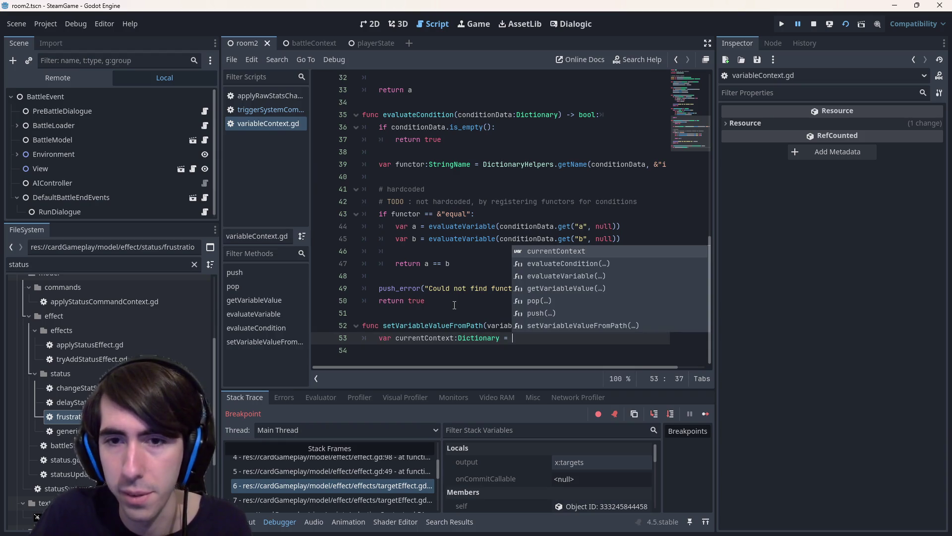
{"action": "type", "text": "sup"}
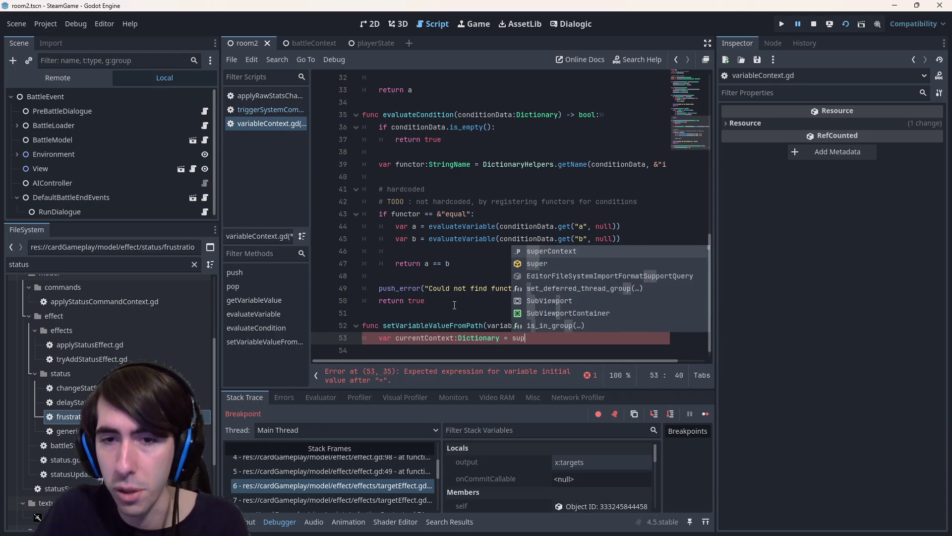
{"action": "type", "text": "erContext"}
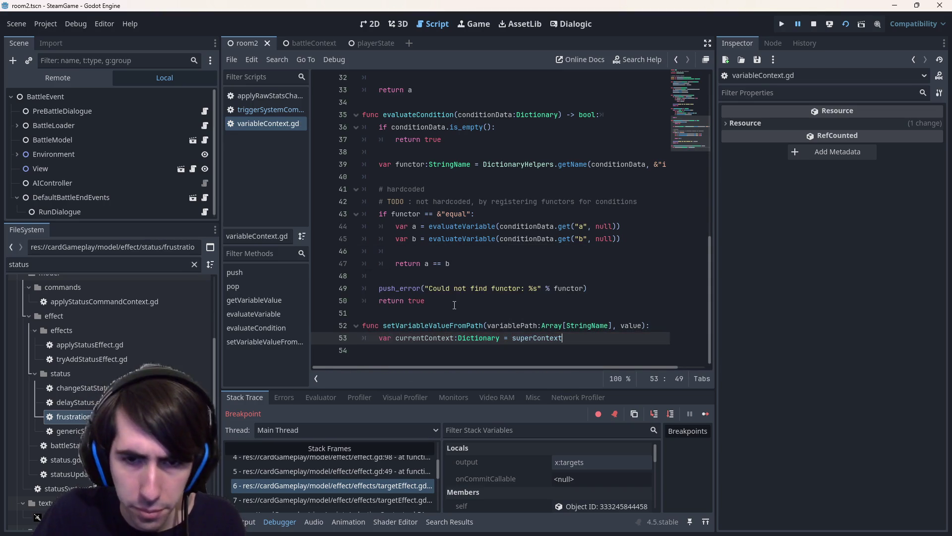
{"action": "key", "text": "Return"}
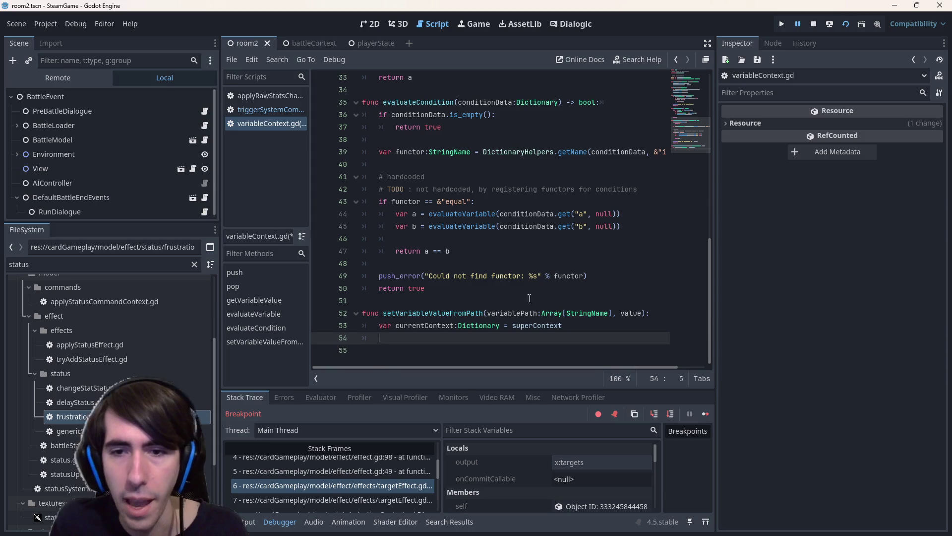
Add a for i in range(variablePath.size() - 1): loop that assigns currentContext.
{"action": "type", "text": "for"}
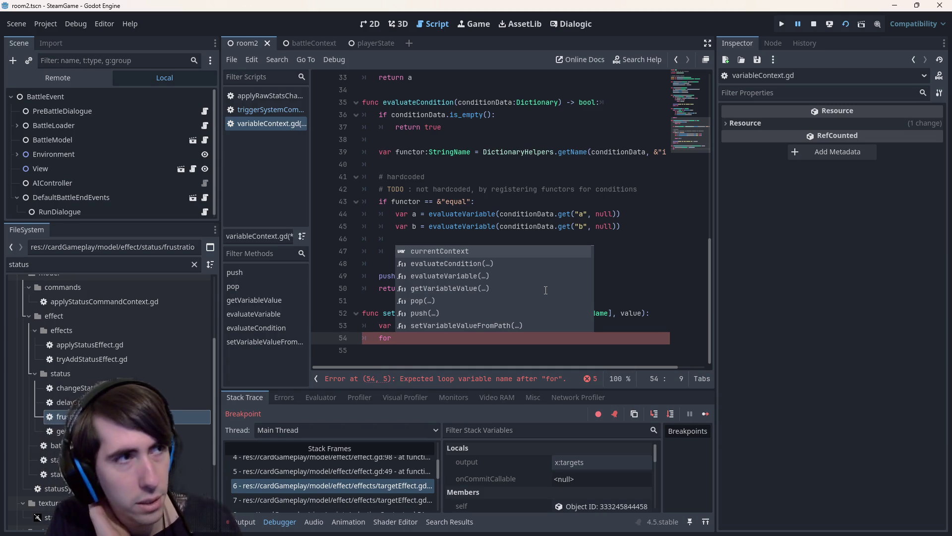
{"action": "key", "text": "Escape"}
{"action": "type", "text": "i in range("}
{"action": "type", "text": "variablePath"}
{"action": "type", "text": ".size() -"}
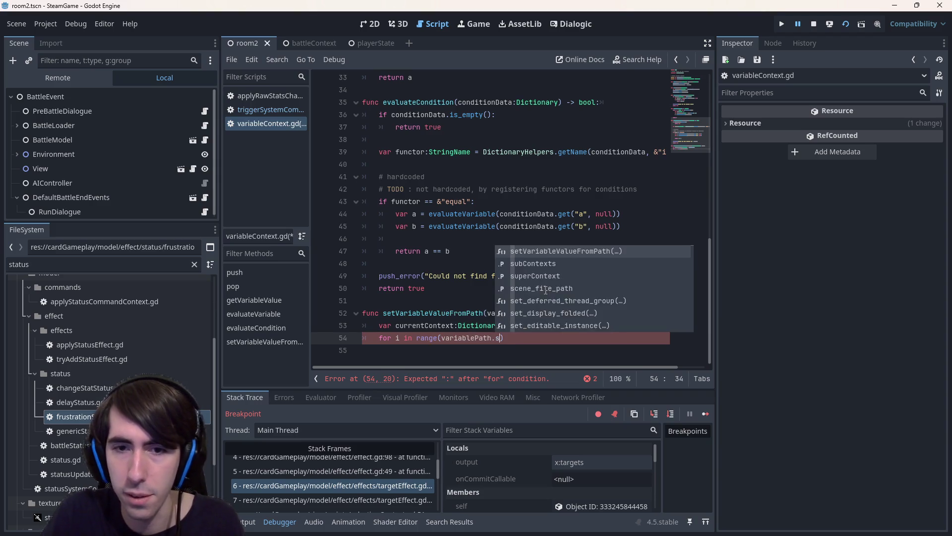
{"action": "type", "text": " 1):"}
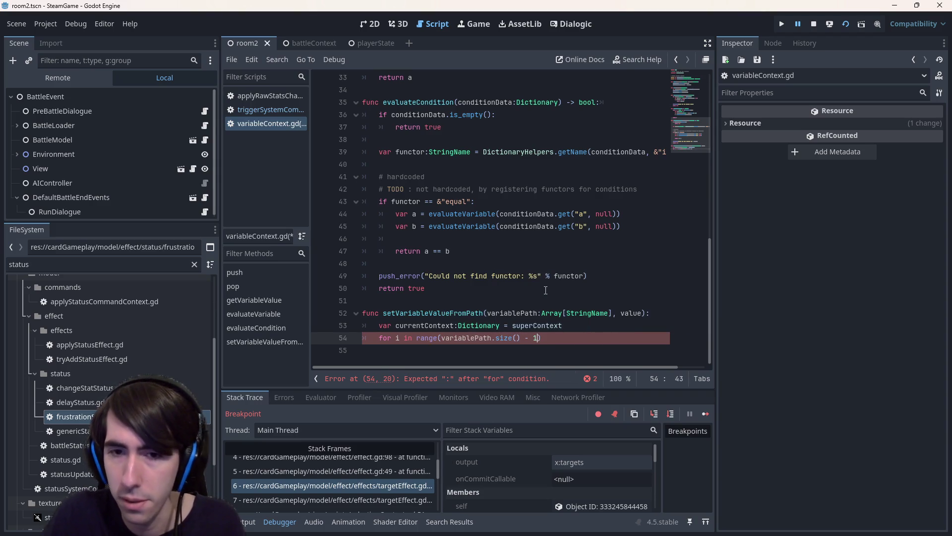
{"action": "key", "text": "Return"}
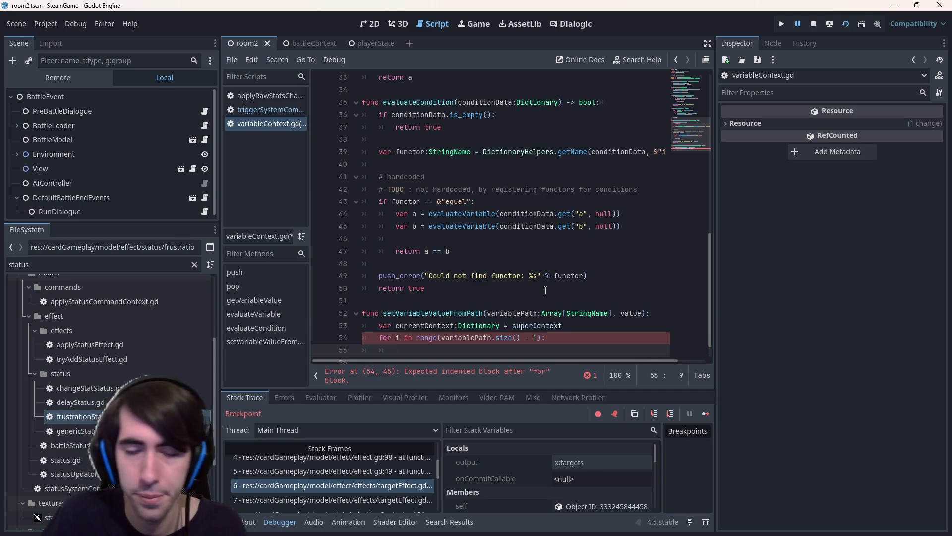
{"action": "type", "text": "superContext"}
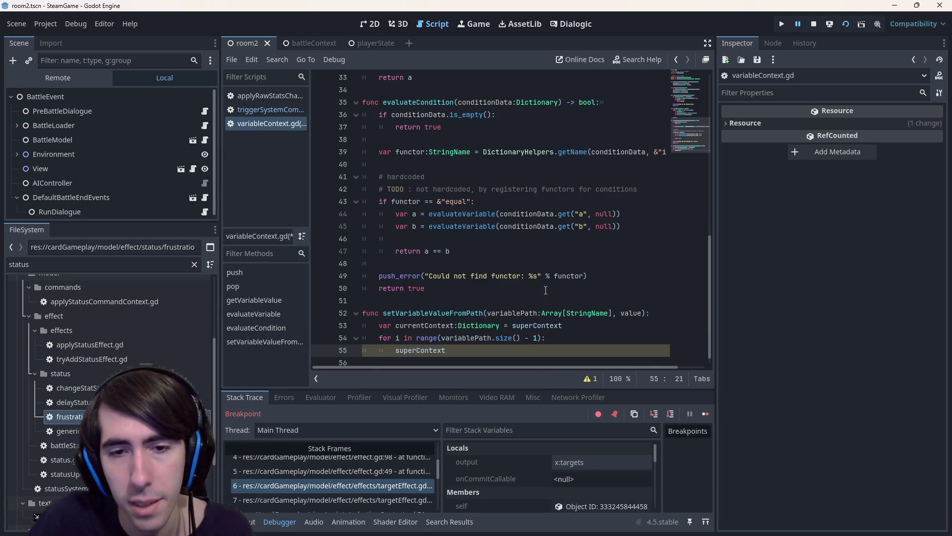
{"action": "key", "text": "ctrl+BackSpace"}
{"action": "type", "text": "cur"}
{"action": "key", "text": "Return"}
Set currentContext to superContext.get(variablePath[i], {}), save, and look up Dictionary get docs.
{"action": "type", "text": "superContext."}
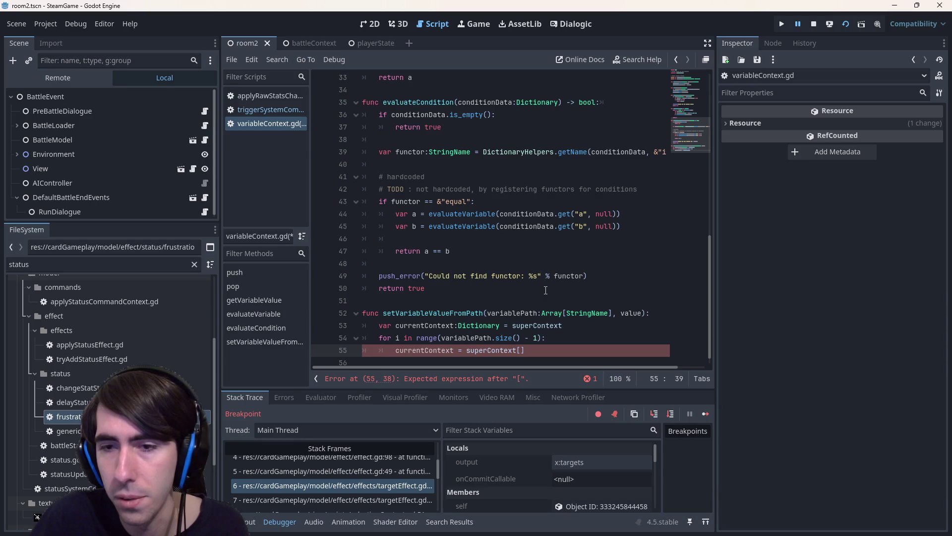
{"action": "type", "text": "get"}
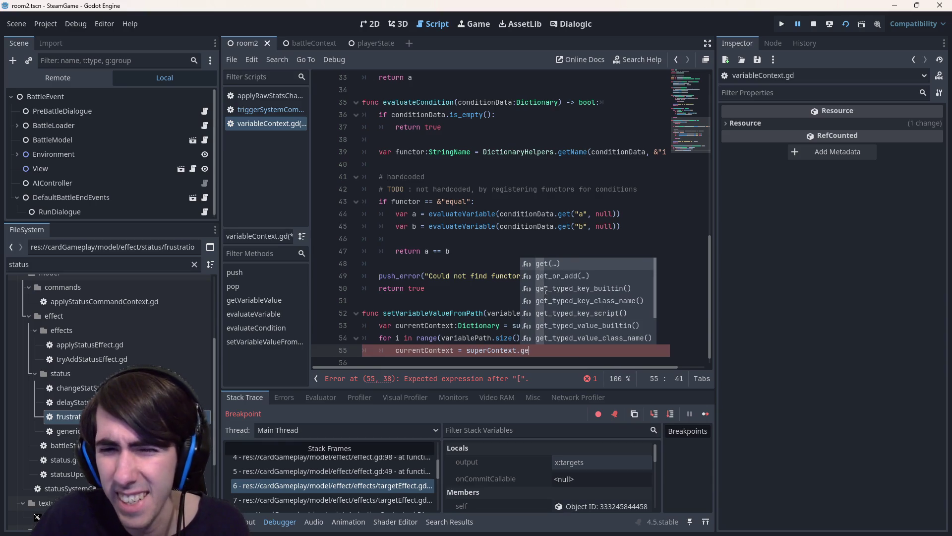
{"action": "key", "text": "Return"}
{"action": "key", "text": "Up"}
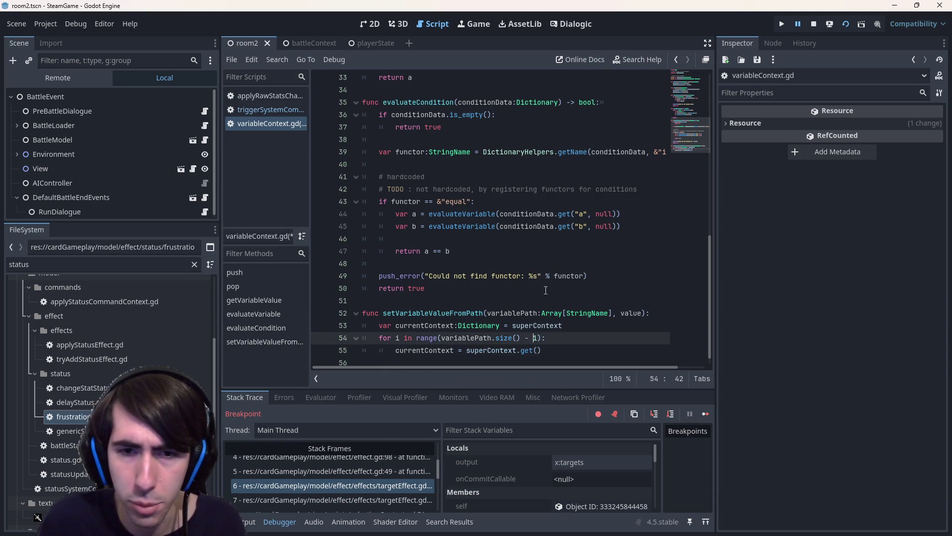
{"action": "key", "text": "Down"}
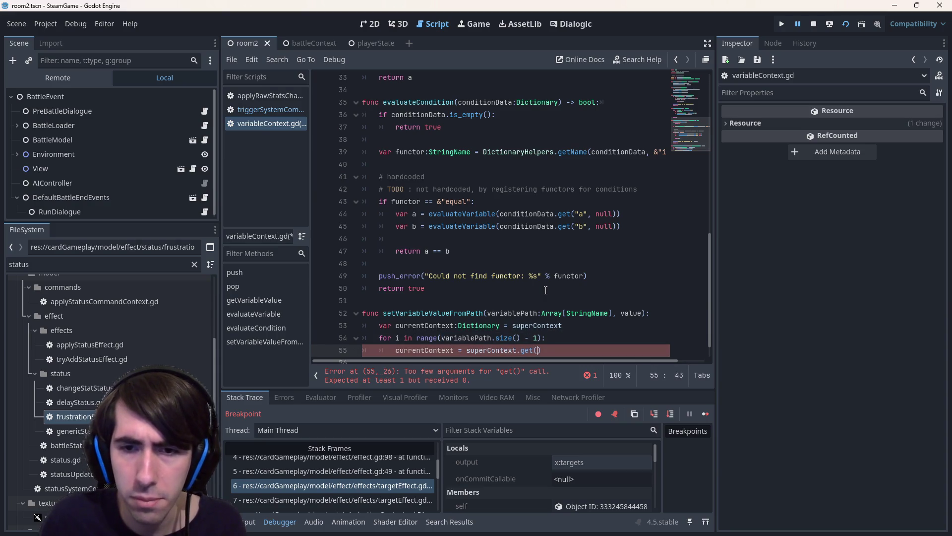
{"action": "type", "text": "variablePath"}
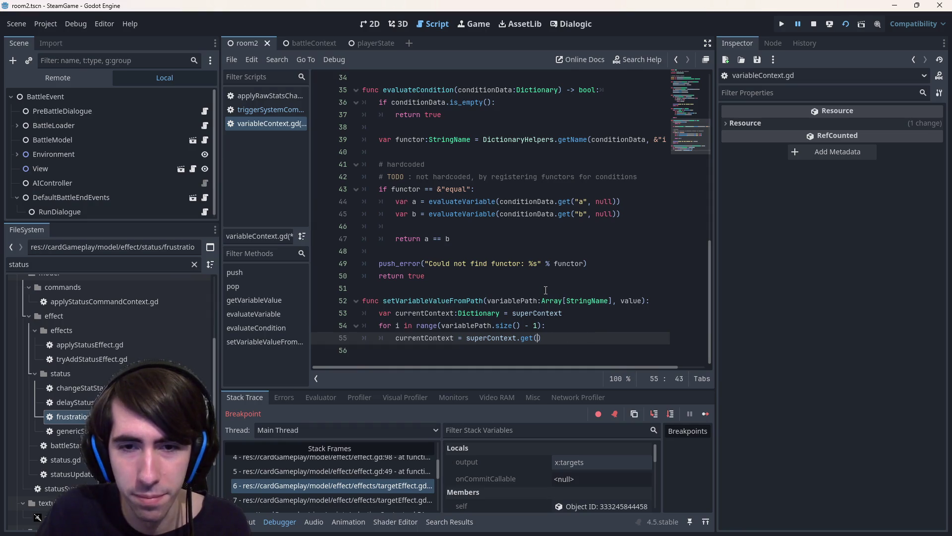
{"action": "type", "text": "[i"}
{"action": "key", "text": "ctrl+s"}
{"action": "type", "text": "],"}
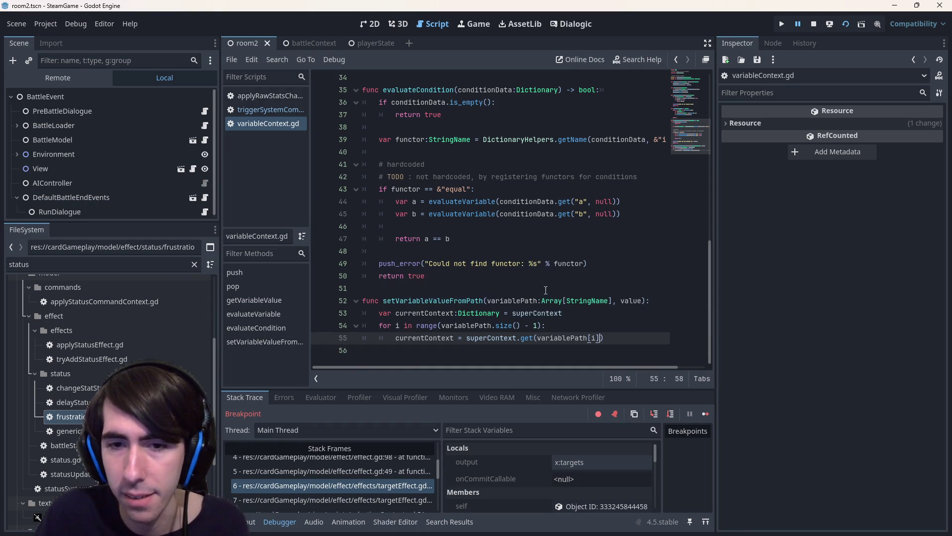
{"action": "type", "text": " {}"}
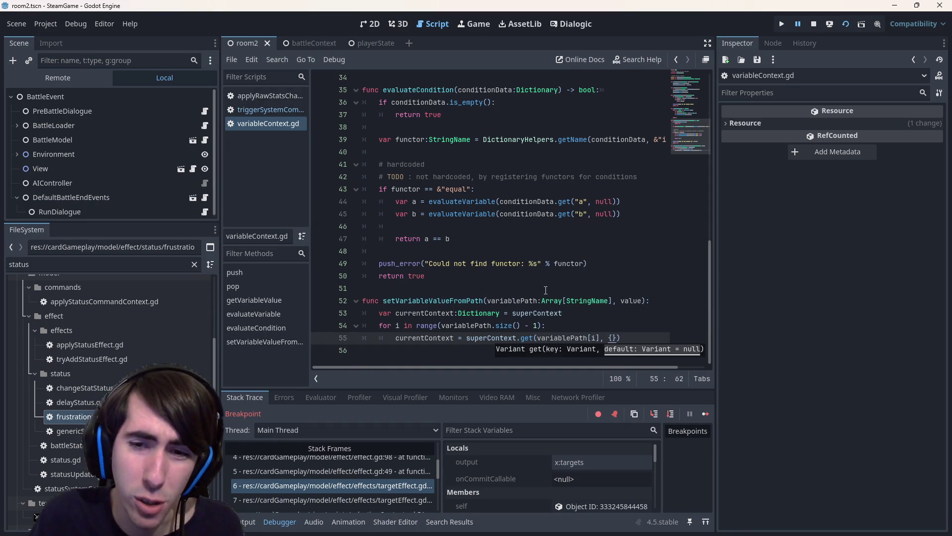
{"action": "key", "text": "ctrl+s"}
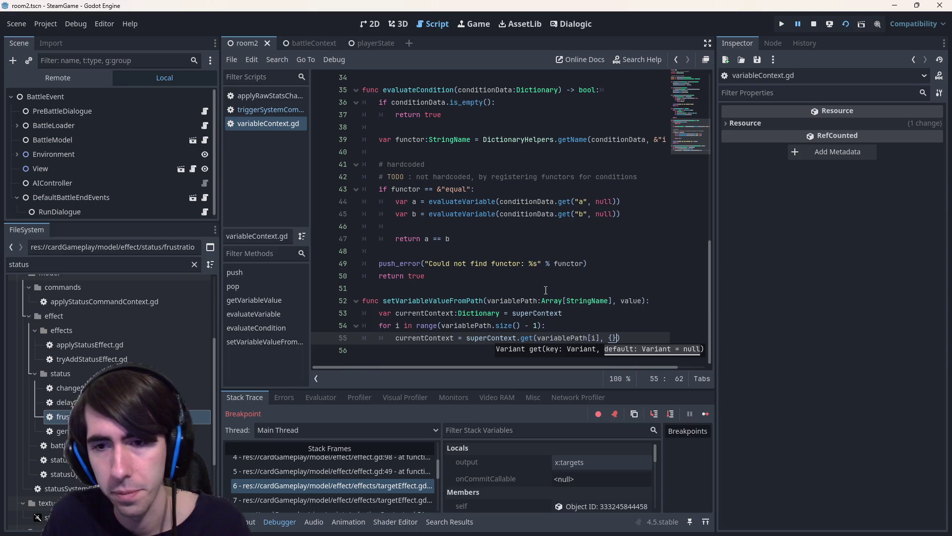
{"action": "left_click", "coordinate": [528, 337], "text": "ctrl"}
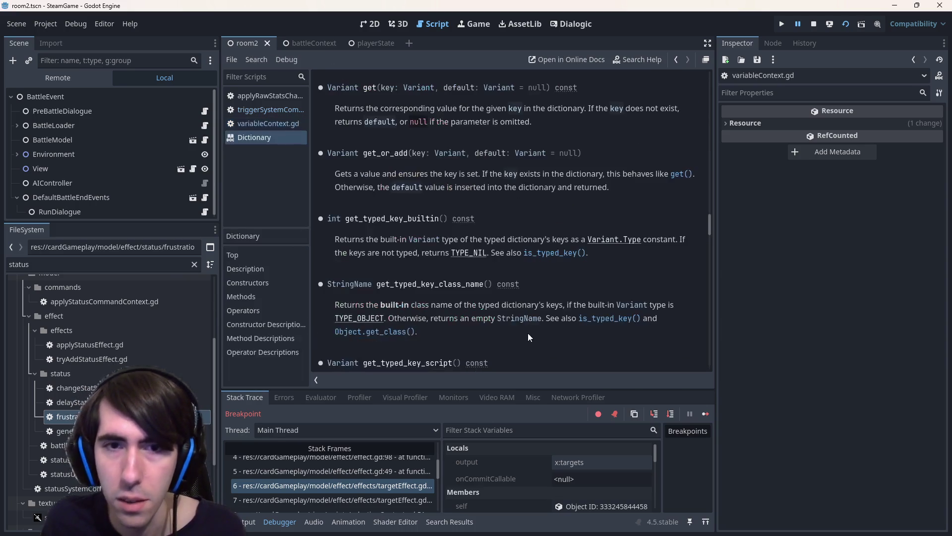
Back in variableContext.gd, change line 55's get call to get_or_add.
{"action": "key", "text": "alt+Left"}
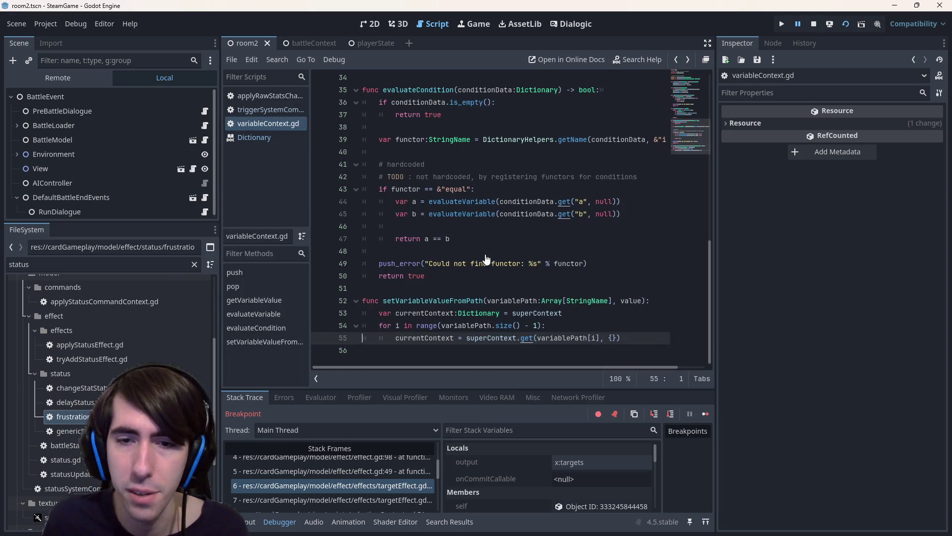
{"action": "left_click", "coordinate": [534, 338]}
{"action": "type", "text": "_or"}
{"action": "key", "text": "Return"}
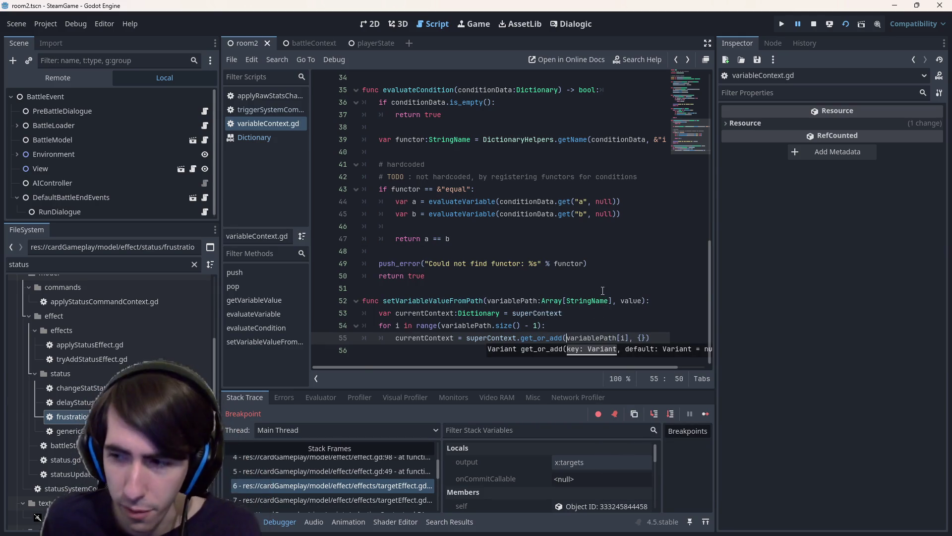
{"action": "mouse_move", "coordinate": [538, 218]}
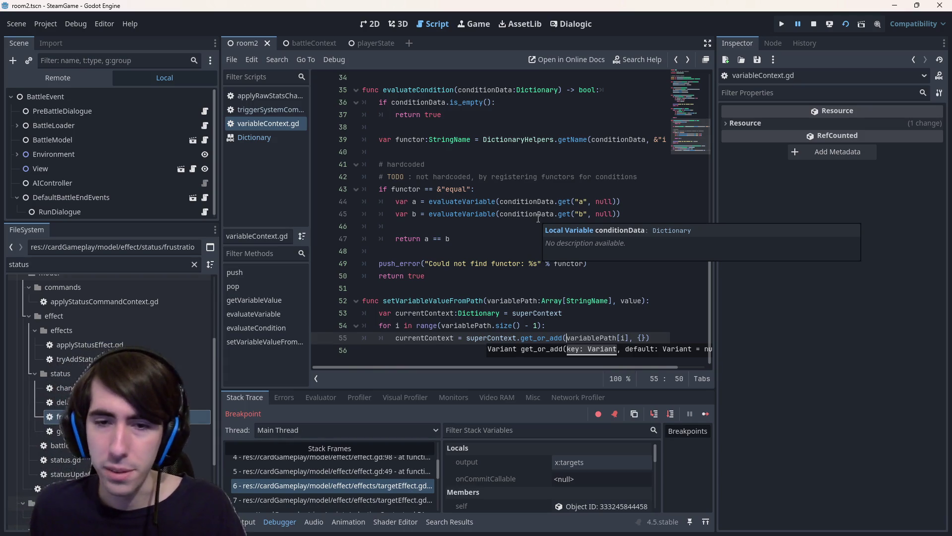
{"action": "left_click", "coordinate": [651, 338]}
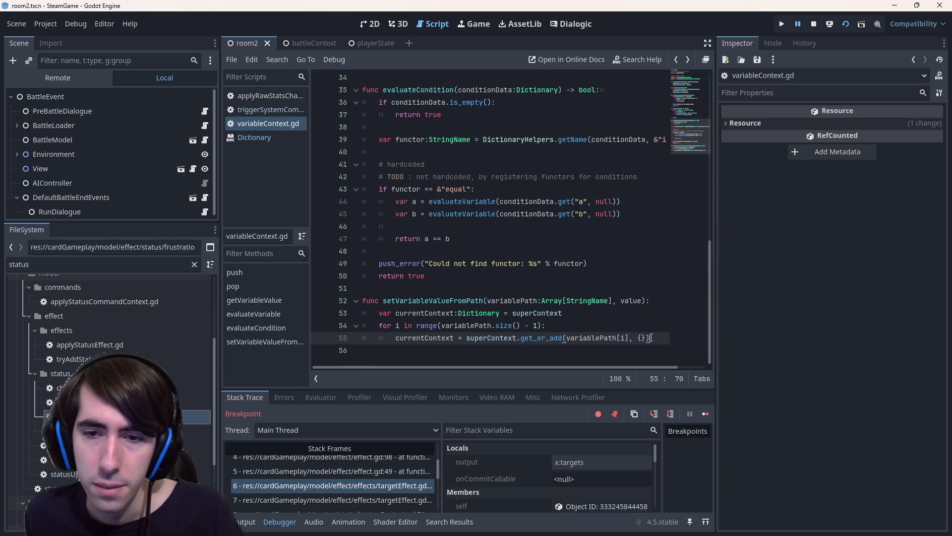
Start an indented if check on currentContext on line 56.
{"action": "double_click", "coordinate": [443, 338]}
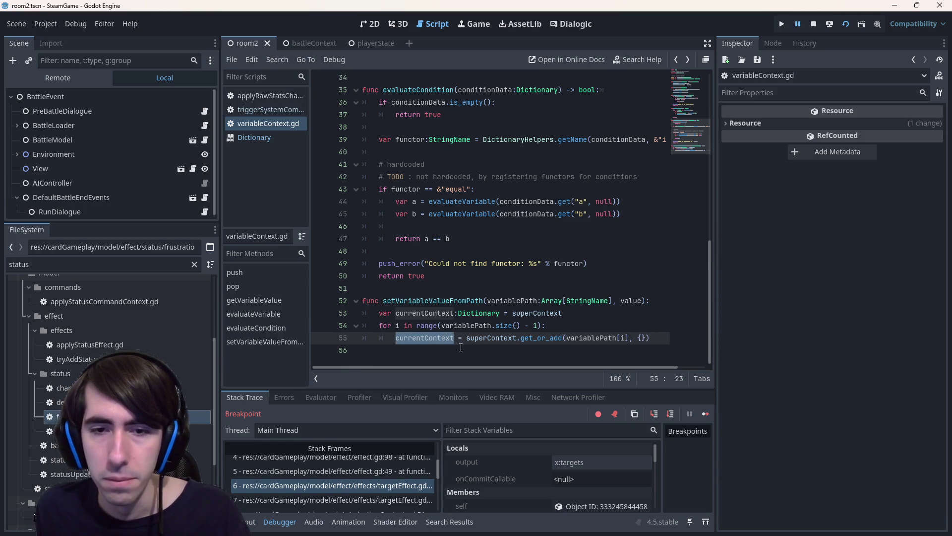
{"action": "left_click", "coordinate": [461, 346]}
{"action": "key", "text": "Tab"}
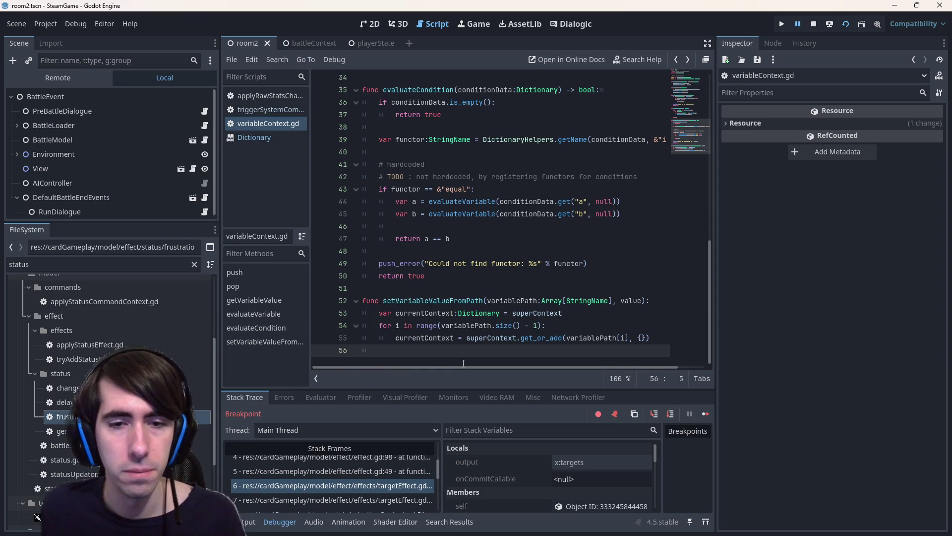
{"action": "key", "text": "Tab"}
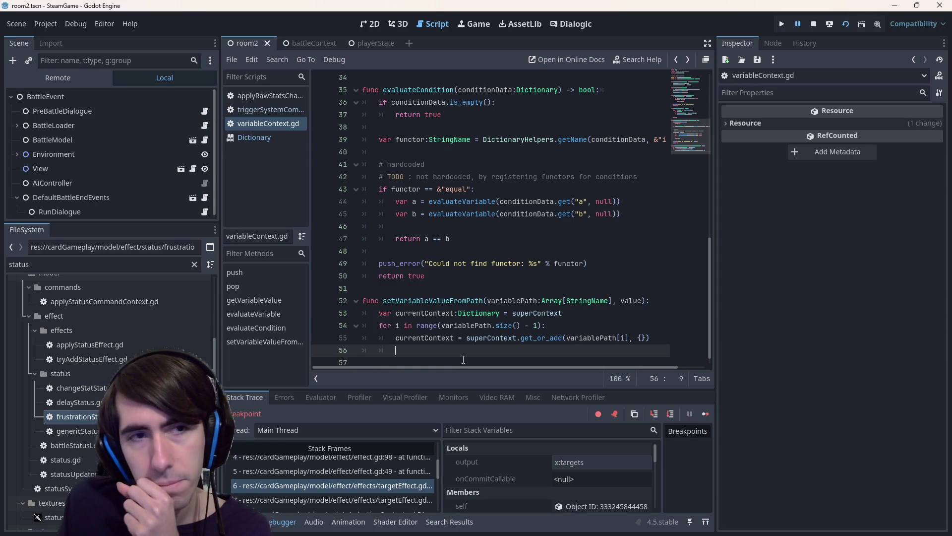
{"action": "double_click", "coordinate": [414, 337]}
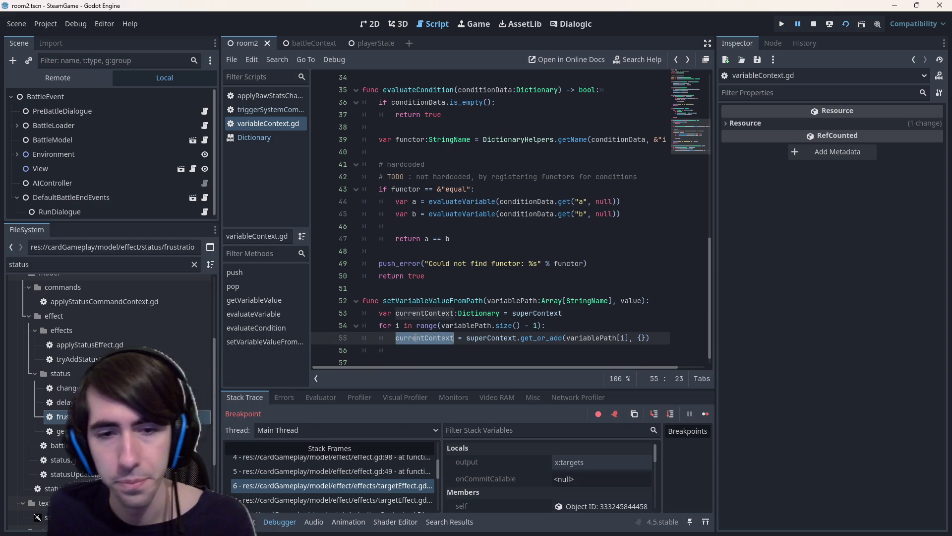
{"action": "key", "text": "ctrl+shift+Return"}
{"action": "type", "text": "as"}
{"action": "key", "text": "BackSpace"}
{"action": "key", "text": "BackSpace"}
{"action": "key", "text": "BackSpace"}
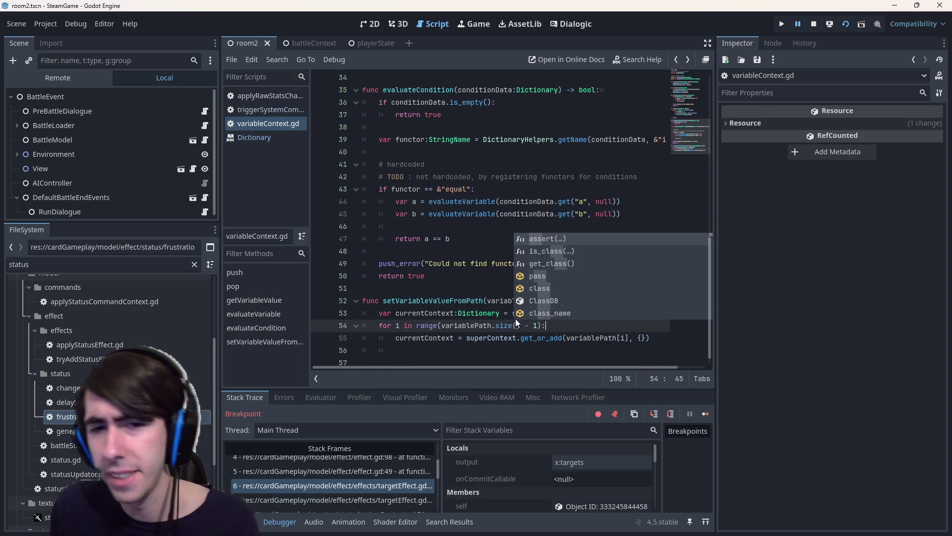
{"action": "left_click", "coordinate": [421, 338]}
{"action": "left_click", "coordinate": [425, 349]}
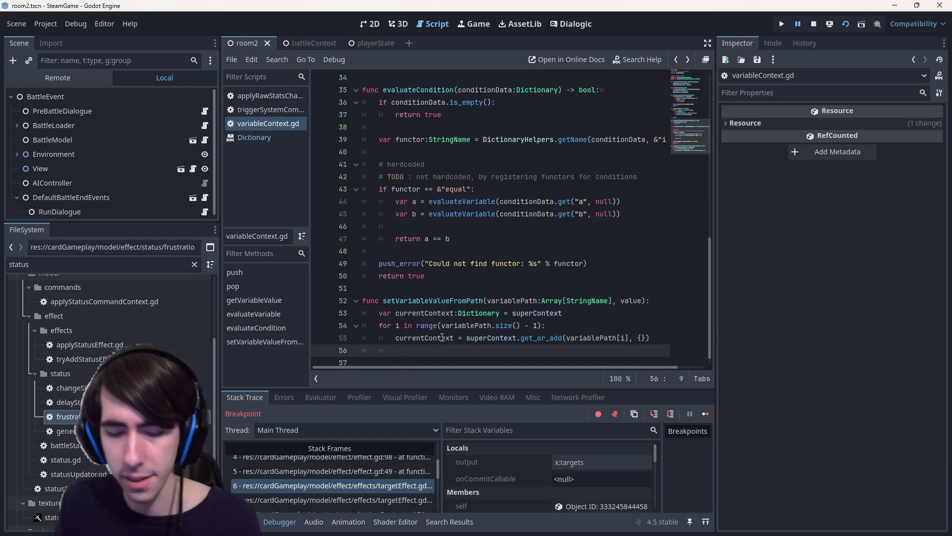
{"action": "type", "text": "if"}
{"action": "type", "text": "Di"}
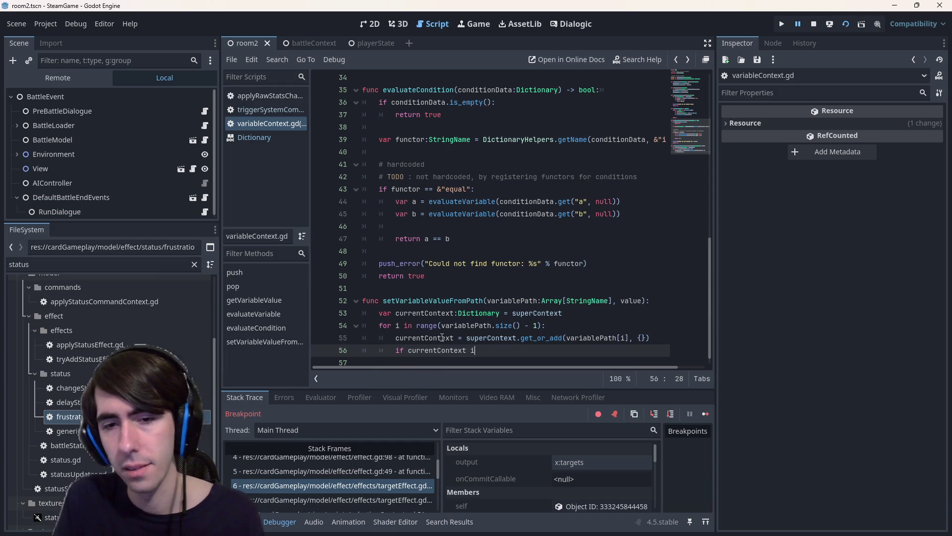
{"action": "type", "text": "ct"}
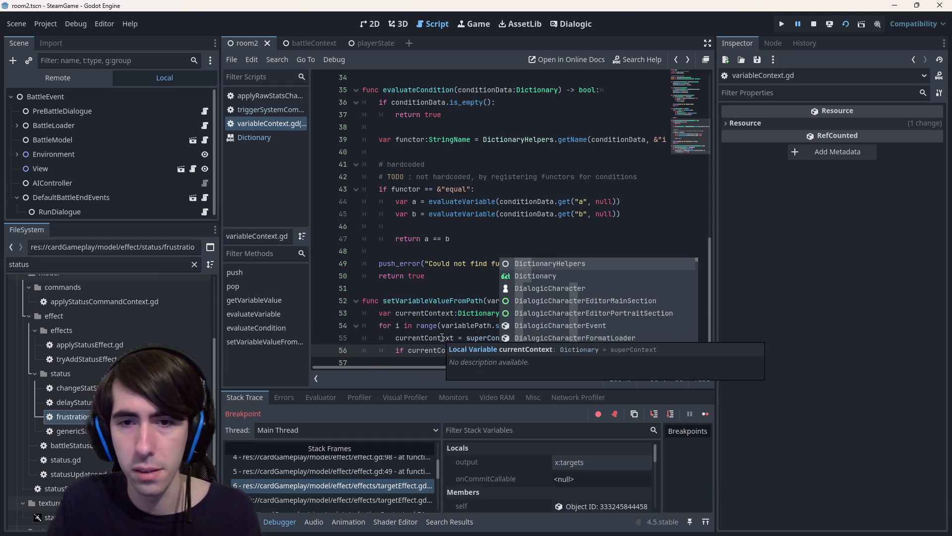
Complete the check as 'if currentContext is not Dictionary:' with a push_error call inside.
{"action": "key", "text": "Return"}
{"action": "type", "text": ":"}
{"action": "key", "text": "Return"}
{"action": "type", "text": "h_err"}
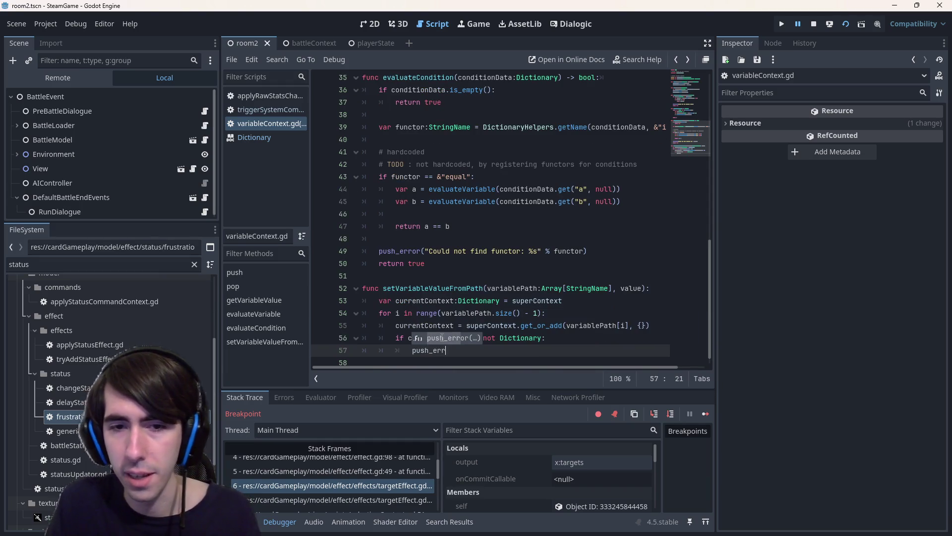
{"action": "key", "text": "Return"}
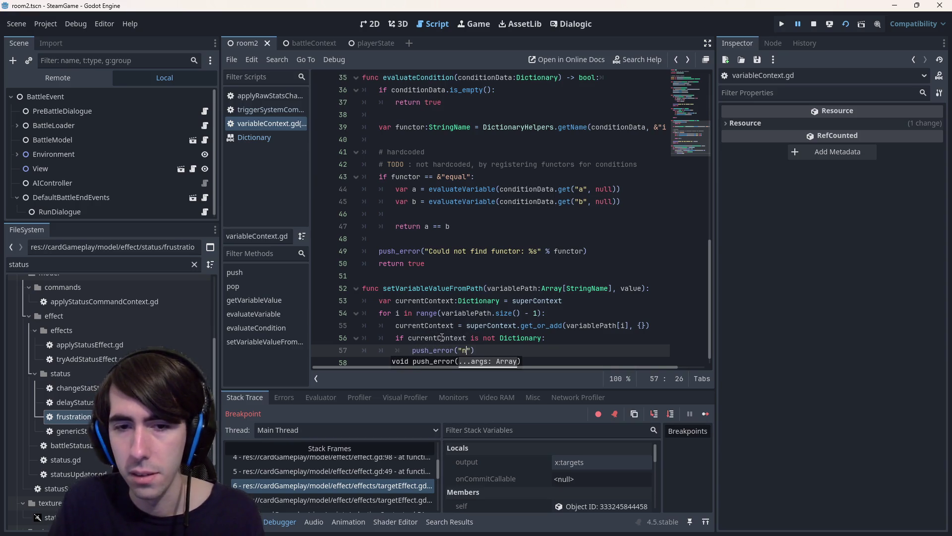
Write the error message, prefixing it with the copied name 'setVariableValueFromPath:'.
{"action": "type", "text": "rasing previ"}
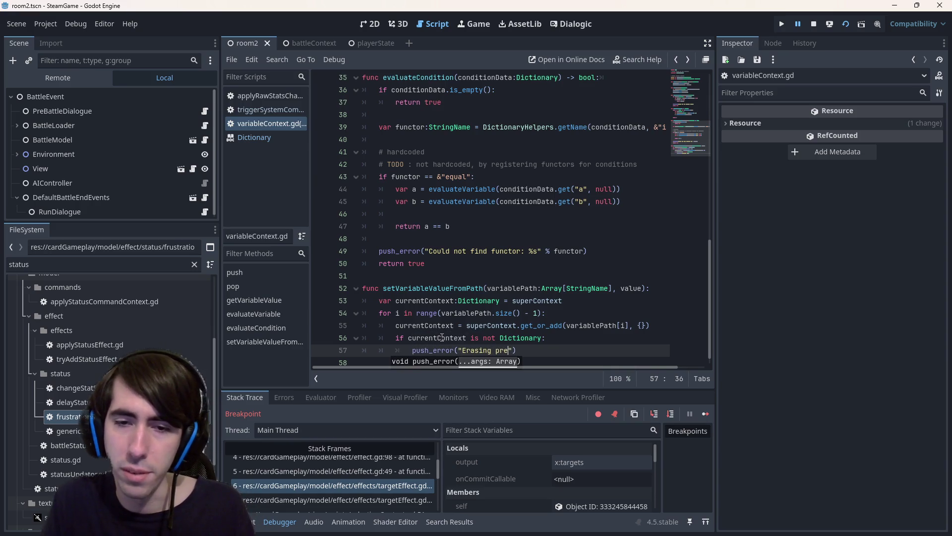
{"action": "type", "text": "ous value"}
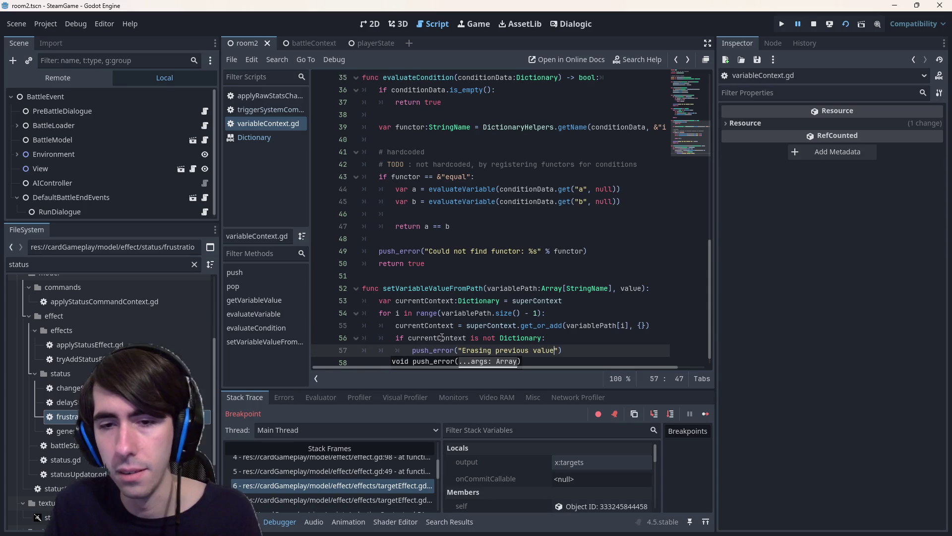
{"action": "key", "text": "ctrl+Left"}
{"action": "key", "text": "ctrl+Left"}
{"action": "key", "text": "ctrl+Left"}
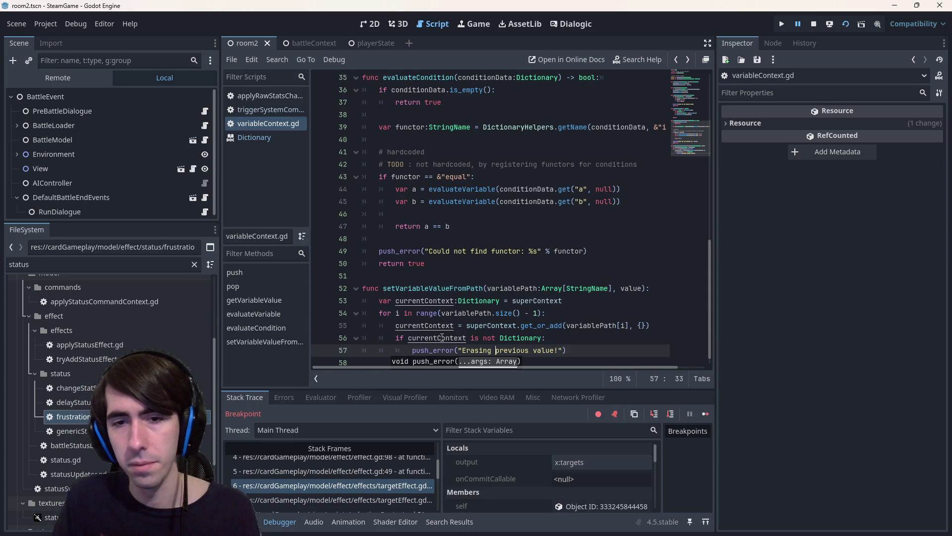
{"action": "double_click", "coordinate": [431, 288]}
{"action": "key", "text": "ctrl+c"}
{"action": "left_click", "coordinate": [461, 350]}
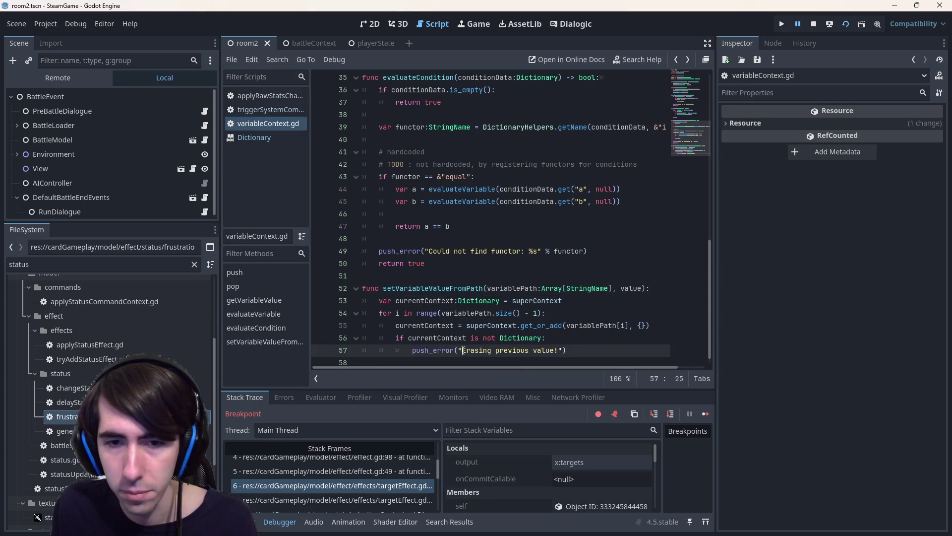
{"action": "key", "text": "ctrl+v"}
{"action": "type", "text": ":"}
{"action": "scroll", "coordinate": [457, 340], "scroll_direction": "down", "scroll_amount": 1}
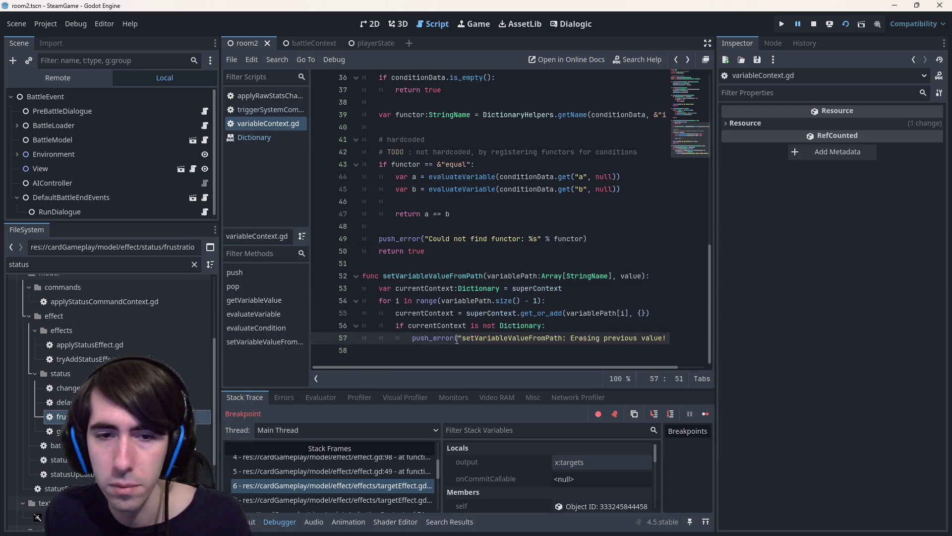
{"action": "left_click", "coordinate": [497, 347]}
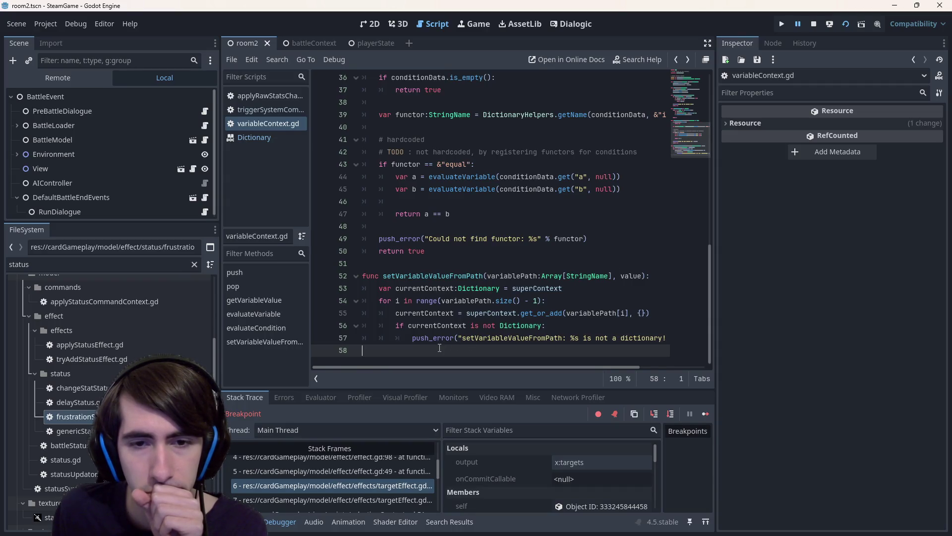
{"action": "mouse_move", "coordinate": [440, 344]}
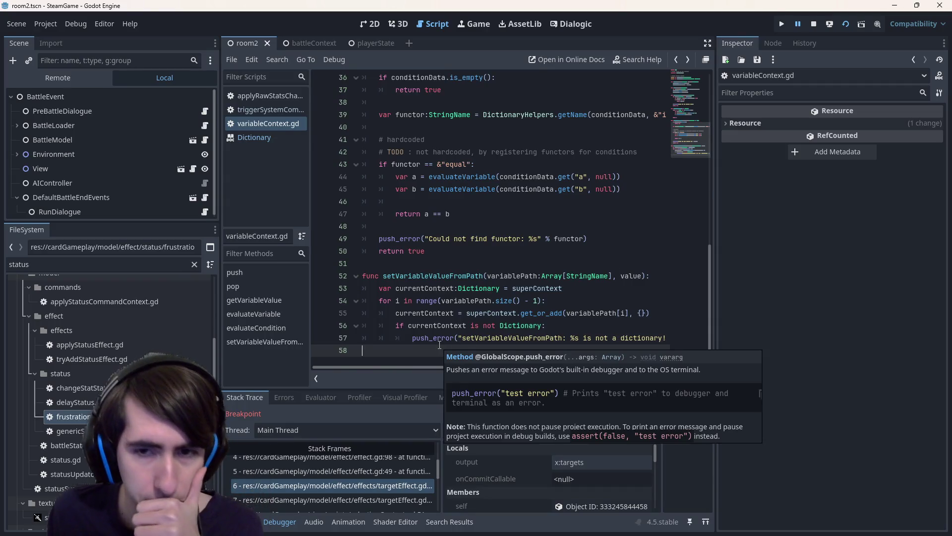
{"action": "double_click", "coordinate": [415, 318]}
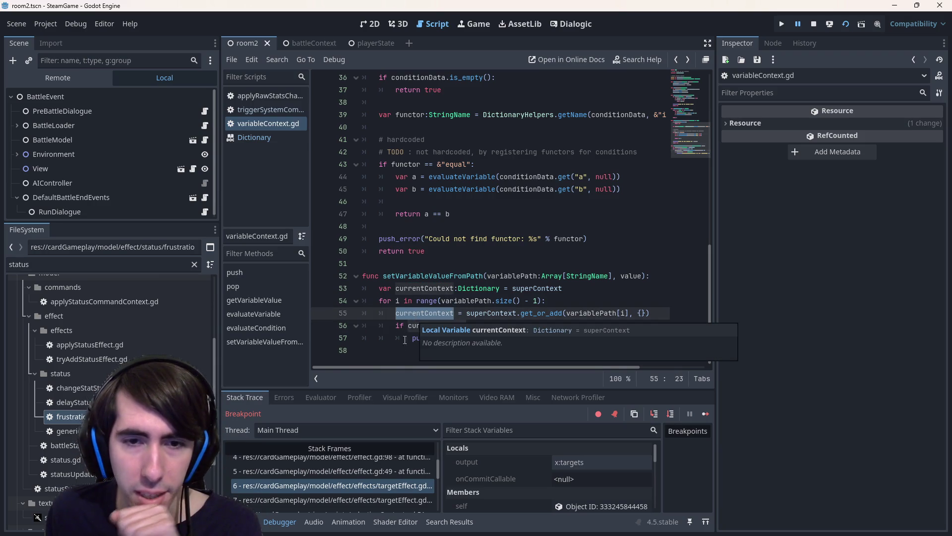
On line 58 build currentContext[variablePath[variablePath.size() - 1]].
{"action": "left_click", "coordinate": [419, 348]}
{"action": "double_click", "coordinate": [426, 288]}
{"action": "key", "text": "ctrl+c"}
{"action": "left_click", "coordinate": [469, 348]}
{"action": "key", "text": "ctrl+v"}
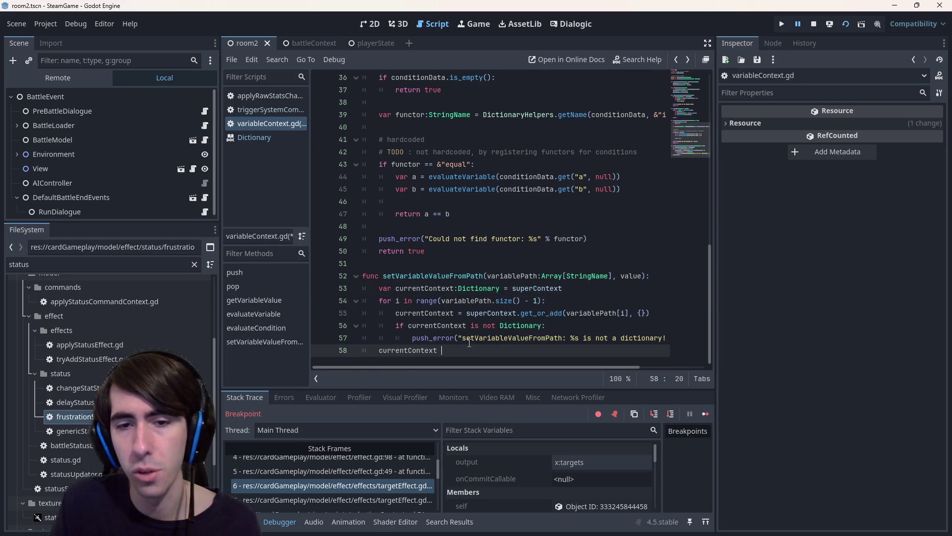
{"action": "type", "text": "="}
{"action": "key", "text": "BackSpace"}
{"action": "key", "text": "BackSpace"}
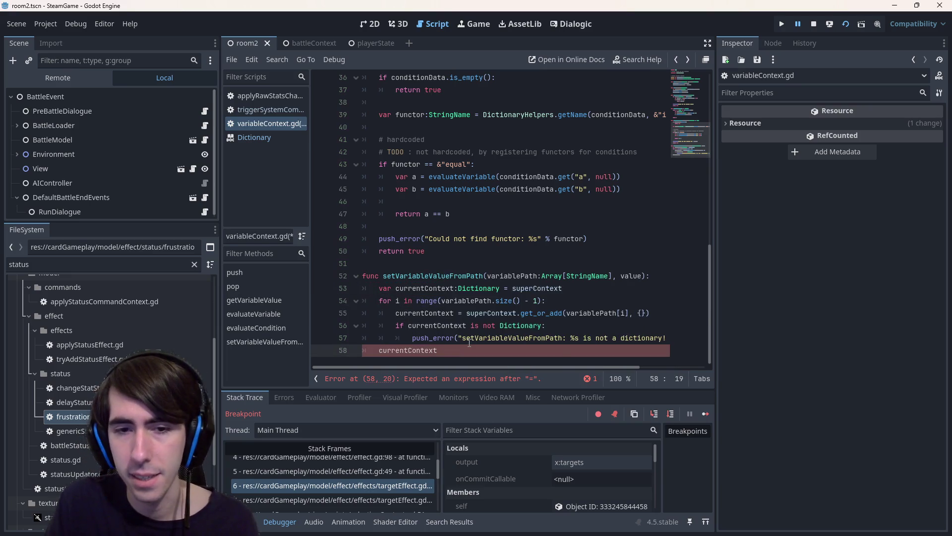
{"action": "type", "text": "[]"}
{"action": "double_click", "coordinate": [502, 277]}
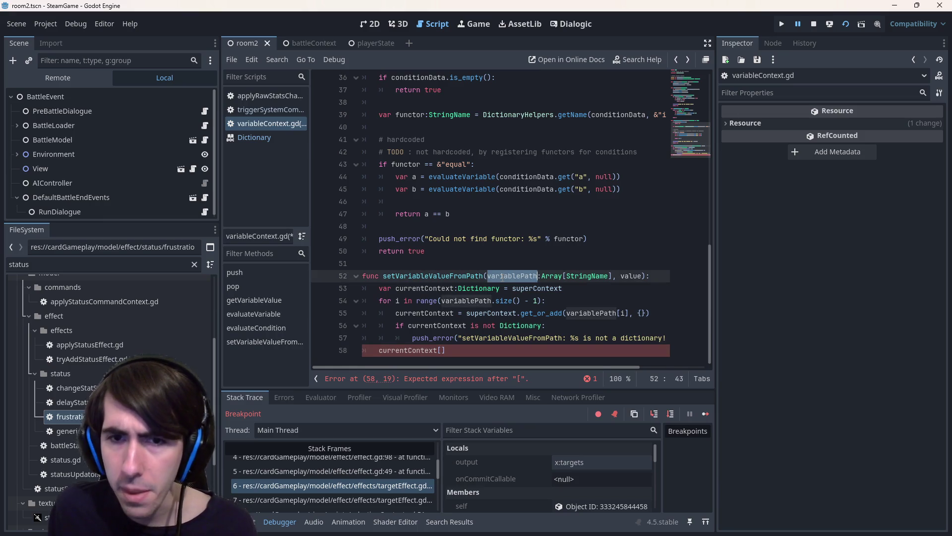
{"action": "key", "text": "ctrl+c"}
{"action": "left_click", "coordinate": [441, 350]}
{"action": "key", "text": "ctrl+v"}
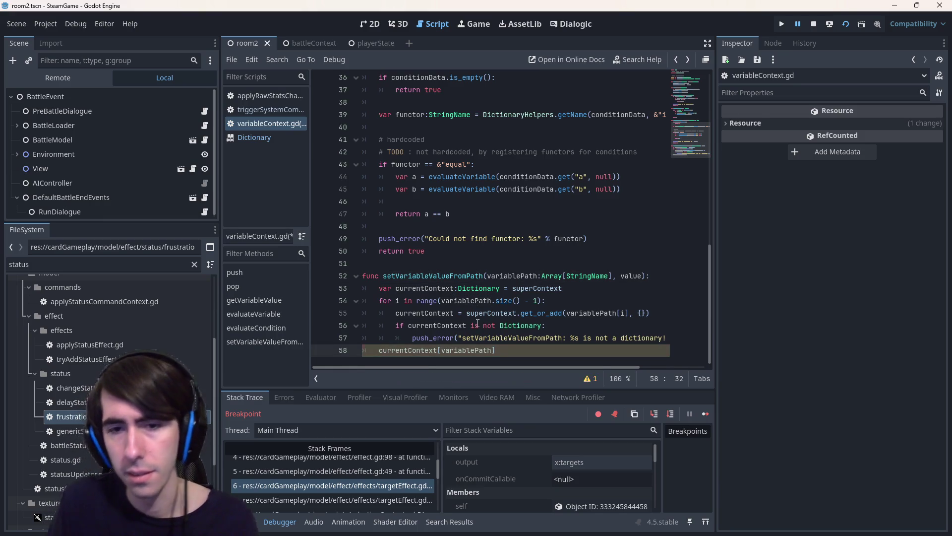
{"action": "type", "text": "[-1"}
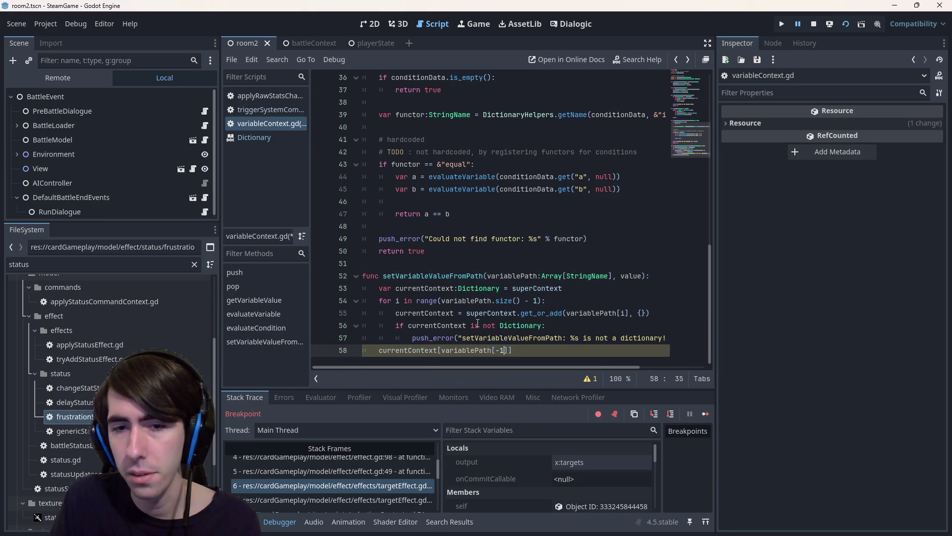
{"action": "type", "text": "las"}
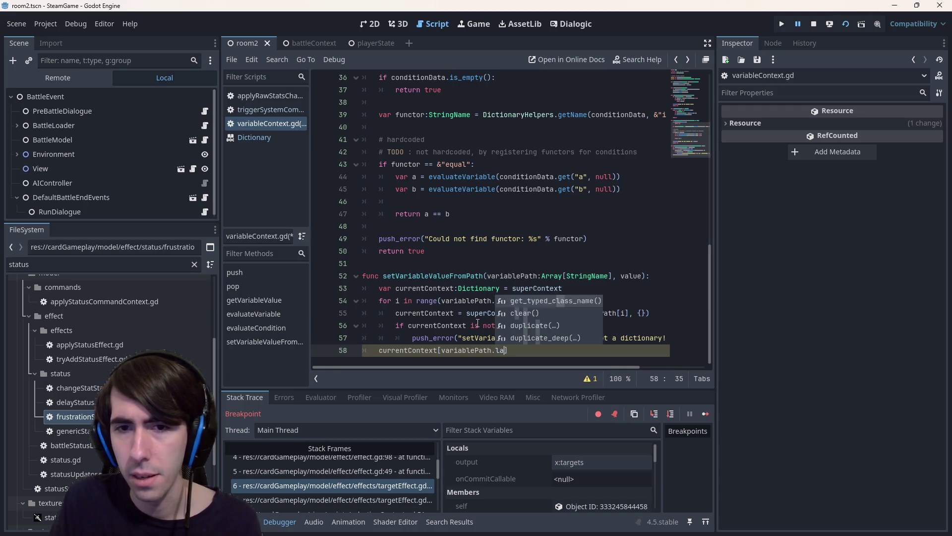
{"action": "key", "text": "BackSpace"}
{"action": "key", "text": "BackSpace"}
{"action": "key", "text": "BackSpace"}
{"action": "type", "text": "["}
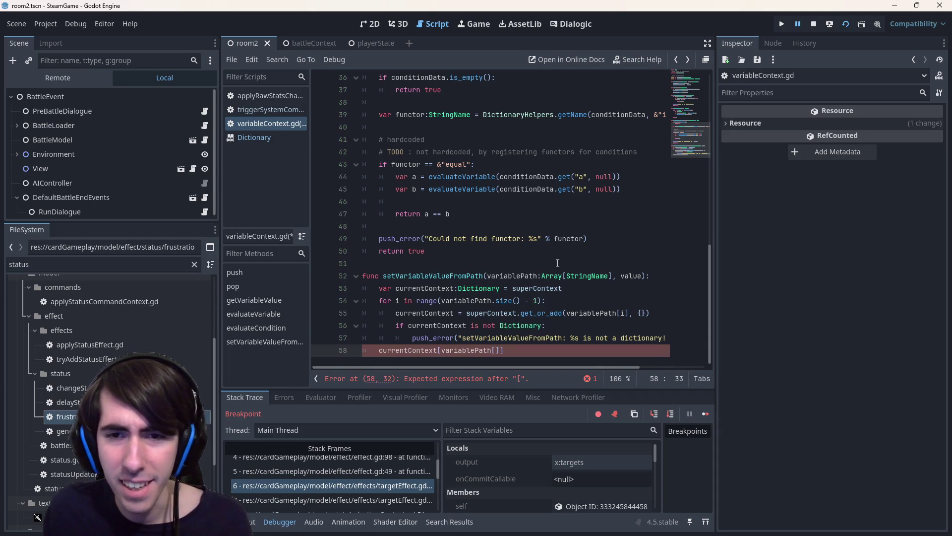
{"action": "type", "text": "variablePath.siz"}
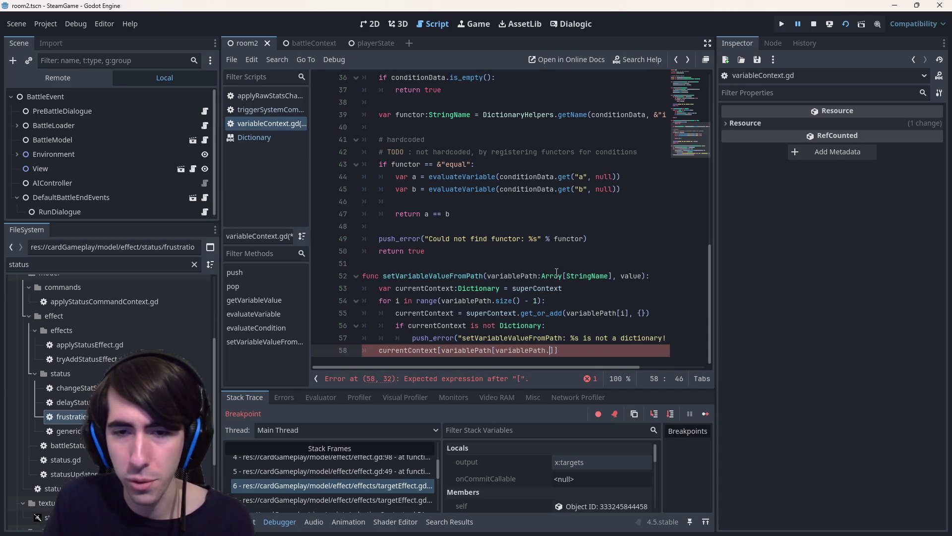
{"action": "key", "text": "Return"}
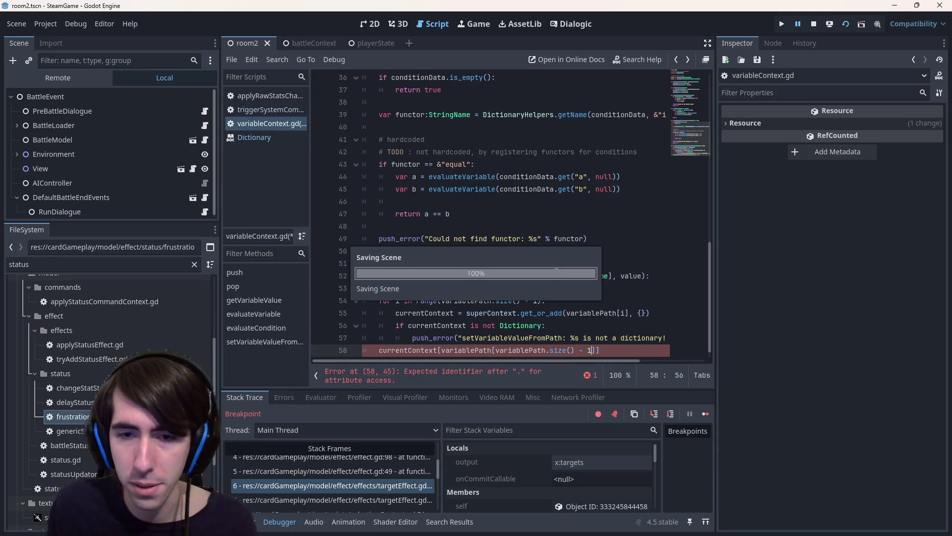
Finish the assignment with '= value' and save variableContext.gd.
{"action": "key", "text": "ctrl+s"}
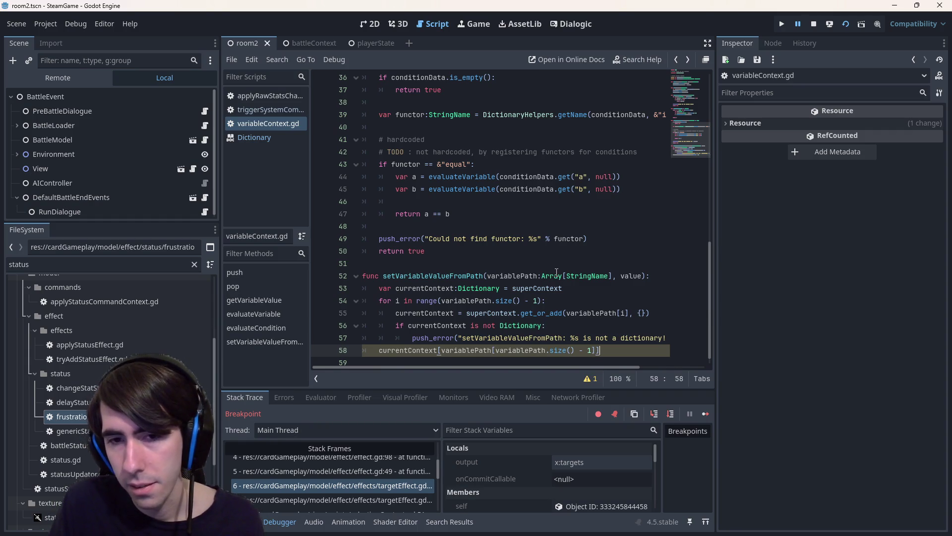
{"action": "type", "text": " = value"}
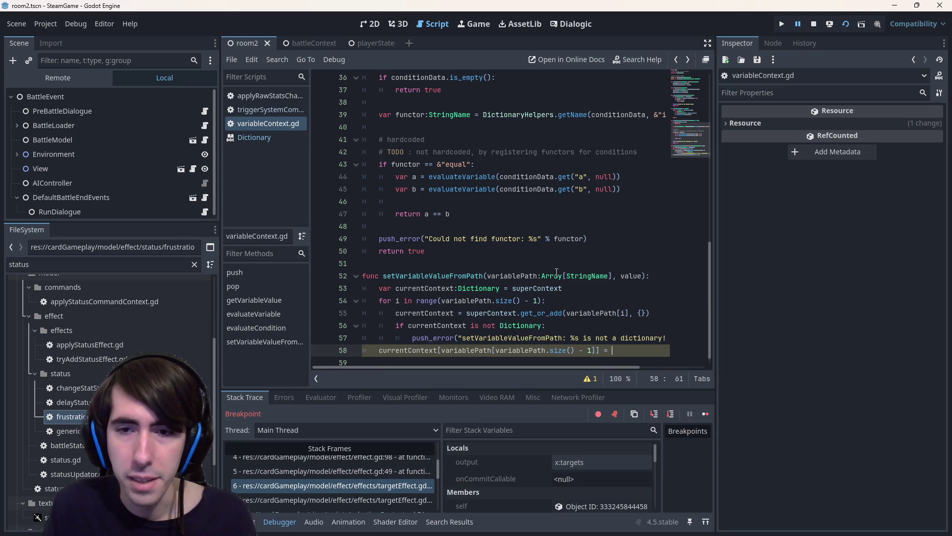
{"action": "key", "text": "ctrl+s"}
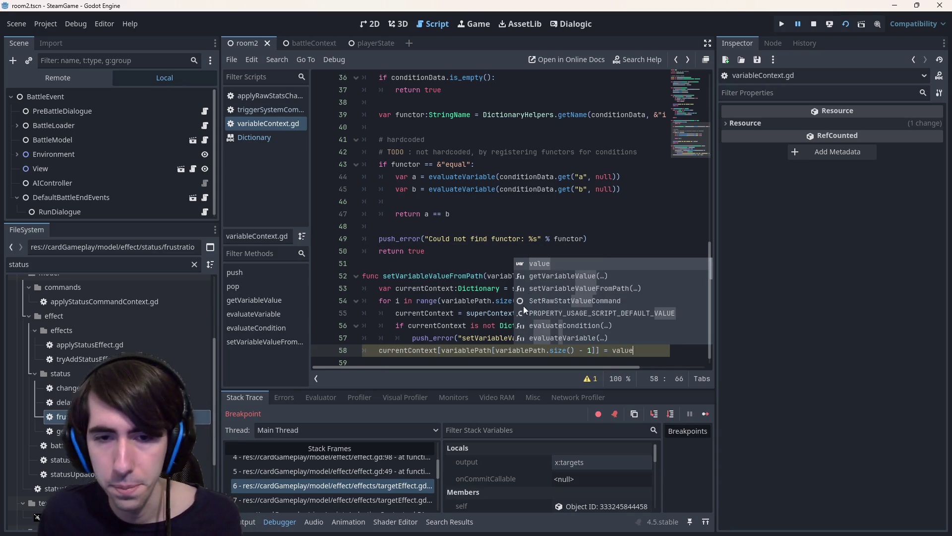
{"action": "left_click", "coordinate": [489, 347]}
{"action": "double_click", "coordinate": [447, 276]}
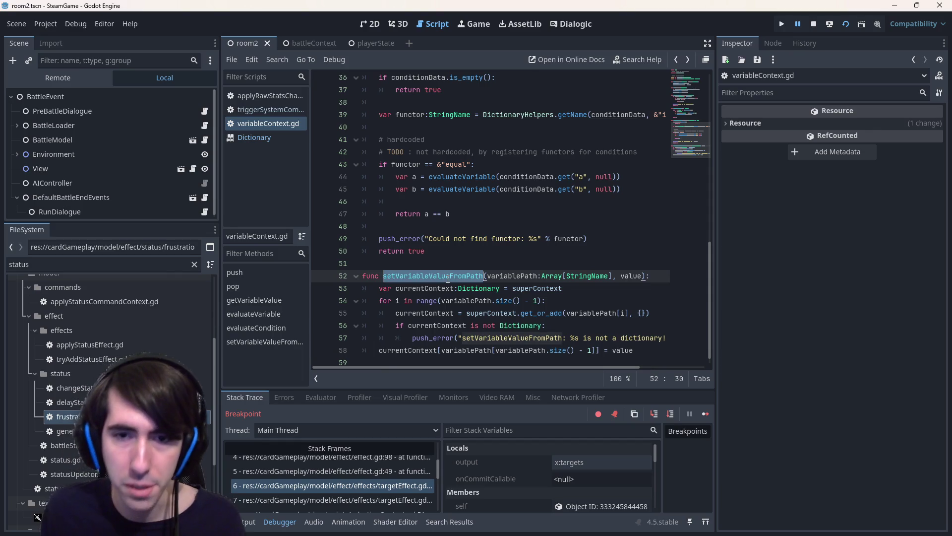
{"action": "left_click", "coordinate": [448, 279]}
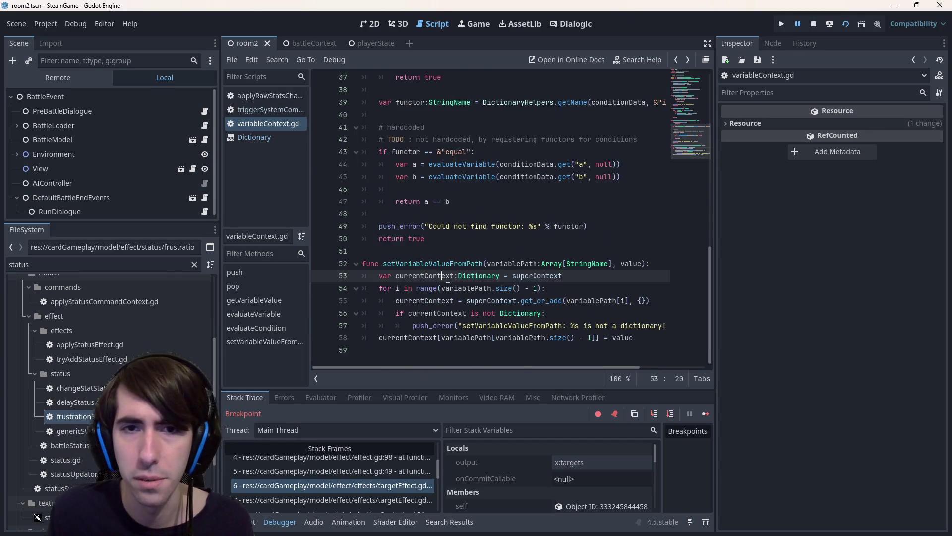
Jump to line 36's argument-count error and confirm the definition's new value parameter.
{"action": "key", "text": "alt+Left"}
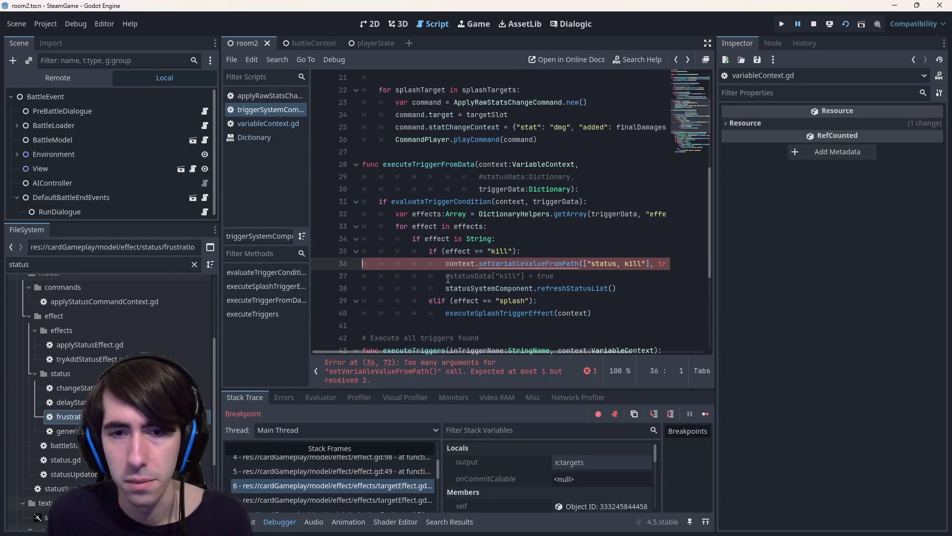
{"action": "left_click", "coordinate": [566, 369]}
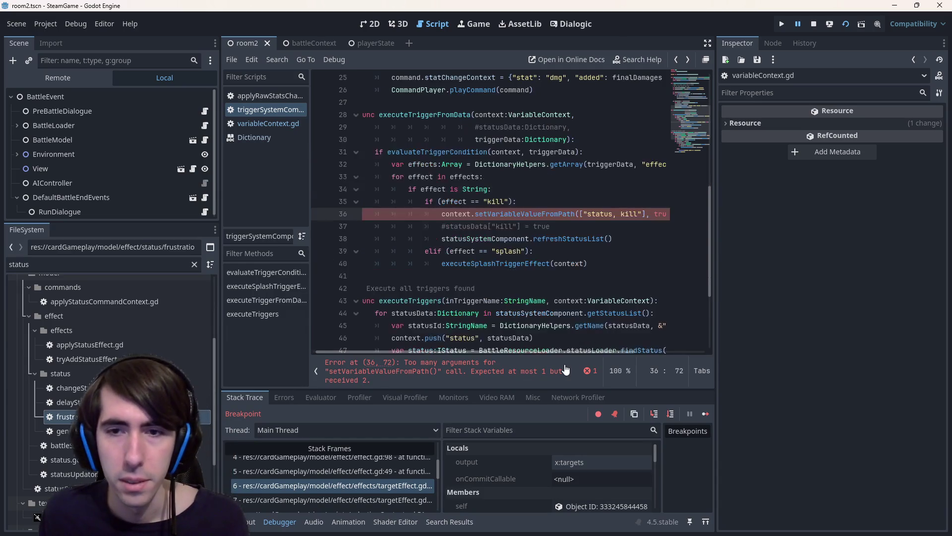
{"action": "double_click", "coordinate": [537, 214]}
{"action": "left_click_drag", "start_coordinate": [563, 351], "coordinate": [572, 352]}
{"action": "left_click", "coordinate": [585, 222]}
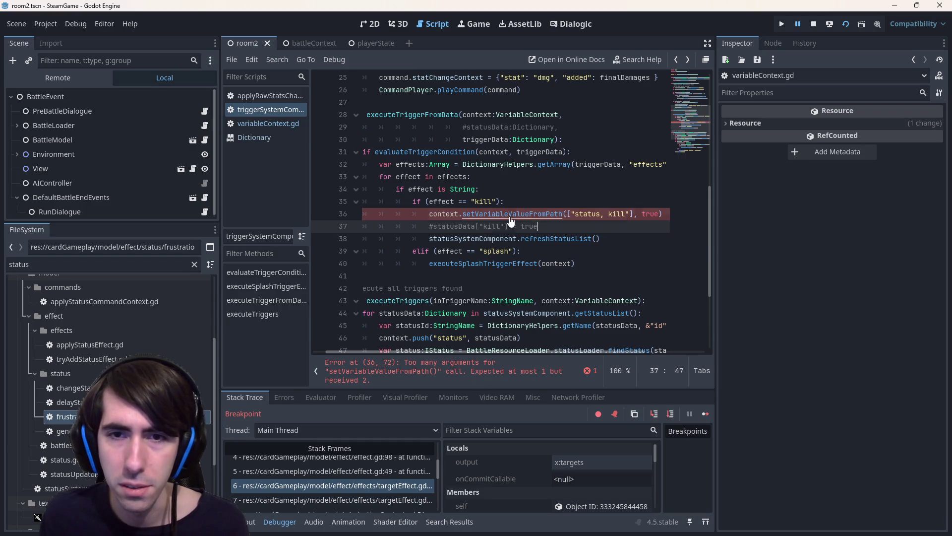
{"action": "left_click", "coordinate": [507, 214], "text": "ctrl"}
{"action": "left_click", "coordinate": [621, 268]}
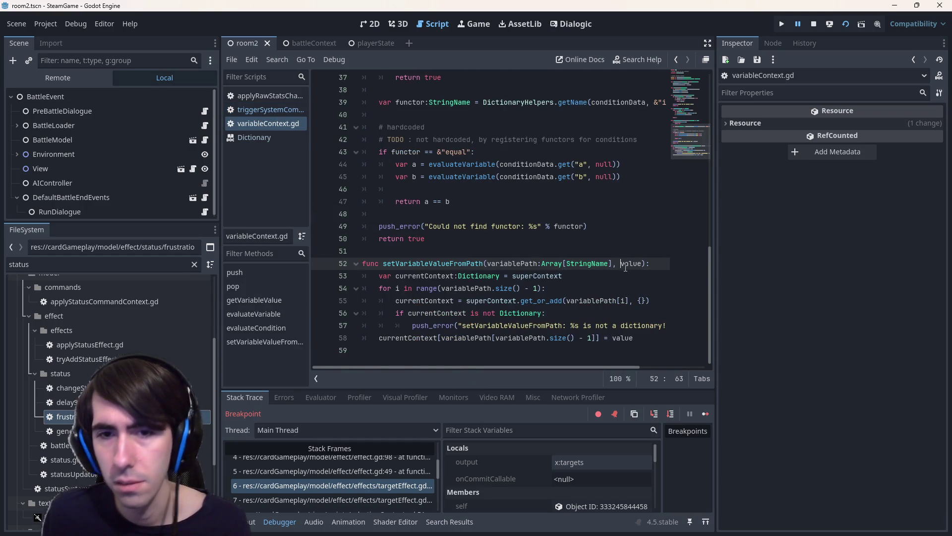
{"action": "key", "text": "alt+Left"}
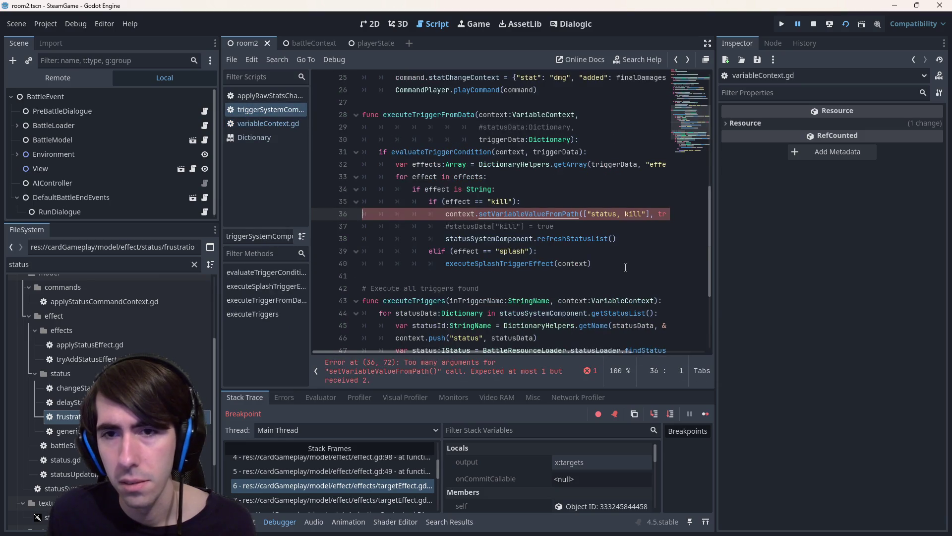
Save triggerSystemComponent to clear the stale error and select commented statusData line 37.
{"action": "left_click", "coordinate": [551, 279]}
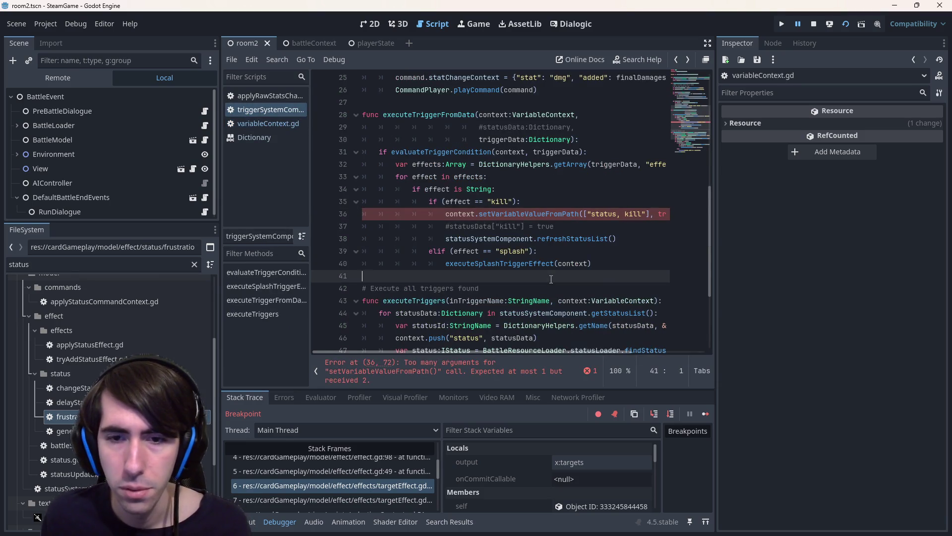
{"action": "key", "text": "ctrl+s"}
{"action": "key", "text": "ctrl+s"}
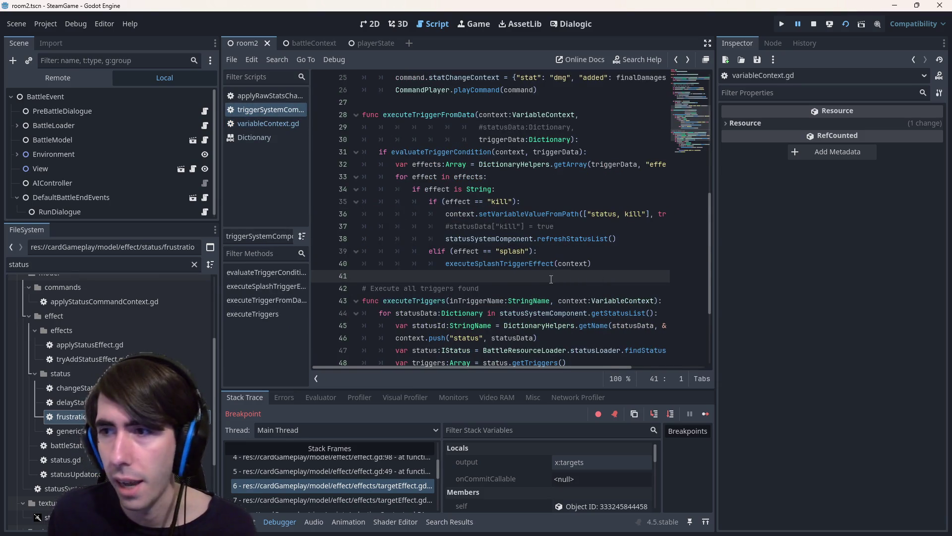
{"action": "scroll", "coordinate": [548, 297], "scroll_direction": "up", "scroll_amount": 1}
{"action": "mouse_move", "coordinate": [558, 263]}
{"action": "left_mouse_down"}
{"action": "mouse_move", "coordinate": [377, 252]}
{"action": "mouse_move", "coordinate": [329, 263]}
{"action": "left_mouse_up"}
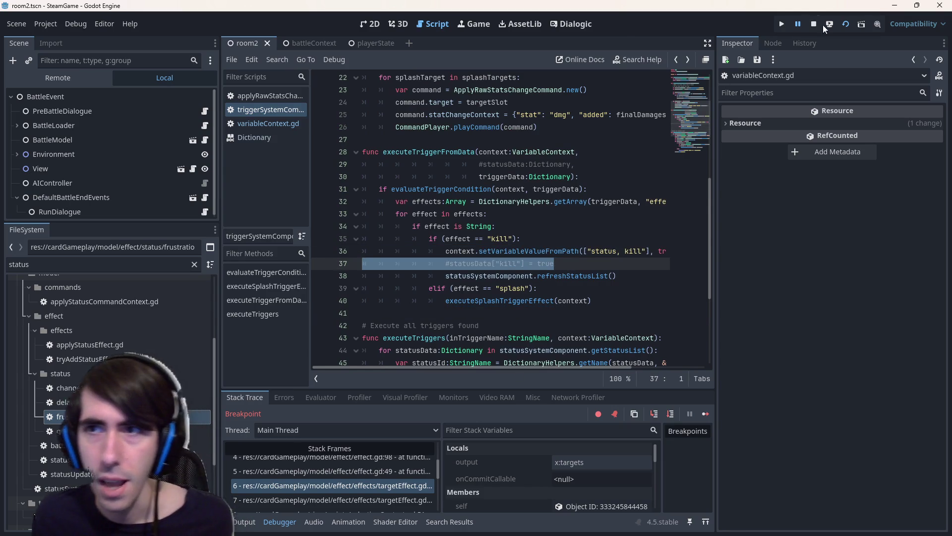
Stop the debug session, widen the code area, and open frustrationStatus.gd.
{"action": "left_click", "coordinate": [846, 25]}
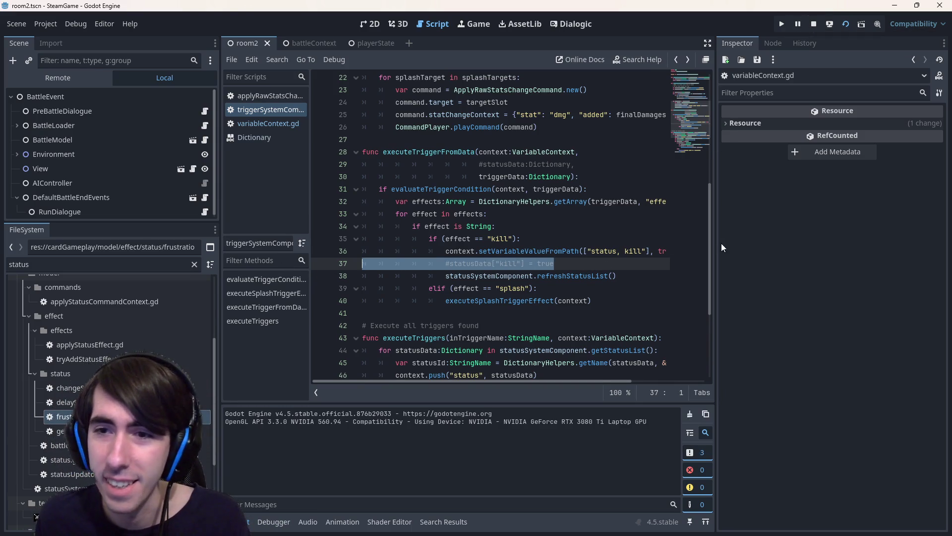
{"action": "left_click_drag", "start_coordinate": [716, 240], "coordinate": [772, 240]}
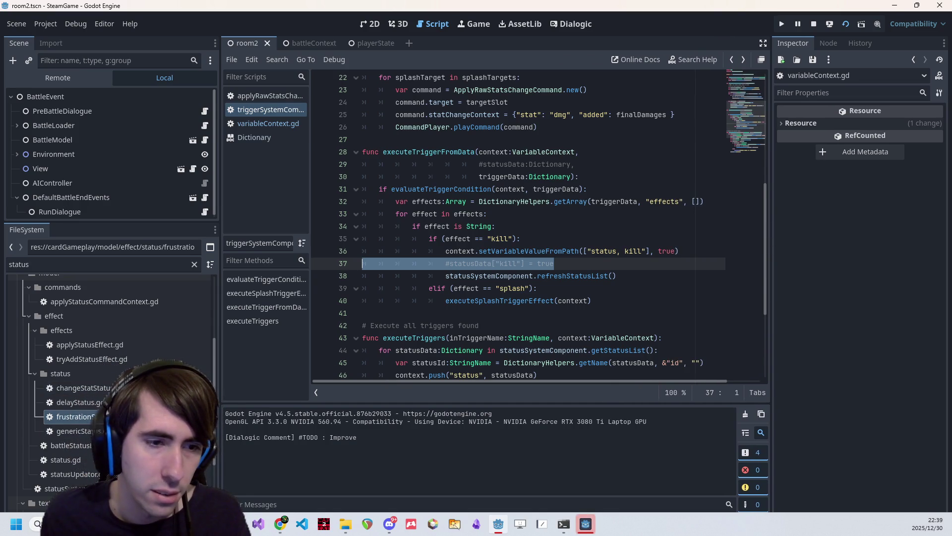
{"action": "double_click", "coordinate": [70, 417]}
{"action": "scroll", "coordinate": [464, 309], "scroll_direction": "down", "scroll_amount": 2}
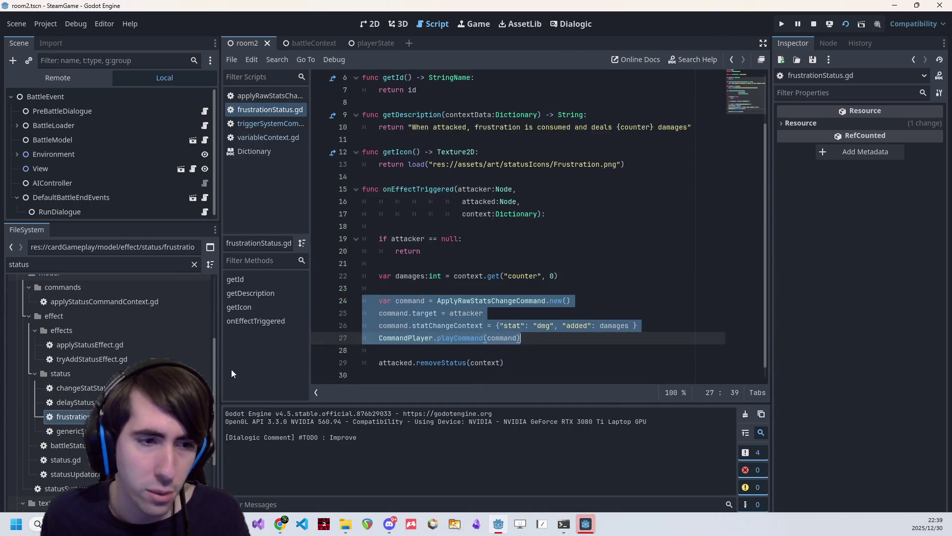
Clear the file filter, open mana.json, shield.json and friendshipPower.json, and select line 16's kill effect.
{"action": "left_click", "coordinate": [194, 264]}
{"action": "scroll", "coordinate": [109, 397], "scroll_direction": "down", "scroll_amount": 2}
{"action": "left_click", "coordinate": [68, 416]}
{"action": "double_click", "coordinate": [67, 416]}
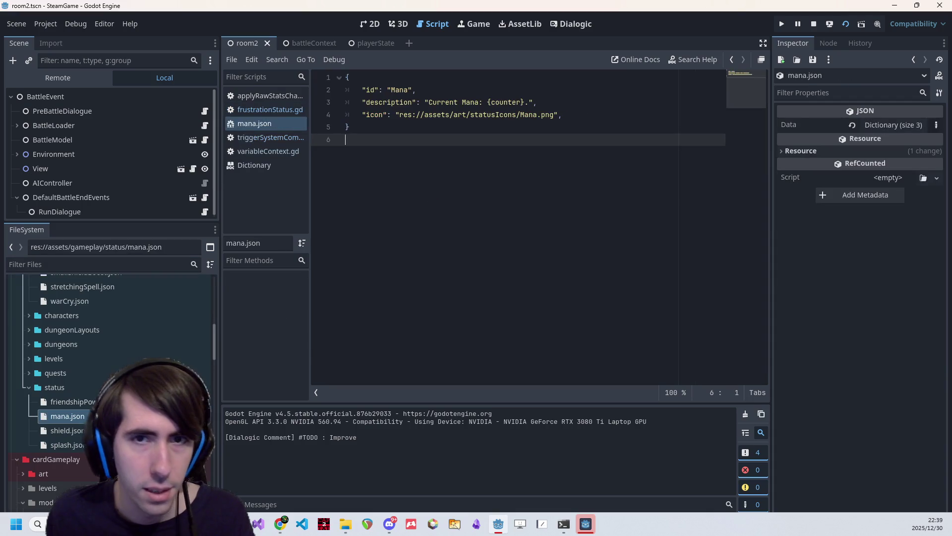
{"action": "double_click", "coordinate": [65, 430]}
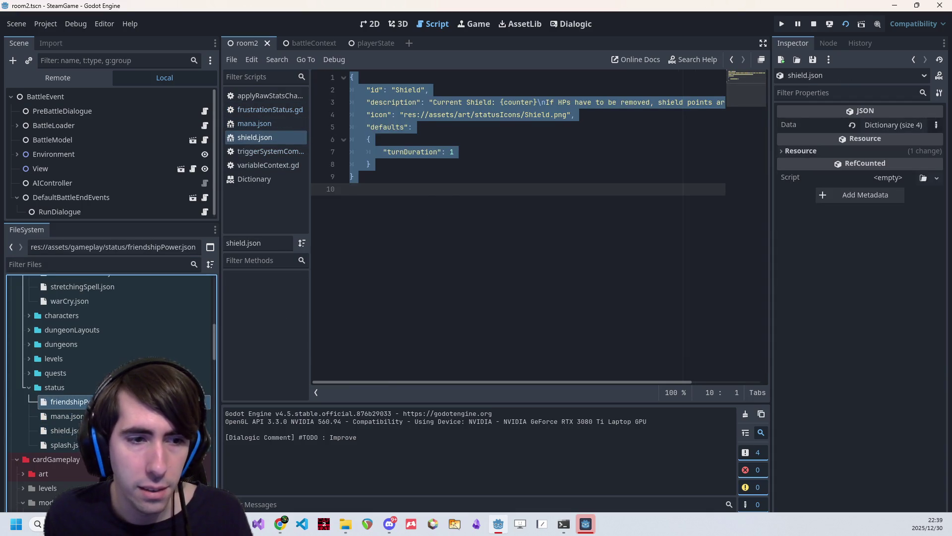
{"action": "double_click", "coordinate": [67, 402]}
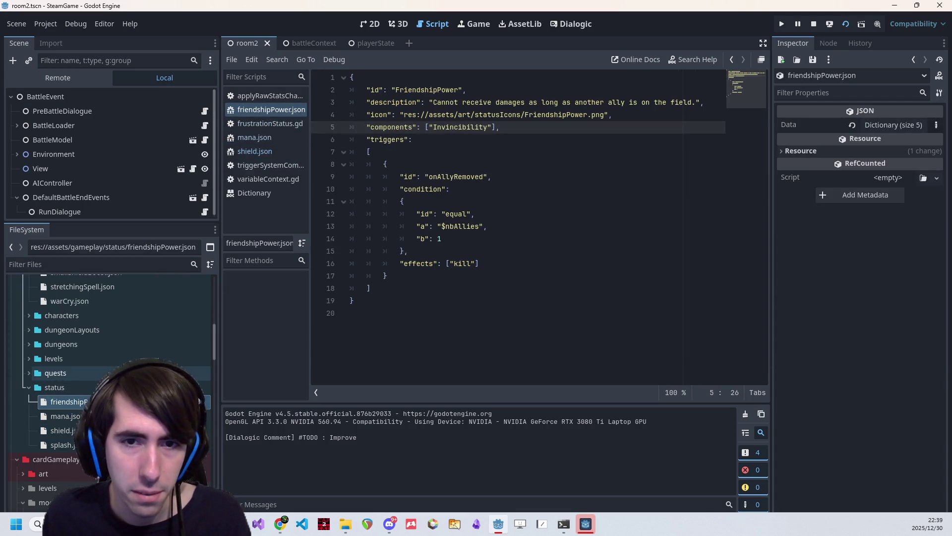
{"action": "left_click_drag", "start_coordinate": [501, 262], "coordinate": [347, 264]}
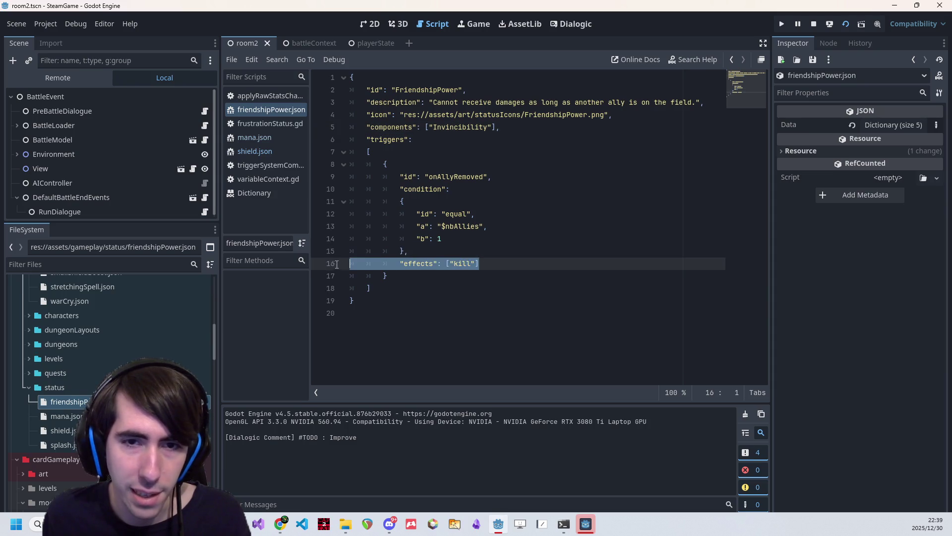
{"action": "left_click", "coordinate": [586, 524]}
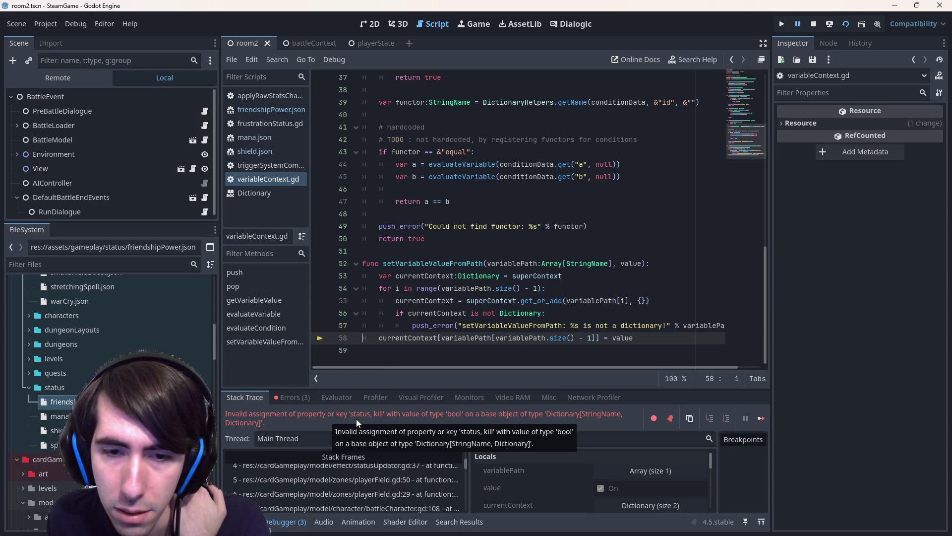
{"action": "double_click", "coordinate": [406, 337]}
{"action": "left_click", "coordinate": [459, 348]}
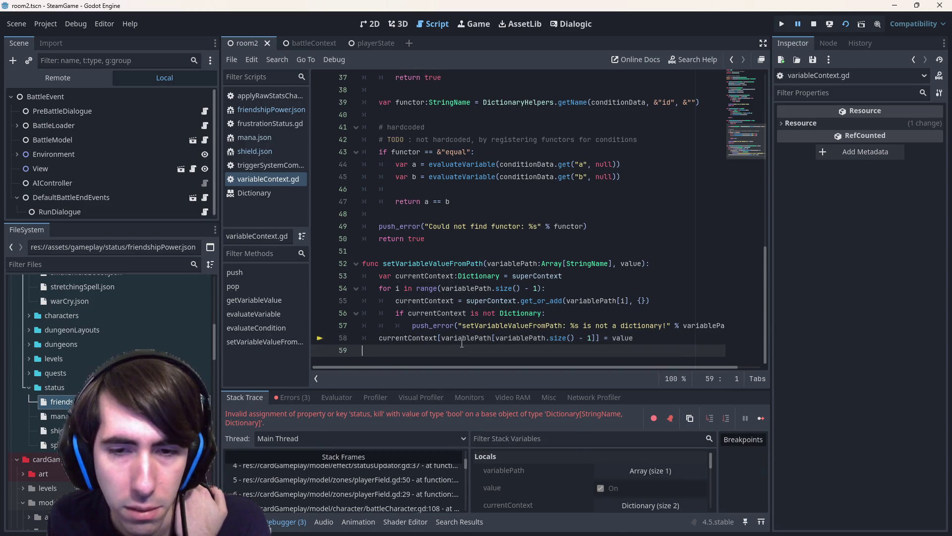
{"action": "mouse_move", "coordinate": [462, 338]}
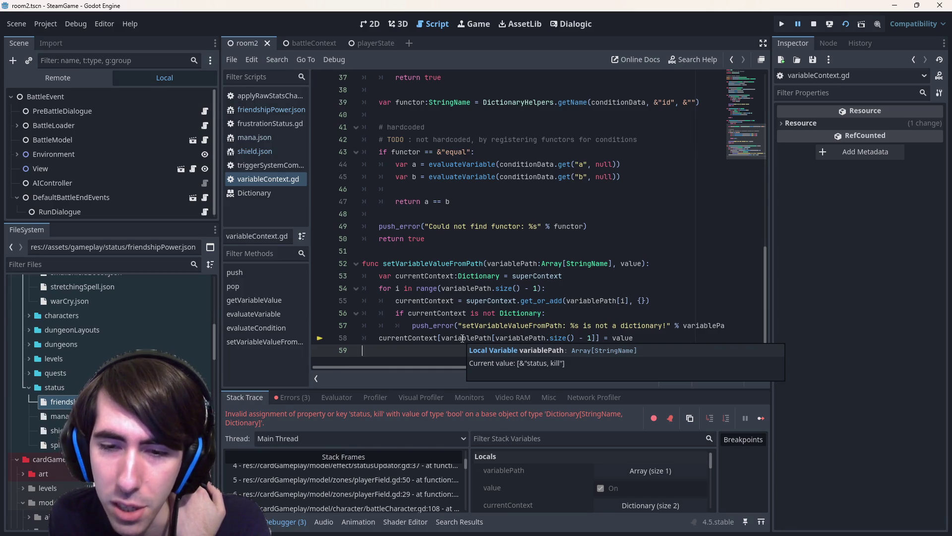
{"action": "left_click", "coordinate": [602, 228]}
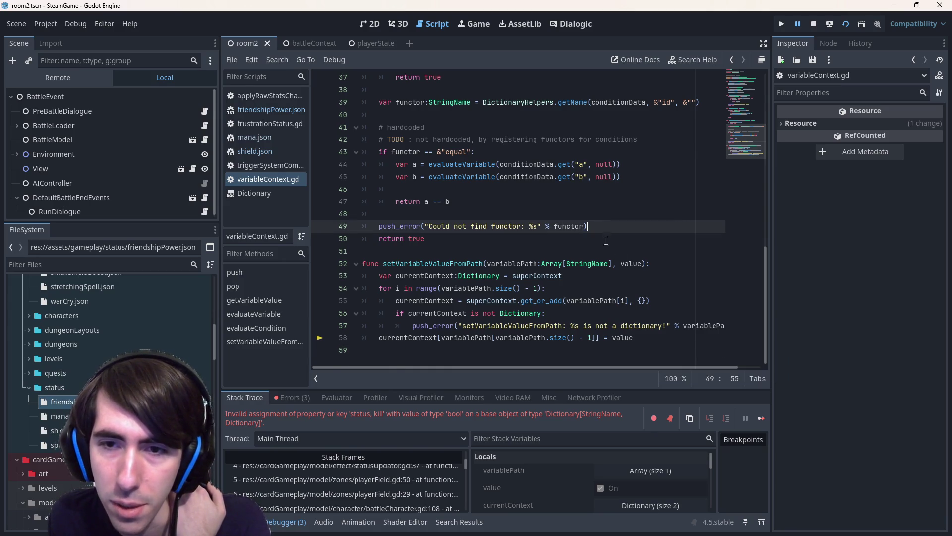
{"action": "mouse_move", "coordinate": [505, 266]}
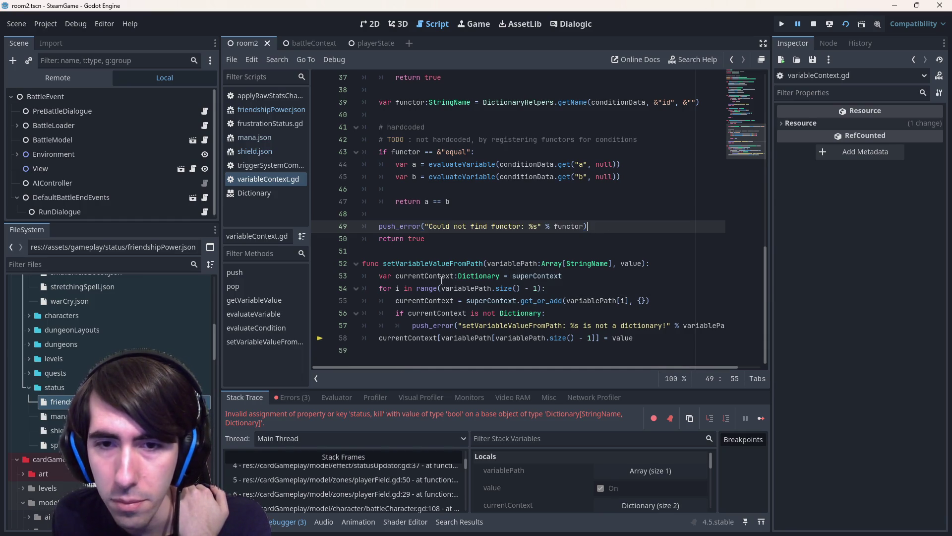
{"action": "mouse_move", "coordinate": [429, 280]}
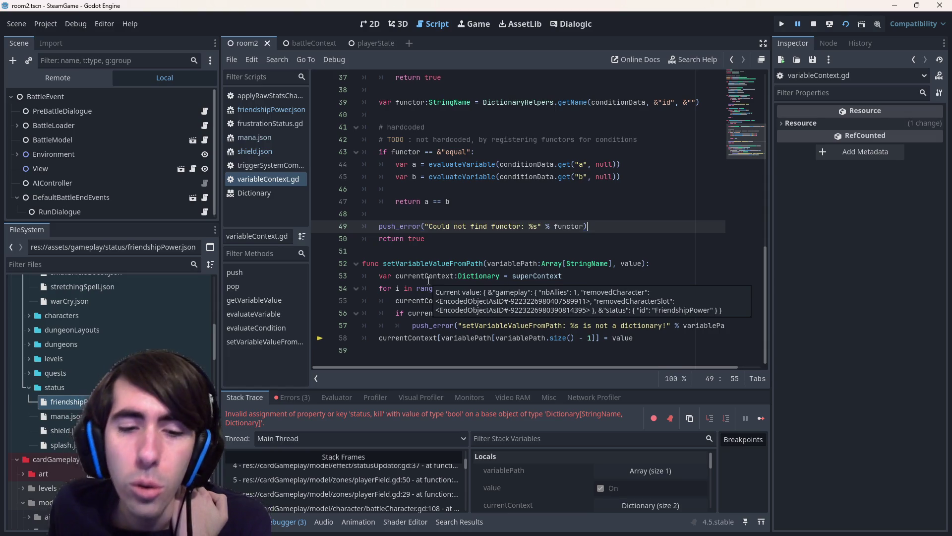
{"action": "scroll", "coordinate": [410, 471], "scroll_direction": "up", "scroll_amount": 1}
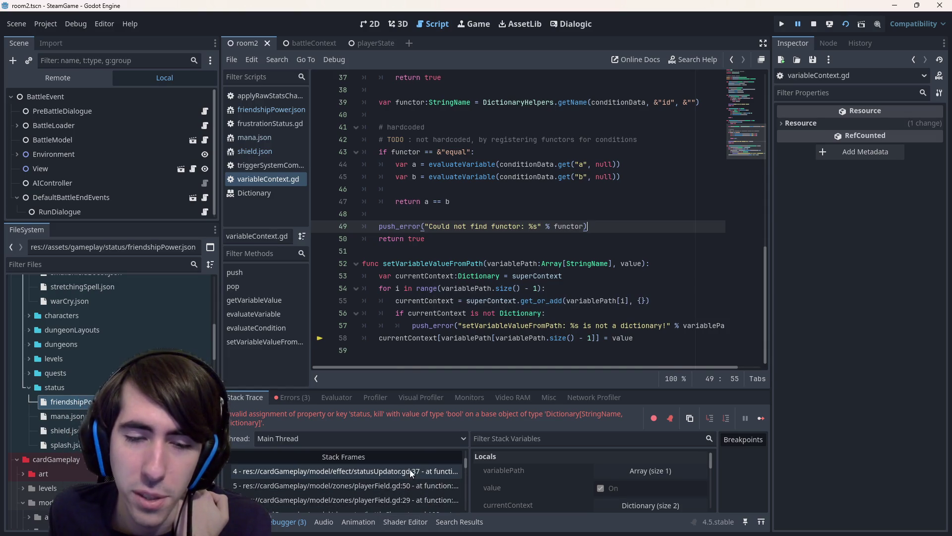
{"action": "left_click", "coordinate": [407, 477]}
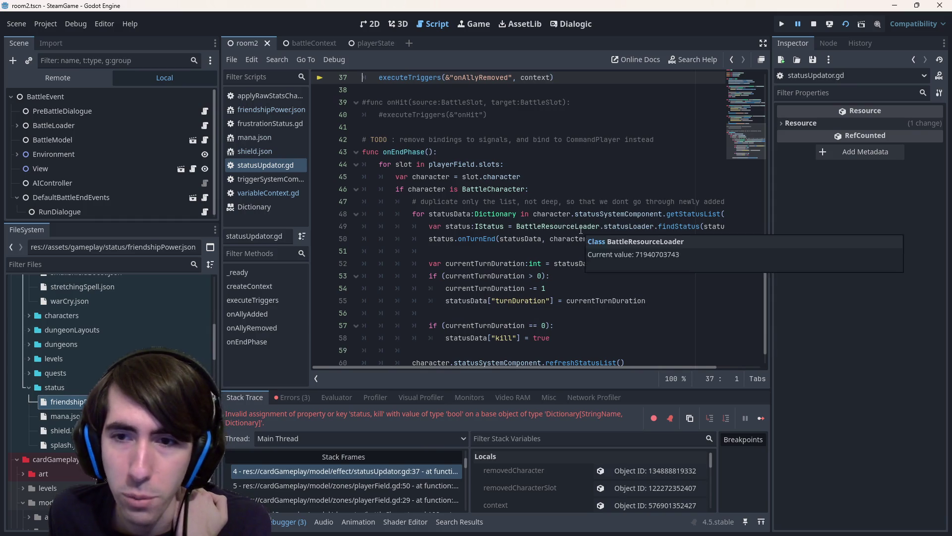
{"action": "scroll", "coordinate": [510, 153], "scroll_direction": "up", "scroll_amount": 4}
{"action": "scroll", "coordinate": [509, 166], "scroll_direction": "up", "scroll_amount": 1}
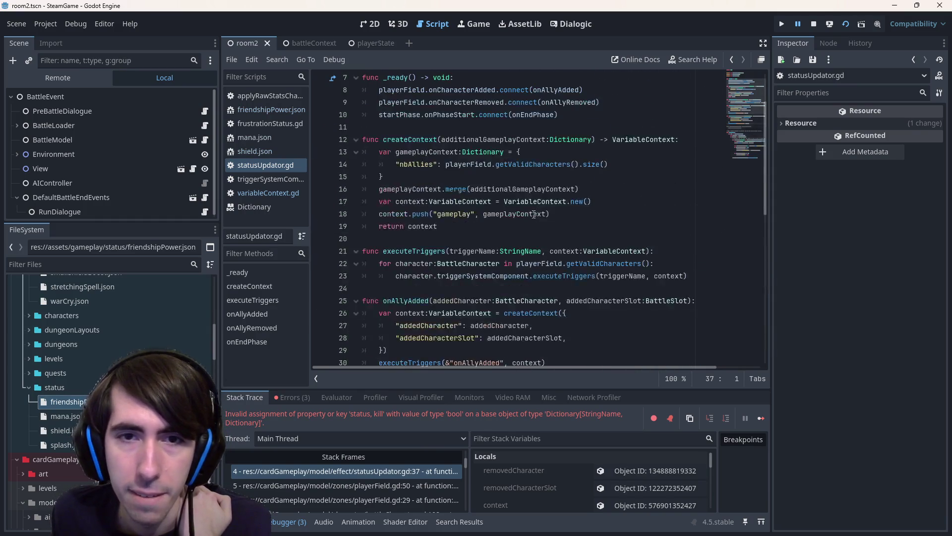
{"action": "scroll", "coordinate": [420, 211], "scroll_direction": "up", "scroll_amount": 7}
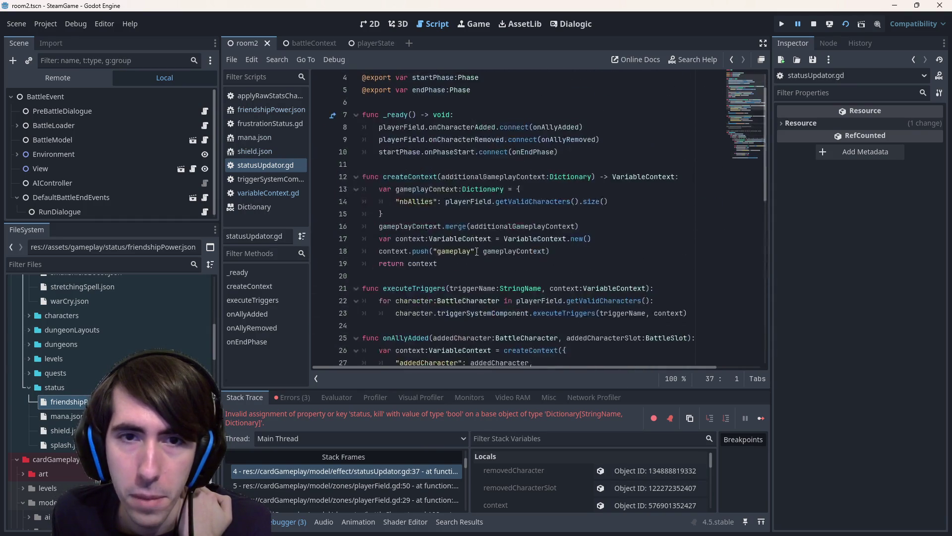
{"action": "scroll", "coordinate": [479, 254], "scroll_direction": "down", "scroll_amount": 8}
{"action": "scroll", "coordinate": [479, 254], "scroll_direction": "down", "scroll_amount": 5}
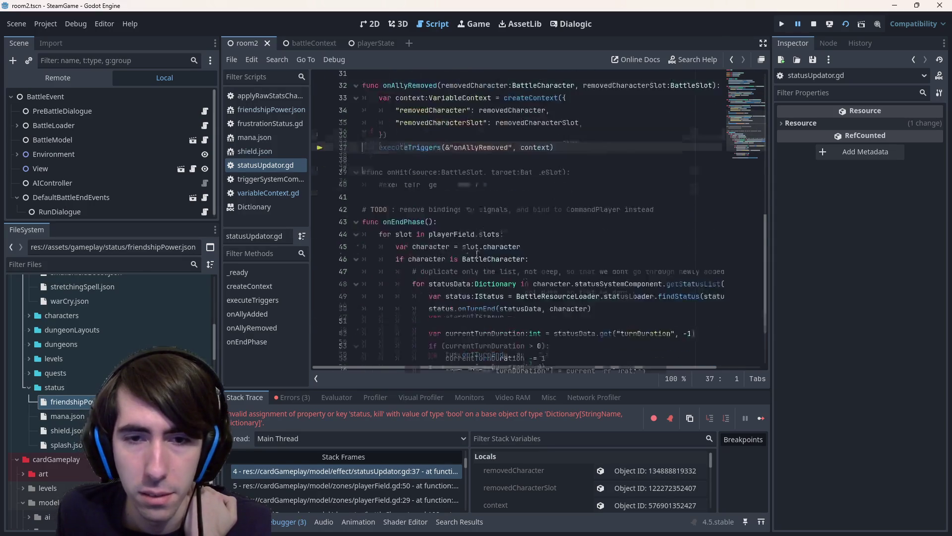
{"action": "scroll", "coordinate": [475, 254], "scroll_direction": "up", "scroll_amount": 11}
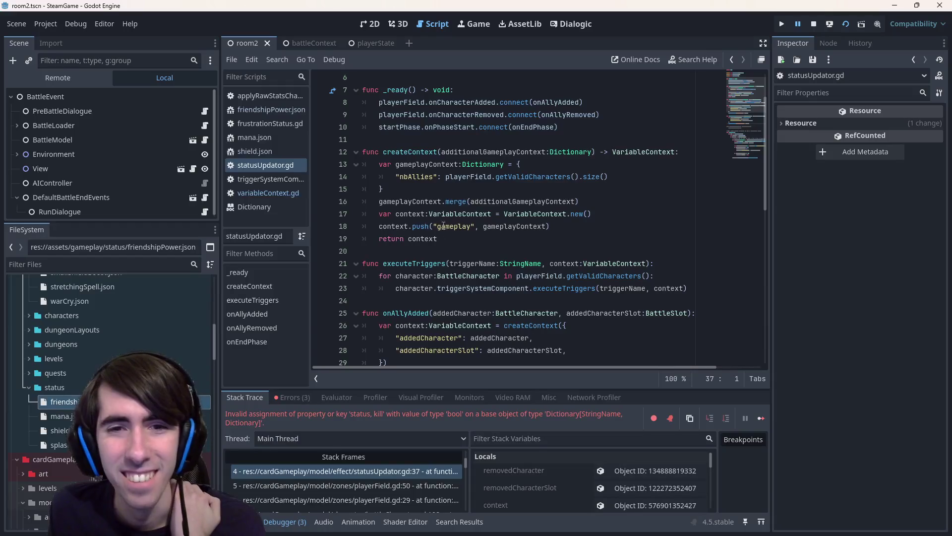
{"action": "scroll", "coordinate": [453, 264], "scroll_direction": "down", "scroll_amount": 3}
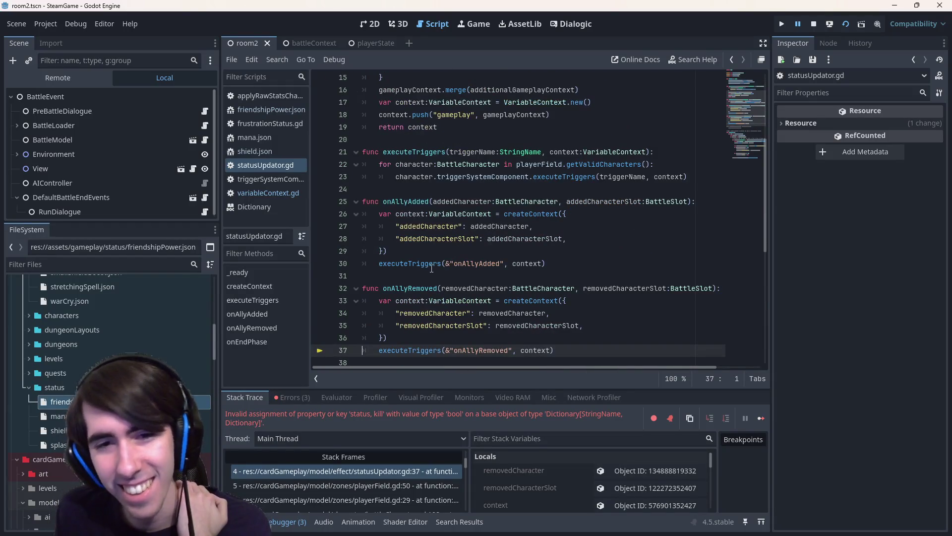
{"action": "left_click", "coordinate": [432, 267]}
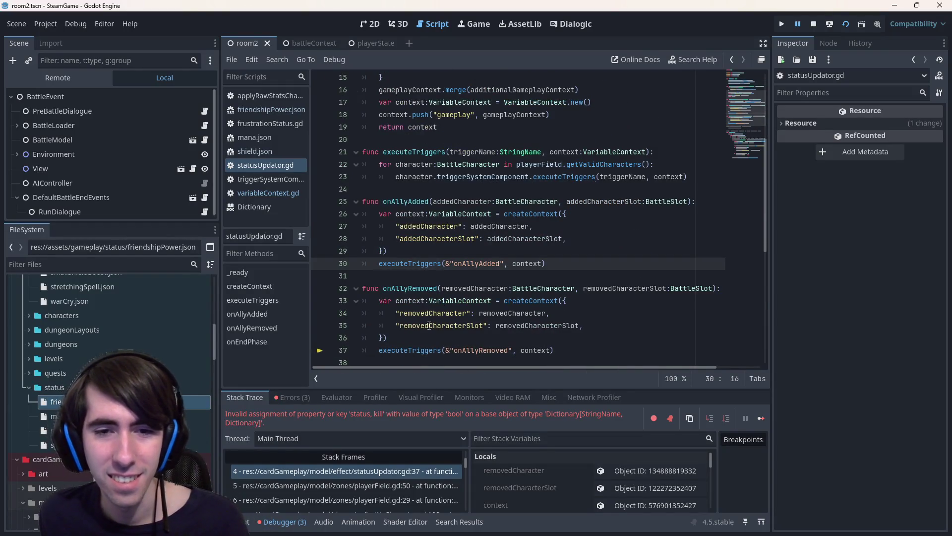
{"action": "left_click", "coordinate": [394, 480]}
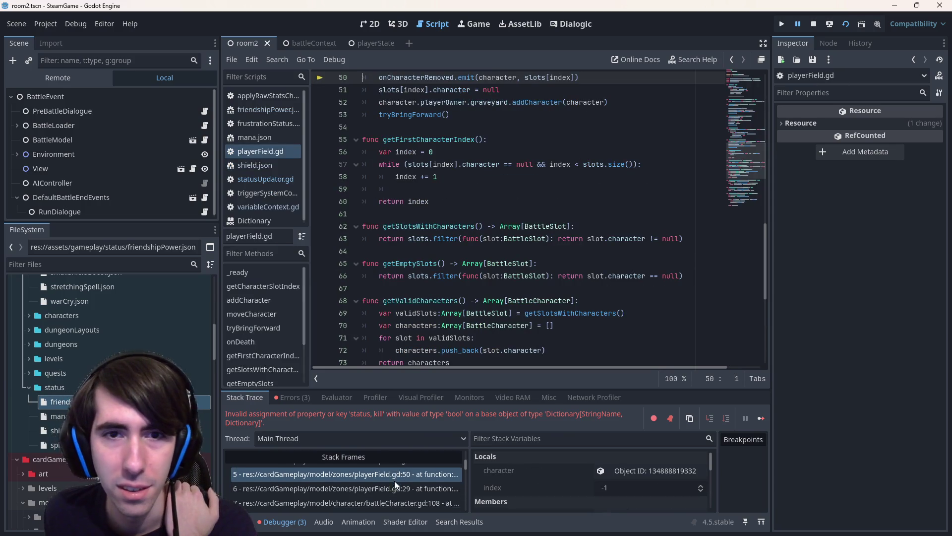
{"action": "left_click", "coordinate": [391, 486]}
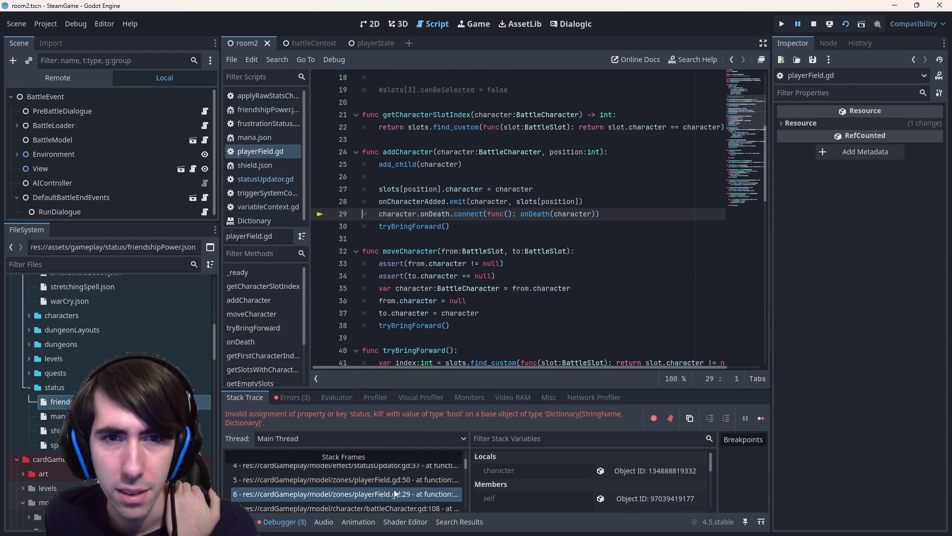
{"action": "left_click", "coordinate": [393, 489]}
{"action": "left_click", "coordinate": [391, 477]}
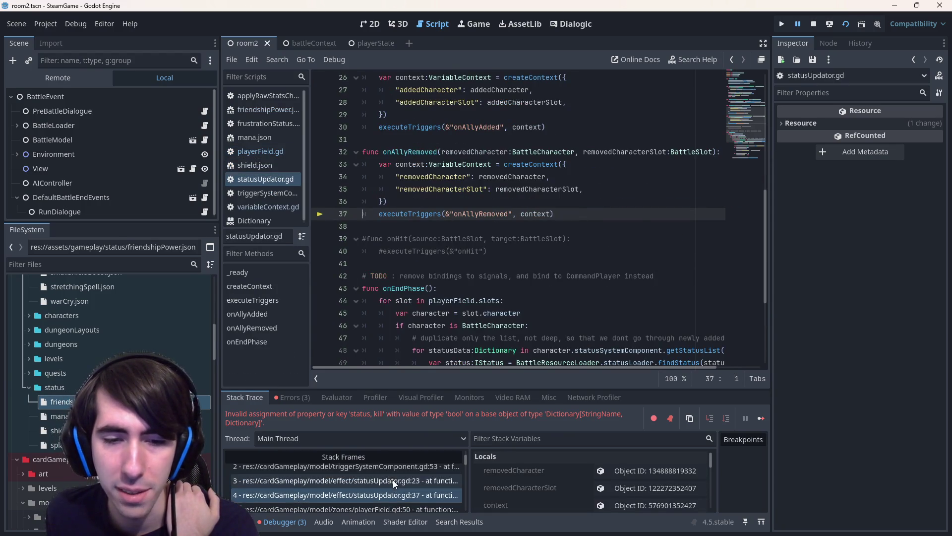
{"action": "left_click", "coordinate": [392, 477]}
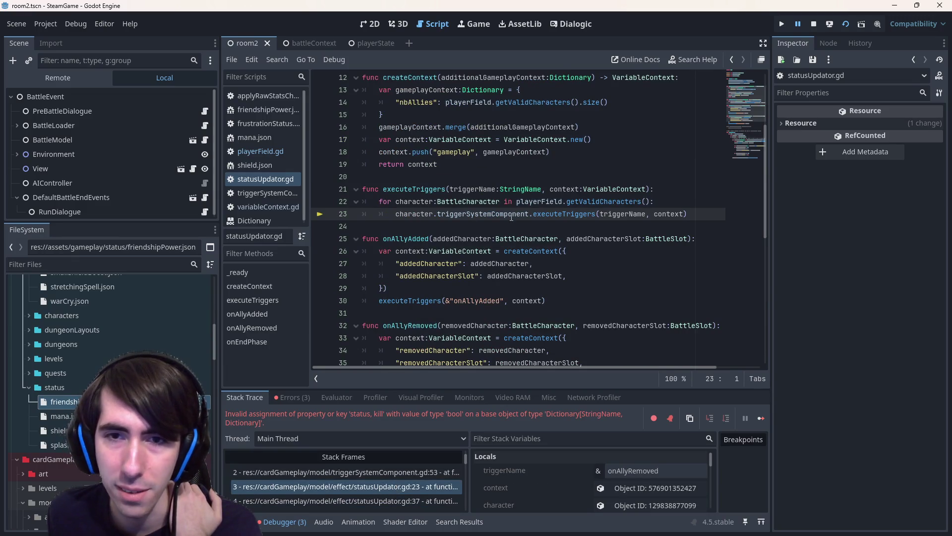
{"action": "scroll", "coordinate": [359, 501], "scroll_direction": "up", "scroll_amount": 1}
{"action": "left_click", "coordinate": [348, 484]}
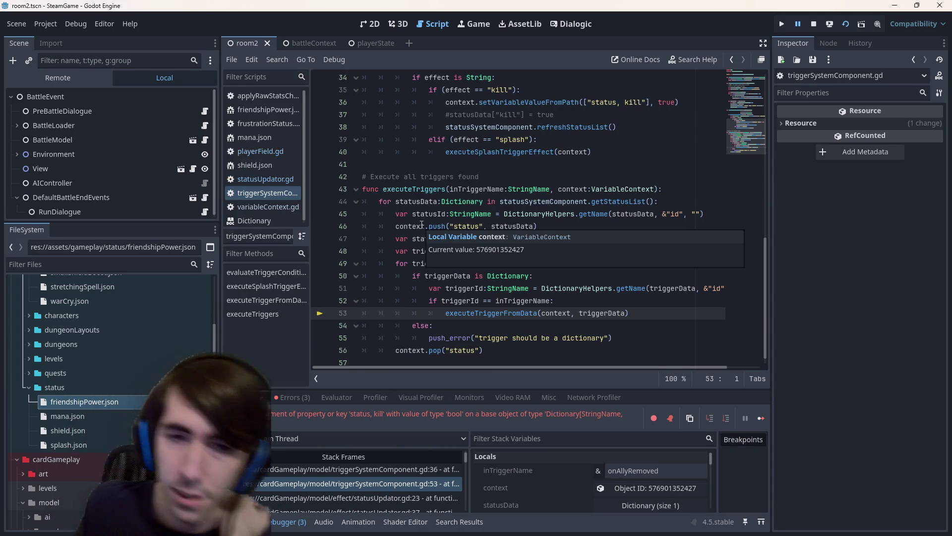
{"action": "left_click", "coordinate": [449, 201]}
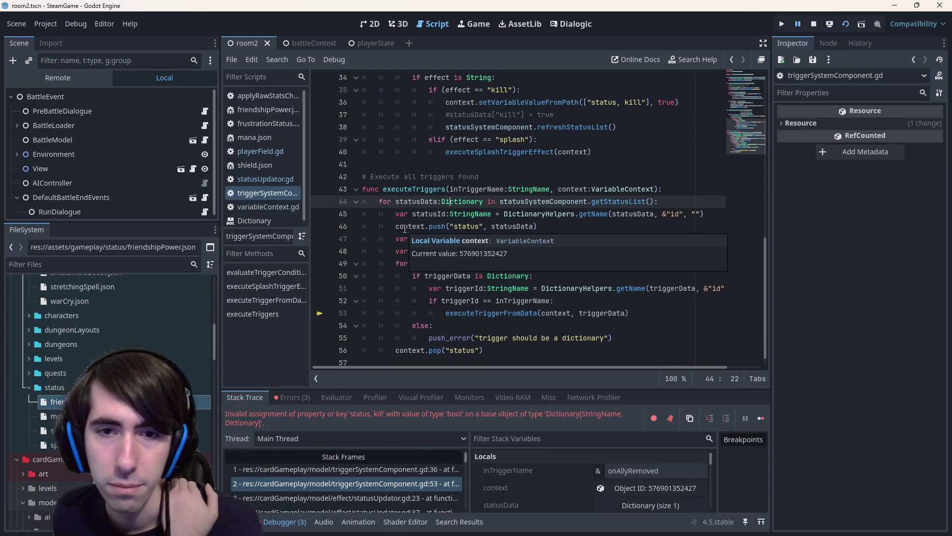
{"action": "left_click", "coordinate": [527, 192]}
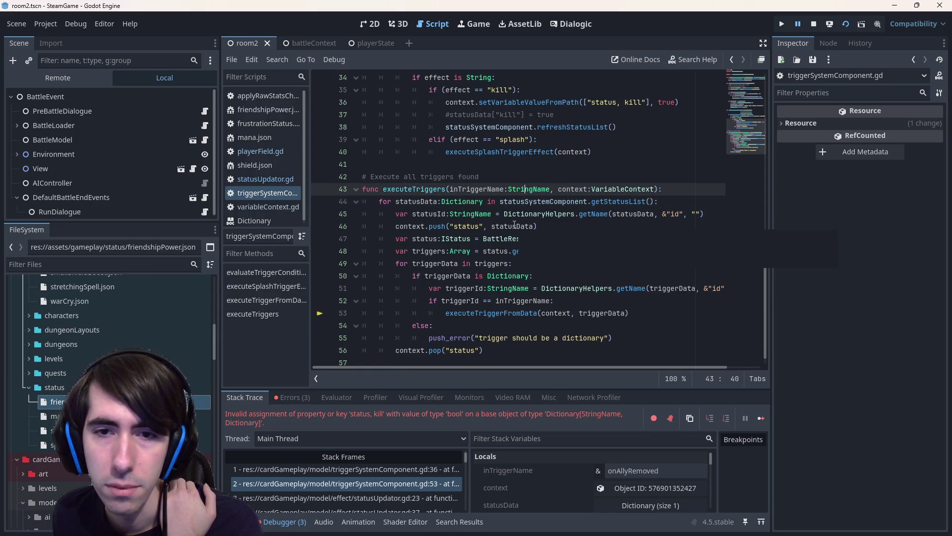
{"action": "key", "text": "F11"}
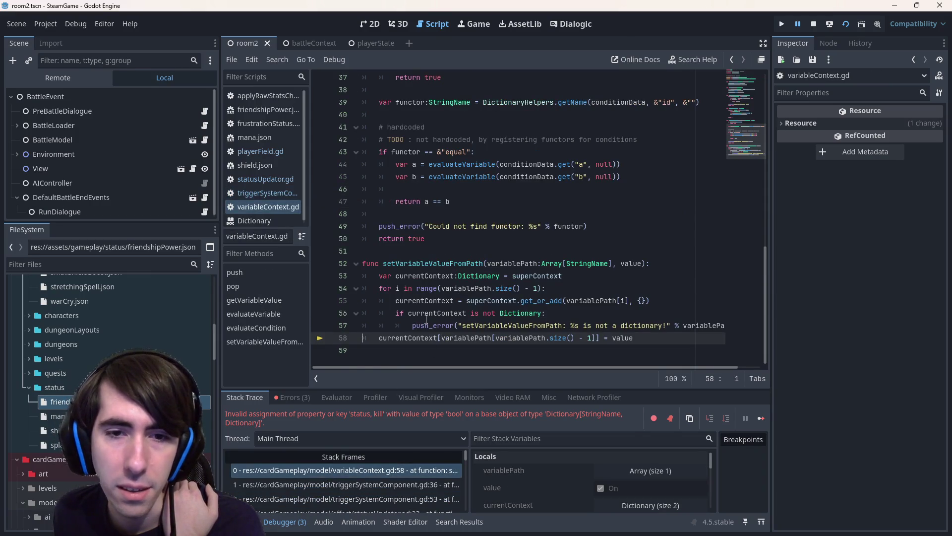
Inspect the currentContext and superContext values on line 55.
{"action": "left_click", "coordinate": [426, 317]}
{"action": "double_click", "coordinate": [428, 305]}
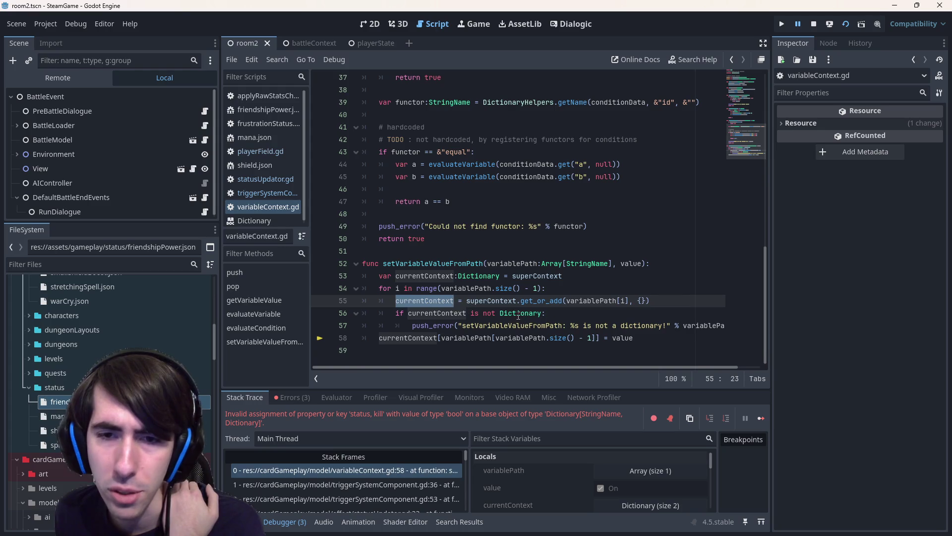
{"action": "mouse_move", "coordinate": [499, 304]}
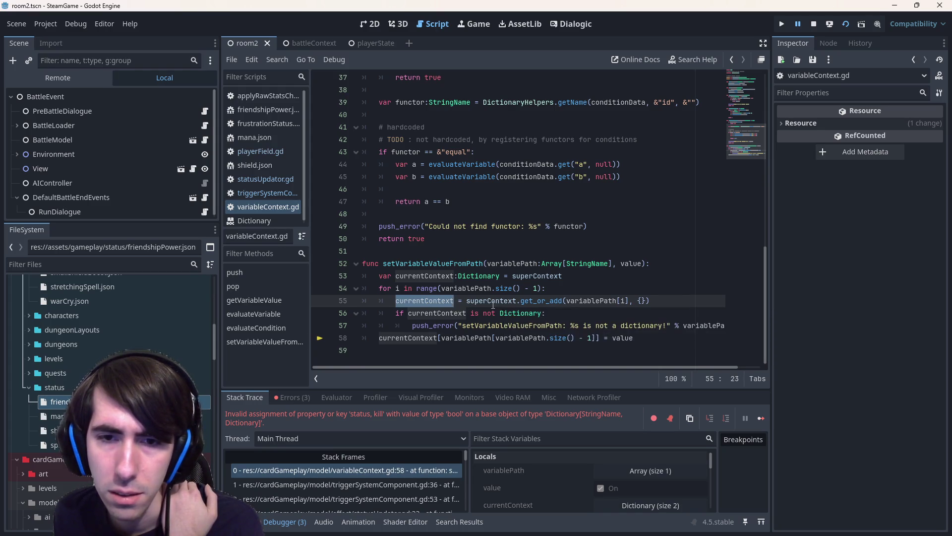
{"action": "left_click", "coordinate": [491, 304]}
{"action": "double_click", "coordinate": [483, 304]}
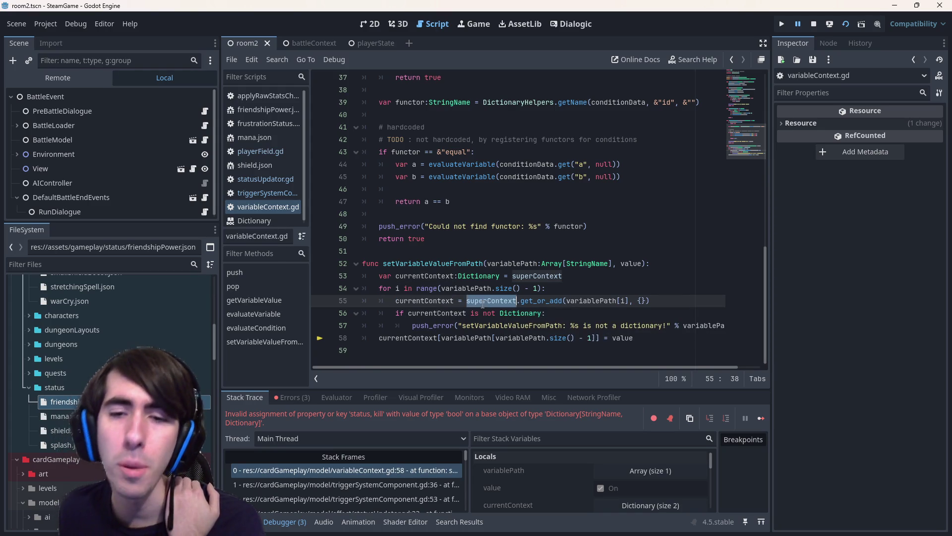
{"action": "mouse_move", "coordinate": [482, 304]}
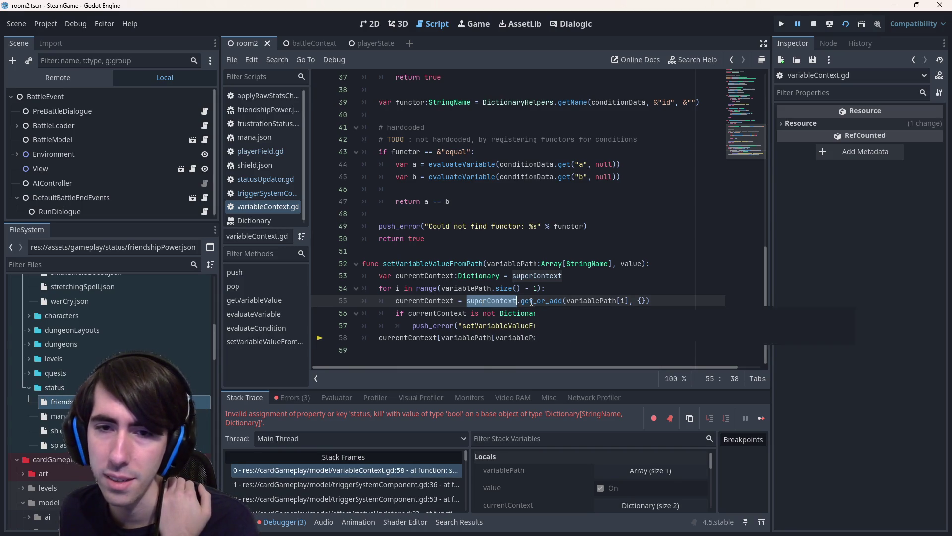
{"action": "mouse_move", "coordinate": [531, 302]}
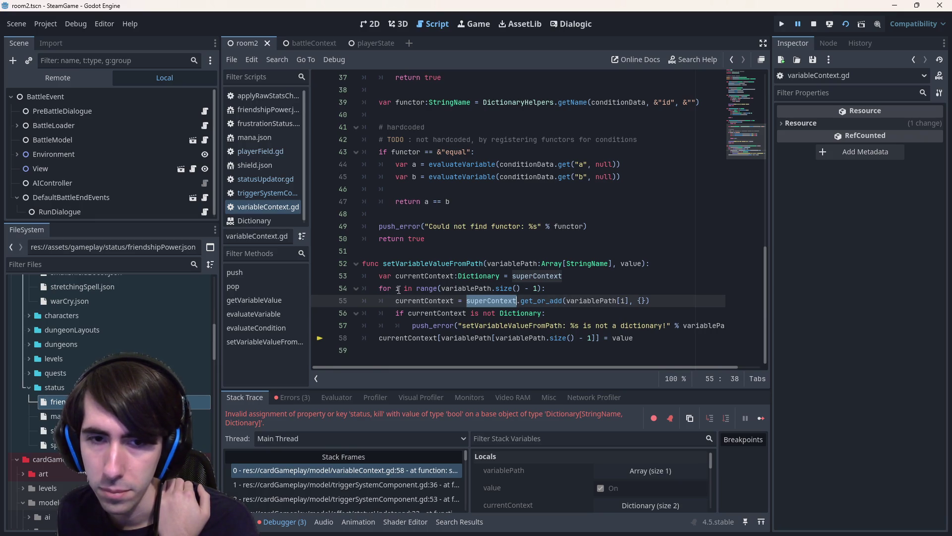
{"action": "mouse_move", "coordinate": [460, 287]}
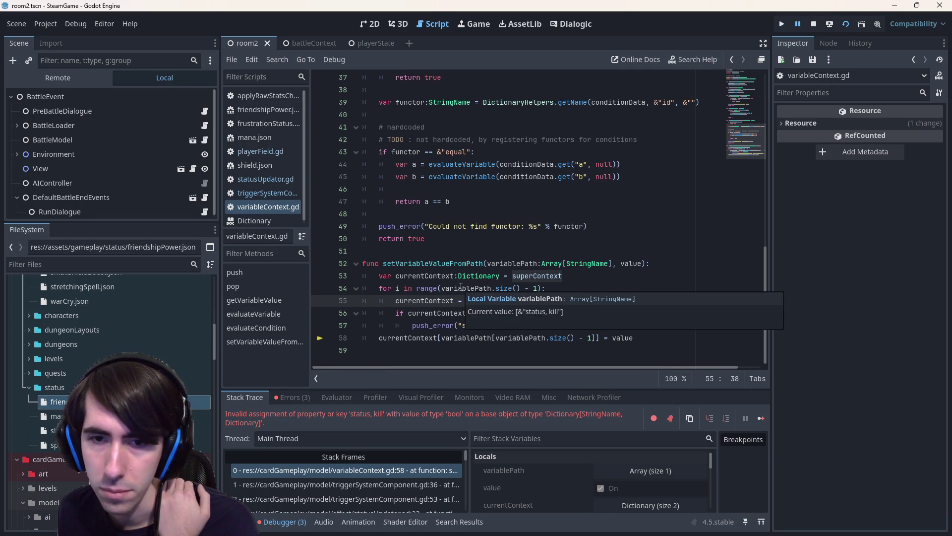
Inspect superContext on line 53, then add and remove a breakpoint on line 54.
{"action": "left_click", "coordinate": [605, 263]}
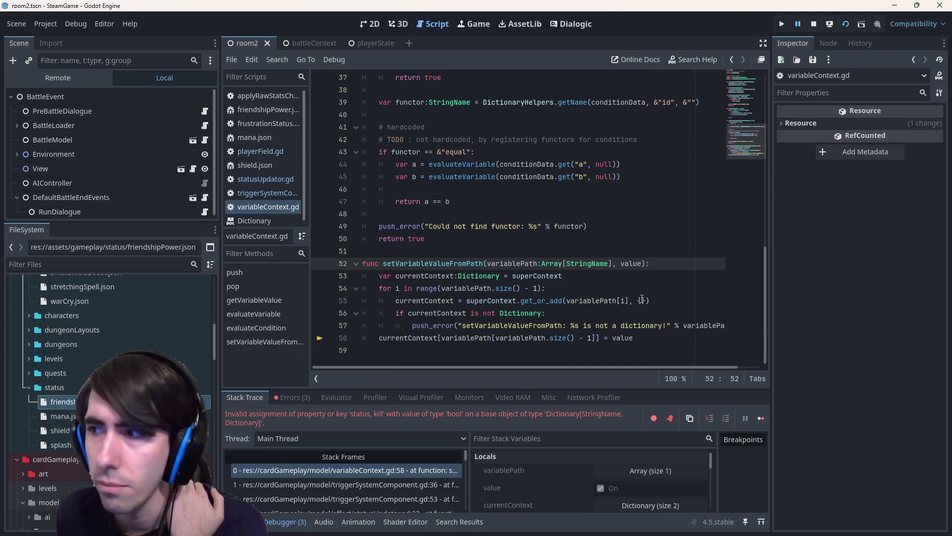
{"action": "double_click", "coordinate": [546, 276]}
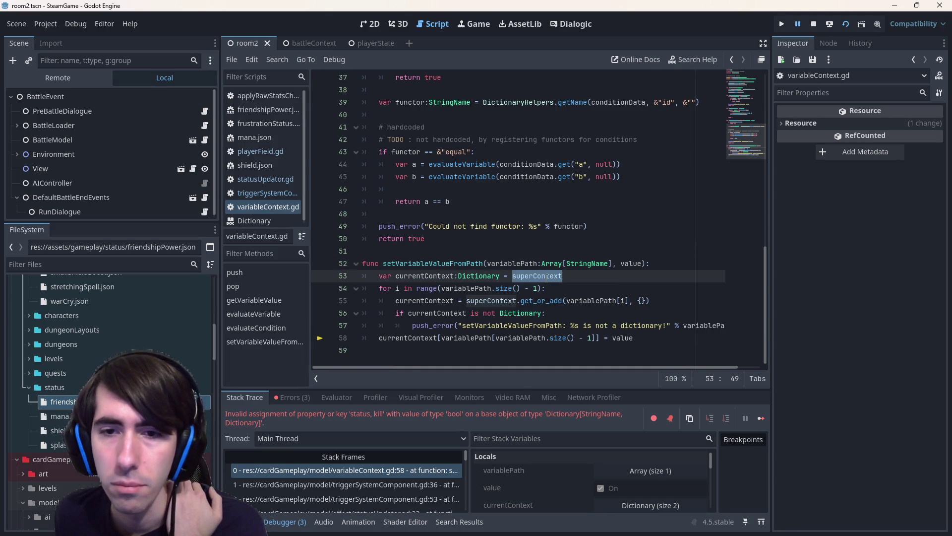
{"action": "mouse_move", "coordinate": [547, 276]}
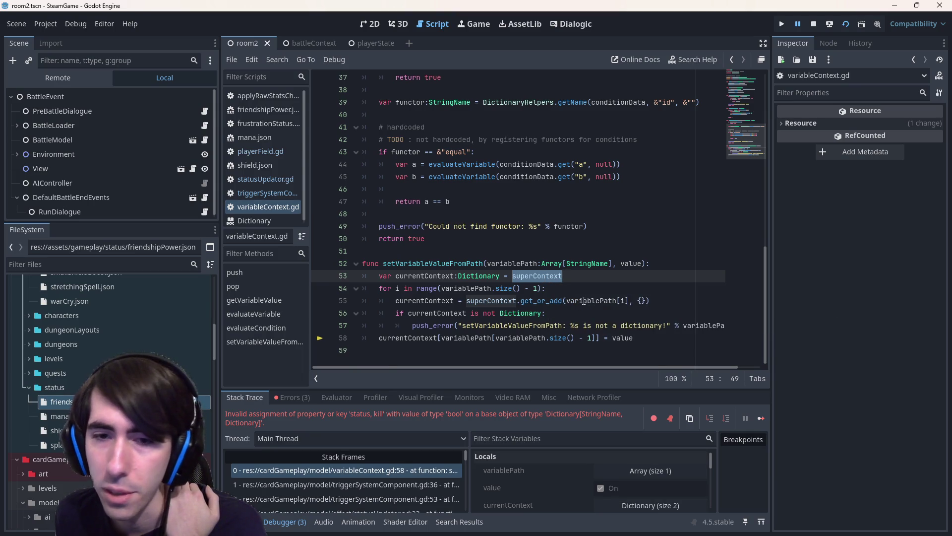
{"action": "mouse_move", "coordinate": [581, 300]}
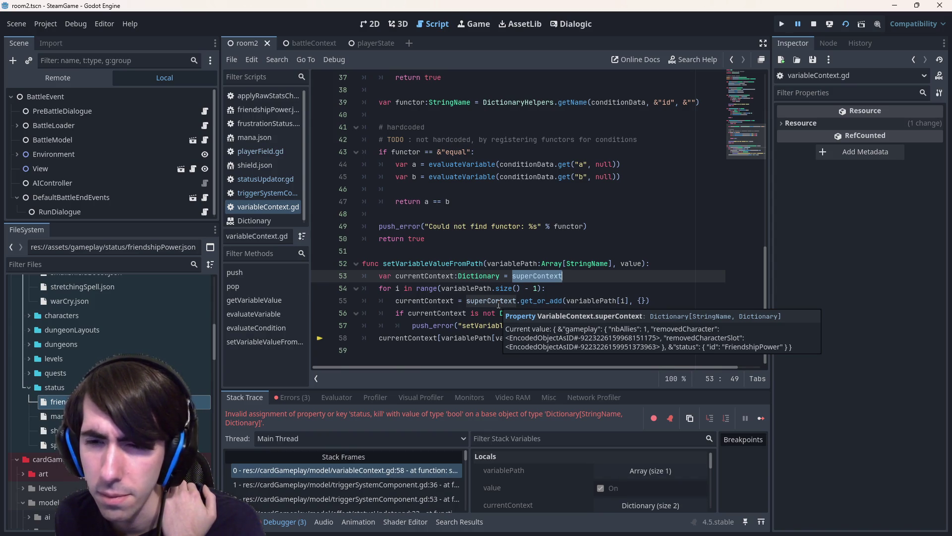
{"action": "left_click", "coordinate": [319, 288]}
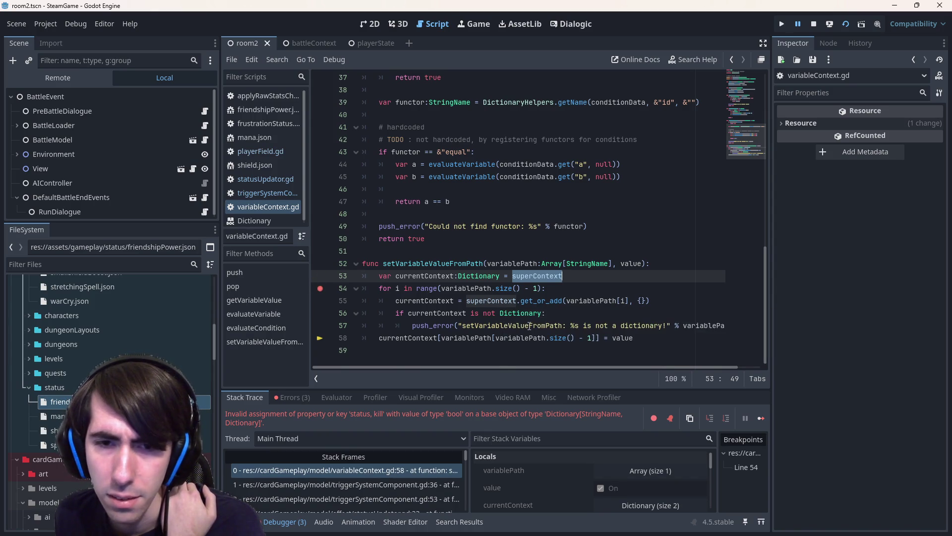
{"action": "left_click", "coordinate": [320, 288]}
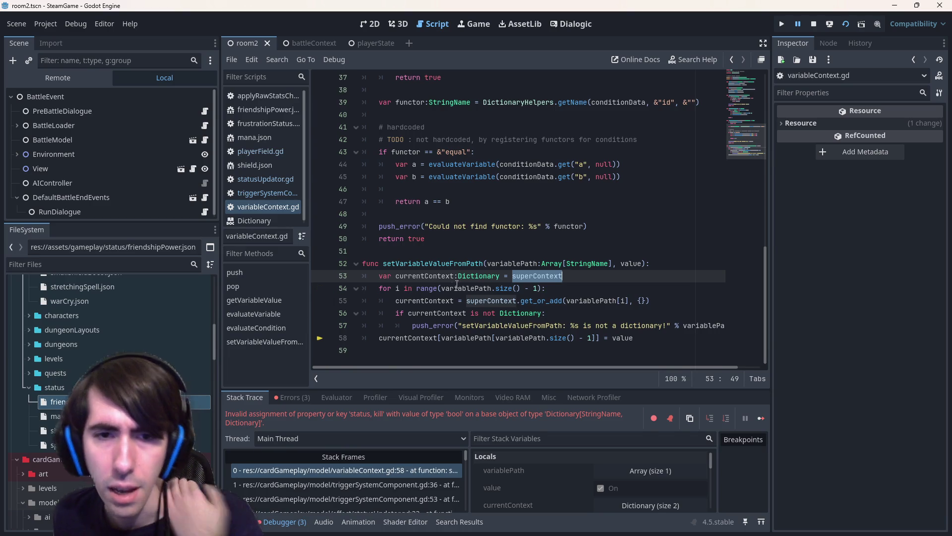
Replace superContext with currentContext in line 55's get_or_add call.
{"action": "double_click", "coordinate": [424, 276]}
{"action": "double_click", "coordinate": [492, 301]}
{"action": "type", "text": "current"}
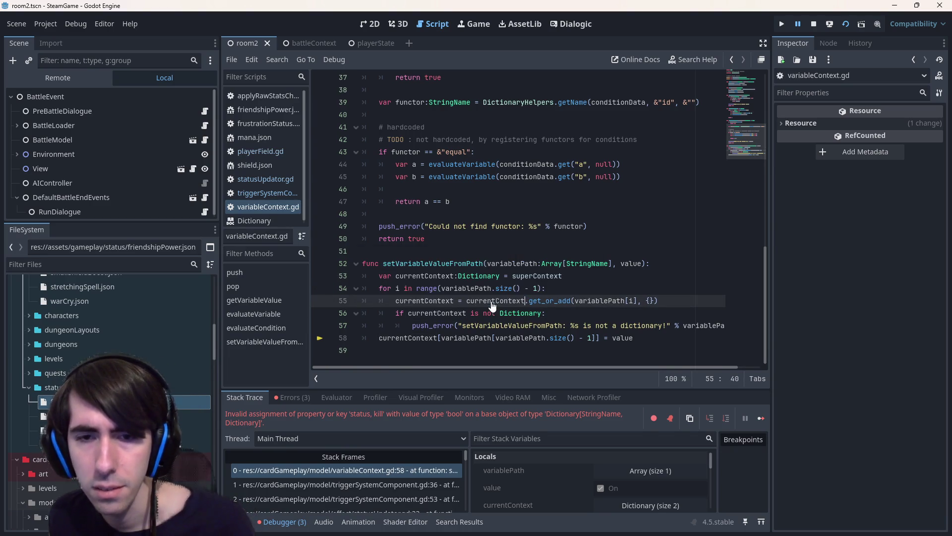
{"action": "key", "text": "Return"}
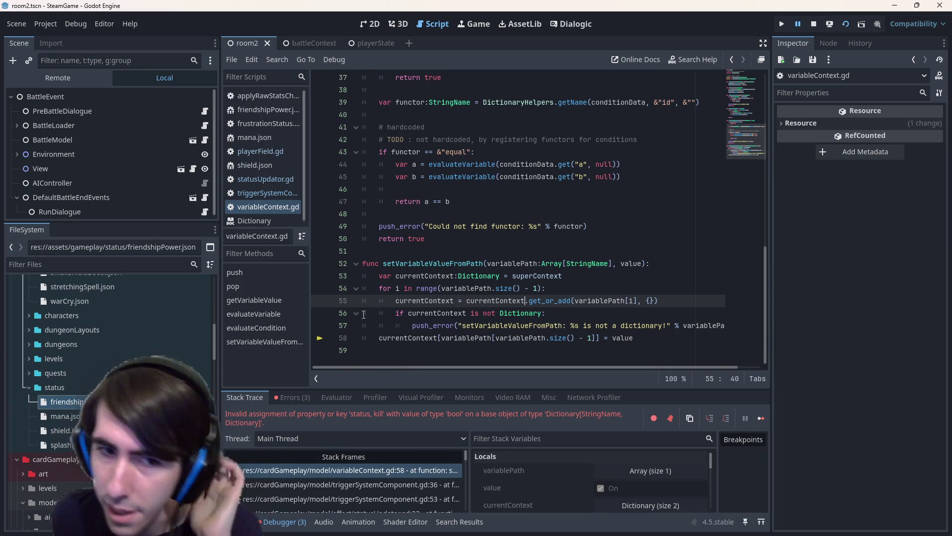
Remove the ':Dictionary' type from line 53, then stop and relaunch the game.
{"action": "left_click_drag", "start_coordinate": [362, 312], "coordinate": [359, 339]}
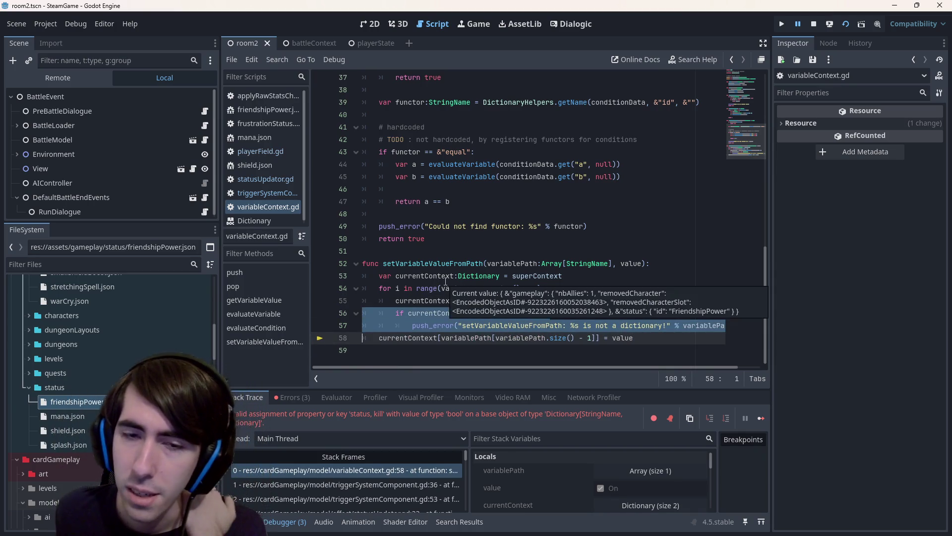
{"action": "double_click", "coordinate": [461, 275]}
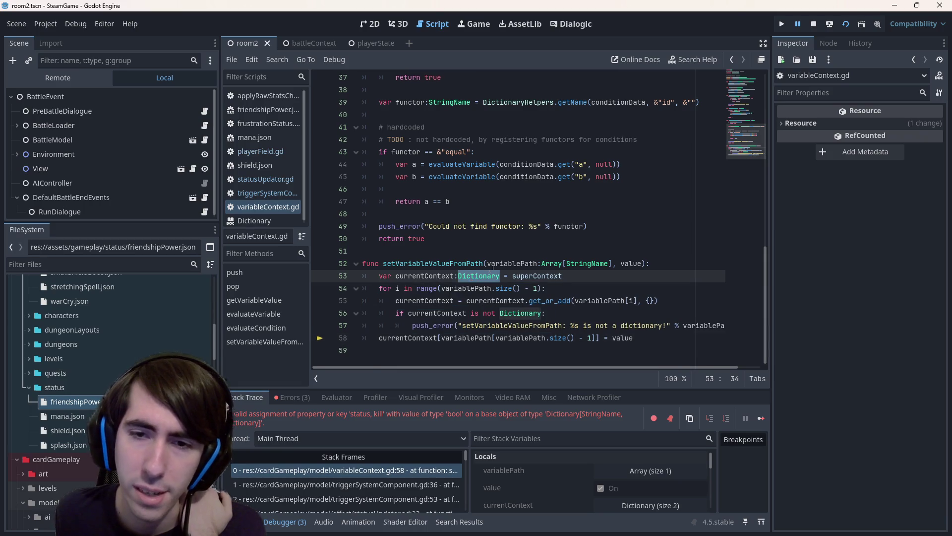
{"action": "key", "text": "BackSpace"}
{"action": "key", "text": "BackSpace"}
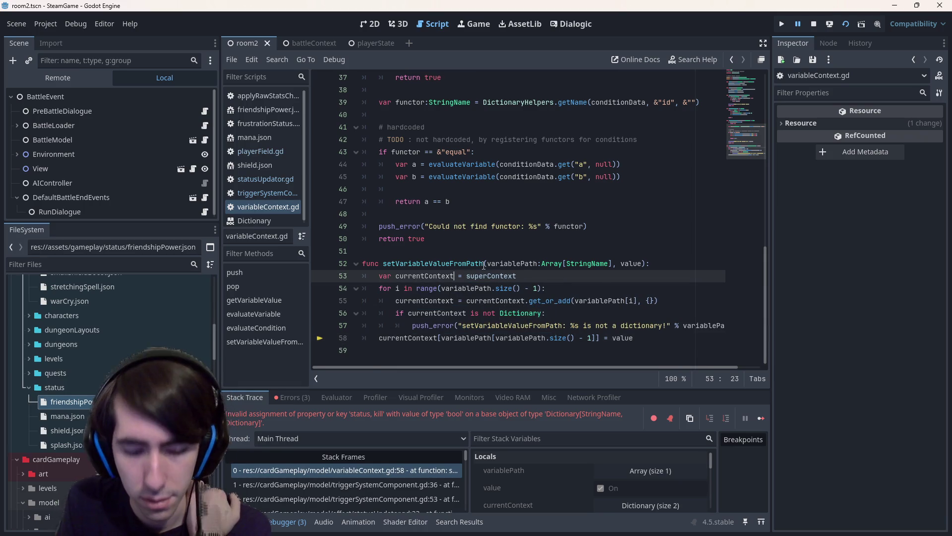
{"action": "left_click", "coordinate": [813, 24]}
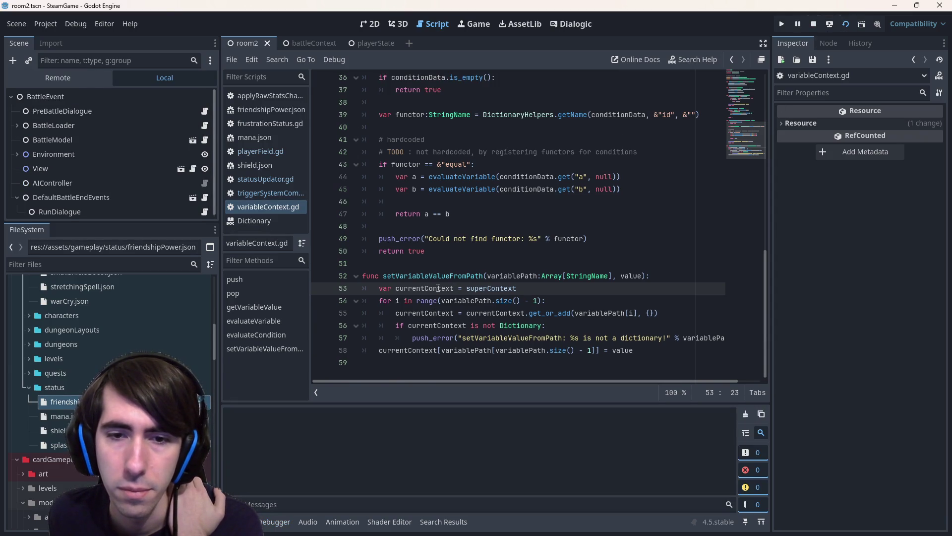
{"action": "left_click", "coordinate": [781, 24]}
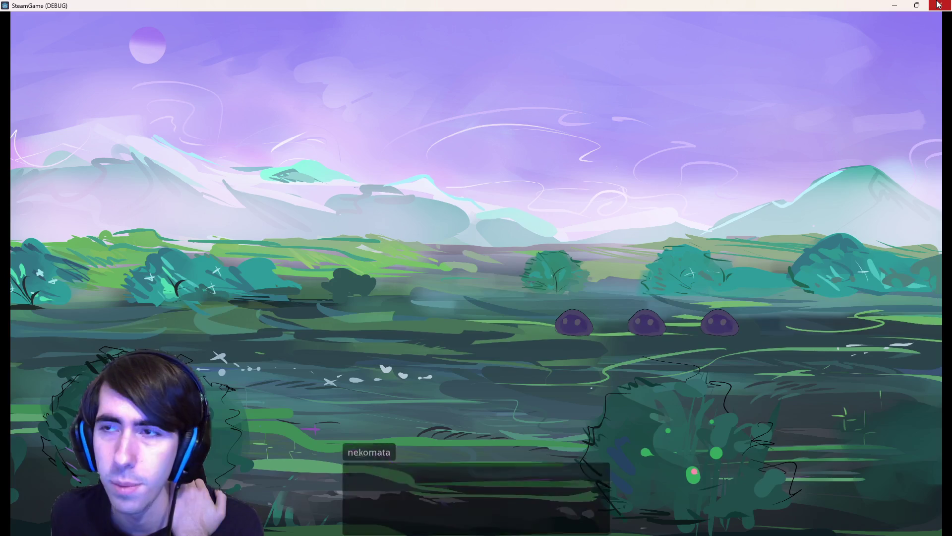
Close the game window and add a new indented line after line 57.
{"action": "left_click", "coordinate": [939, 4]}
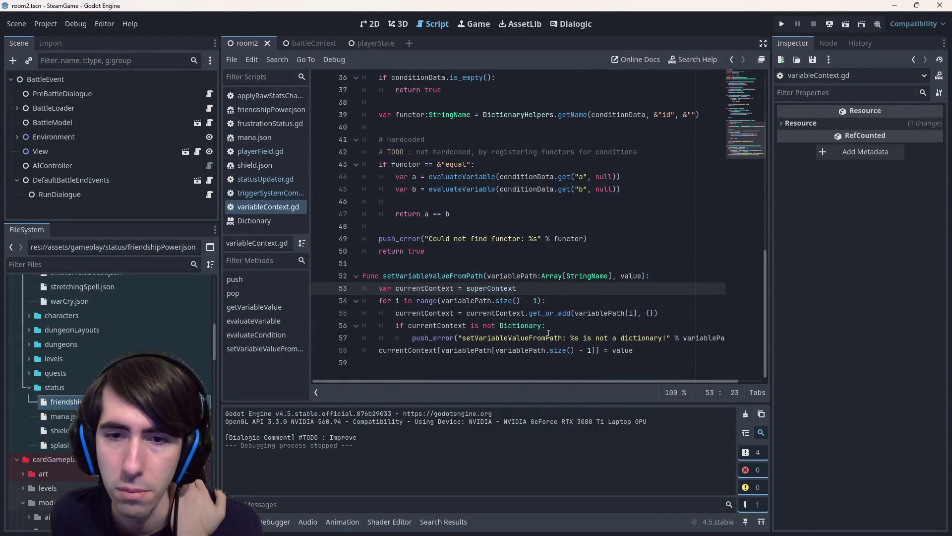
{"action": "double_click", "coordinate": [526, 325]}
{"action": "double_click", "coordinate": [494, 313]}
{"action": "left_click", "coordinate": [572, 313]}
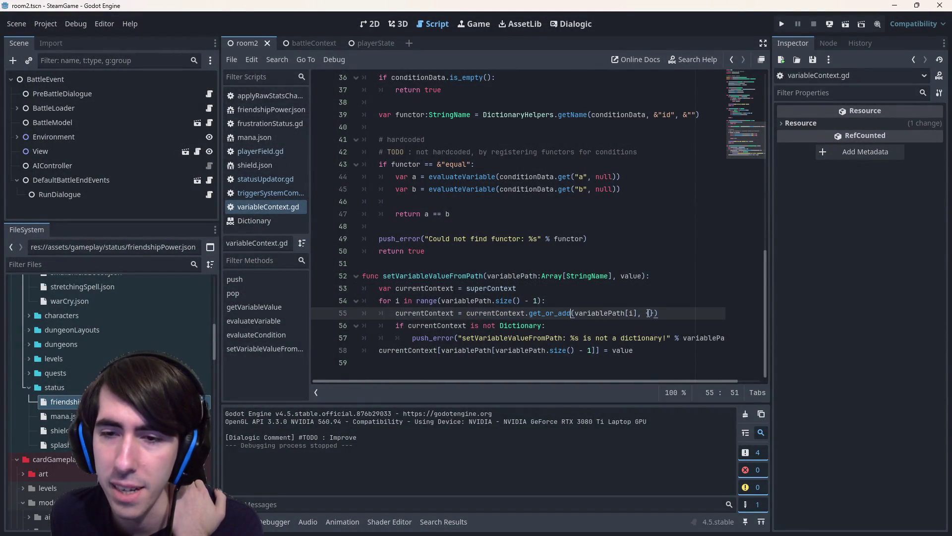
{"action": "double_click", "coordinate": [516, 313]}
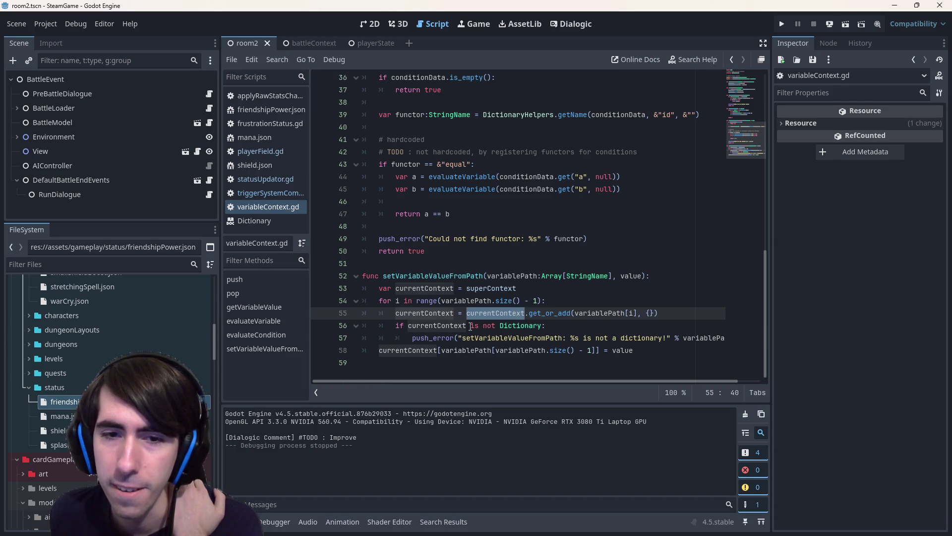
{"action": "left_click", "coordinate": [374, 354]}
{"action": "key", "text": "Return"}
{"action": "key", "text": "Up"}
{"action": "key", "text": "Tab"}
{"action": "key", "text": "Tab"}
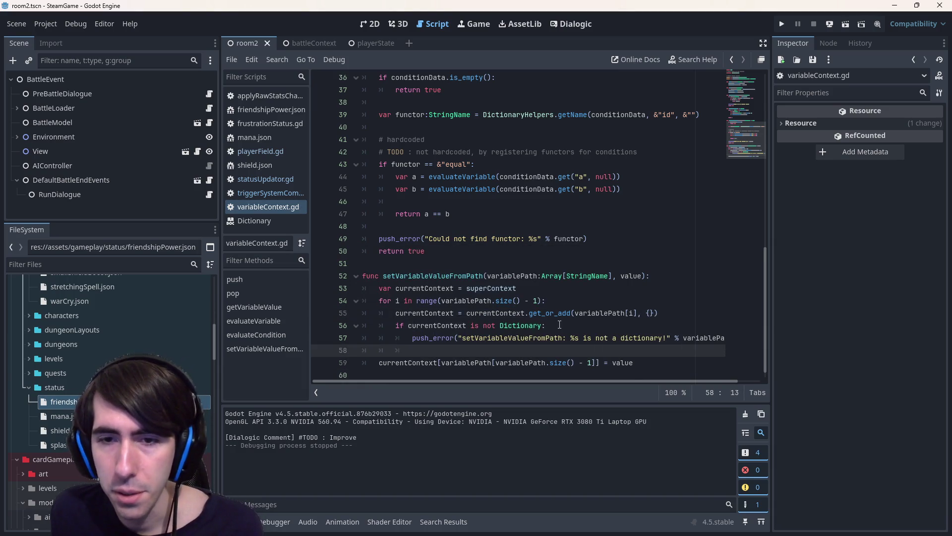
Declare line 55 as var newCurrentContext and add 'currentContext = newCurrentContext' at loop level.
{"action": "double_click", "coordinate": [507, 314]}
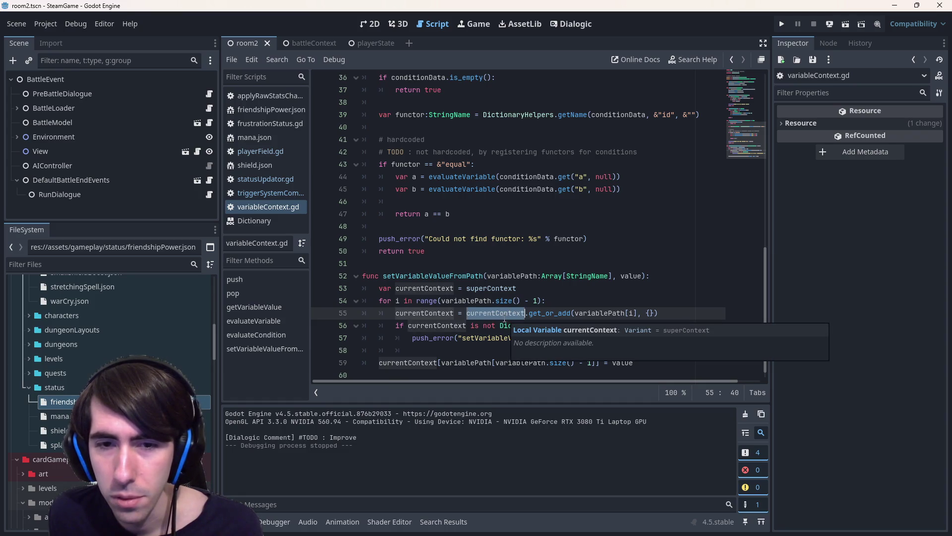
{"action": "left_click", "coordinate": [397, 313]}
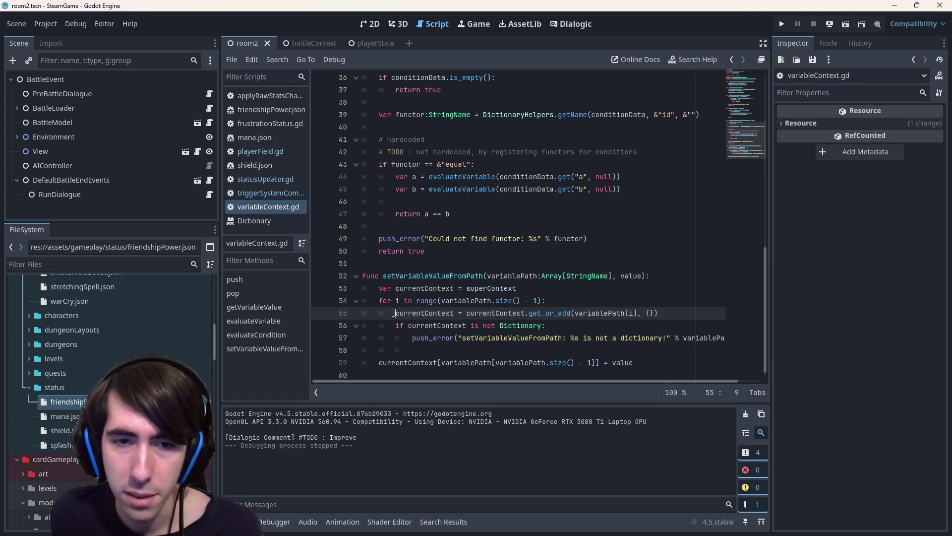
{"action": "type", "text": "var new"}
{"action": "key", "text": "Delete"}
{"action": "type", "text": "C"}
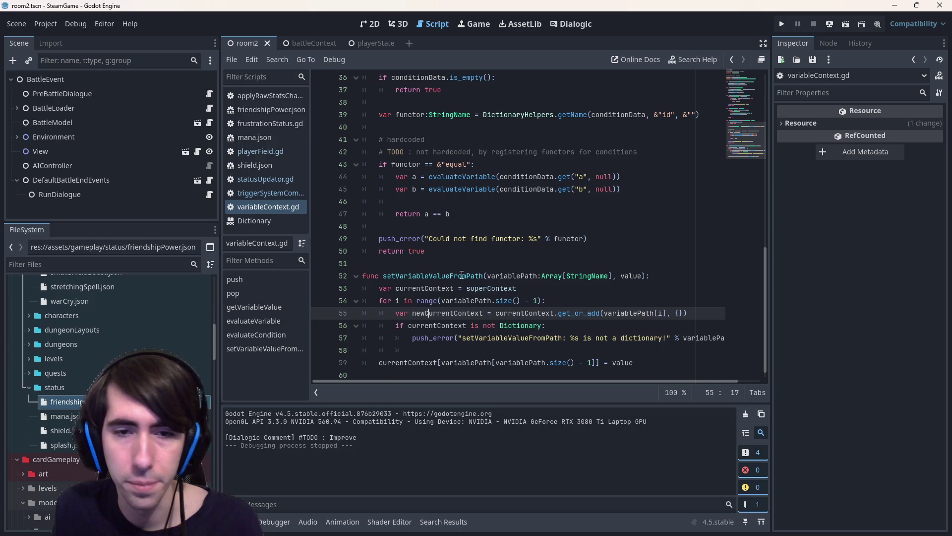
{"action": "double_click", "coordinate": [425, 288]}
{"action": "left_click", "coordinate": [479, 344]}
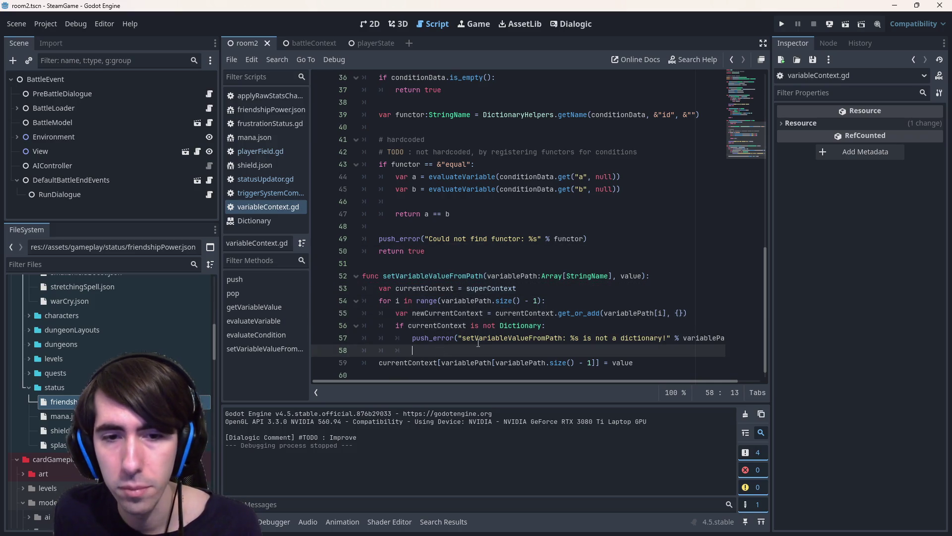
{"action": "key", "text": "BackSpace"}
{"action": "type", "text": "currentContext = newCurrentContext"}
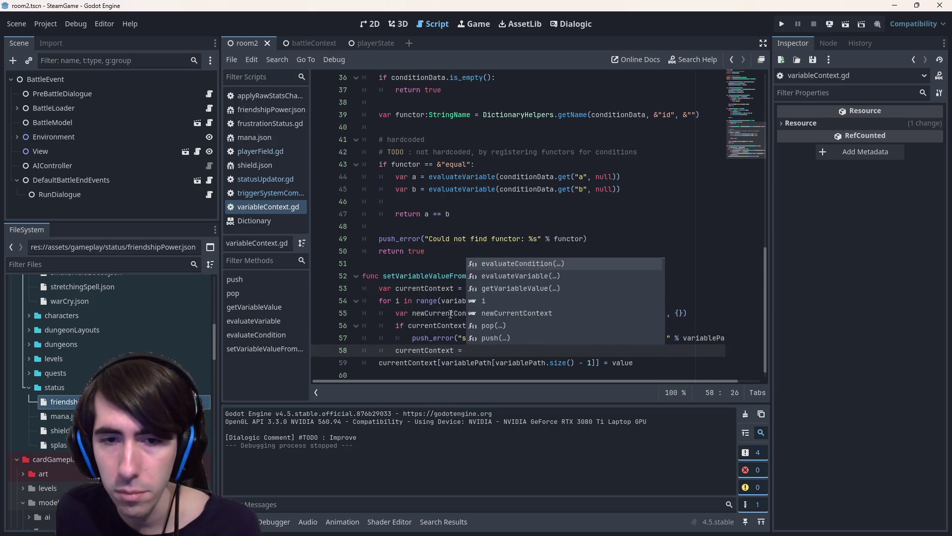
Restore the Dictionary type on currentContext in line 53.
{"action": "left_click", "coordinate": [457, 289]}
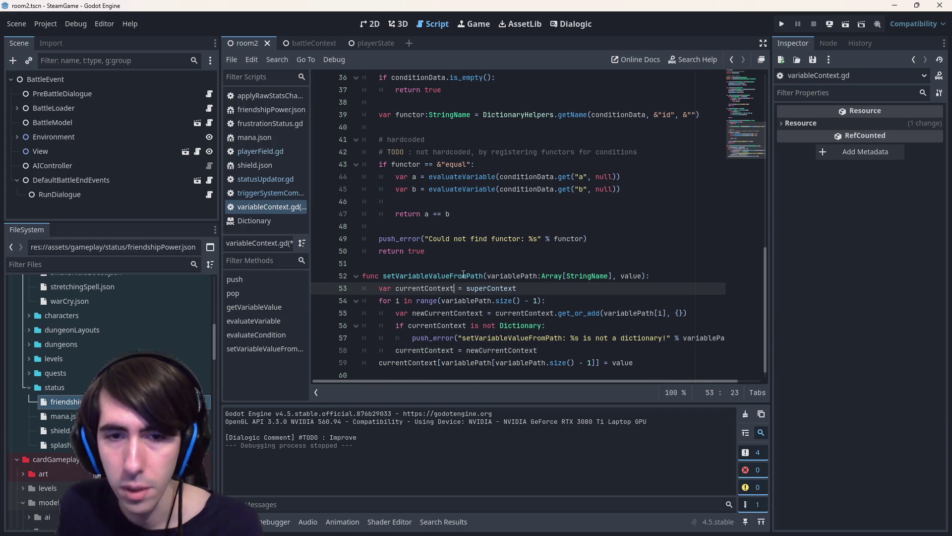
{"action": "type", "text": ":Diction"}
{"action": "key", "text": "Down"}
{"action": "key", "text": "Return"}
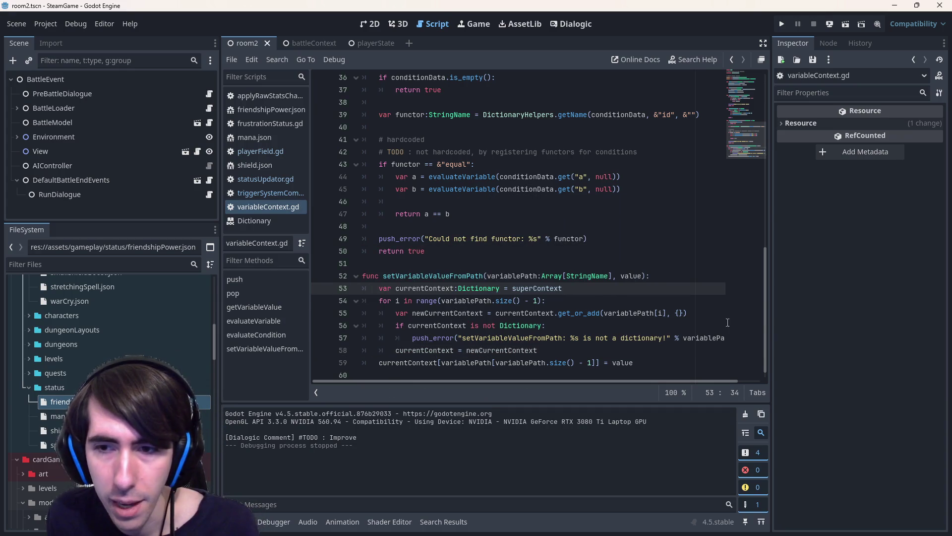
Add 'currentContext[variablePath[i]] = {}' inside the not-a-dictionary if block.
{"action": "left_click", "coordinate": [395, 355]}
{"action": "key", "text": "Return"}
{"action": "key", "text": "Up"}
{"action": "key", "text": "Tab"}
{"action": "double_click", "coordinate": [460, 313]}
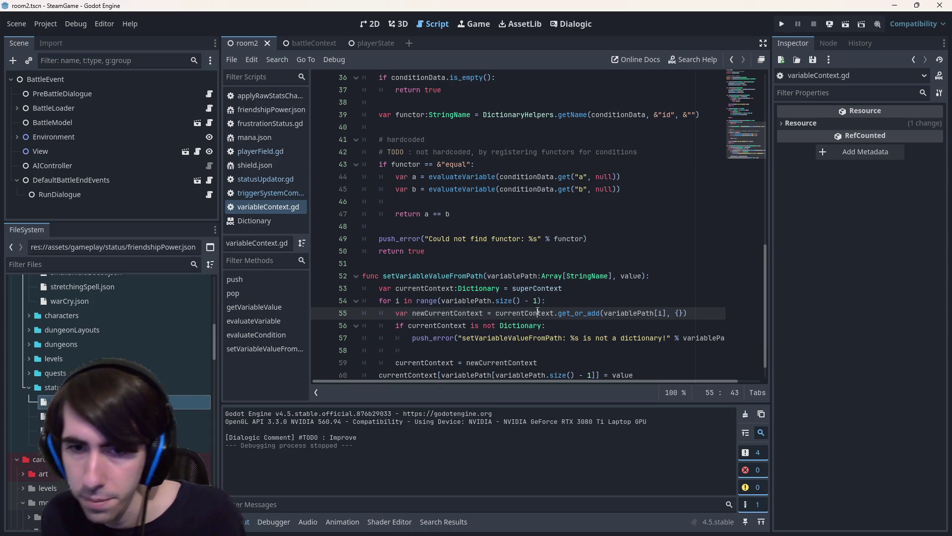
{"action": "left_click", "coordinate": [524, 350]}
{"action": "type", "text": "currentContext["}
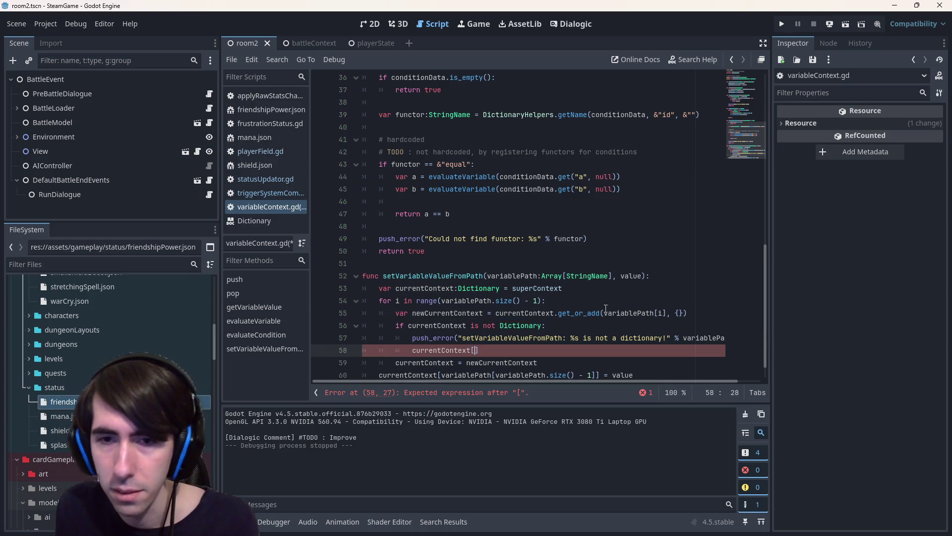
{"action": "left_click_drag", "start_coordinate": [604, 313], "coordinate": [667, 313]}
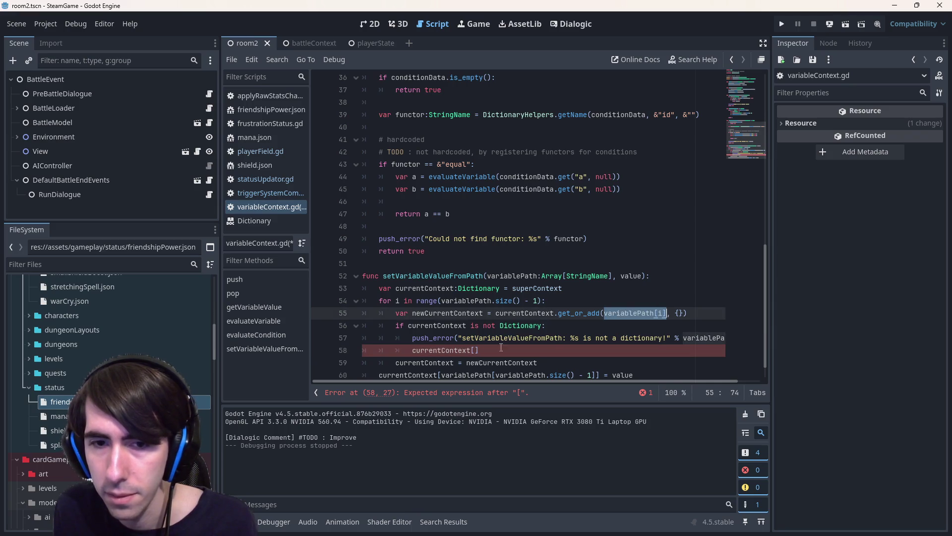
{"action": "key", "text": "ctrl+c"}
{"action": "left_click", "coordinate": [474, 349]}
{"action": "key", "text": "ctrl+v"}
{"action": "key", "text": "End"}
{"action": "type", "text": "= {"}
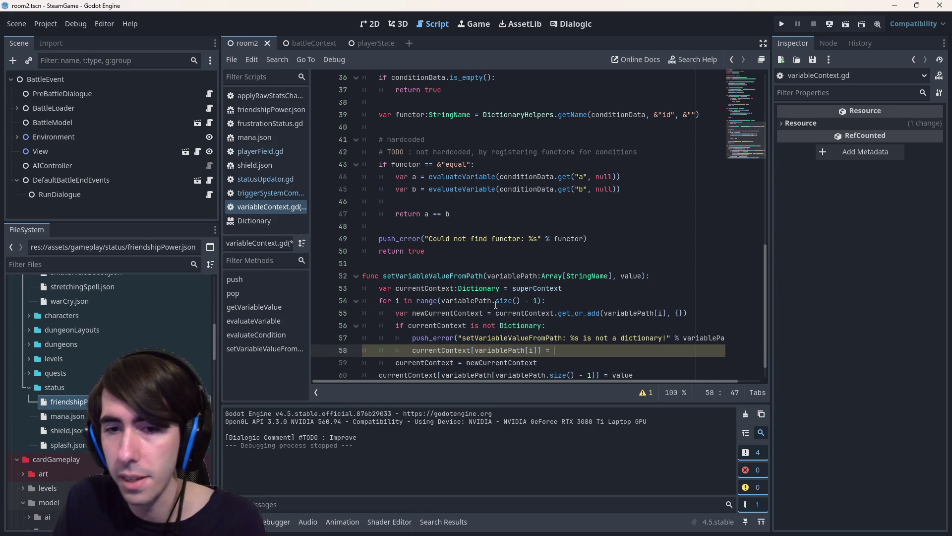
Save the script and run the game with the fix.
{"action": "key", "text": "ctrl+s"}
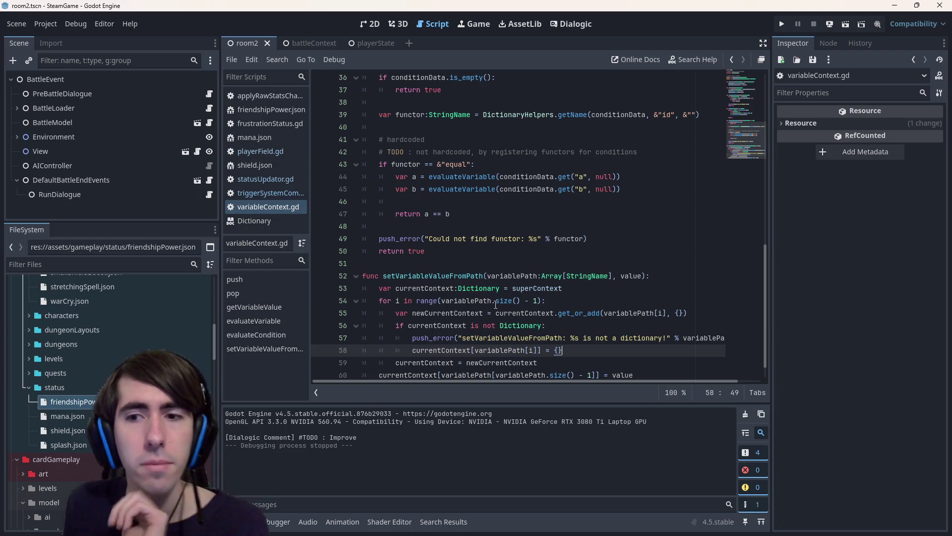
{"action": "left_click", "coordinate": [844, 26]}
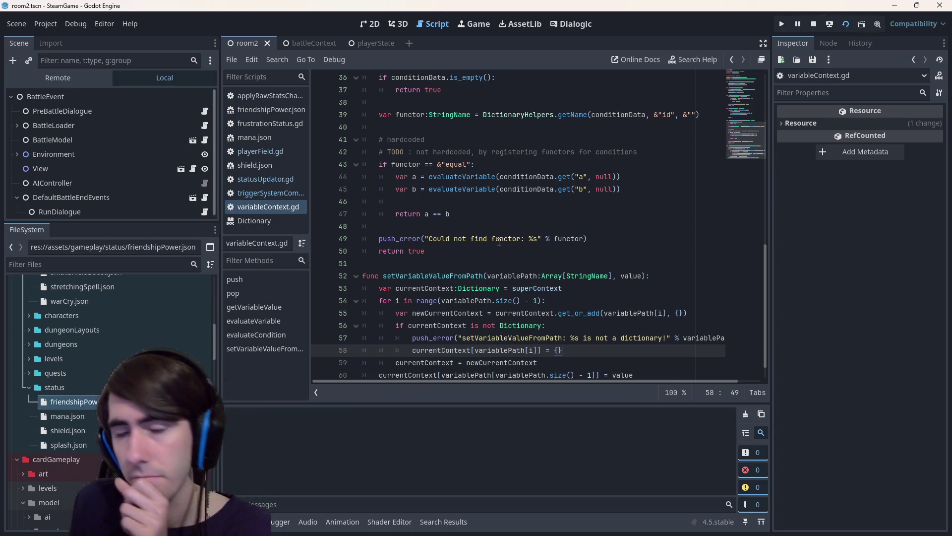
{"action": "scroll", "coordinate": [530, 280], "scroll_direction": "down", "scroll_amount": 1}
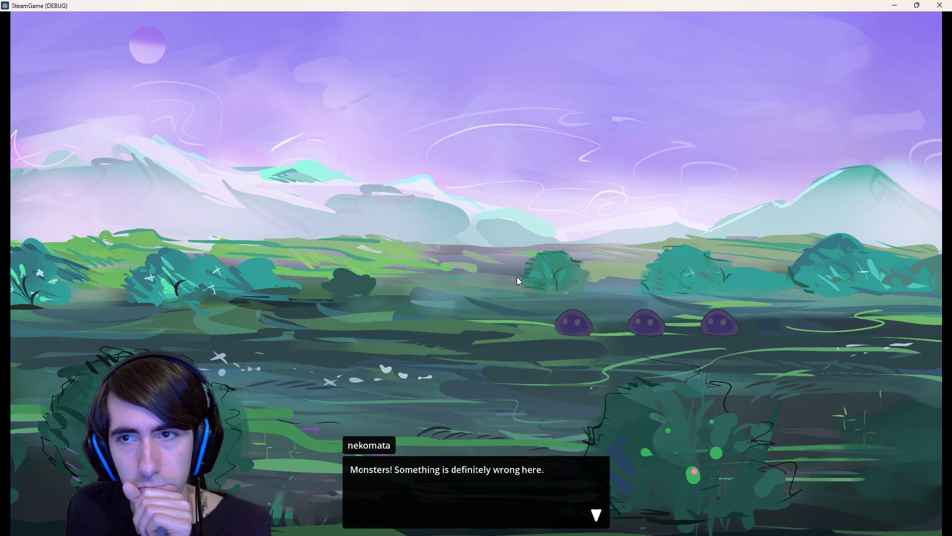
Set a breakpoint on line 53, then return to the game and start the battle.
{"action": "left_click", "coordinate": [516, 277]}
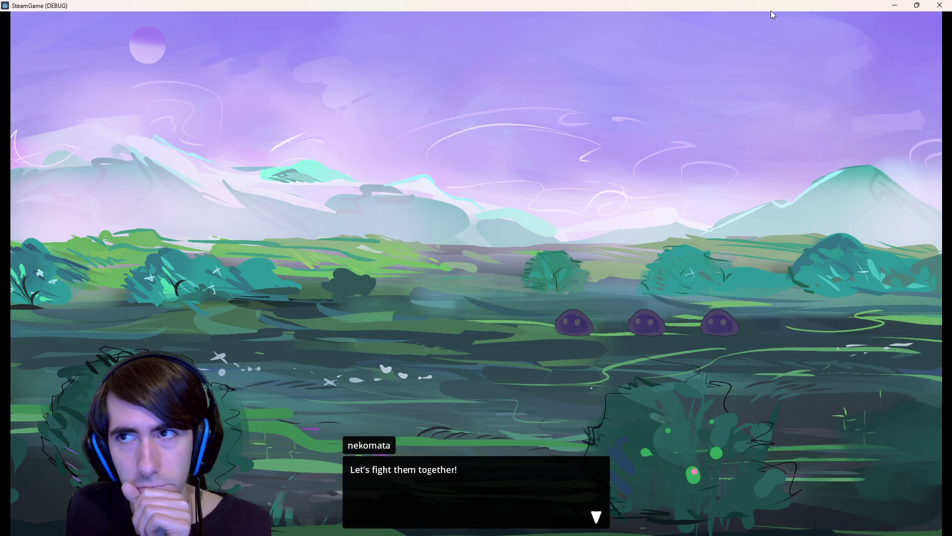
{"action": "left_click", "coordinate": [895, 5]}
{"action": "left_click", "coordinate": [320, 263]}
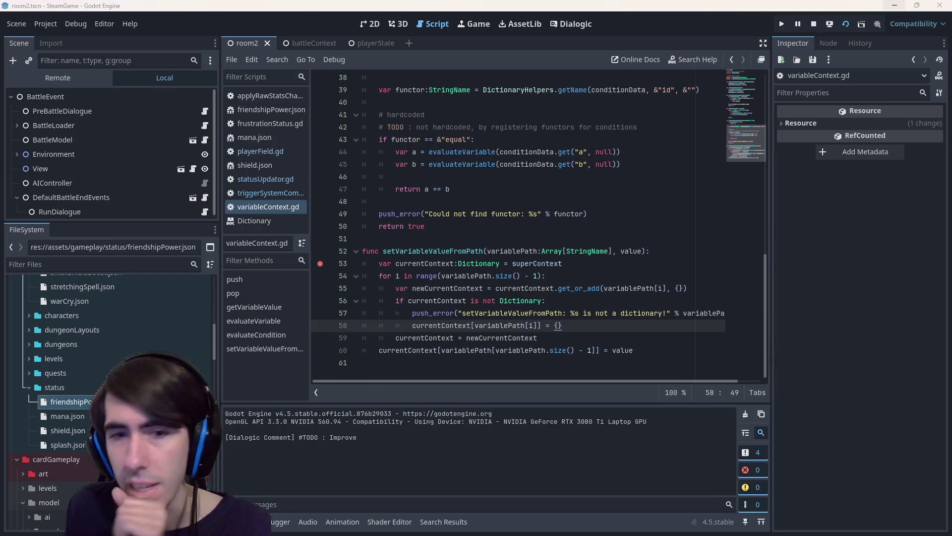
{"action": "key", "text": "alt+Tab"}
{"action": "left_click", "coordinate": [411, 315]}
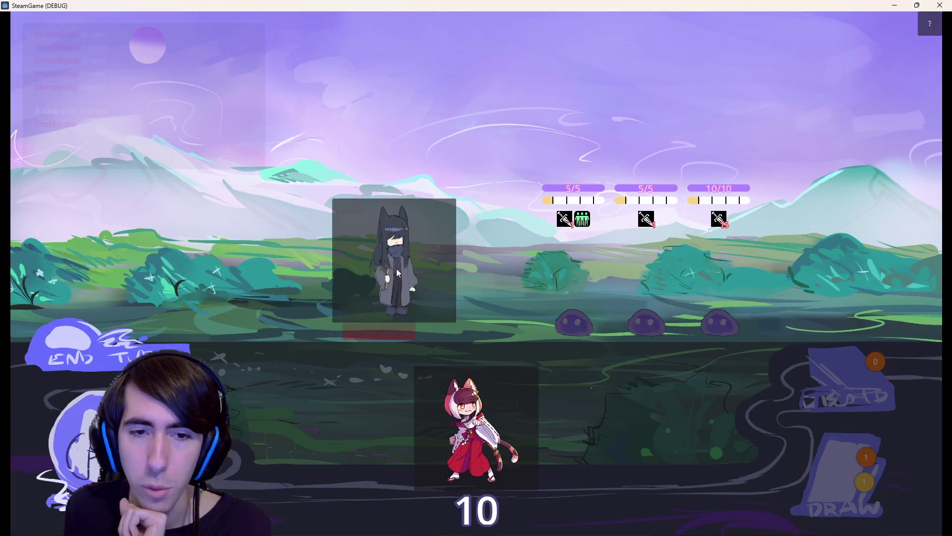
{"action": "left_click", "coordinate": [396, 268]}
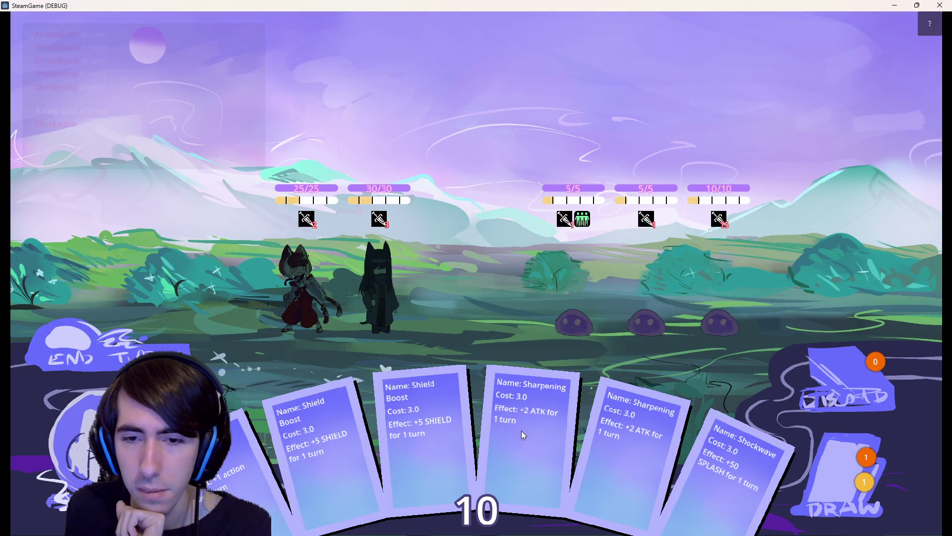
Play Shield Boost, Sharpening and Action Giver cards on the dark character across two turns.
{"action": "left_click_drag", "start_coordinate": [442, 433], "coordinate": [390, 274]}
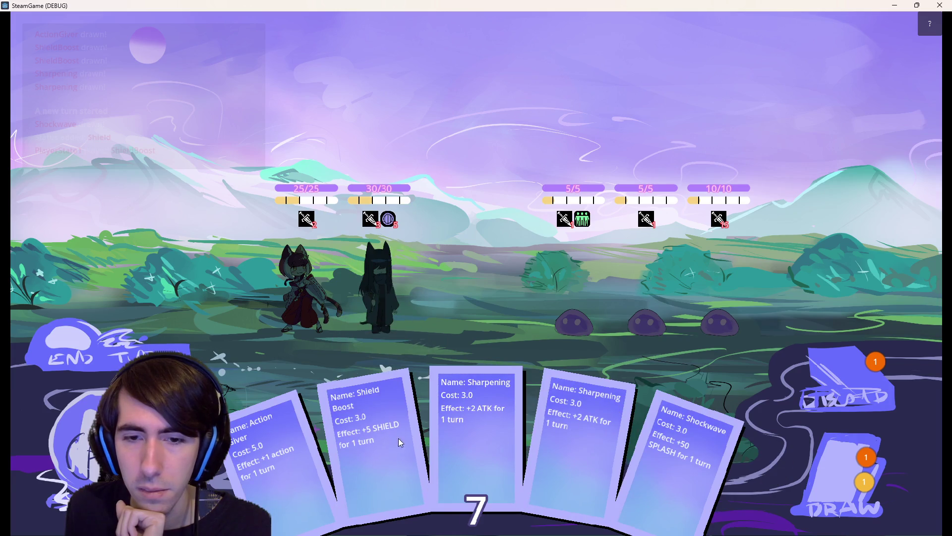
{"action": "left_click", "coordinate": [381, 417]}
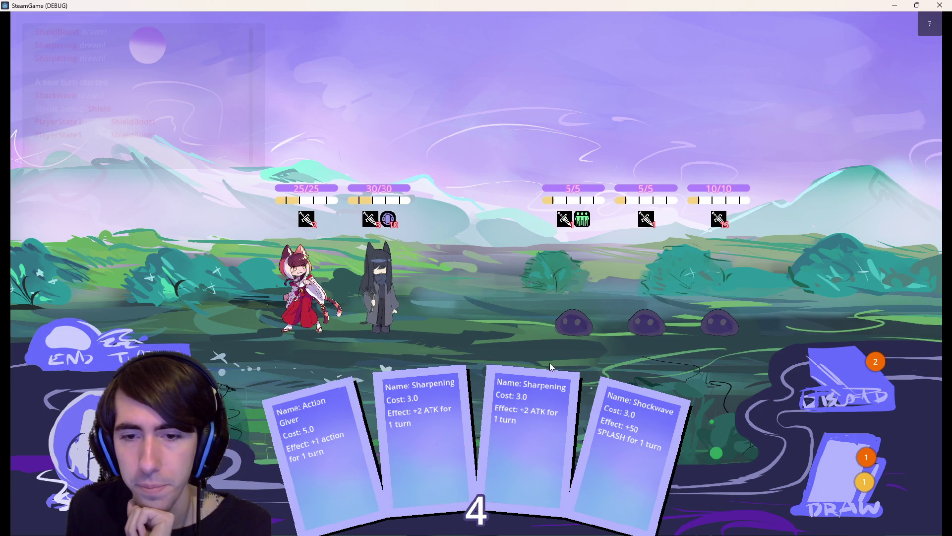
{"action": "left_click_drag", "start_coordinate": [510, 446], "coordinate": [404, 294]}
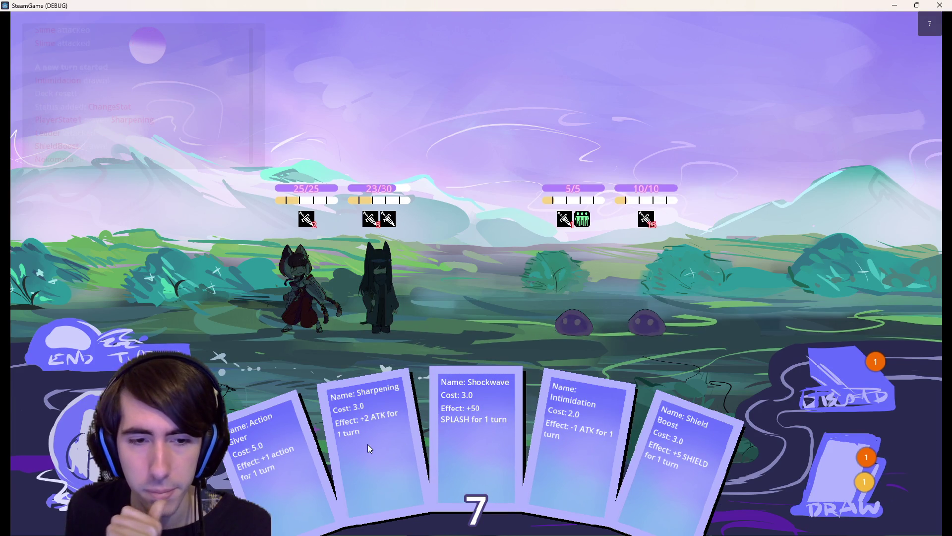
{"action": "mouse_move", "coordinate": [690, 446]}
{"action": "left_mouse_down"}
{"action": "mouse_move", "coordinate": [432, 278]}
{"action": "mouse_move", "coordinate": [389, 285]}
{"action": "left_mouse_up"}
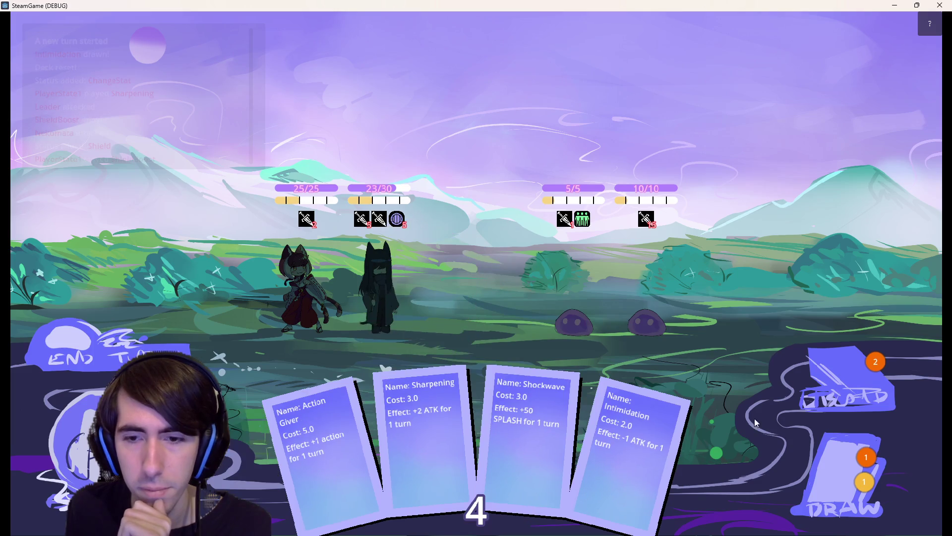
{"action": "mouse_move", "coordinate": [714, 411]}
{"action": "left_mouse_down"}
{"action": "mouse_move", "coordinate": [543, 317]}
{"action": "mouse_move", "coordinate": [389, 283]}
{"action": "left_mouse_up"}
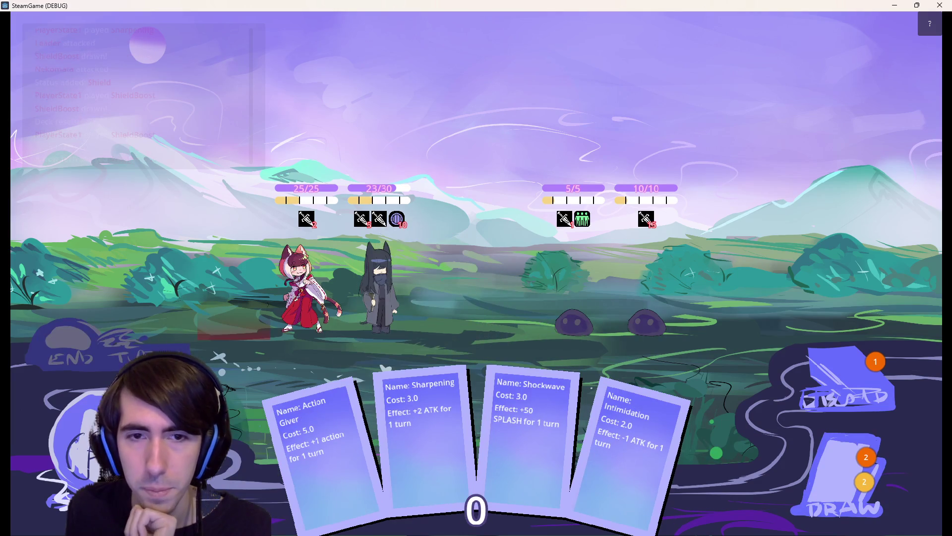
{"action": "left_click", "coordinate": [89, 347]}
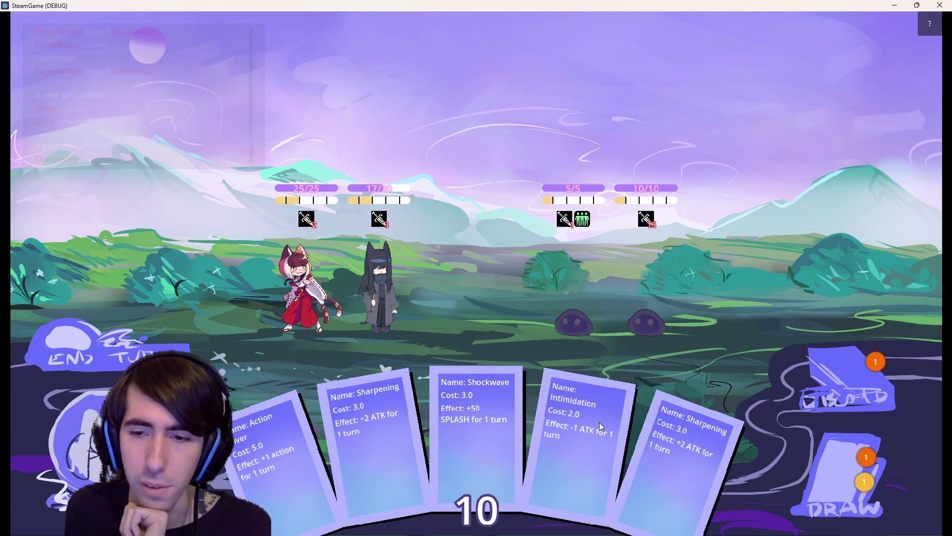
{"action": "left_click_drag", "start_coordinate": [689, 436], "coordinate": [392, 310]}
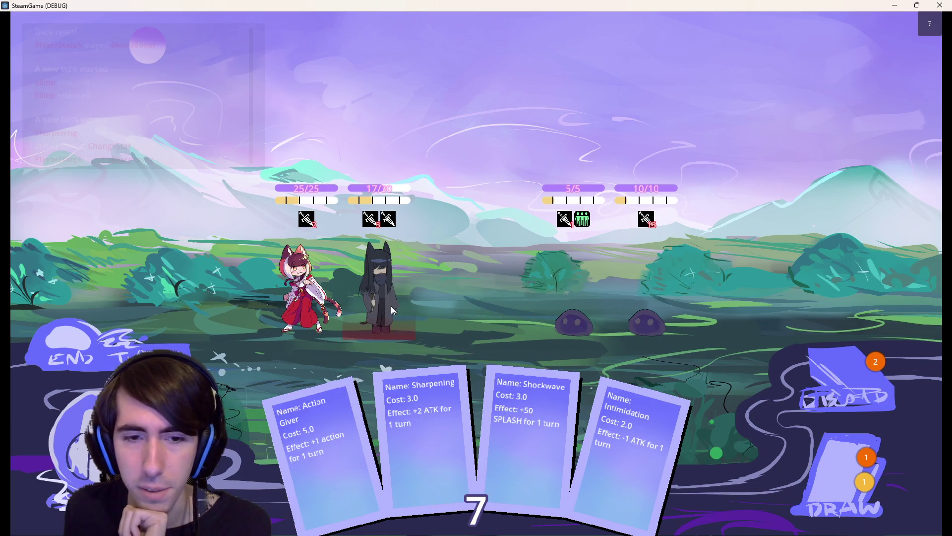
{"action": "left_click_drag", "start_coordinate": [346, 436], "coordinate": [379, 298]}
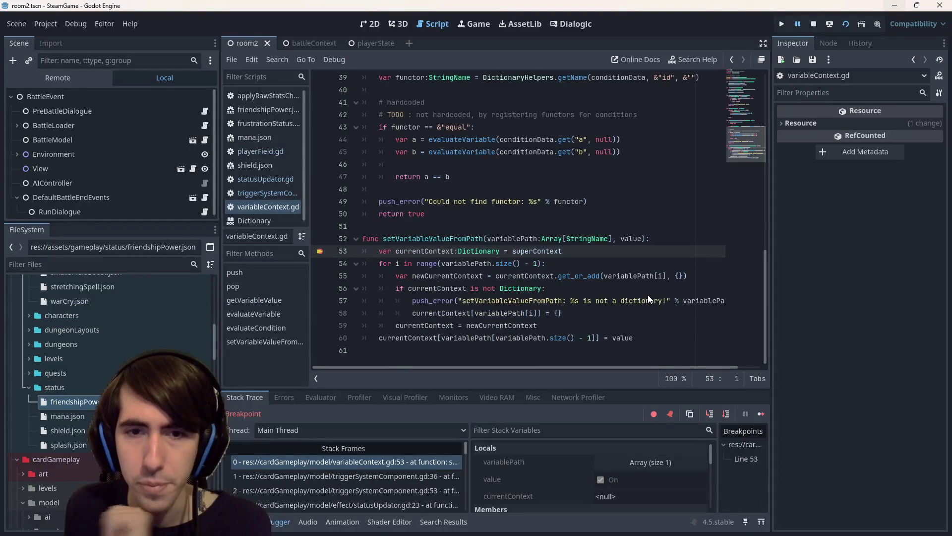
Step over twice to reach line 60 and read the value of variablePath.
{"action": "mouse_move", "coordinate": [517, 238]}
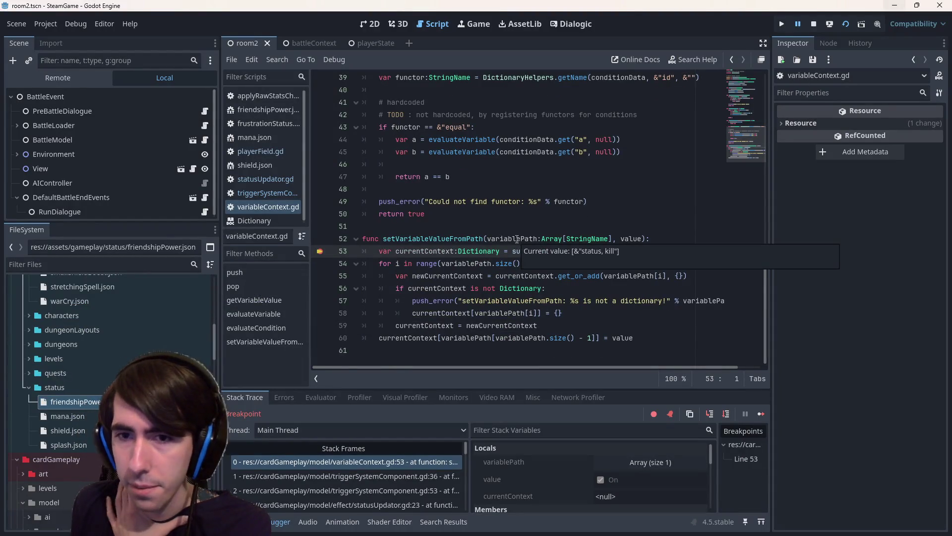
{"action": "left_click", "coordinate": [730, 416]}
{"action": "left_click", "coordinate": [730, 416]}
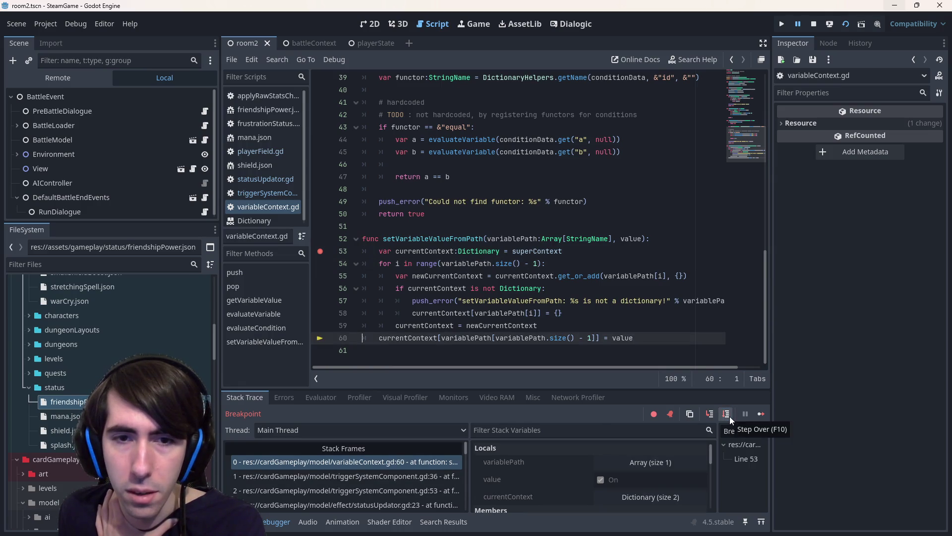
{"action": "mouse_move", "coordinate": [463, 263]}
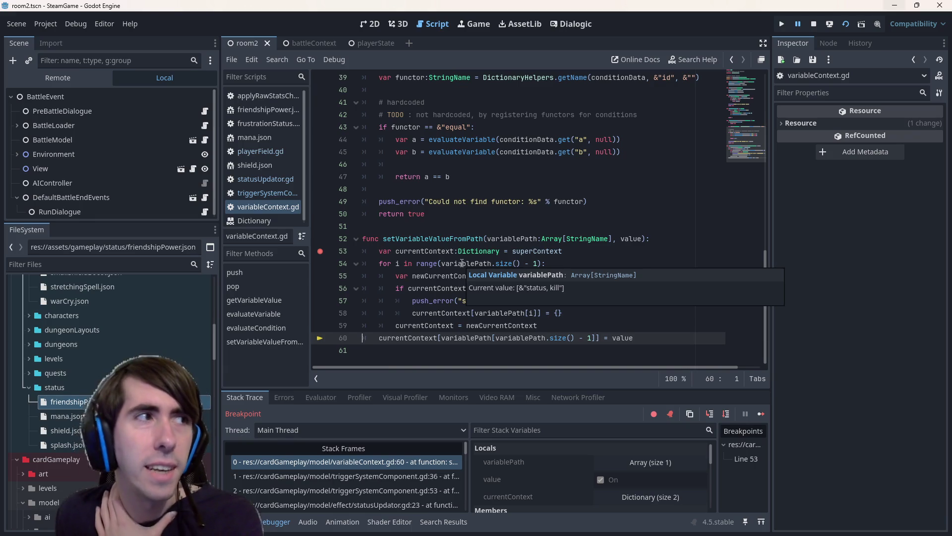
Examine the loop range on line 54 and select the variablePath.size() - 1 expression.
{"action": "left_click", "coordinate": [538, 264]}
{"action": "key", "text": "BackSpace"}
{"action": "key", "text": "BackSpace"}
{"action": "key", "text": "BackSpace"}
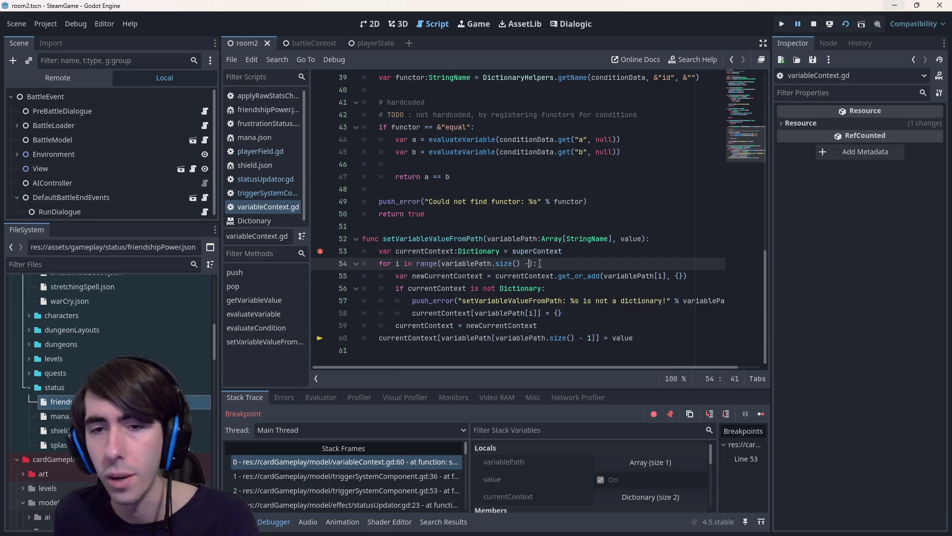
{"action": "key", "text": "ctrl+z"}
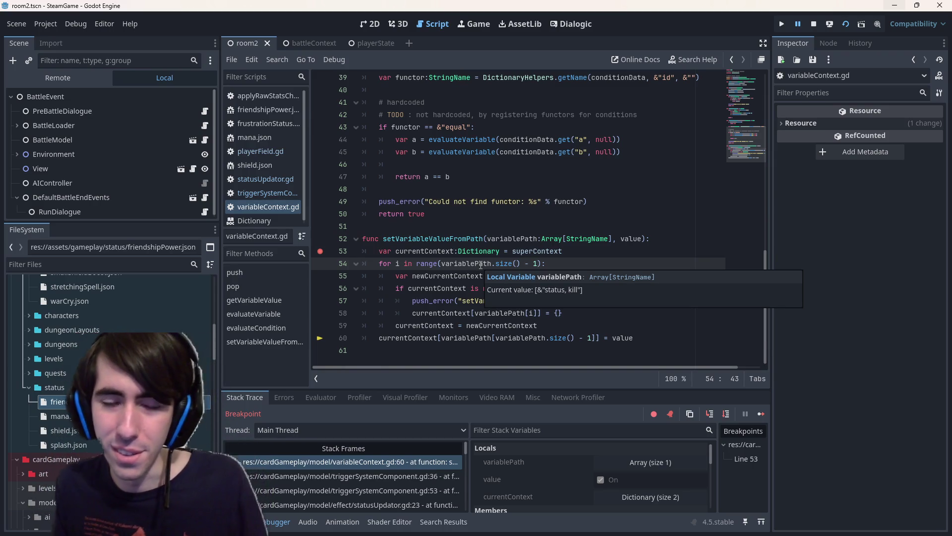
{"action": "left_click_drag", "start_coordinate": [441, 264], "coordinate": [525, 263]}
{"action": "key", "text": "shift+Left"}
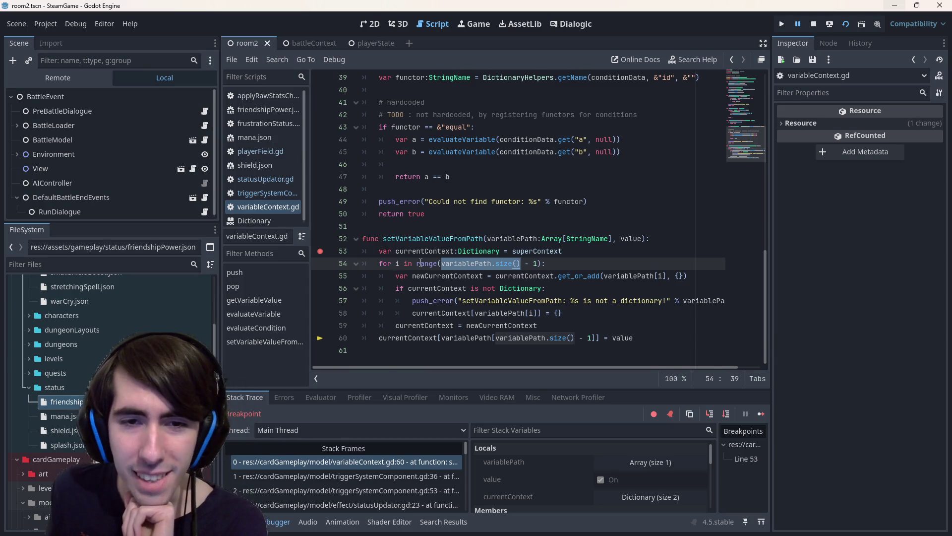
{"action": "left_click", "coordinate": [435, 263]}
{"action": "left_click_drag", "start_coordinate": [532, 267], "coordinate": [538, 267]}
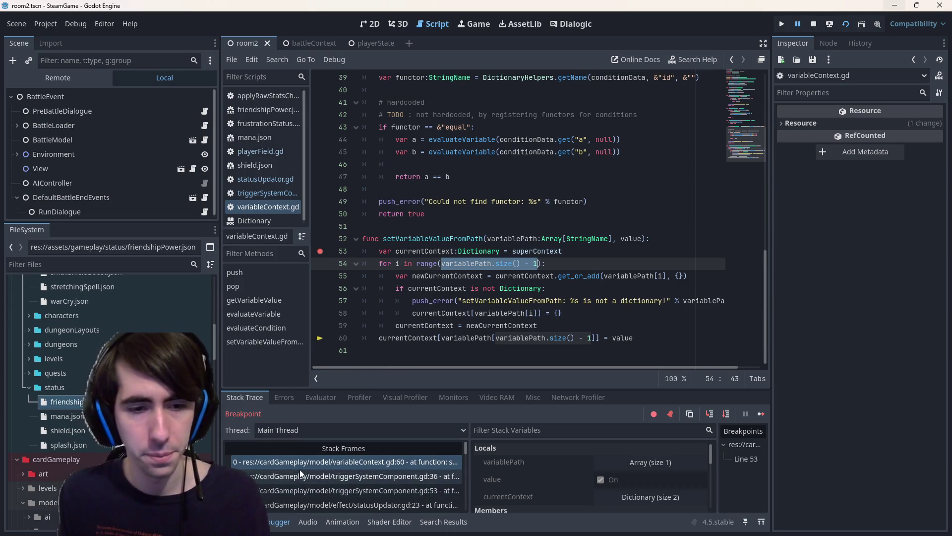
Evaluate variablePath.size() - 1 and variablePath in the Evaluator, expanding the resulting array.
{"action": "left_click", "coordinate": [321, 397]}
{"action": "left_click", "coordinate": [470, 415]}
{"action": "type", "text": "variablePath.size() - 1"}
{"action": "key", "text": "Return"}
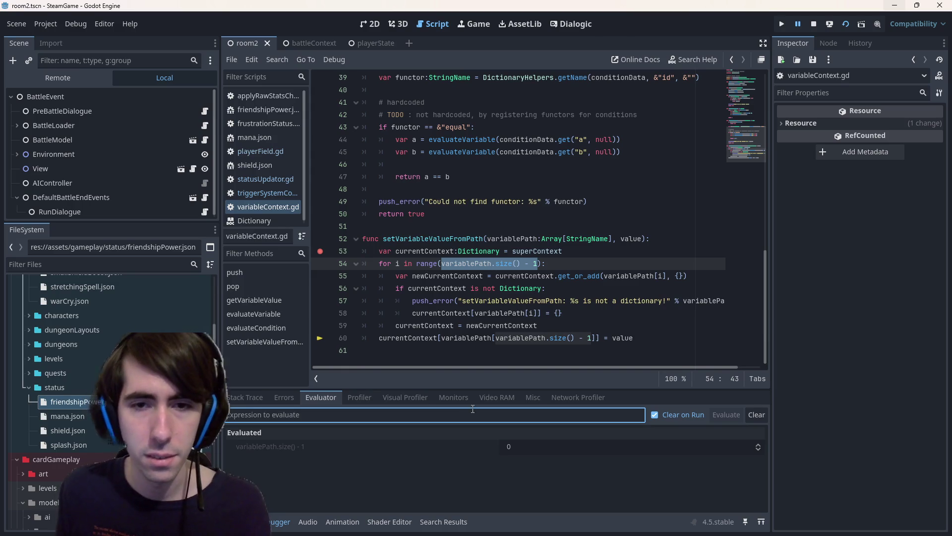
{"action": "double_click", "coordinate": [486, 261]}
{"action": "key", "text": "ctrl+c"}
{"action": "left_click", "coordinate": [358, 415]}
{"action": "key", "text": "ctrl+v"}
{"action": "key", "text": "Return"}
{"action": "left_click", "coordinate": [555, 448]}
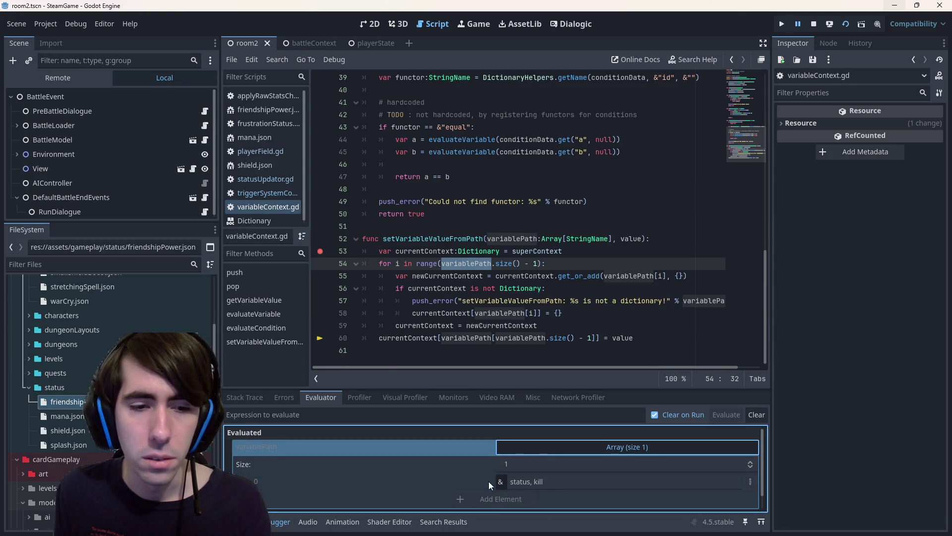
{"action": "scroll", "coordinate": [451, 484], "scroll_direction": "down", "scroll_amount": 1}
Remove the line-53 breakpoint and step back out to executeTriggers.
{"action": "left_click", "coordinate": [466, 275]}
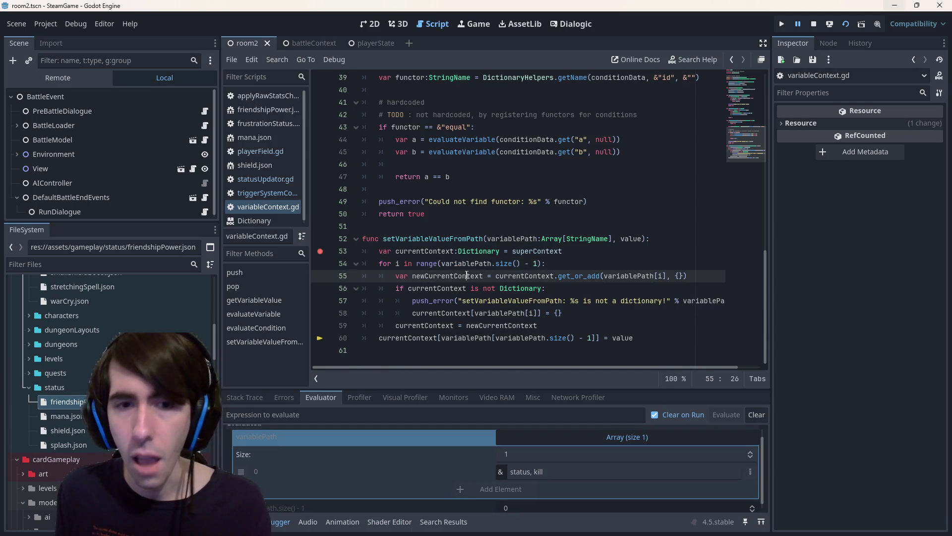
{"action": "left_click", "coordinate": [329, 251]}
{"action": "left_click", "coordinate": [420, 248]}
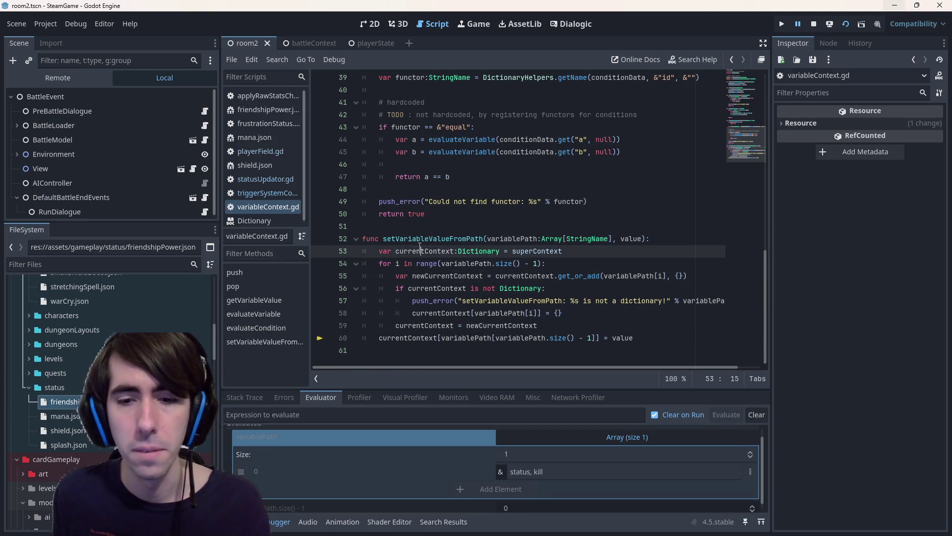
{"action": "key", "text": "F10"}
{"action": "key", "text": "F10"}
{"action": "key", "text": "F10"}
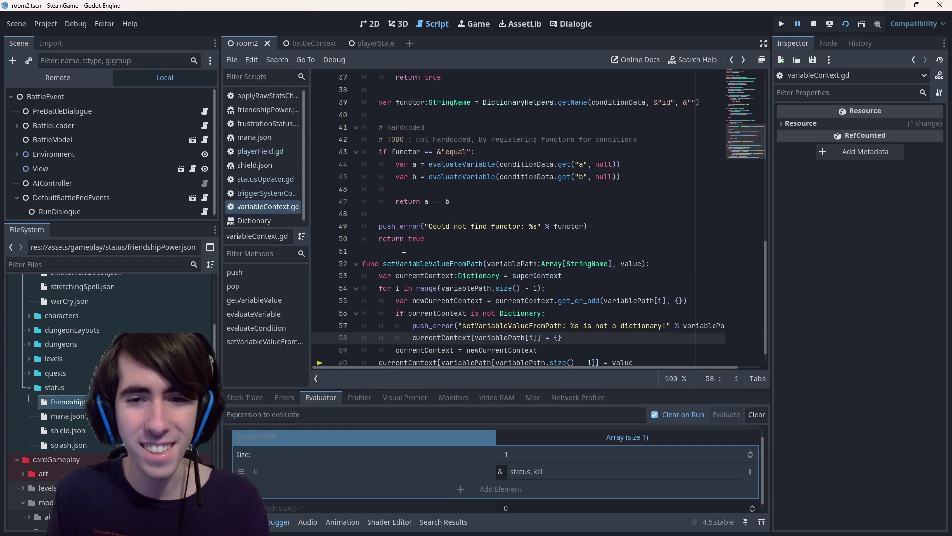
{"action": "key", "text": "F10"}
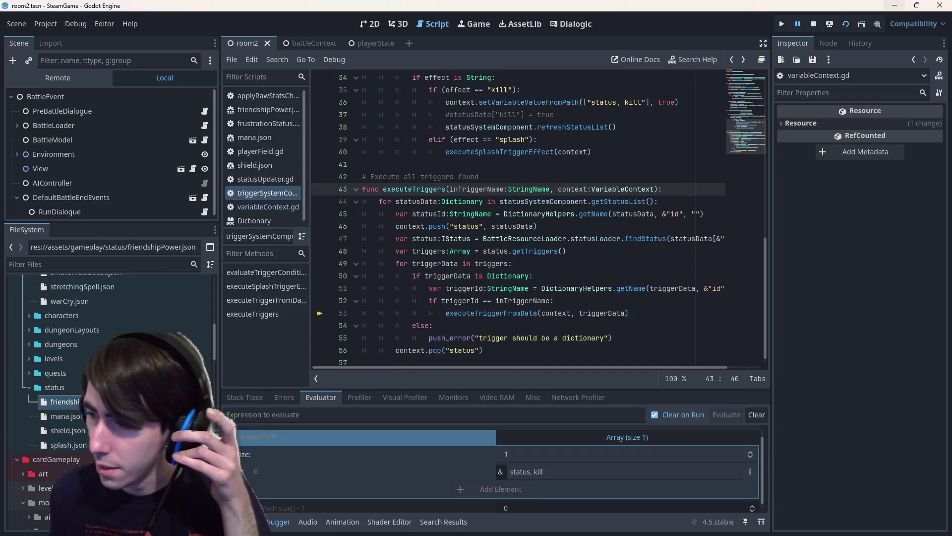
Inspect the triggerId and status lines, then jump to the triggerSystemComponent caller frame.
{"action": "left_click", "coordinate": [537, 288]}
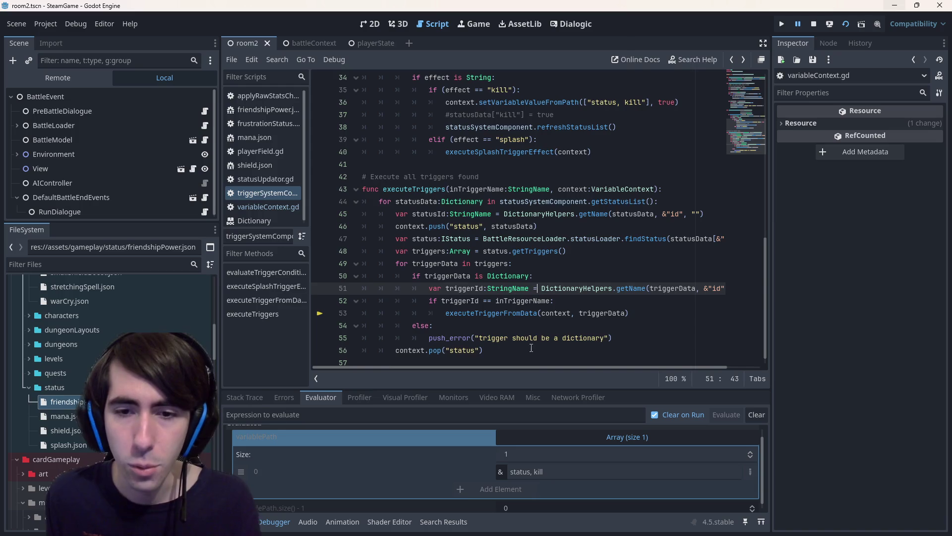
{"action": "left_click_drag", "start_coordinate": [534, 368], "coordinate": [562, 370]}
{"action": "left_click", "coordinate": [508, 253]}
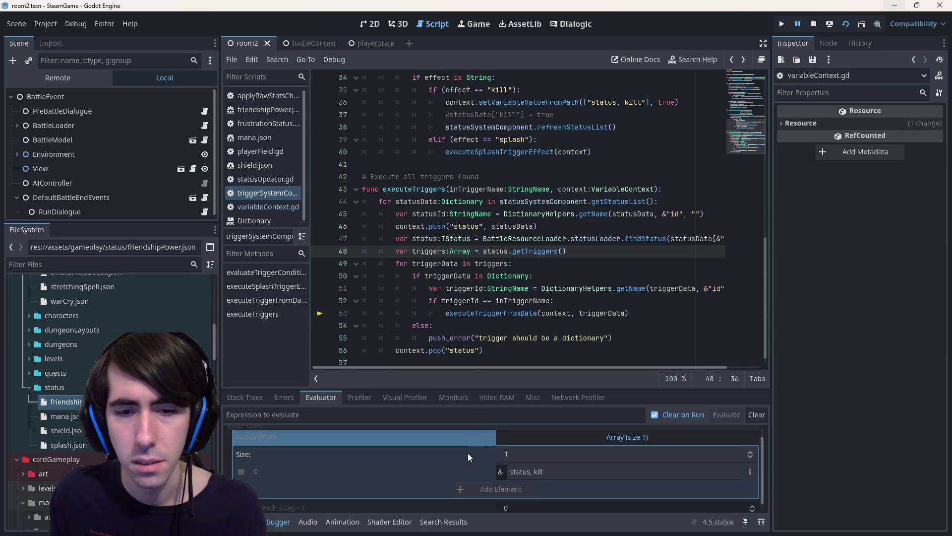
{"action": "key", "text": "F12"}
{"action": "scroll", "coordinate": [599, 306], "scroll_direction": "up", "scroll_amount": 10}
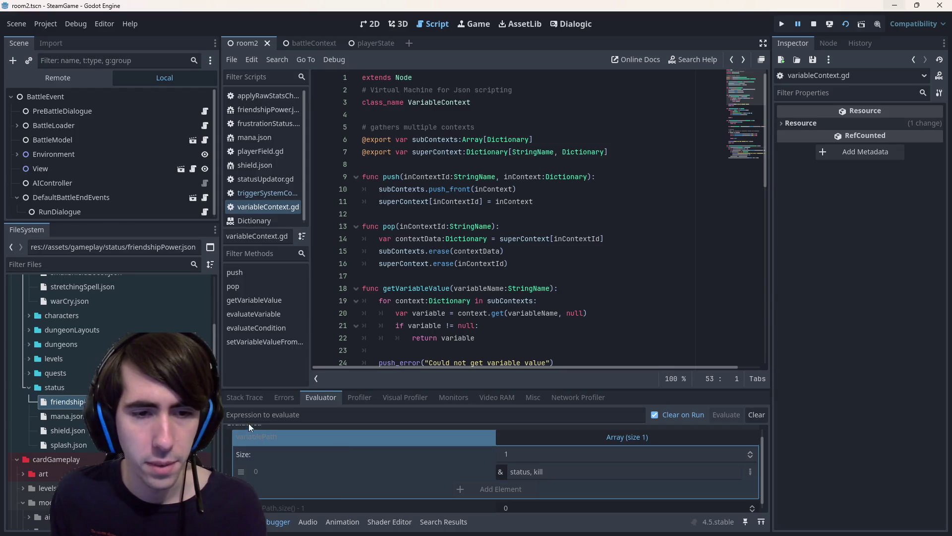
{"action": "left_click", "coordinate": [243, 399]}
{"action": "left_click", "coordinate": [367, 477]}
Change line 36's path to [&"status", &"kill"], save, and stop the debug session.
{"action": "left_click", "coordinate": [618, 213]}
{"action": "type", "text": "\"status\", kill\"], true)"}
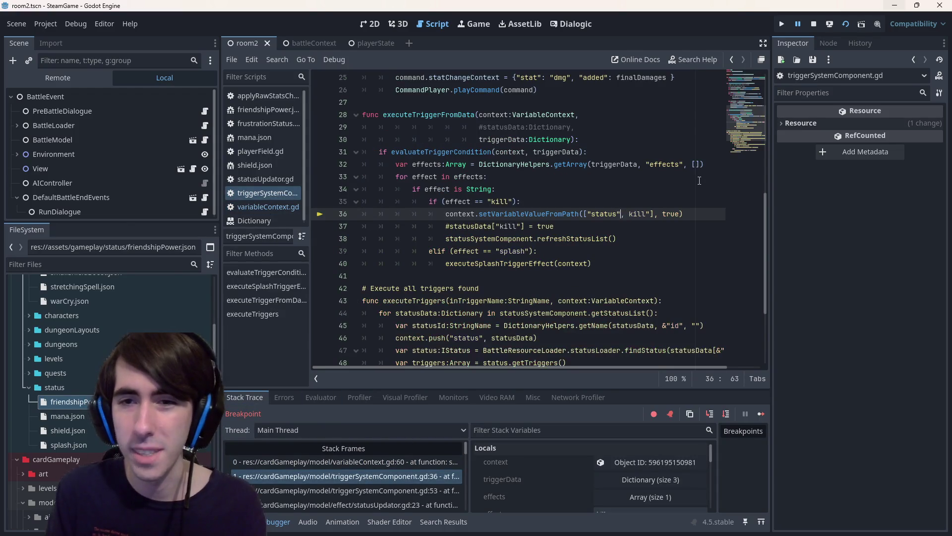
{"action": "key", "text": "Right"}
{"action": "key", "text": "Right"}
{"action": "type", "text": "\""}
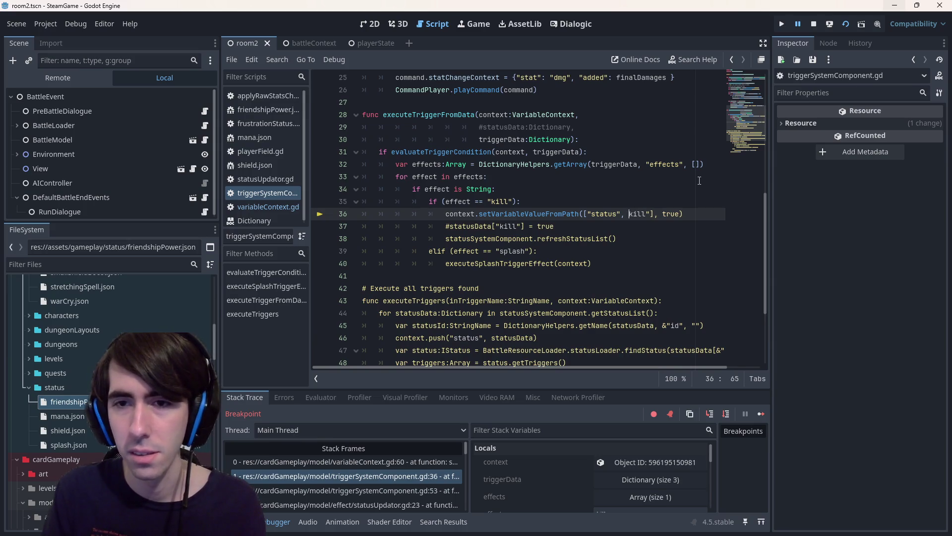
{"action": "key", "text": "Left"}
{"action": "key", "text": "Left"}
{"action": "key", "text": "Left"}
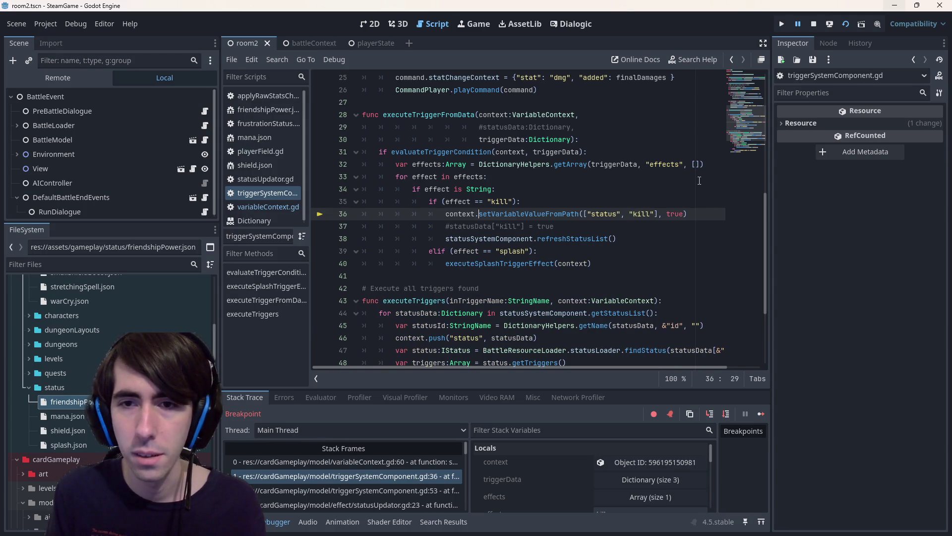
{"action": "type", "text": "%"}
{"action": "key", "text": "BackSpace"}
{"action": "type", "text": "&"}
{"action": "key", "text": "Right"}
{"action": "key", "text": "Right"}
{"action": "key", "text": "Right"}
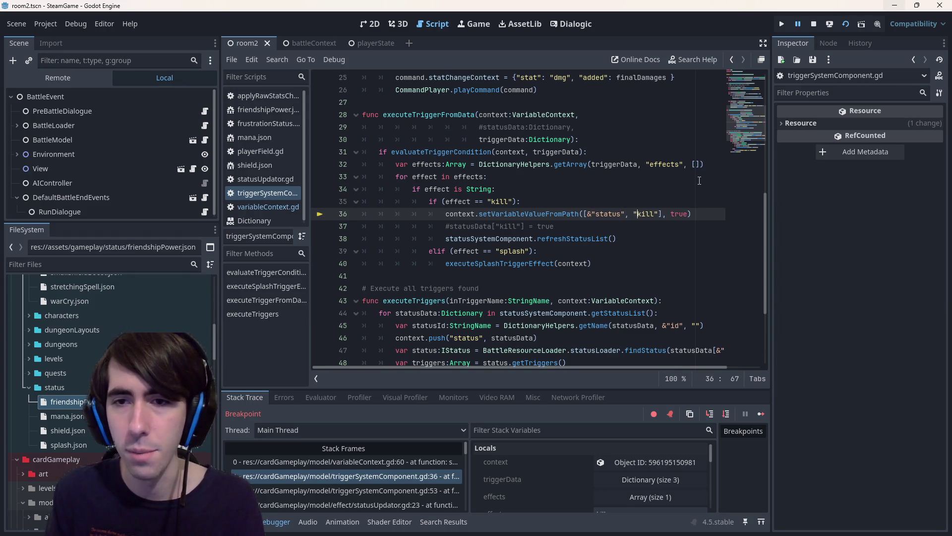
{"action": "key", "text": "Left"}
{"action": "type", "text": "&"}
{"action": "key", "text": "ctrl+s"}
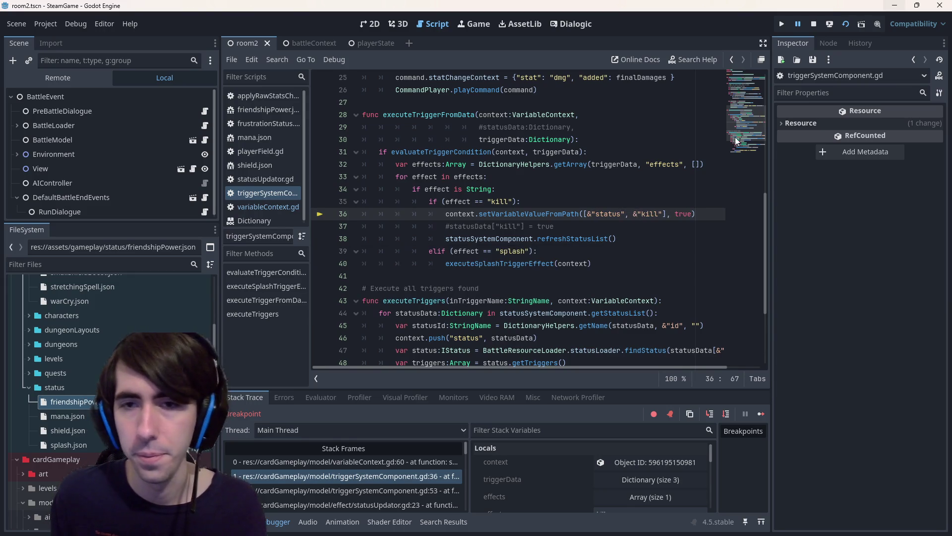
{"action": "left_click", "coordinate": [814, 24]}
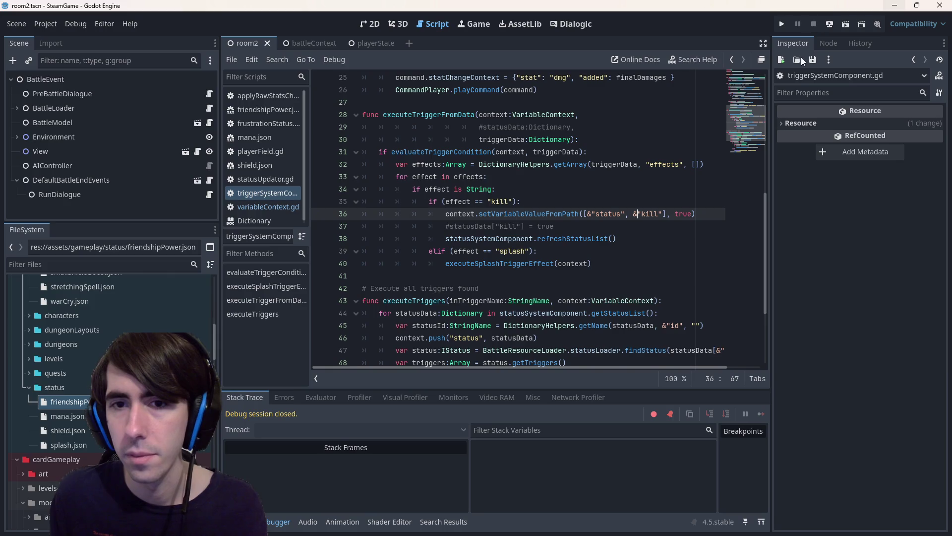
View the setVariableValueFromPath definition, return to line 36, and run the game again.
{"action": "left_click", "coordinate": [561, 214], "text": "ctrl"}
{"action": "key", "text": "alt+Left"}
{"action": "key", "text": "alt+Left"}
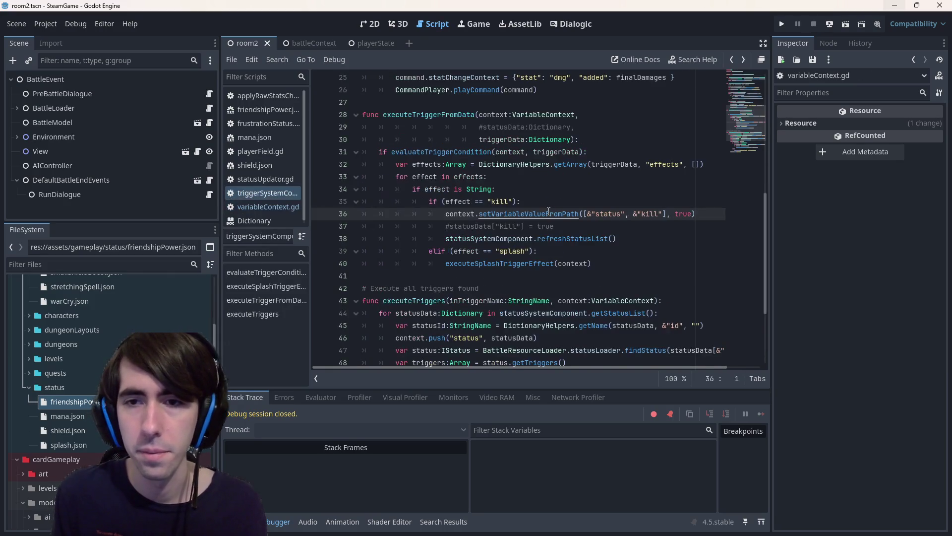
{"action": "left_click", "coordinate": [845, 23]}
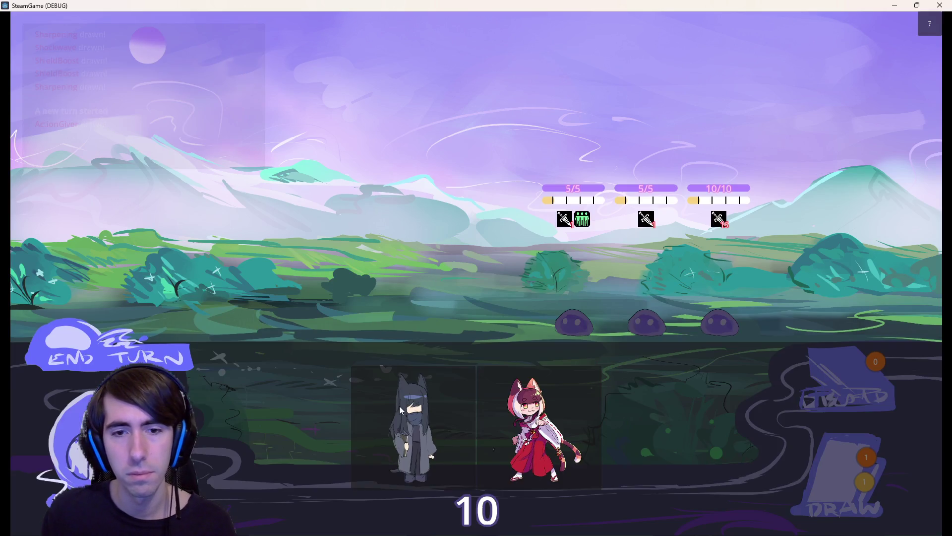
Place the characters, then play Shield Boost, Sharpening, an attack card and Action Giver on the dark character.
{"action": "left_click_drag", "start_coordinate": [400, 406], "coordinate": [388, 299]}
{"action": "left_click_drag", "start_coordinate": [473, 424], "coordinate": [314, 296]}
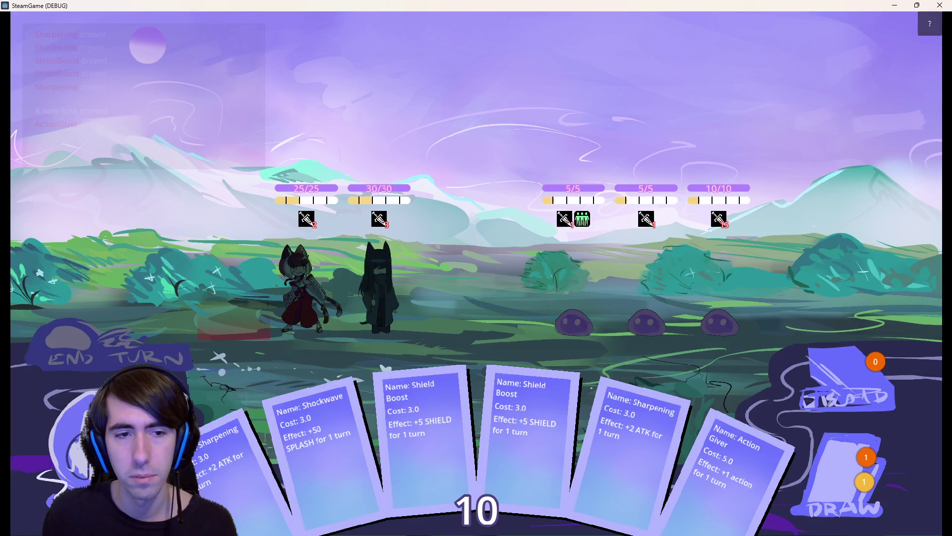
{"action": "mouse_move", "coordinate": [481, 349]}
{"action": "left_mouse_down"}
{"action": "mouse_move", "coordinate": [414, 286]}
{"action": "mouse_move", "coordinate": [382, 285]}
{"action": "left_mouse_up"}
{"action": "left_click_drag", "start_coordinate": [461, 396], "coordinate": [381, 271]}
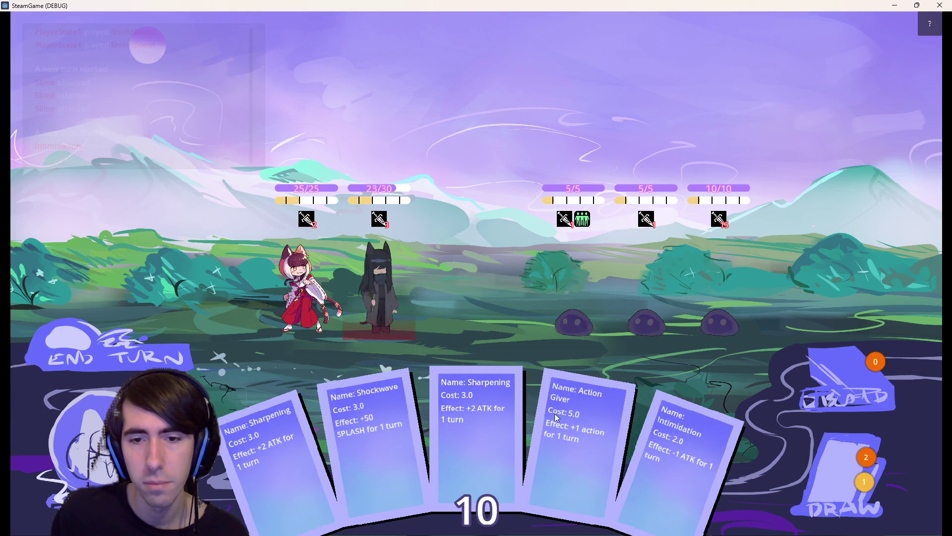
{"action": "left_click_drag", "start_coordinate": [469, 434], "coordinate": [401, 291]}
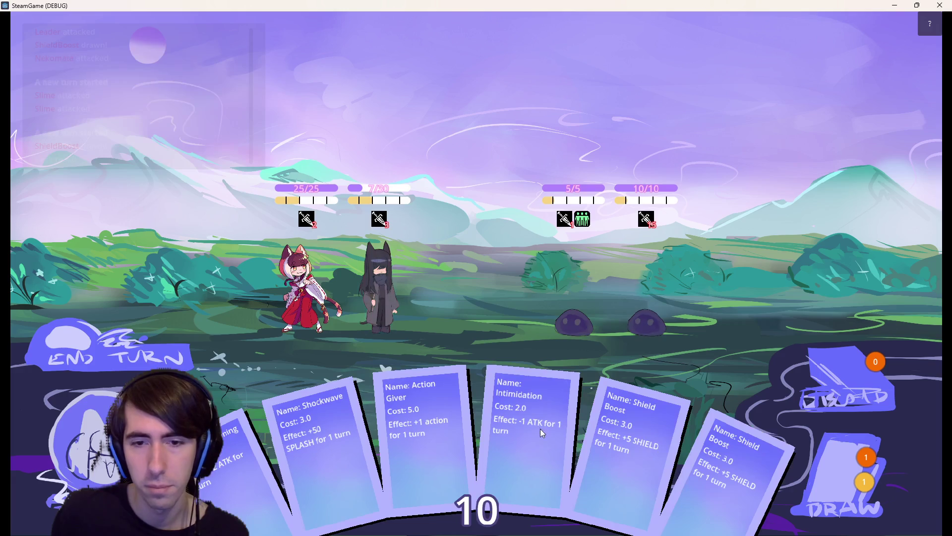
{"action": "left_click_drag", "start_coordinate": [248, 474], "coordinate": [392, 300]}
{"action": "left_click_drag", "start_coordinate": [361, 457], "coordinate": [373, 302]}
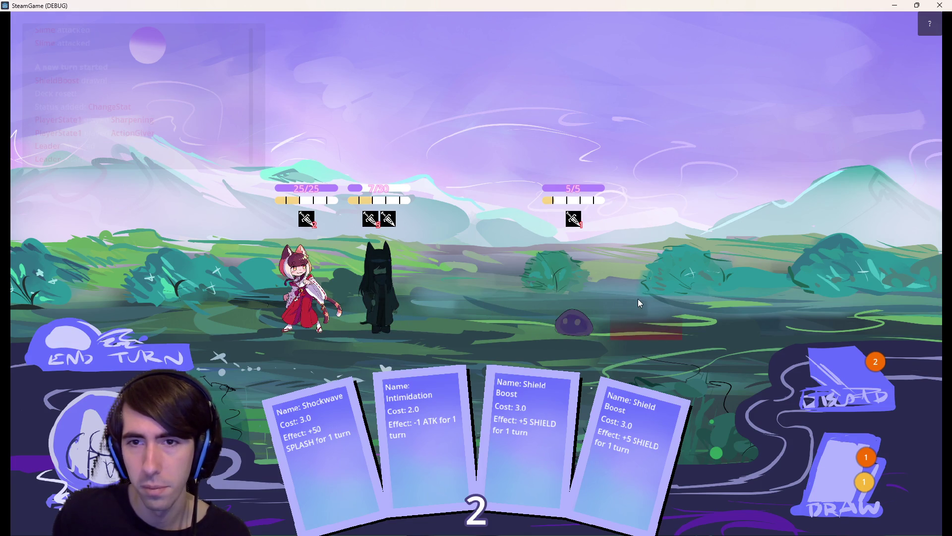
Close the game and delete the commented-out statusData["kill"] line.
{"action": "left_click", "coordinate": [939, 5]}
{"action": "left_click_drag", "start_coordinate": [602, 227], "coordinate": [303, 222]}
{"action": "key", "text": "BackSpace"}
{"action": "key", "text": "BackSpace"}
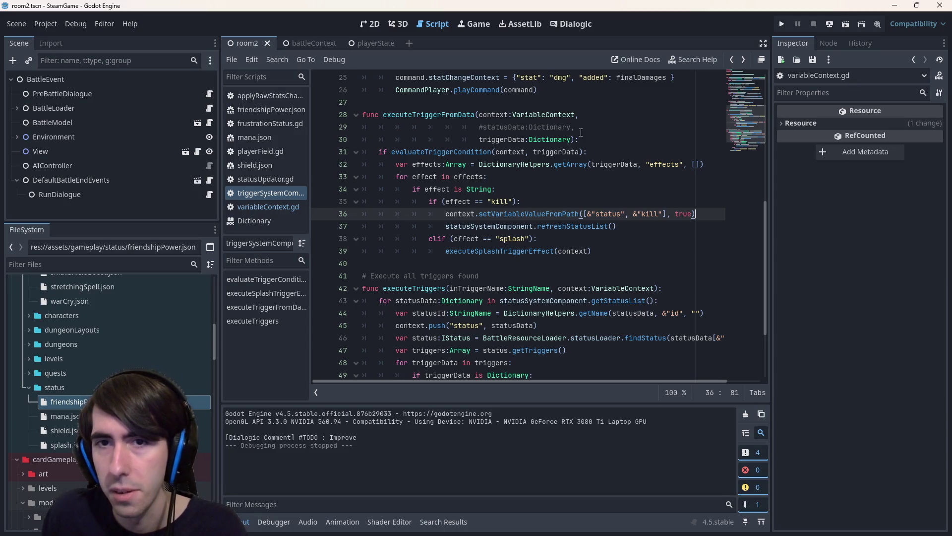
Delete the commented-out statusData parameter line from executeTriggerFromData.
{"action": "left_click_drag", "start_coordinate": [581, 130], "coordinate": [327, 129]}
{"action": "key", "text": "BackSpace"}
{"action": "key", "text": "BackSpace"}
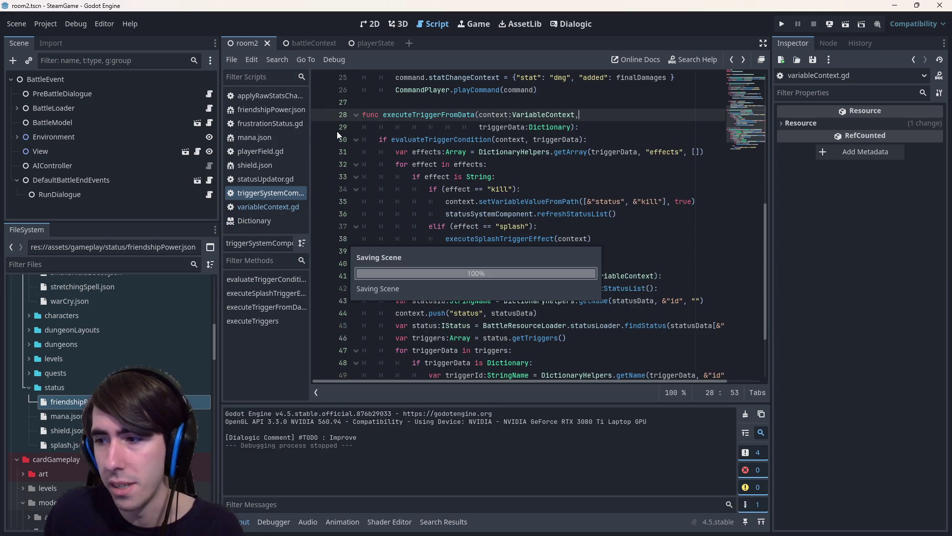
{"action": "scroll", "coordinate": [621, 296], "scroll_direction": "up", "scroll_amount": 2}
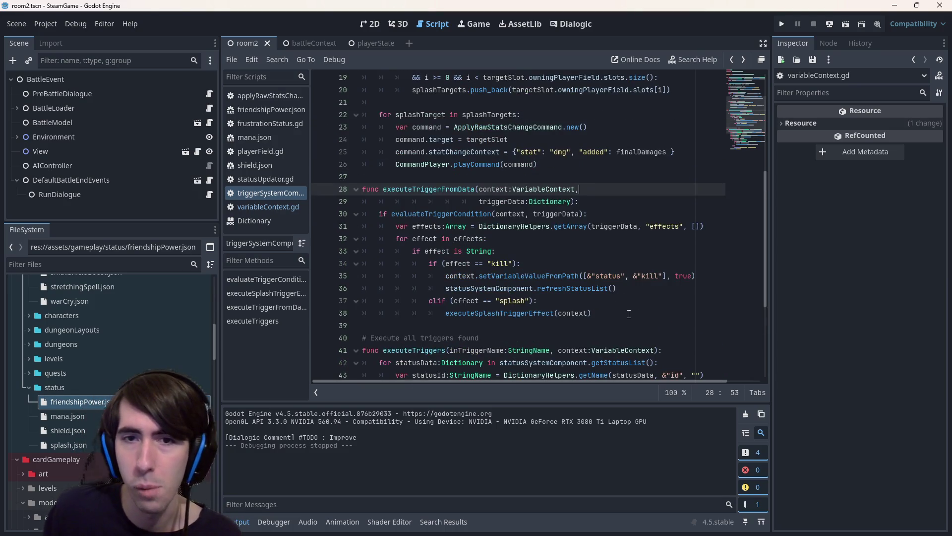
{"action": "left_click", "coordinate": [628, 314]}
Scroll through triggerSystemComponent.gd to review the trigger-execution code.
{"action": "scroll", "coordinate": [628, 314], "scroll_direction": "up", "scroll_amount": 4}
{"action": "scroll", "coordinate": [628, 314], "scroll_direction": "down", "scroll_amount": 4}
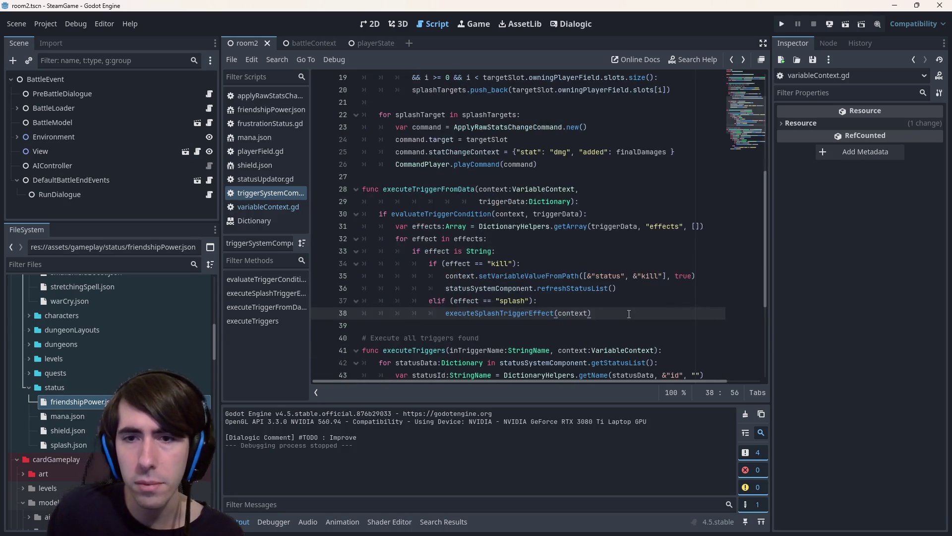
{"action": "scroll", "coordinate": [626, 311], "scroll_direction": "up", "scroll_amount": 1}
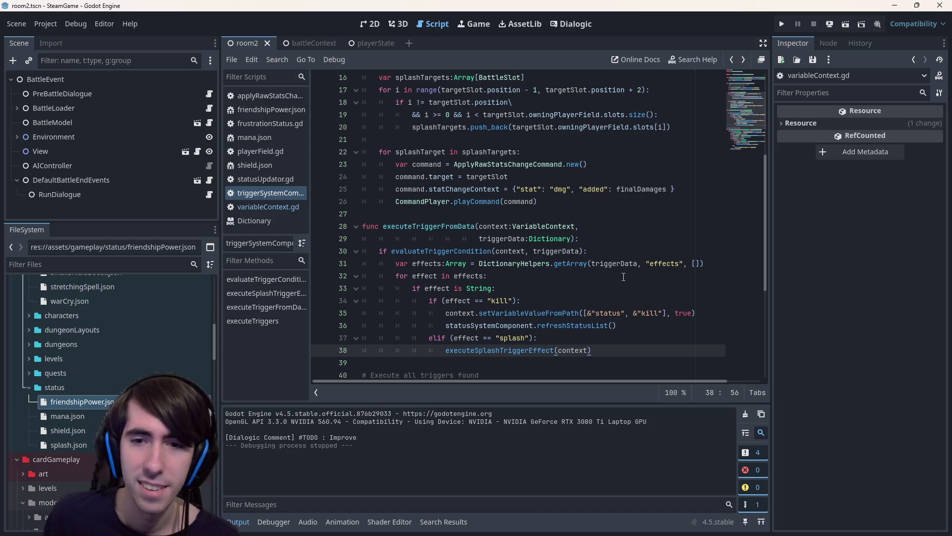
{"action": "scroll", "coordinate": [623, 276], "scroll_direction": "up", "scroll_amount": 5}
{"action": "scroll", "coordinate": [510, 218], "scroll_direction": "down", "scroll_amount": 1}
{"action": "scroll", "coordinate": [509, 218], "scroll_direction": "up", "scroll_amount": 1}
{"action": "scroll", "coordinate": [509, 218], "scroll_direction": "down", "scroll_amount": 5}
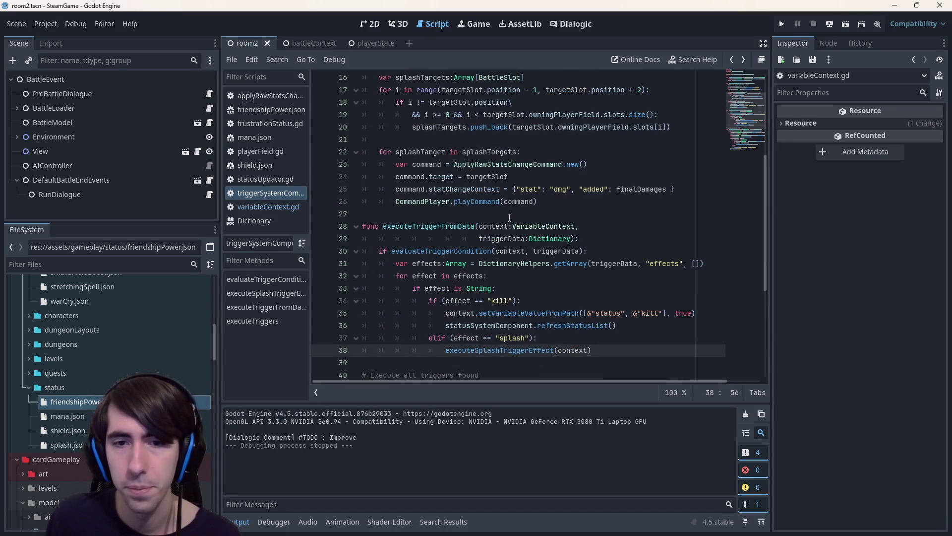
{"action": "scroll", "coordinate": [509, 219], "scroll_direction": "up", "scroll_amount": 5}
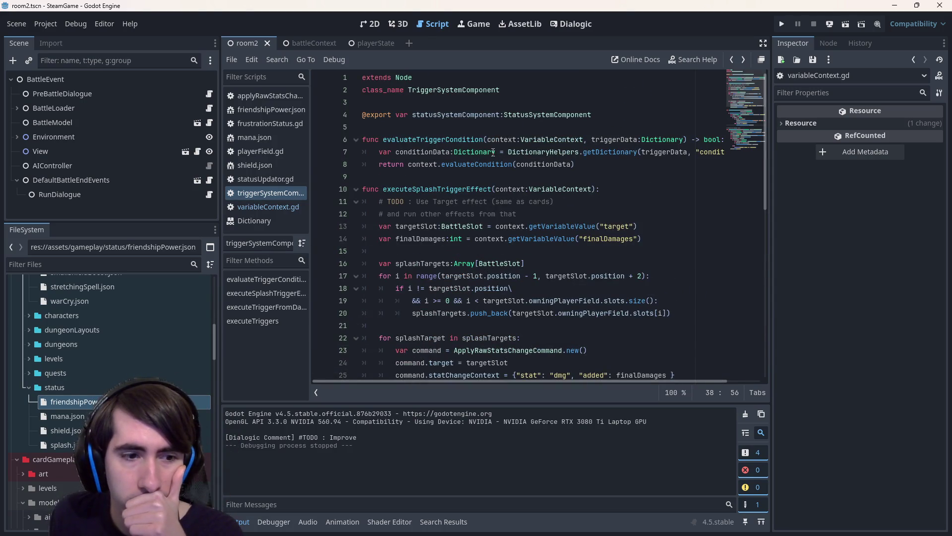
{"action": "left_click", "coordinate": [523, 175]}
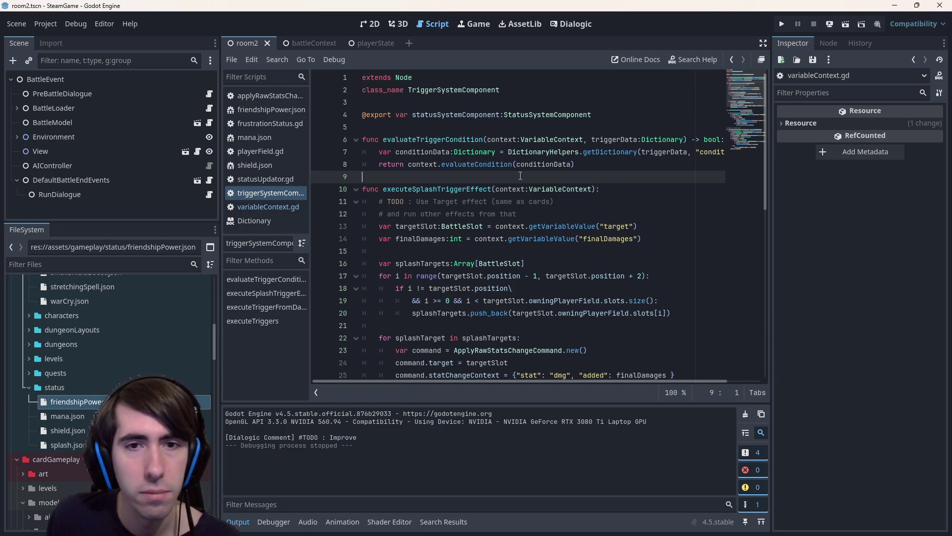
{"action": "scroll", "coordinate": [520, 176], "scroll_direction": "down", "scroll_amount": 1}
{"action": "scroll", "coordinate": [530, 177], "scroll_direction": "down", "scroll_amount": 7}
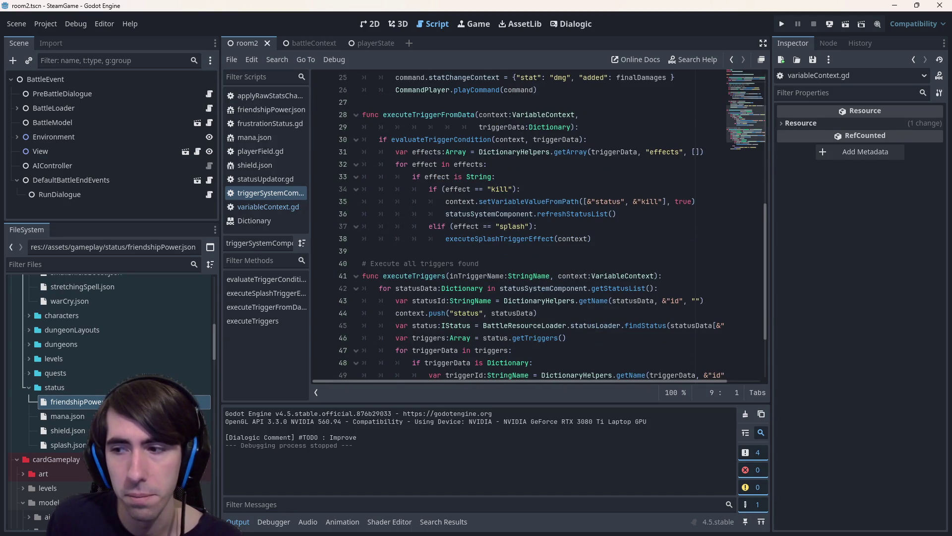
{"action": "scroll", "coordinate": [559, 211], "scroll_direction": "down", "scroll_amount": 2}
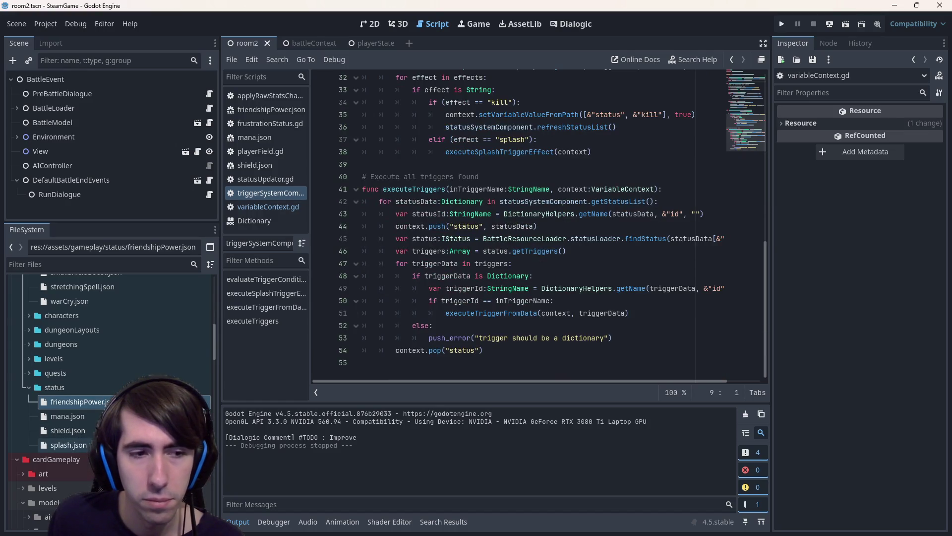
{"action": "scroll", "coordinate": [559, 280], "scroll_direction": "up", "scroll_amount": 5}
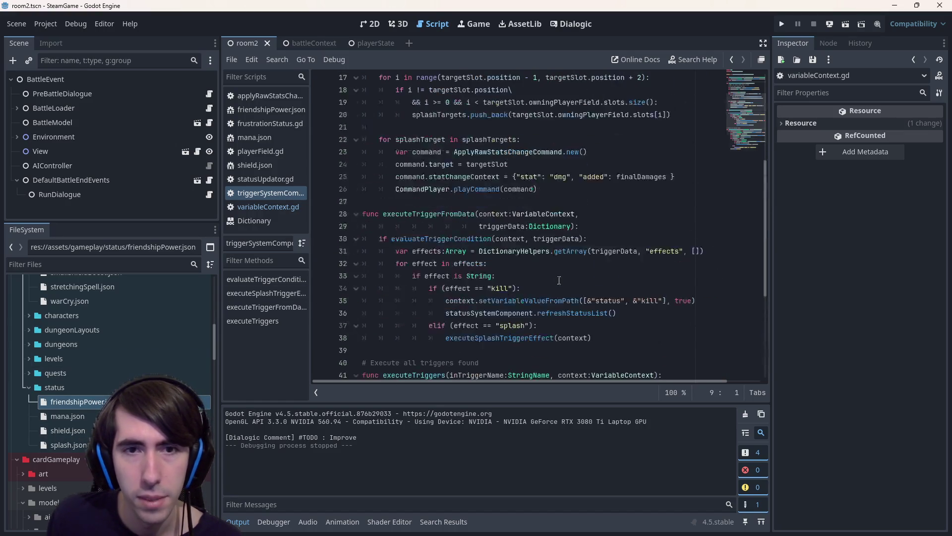
Open splash.json to check its kill and splash effects, then return to triggerSystemComponent.gd.
{"action": "double_click", "coordinate": [68, 444]}
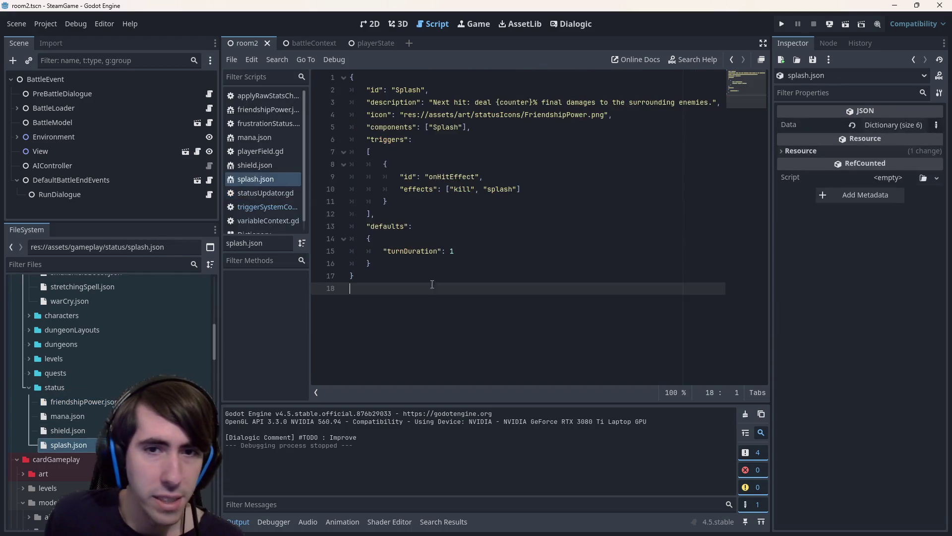
{"action": "left_click", "coordinate": [509, 267]}
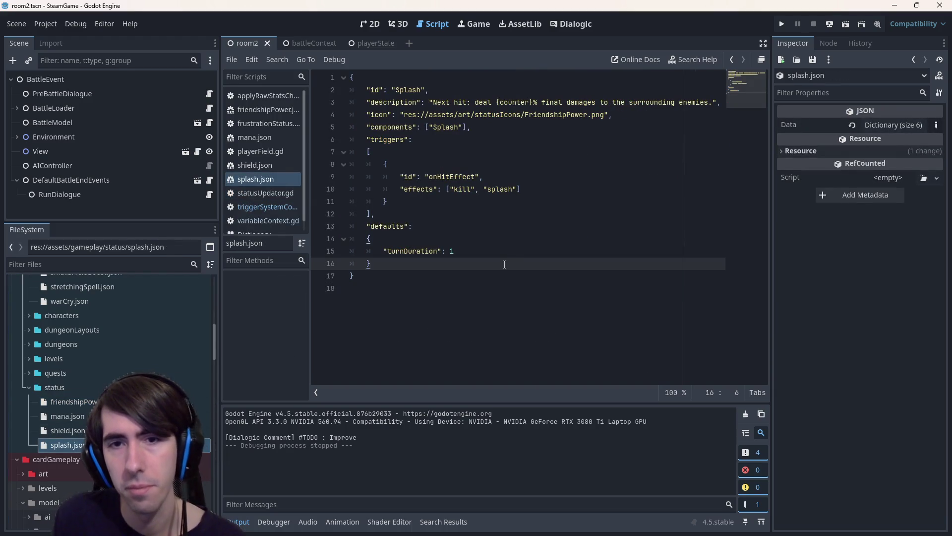
{"action": "key", "text": "alt+Left"}
{"action": "scroll", "coordinate": [505, 264], "scroll_direction": "up", "scroll_amount": 5}
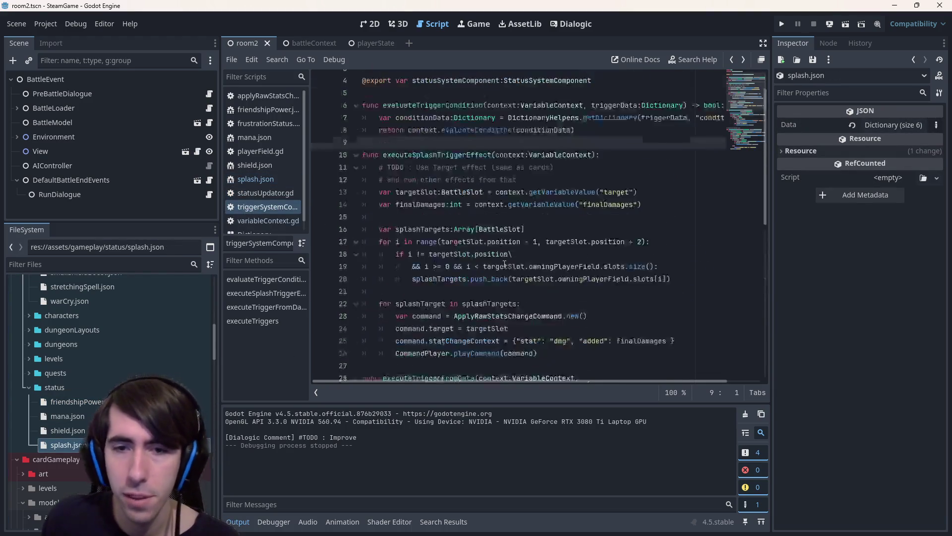
Select and inspect the whole executeSplashTriggerEffect function, lines 10–26.
{"action": "scroll", "coordinate": [496, 266], "scroll_direction": "down", "scroll_amount": 2}
{"action": "mouse_move", "coordinate": [509, 268]}
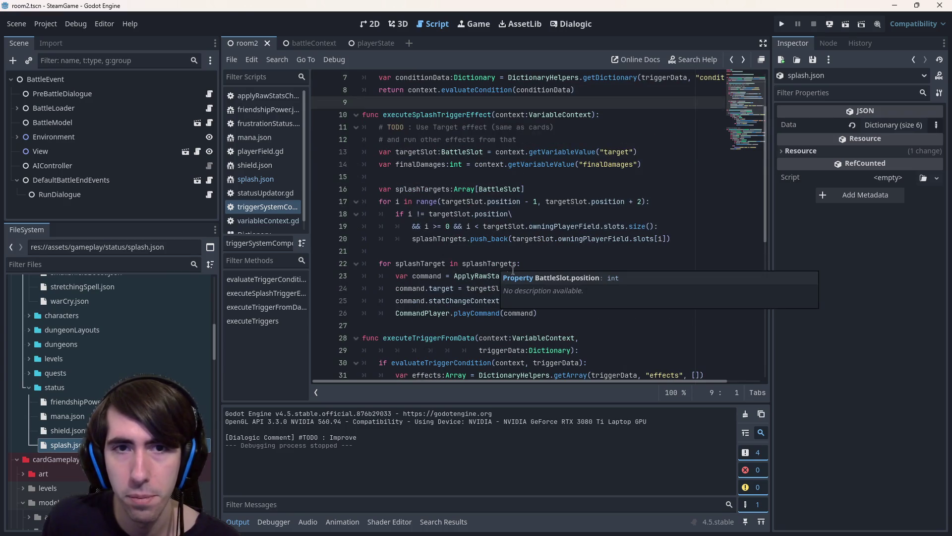
{"action": "mouse_move", "coordinate": [575, 320]}
{"action": "left_mouse_down"}
{"action": "mouse_move", "coordinate": [317, 152]}
{"action": "mouse_move", "coordinate": [310, 116]}
{"action": "left_mouse_up"}
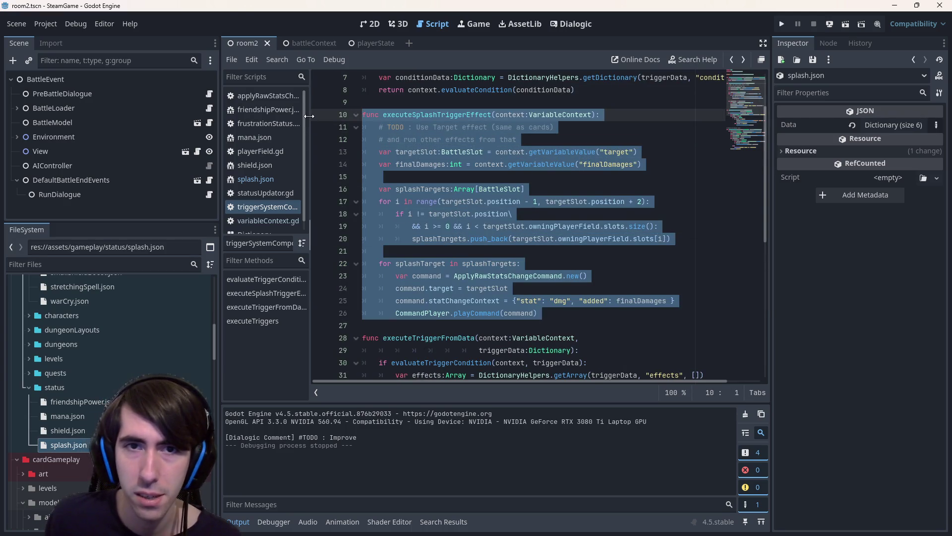
{"action": "left_click", "coordinate": [523, 173]}
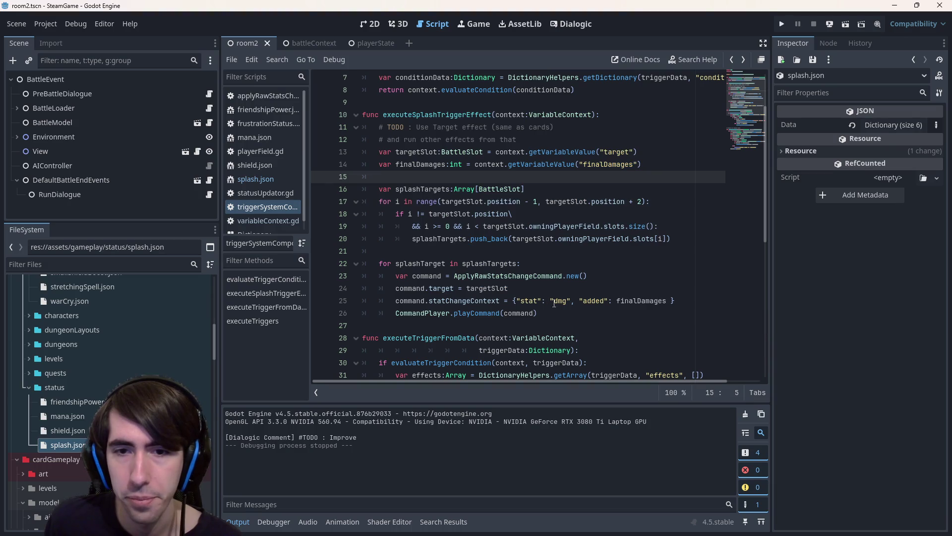
{"action": "left_click", "coordinate": [570, 312]}
Check the splash command lines 23–26 and finalDamages, then run the current scene.
{"action": "left_click_drag", "start_coordinate": [527, 306], "coordinate": [367, 275]}
{"action": "left_click", "coordinate": [631, 301]}
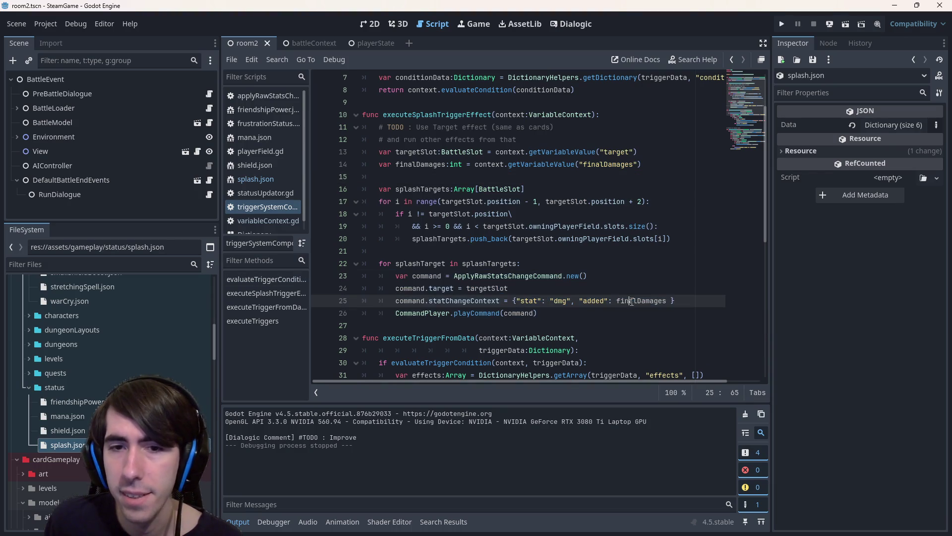
{"action": "left_click", "coordinate": [848, 25]}
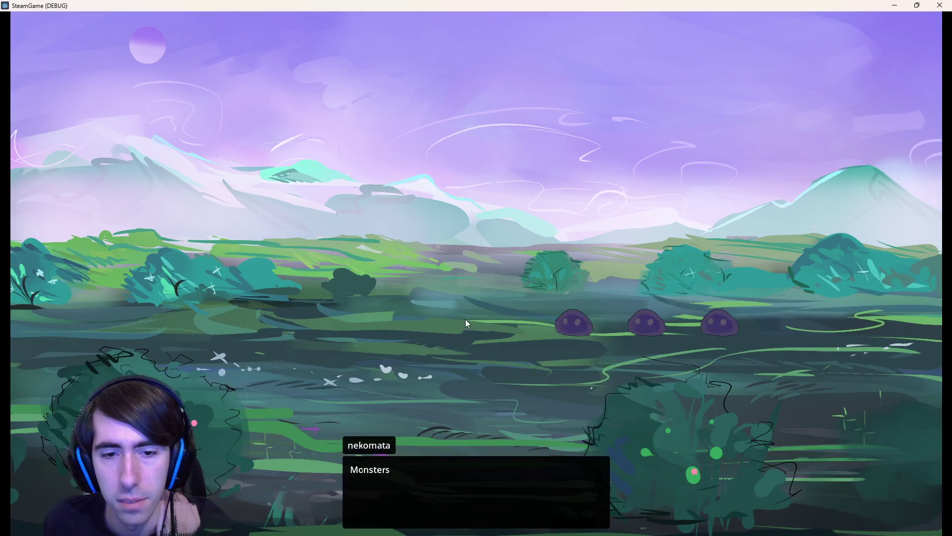
Advance the opening dialogue, place the cat-eared character, and end the turn.
{"action": "left_click", "coordinate": [458, 314]}
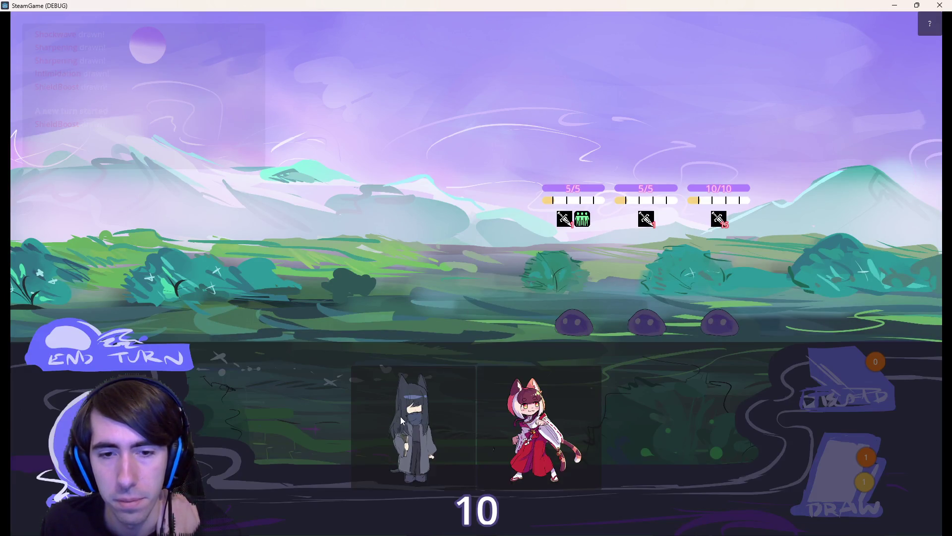
{"action": "mouse_move", "coordinate": [494, 423]}
{"action": "left_mouse_down"}
{"action": "mouse_move", "coordinate": [294, 253]}
{"action": "mouse_move", "coordinate": [343, 260]}
{"action": "mouse_move", "coordinate": [270, 252]}
{"action": "mouse_move", "coordinate": [313, 251]}
{"action": "left_mouse_up"}
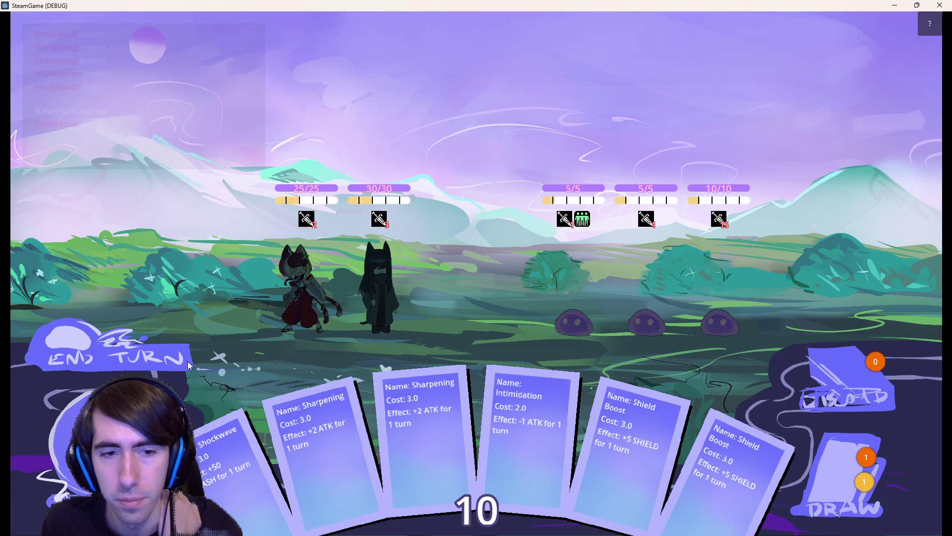
{"action": "left_click", "coordinate": [216, 367]}
Shield the dark character with a card, defeat the middle slime, and minimise the game.
{"action": "mouse_move", "coordinate": [242, 488]}
{"action": "left_mouse_down"}
{"action": "mouse_move", "coordinate": [409, 305]}
{"action": "mouse_move", "coordinate": [394, 275]}
{"action": "left_mouse_up"}
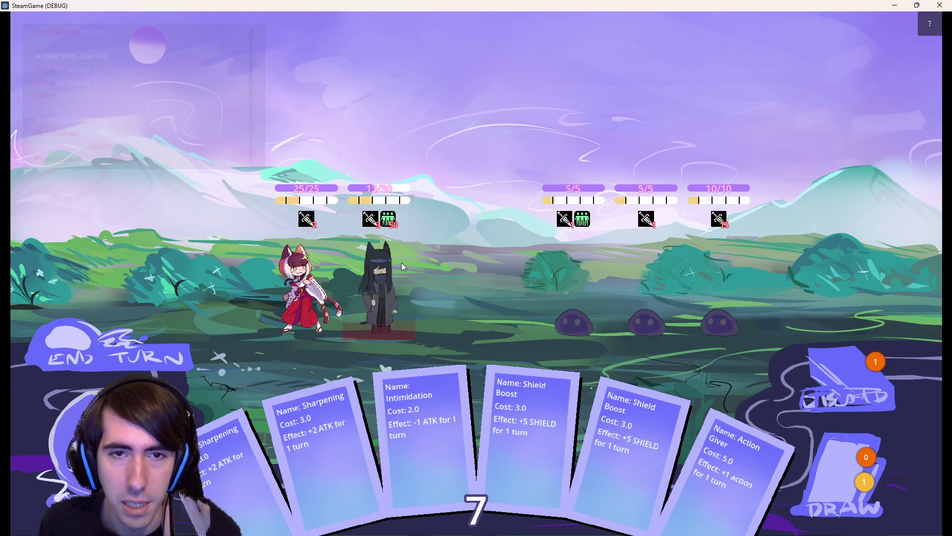
{"action": "left_click", "coordinate": [650, 272]}
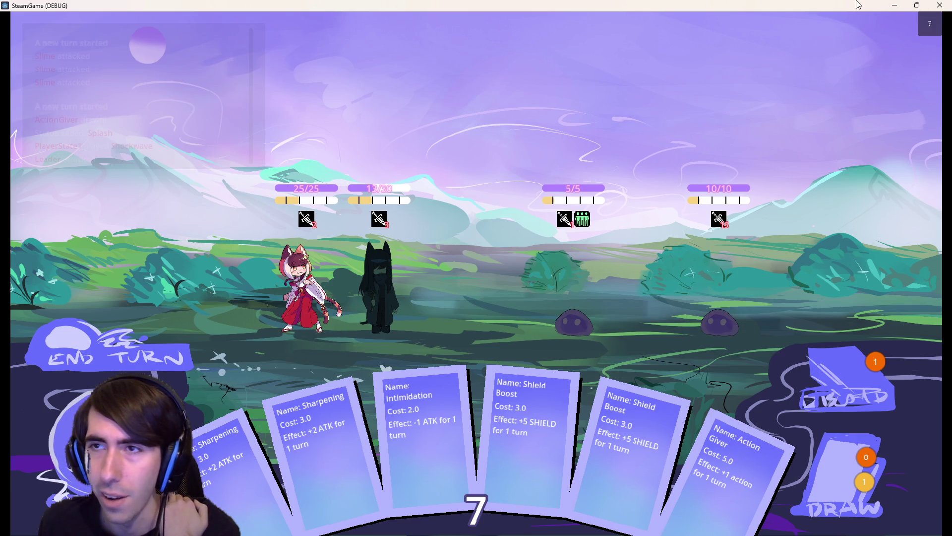
{"action": "left_click", "coordinate": [894, 5]}
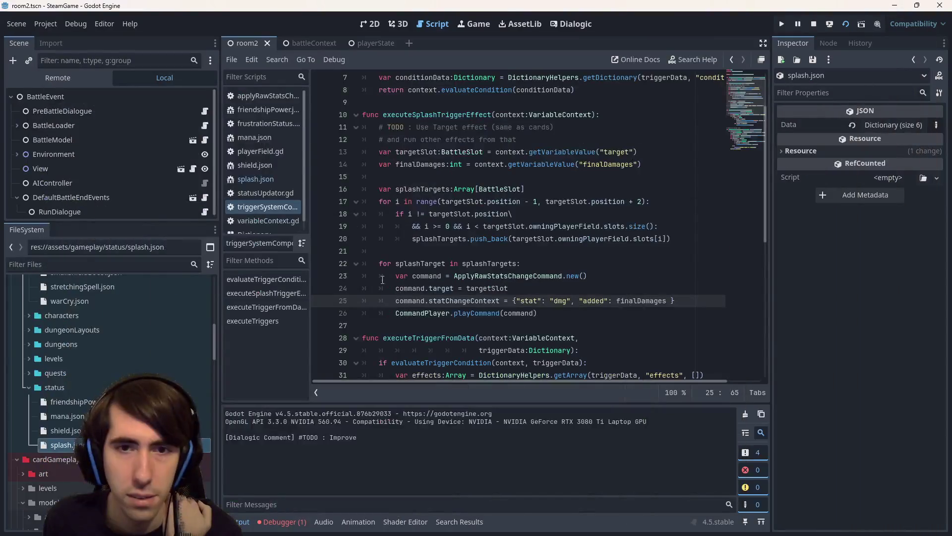
Add a breakpoint on line 17's splash-target loop and restart the scene under the debugger.
{"action": "left_click", "coordinate": [421, 214]}
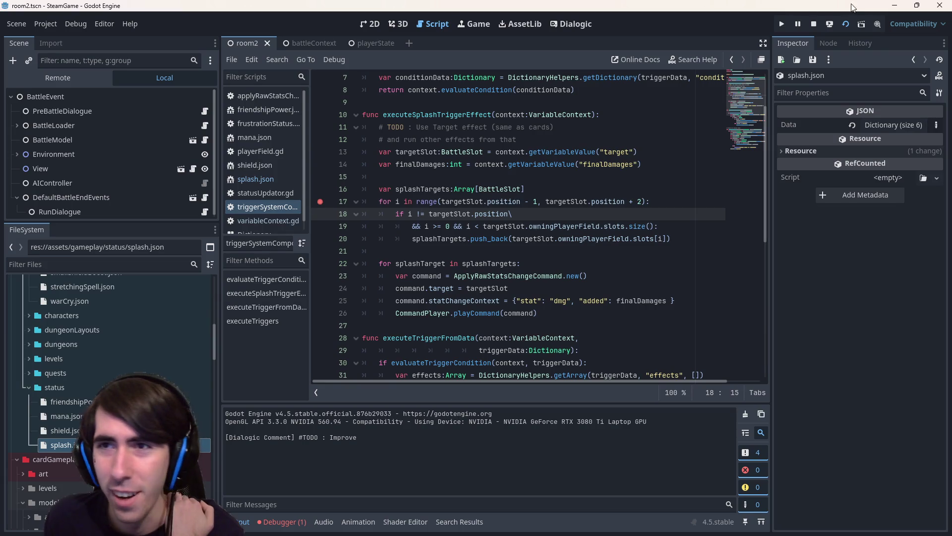
{"action": "left_click", "coordinate": [845, 25]}
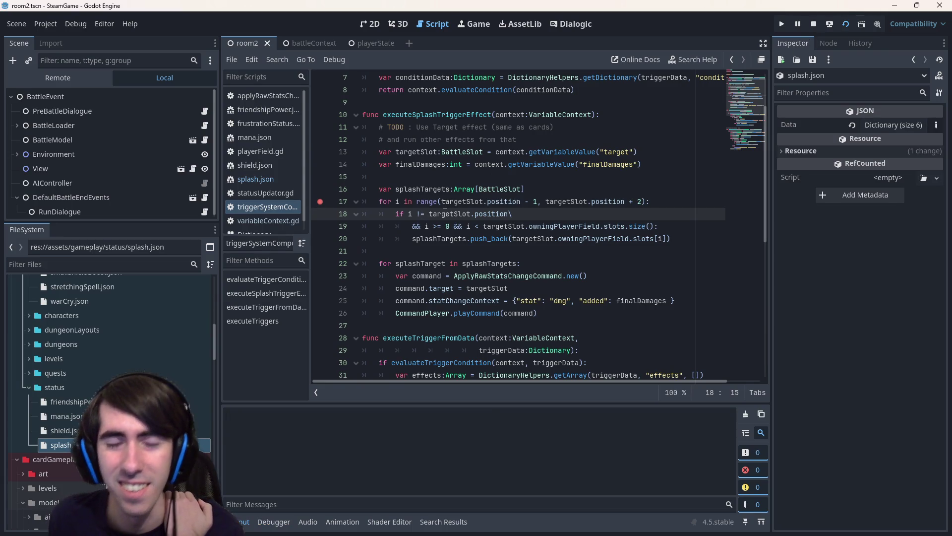
{"action": "mouse_move", "coordinate": [445, 203]}
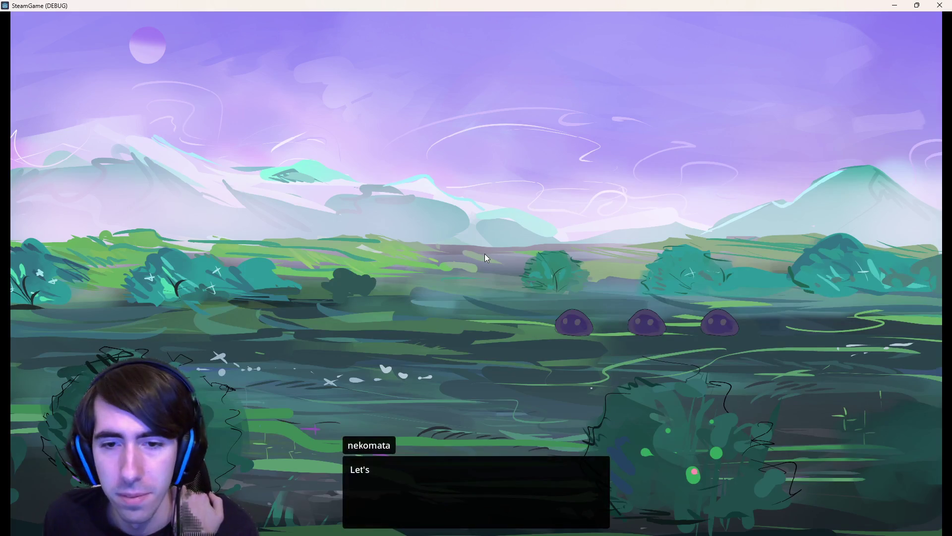
Deploy both characters, end the turn, and play Shockwave on the dark character.
{"action": "left_click_drag", "start_coordinate": [401, 418], "coordinate": [390, 263]}
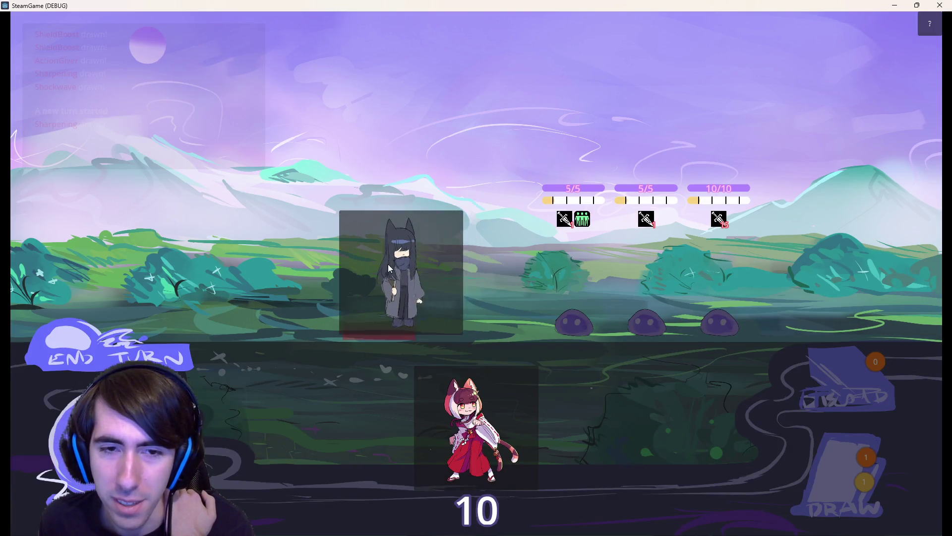
{"action": "left_click_drag", "start_coordinate": [540, 427], "coordinate": [279, 233]}
{"action": "left_click", "coordinate": [110, 328]}
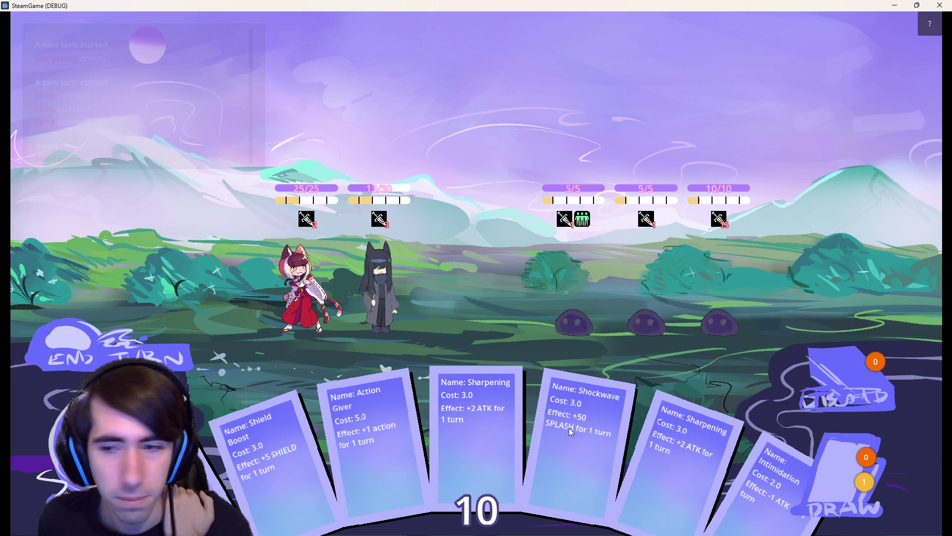
{"action": "left_click_drag", "start_coordinate": [599, 474], "coordinate": [377, 306]}
{"action": "left_click", "coordinate": [645, 285]}
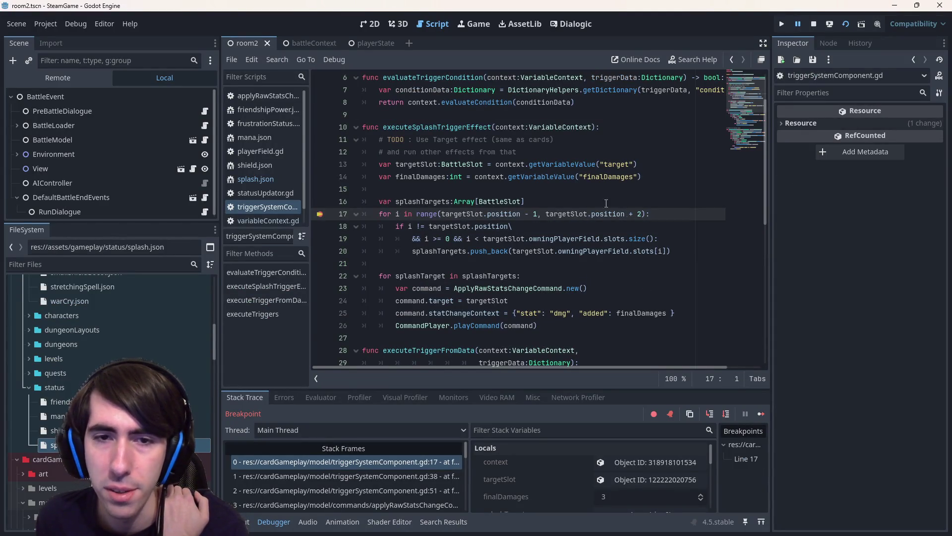
Move the breakpoint from line 17 to line 22 and continue execution to it.
{"action": "left_click", "coordinate": [726, 413]}
{"action": "left_click", "coordinate": [320, 263]}
{"action": "left_click", "coordinate": [760, 413]}
{"action": "left_click", "coordinate": [320, 152]}
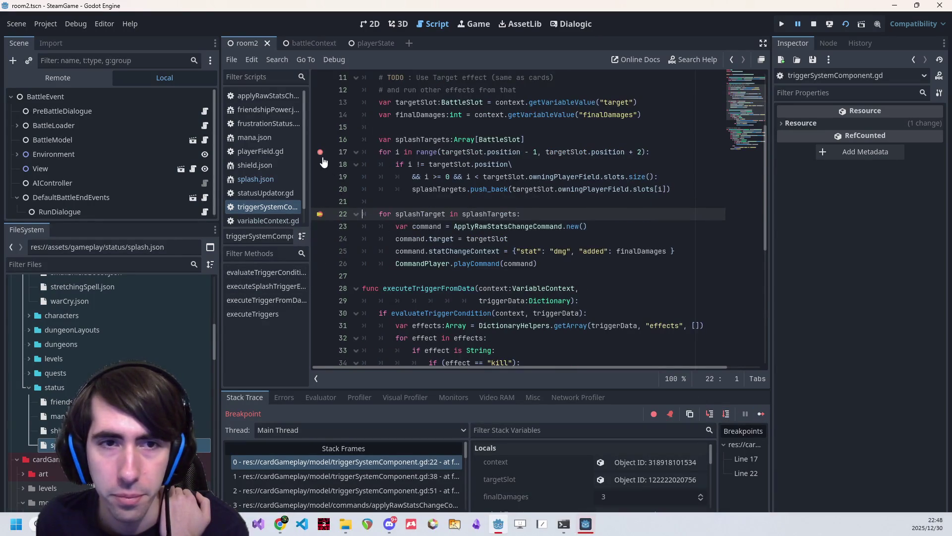
Inspect splashTargets and the targetSlot object's properties in the debugger variables.
{"action": "mouse_move", "coordinate": [500, 217]}
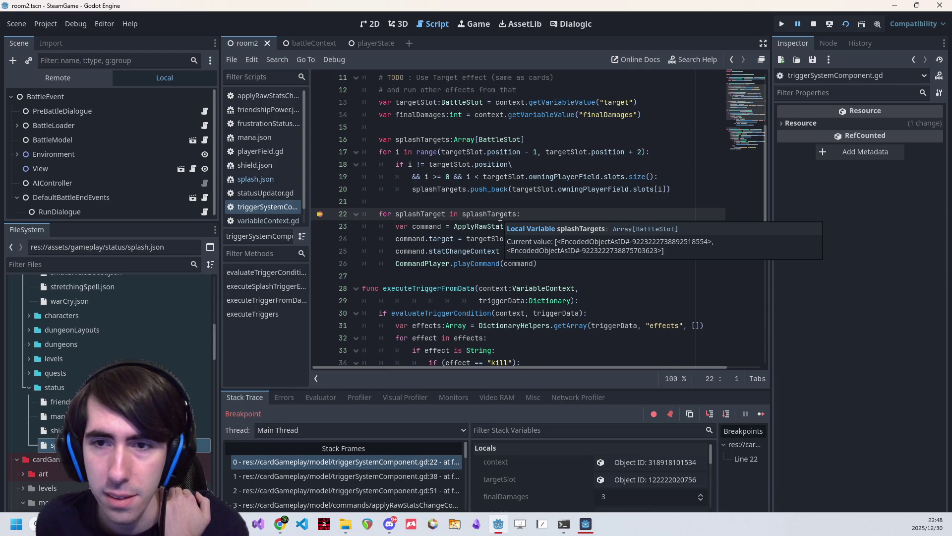
{"action": "left_click", "coordinate": [828, 274]}
{"action": "mouse_move", "coordinate": [506, 214]}
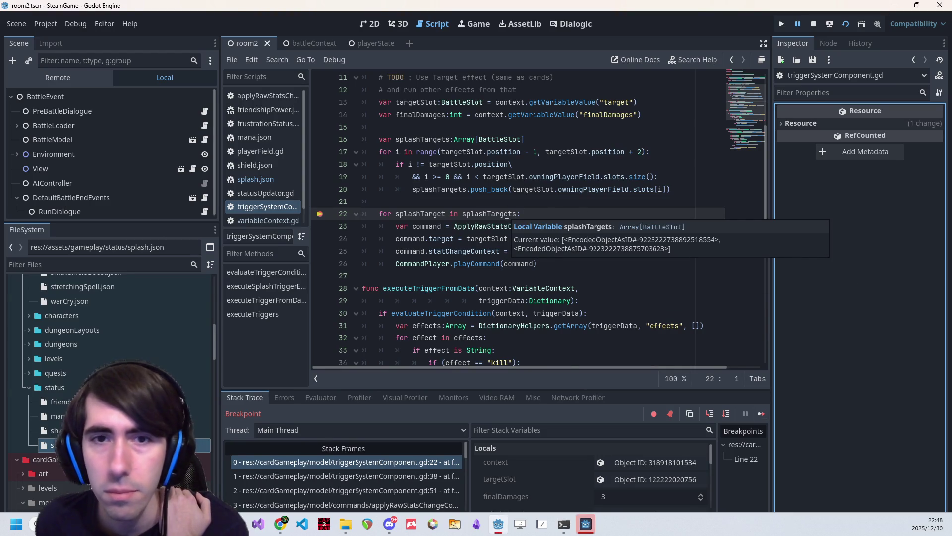
{"action": "double_click", "coordinate": [490, 164]}
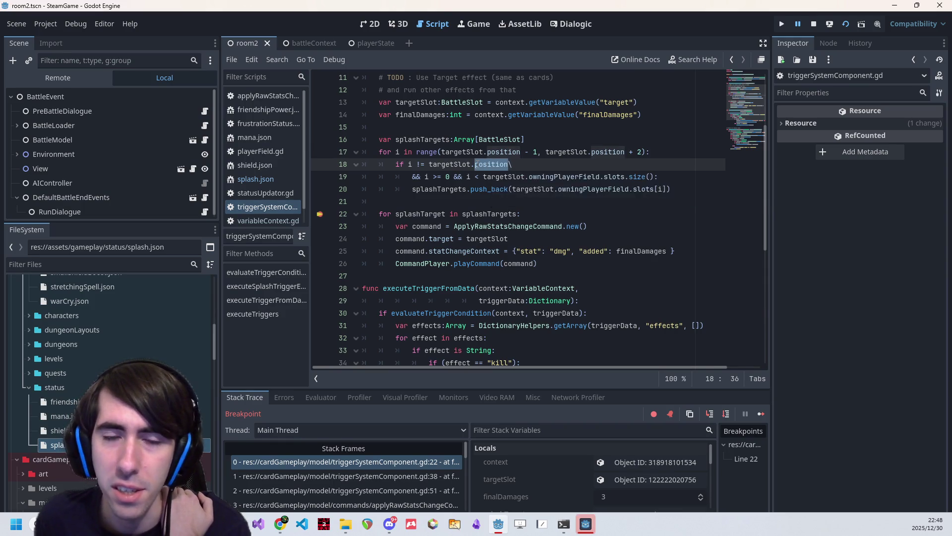
{"action": "scroll", "coordinate": [547, 143], "scroll_direction": "up", "scroll_amount": 2}
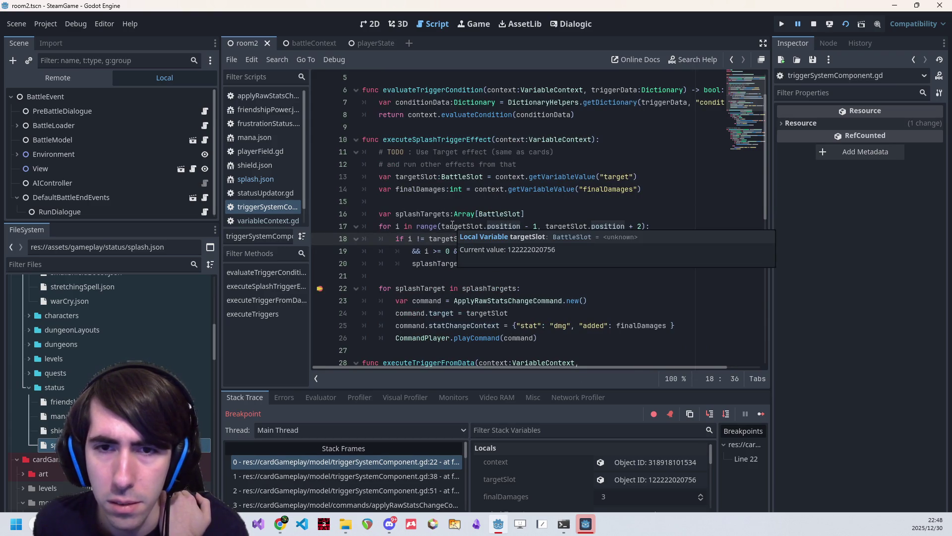
{"action": "scroll", "coordinate": [575, 469], "scroll_direction": "down", "scroll_amount": 1}
{"action": "left_click", "coordinate": [621, 459]}
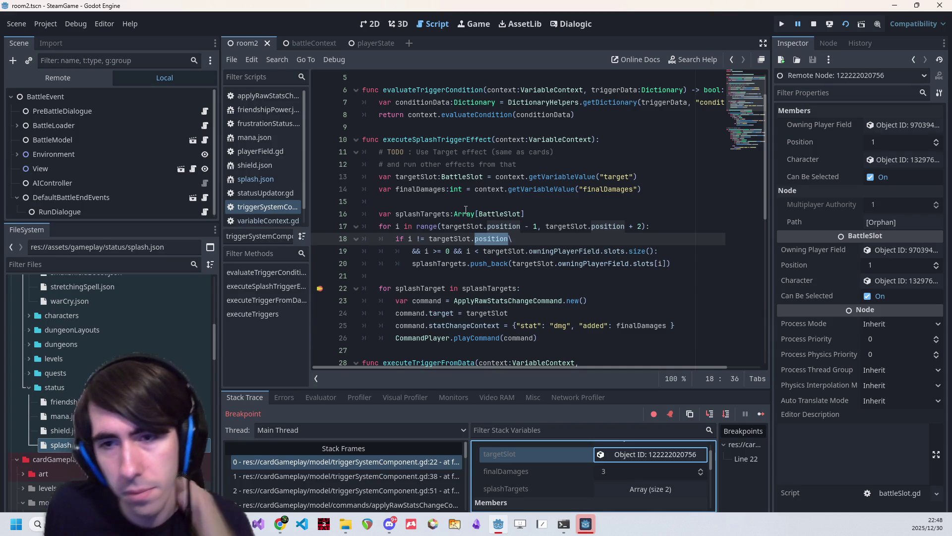
Examine the targetSlot declaration and the line 19 bounds check in the loop.
{"action": "left_click", "coordinate": [602, 175]}
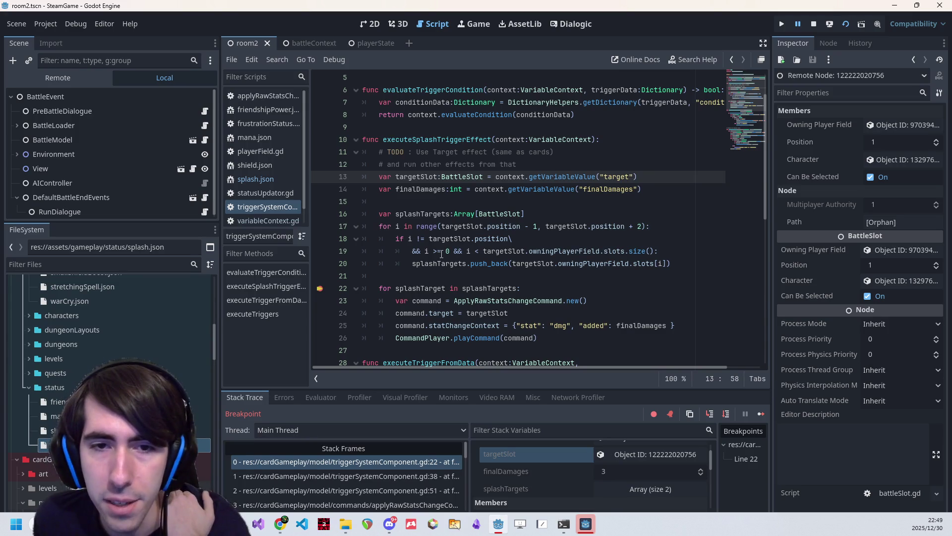
{"action": "left_click_drag", "start_coordinate": [475, 251], "coordinate": [659, 251]}
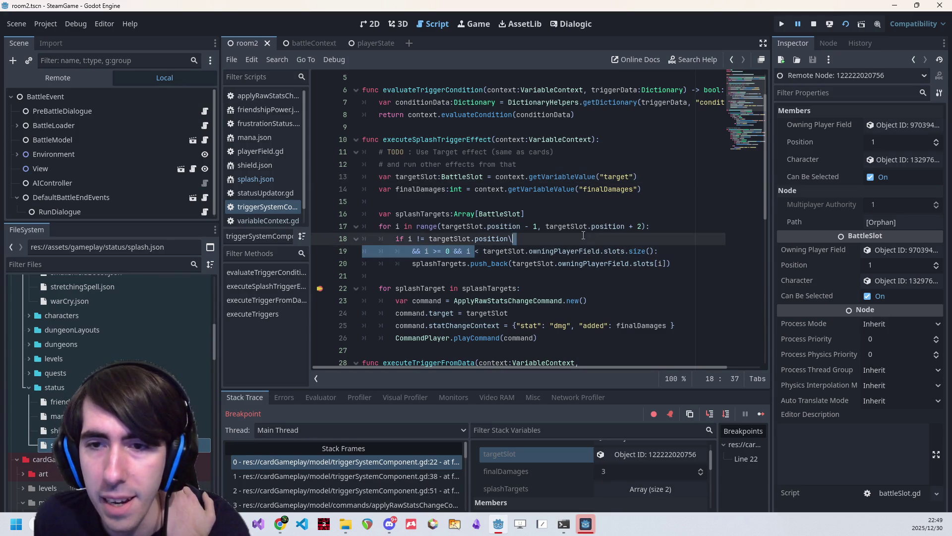
{"action": "left_click", "coordinate": [663, 251]}
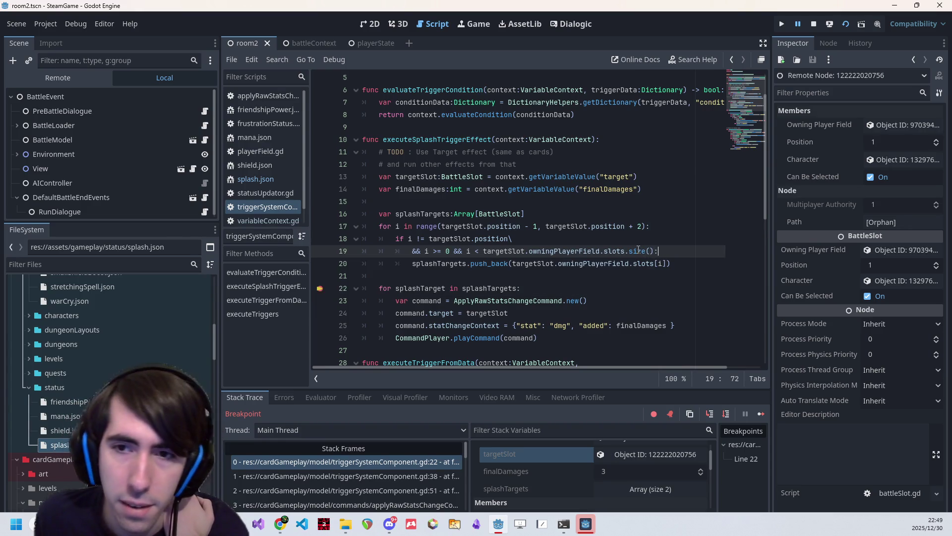
{"action": "mouse_move", "coordinate": [638, 250]}
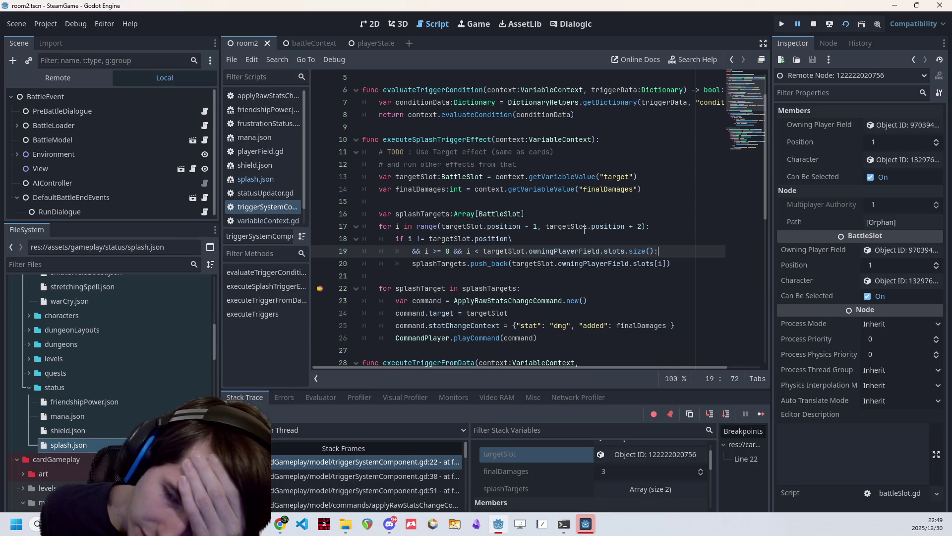
{"action": "mouse_move", "coordinate": [584, 230]}
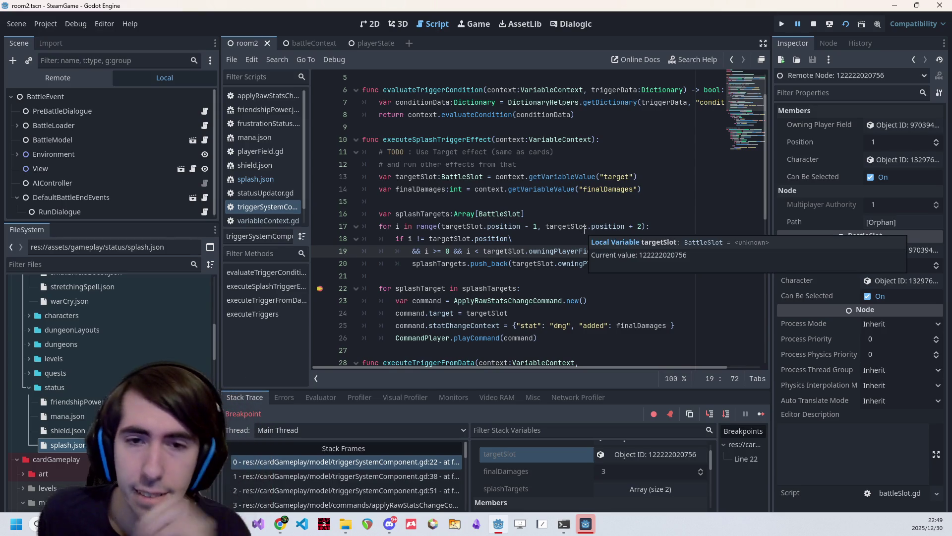
{"action": "mouse_move", "coordinate": [549, 195]}
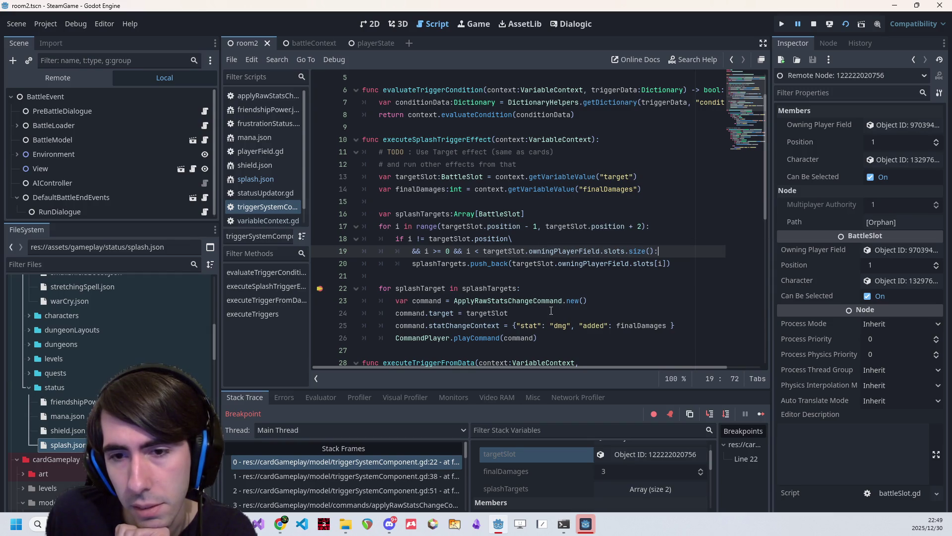
{"action": "scroll", "coordinate": [551, 311], "scroll_direction": "down", "scroll_amount": 1}
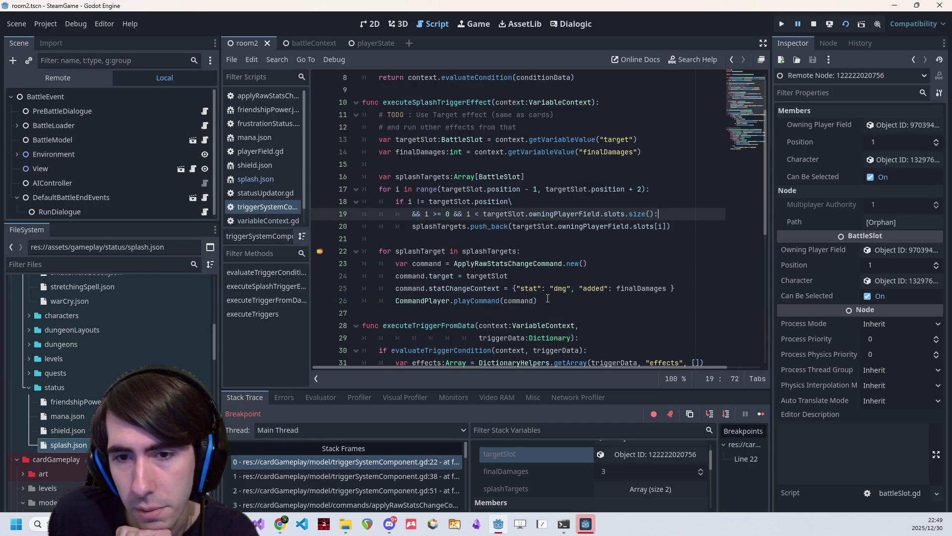
Step over from line 22 through the loop body toward line 25.
{"action": "left_click", "coordinate": [721, 417]}
{"action": "mouse_move", "coordinate": [501, 201]}
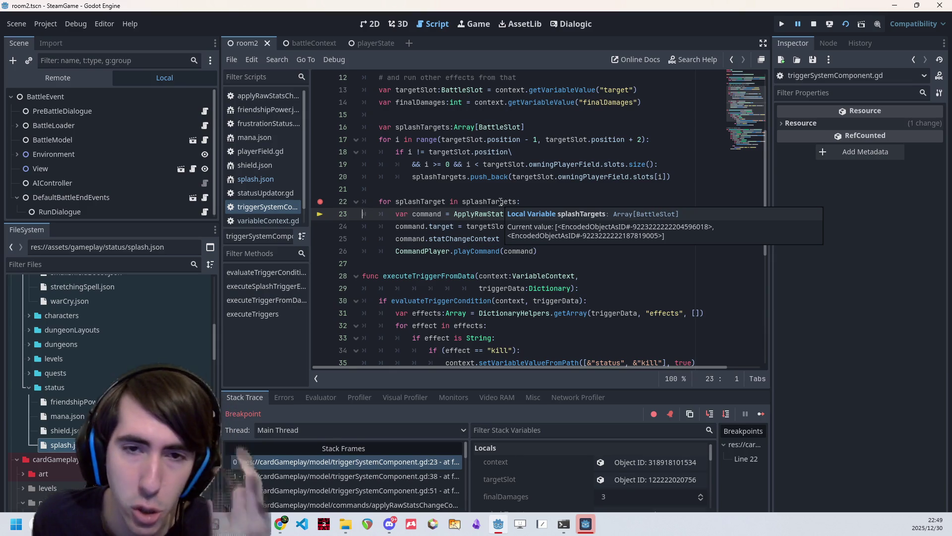
{"action": "left_click", "coordinate": [725, 415]}
Step through the splash loop for both targets and into the playCommand function.
{"action": "left_click", "coordinate": [725, 415]}
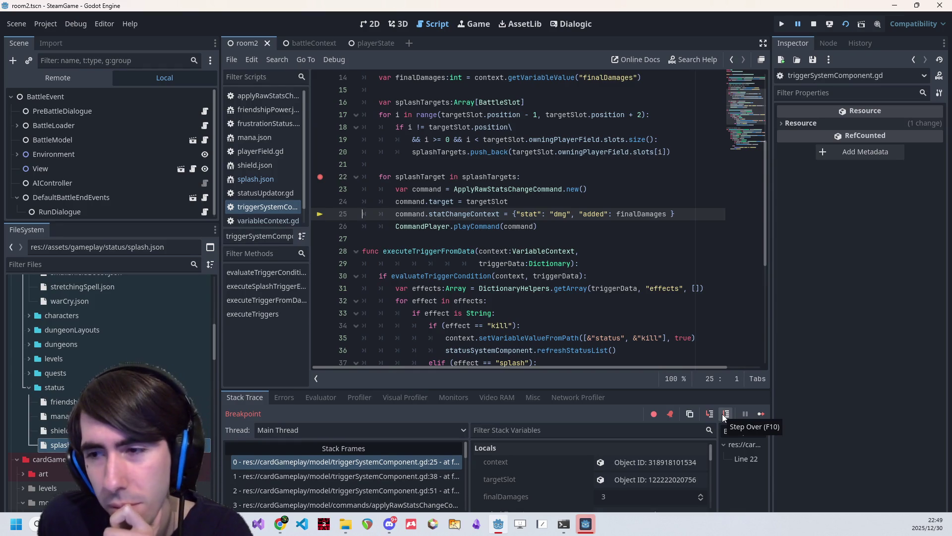
{"action": "left_click", "coordinate": [725, 414]}
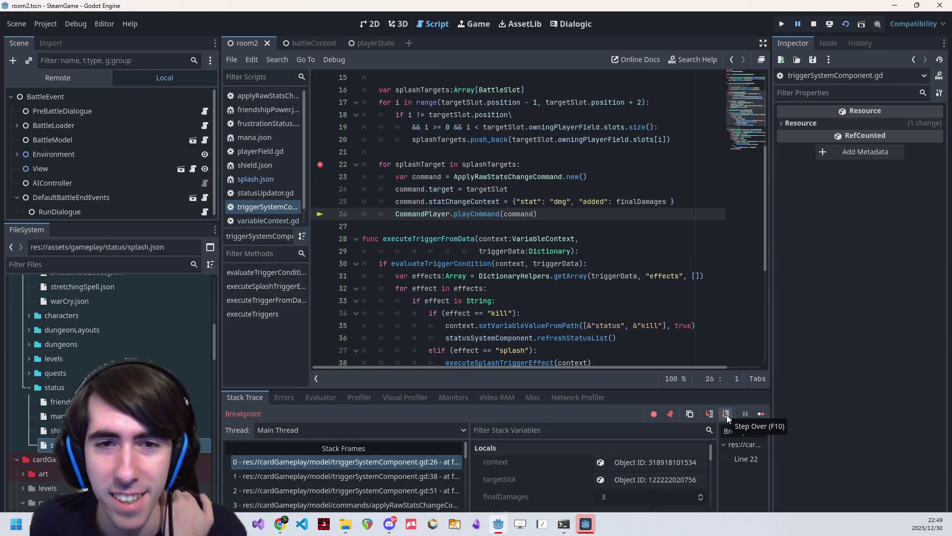
{"action": "left_click", "coordinate": [726, 415]}
{"action": "left_click", "coordinate": [725, 415]}
{"action": "left_click", "coordinate": [725, 415]}
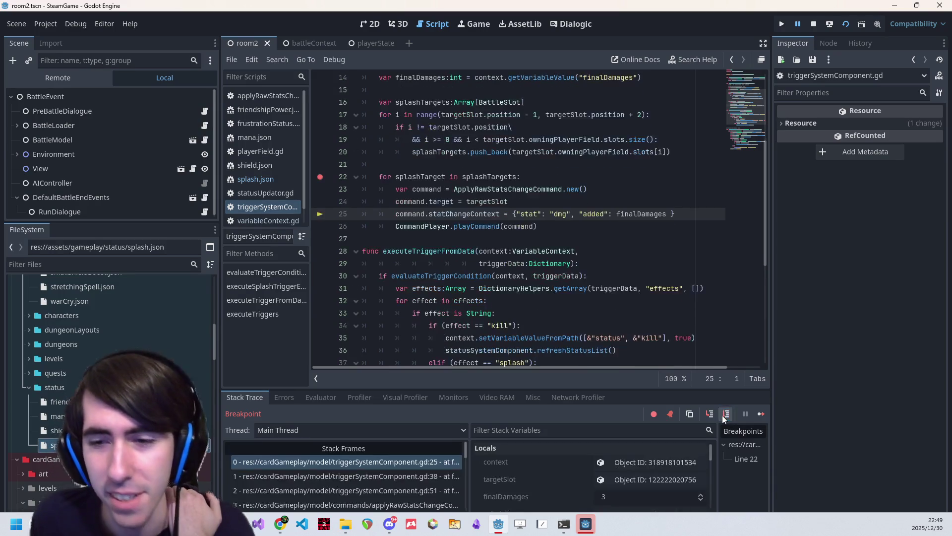
{"action": "left_click", "coordinate": [725, 415]}
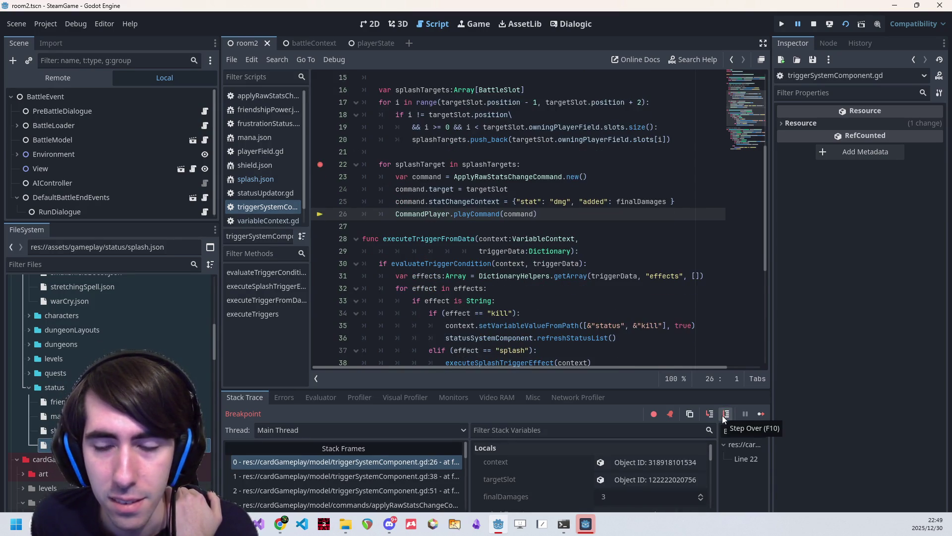
{"action": "left_click", "coordinate": [712, 414]}
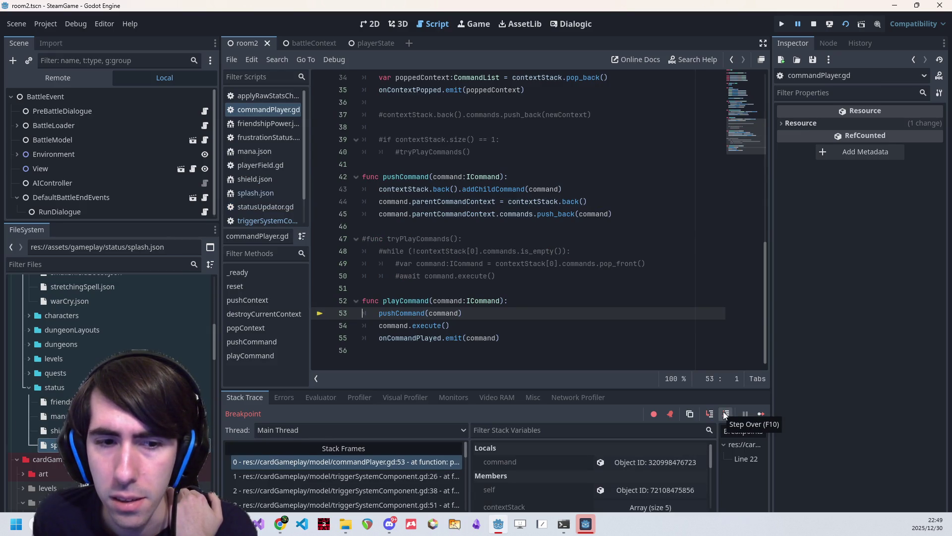
Check the Errors list, the game window and the Output log, then return to Stack Trace.
{"action": "left_click", "coordinate": [281, 397]}
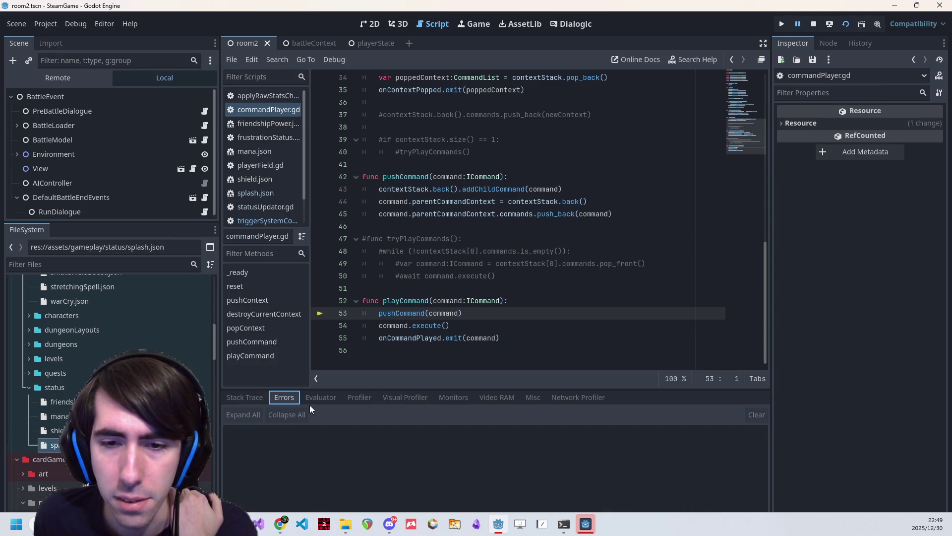
{"action": "left_click", "coordinate": [250, 398]}
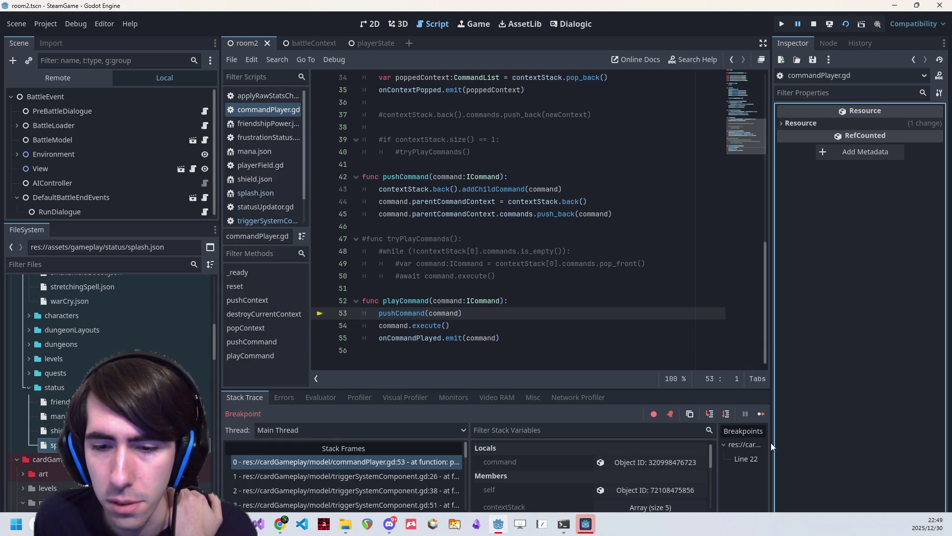
{"action": "left_click", "coordinate": [586, 524]}
{"action": "left_click", "coordinate": [585, 523]}
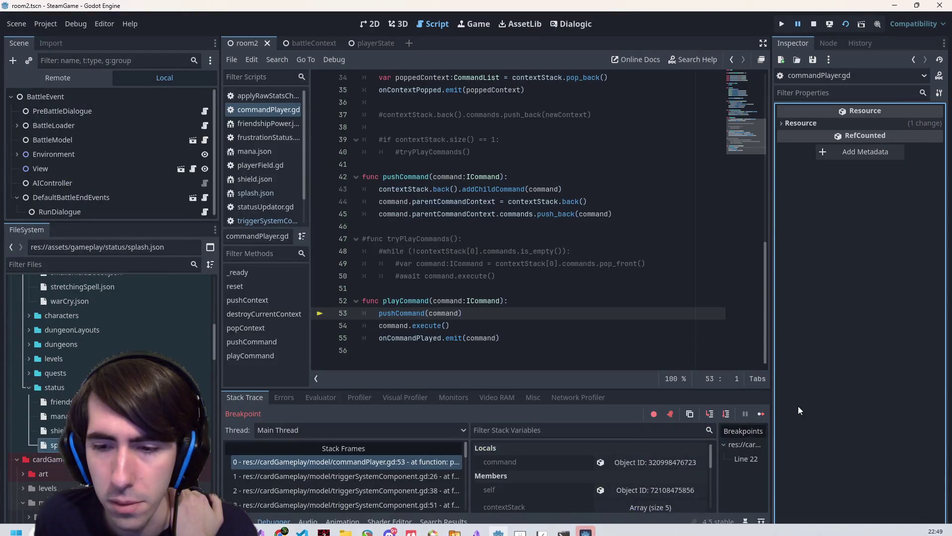
{"action": "left_click", "coordinate": [235, 522]}
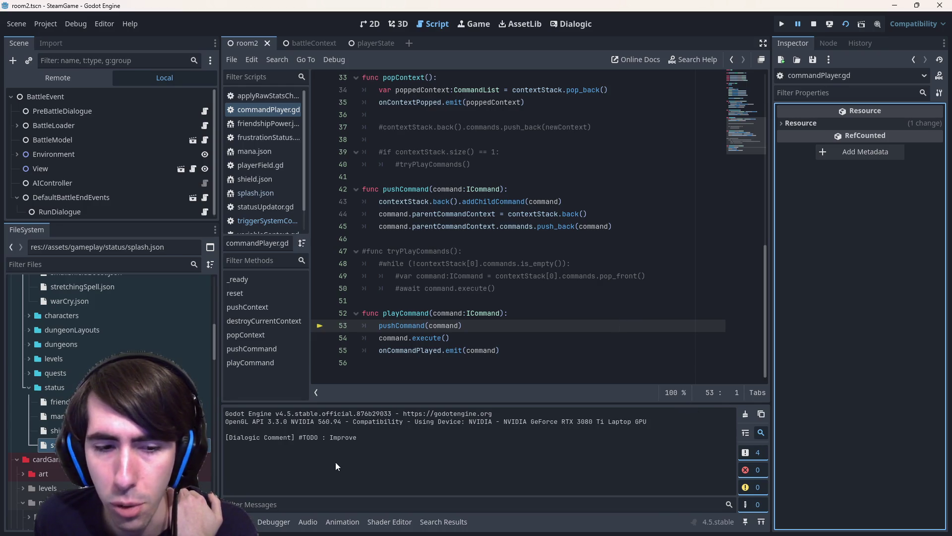
{"action": "left_click", "coordinate": [273, 522]}
{"action": "scroll", "coordinate": [603, 333], "scroll_direction": "down", "scroll_amount": 1}
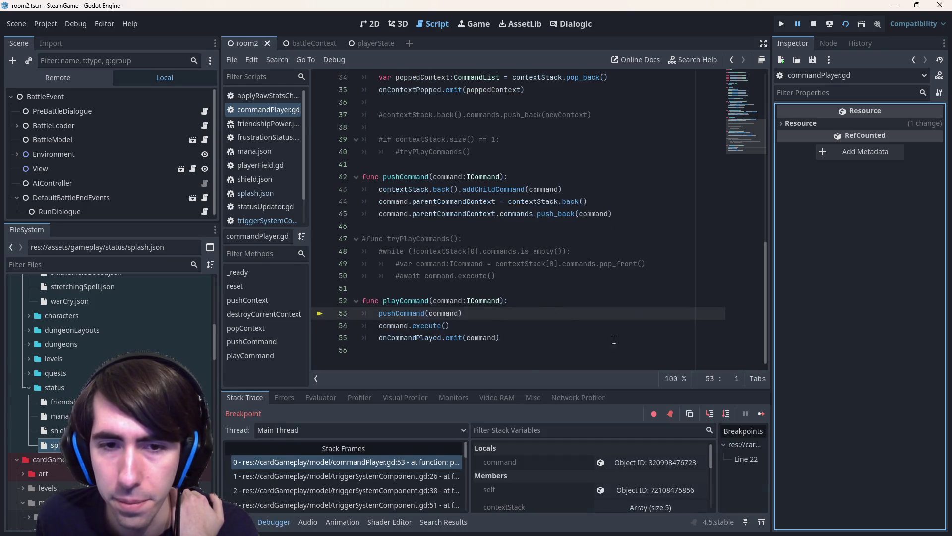
Step over to line 54, then into command.execute() down to line 135's dmg check.
{"action": "left_click", "coordinate": [712, 414]}
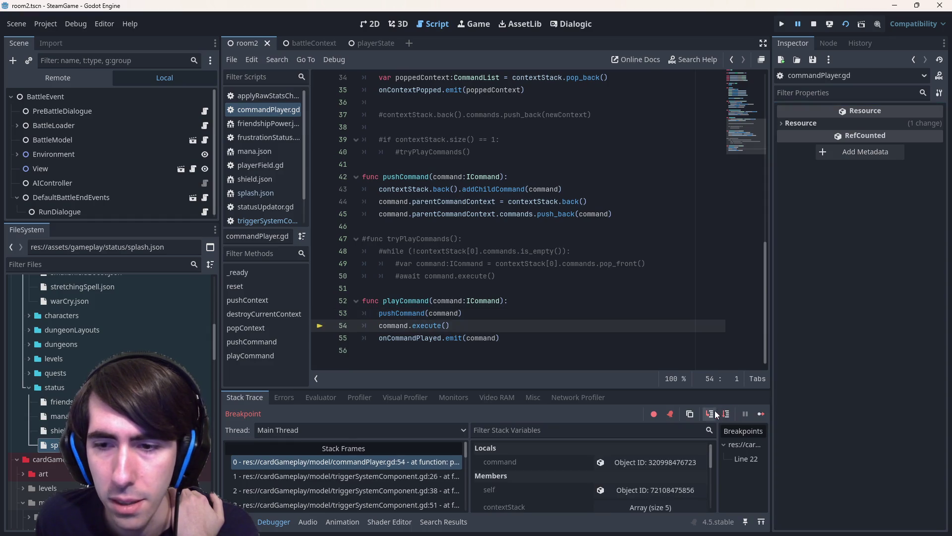
{"action": "left_click", "coordinate": [717, 415]}
{"action": "left_click", "coordinate": [722, 416]}
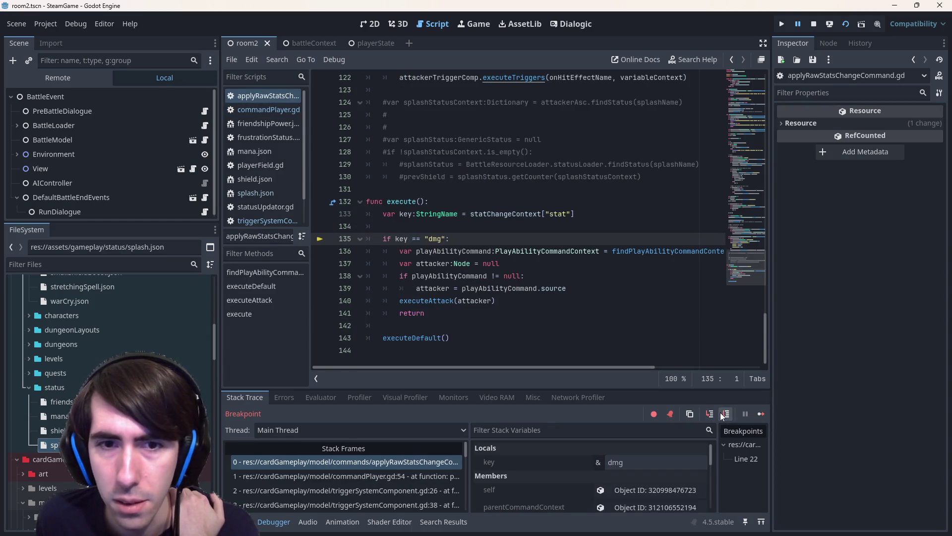
Step through execute lines 136–139 until playAbilityCommand resolves and attacker is assigned.
{"action": "left_click", "coordinate": [723, 416]}
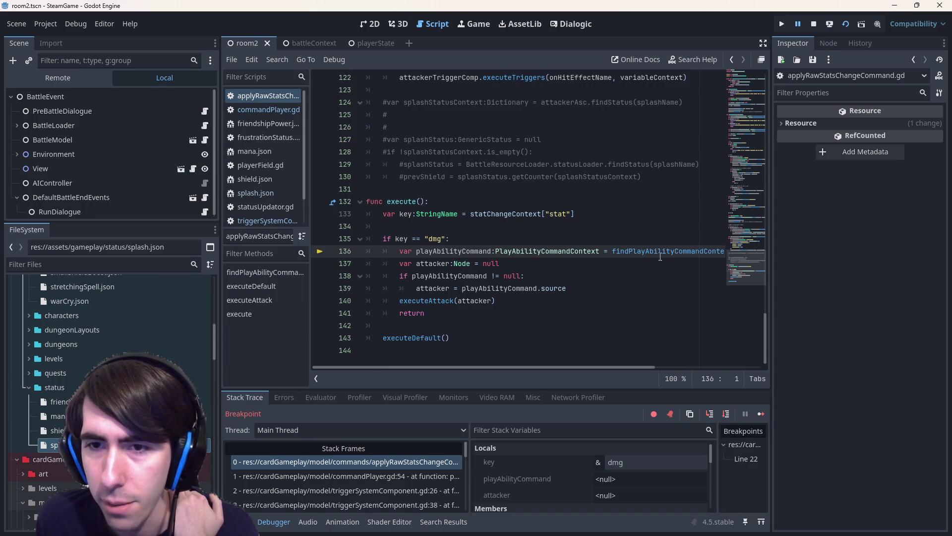
{"action": "left_click", "coordinate": [731, 416]}
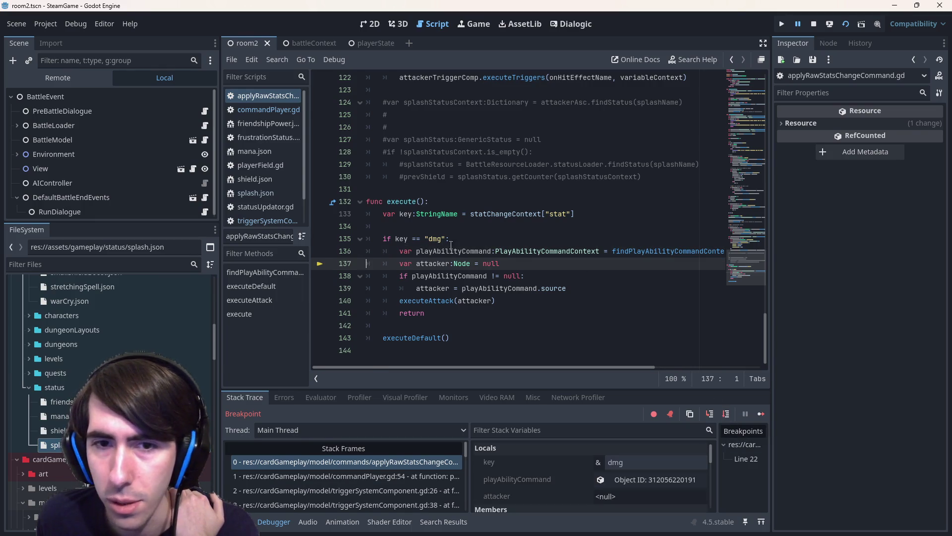
{"action": "mouse_move", "coordinate": [454, 251]}
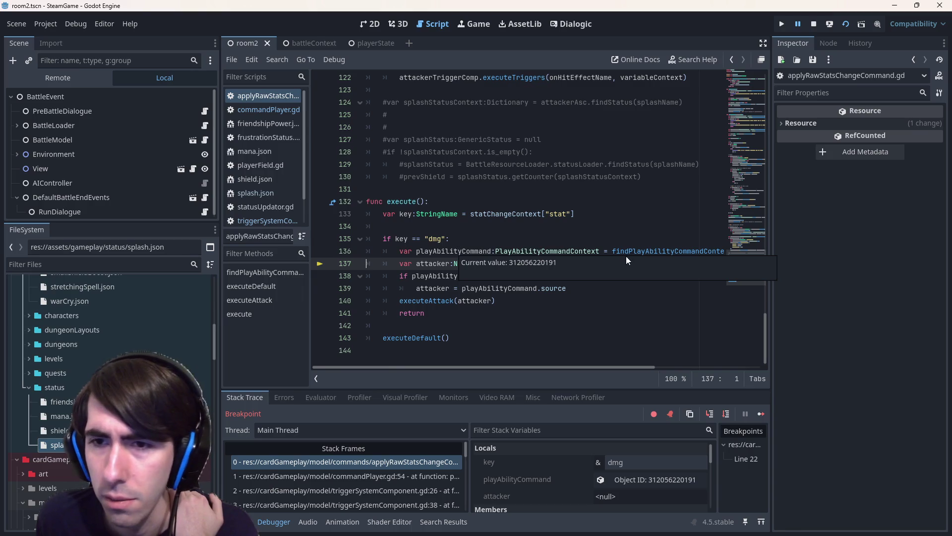
{"action": "left_click", "coordinate": [573, 227]}
{"action": "key", "text": "F10"}
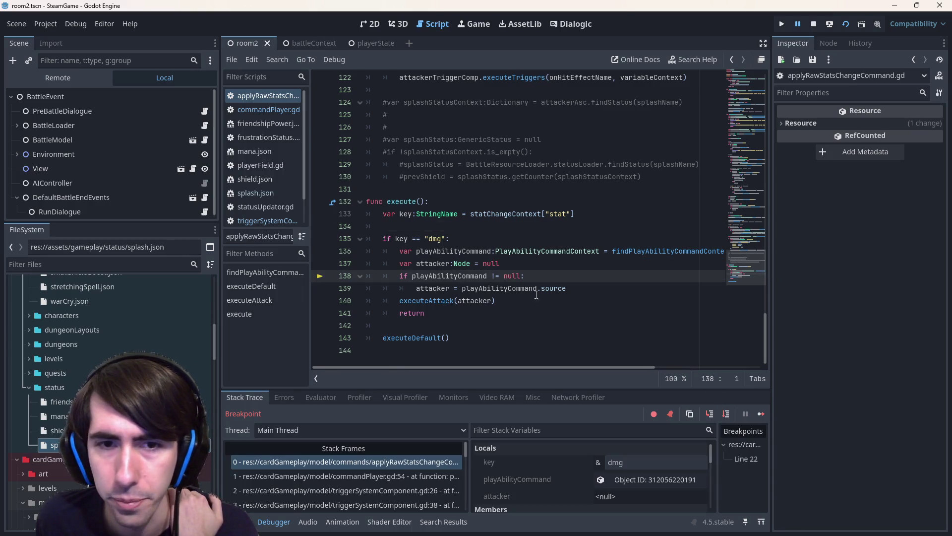
{"action": "key", "text": "F10"}
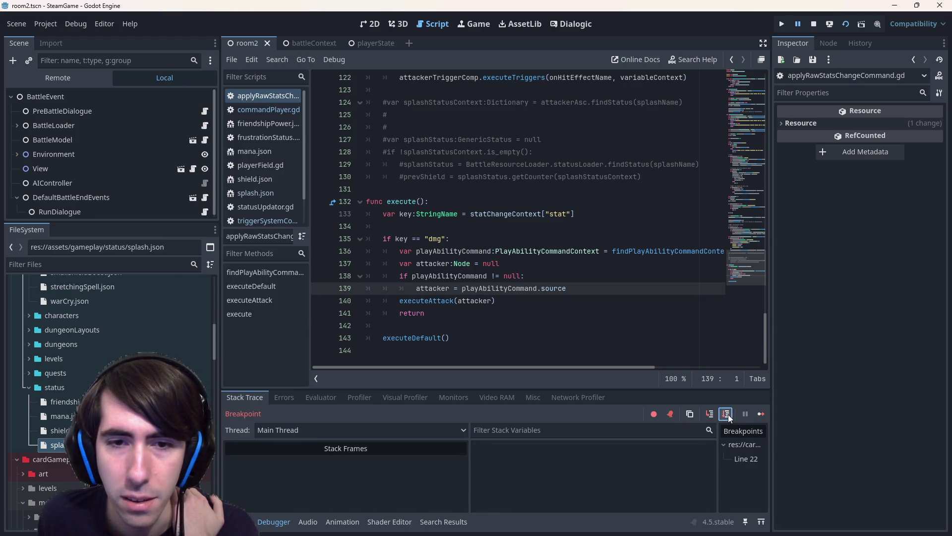
{"action": "left_click", "coordinate": [728, 416]}
Step into executeAttack with the attacker and advance to line 33.
{"action": "mouse_move", "coordinate": [441, 291]}
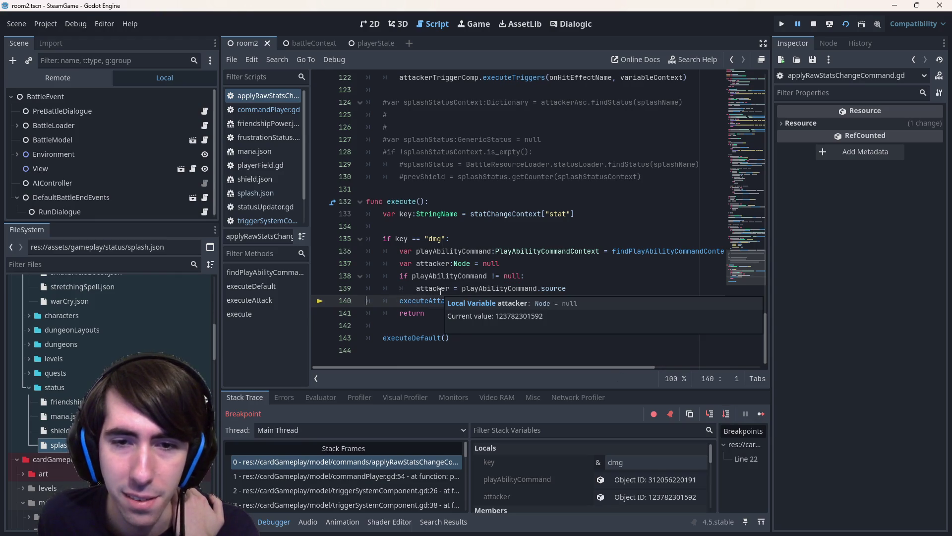
{"action": "left_click", "coordinate": [718, 415]}
{"action": "left_click", "coordinate": [725, 416]}
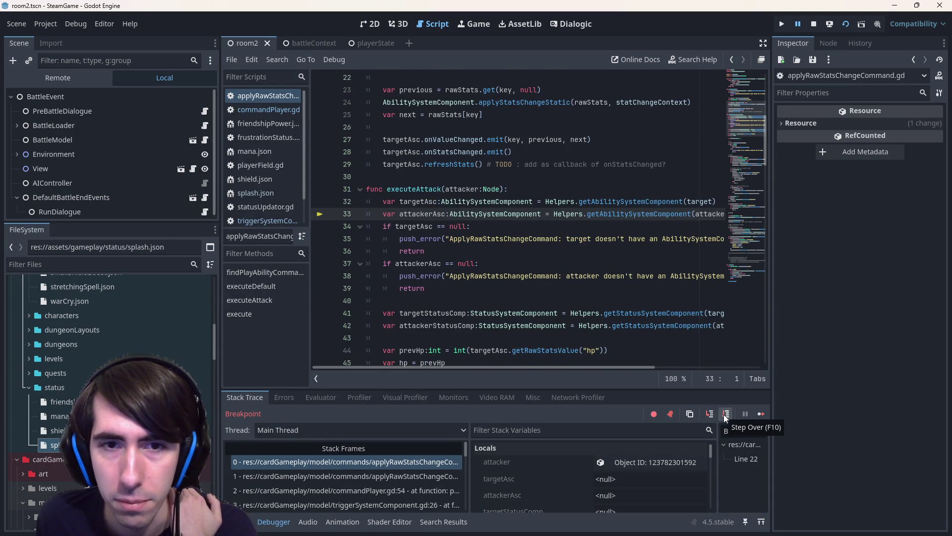
Step to line 34 and confirm targetAsc is null.
{"action": "left_click", "coordinate": [725, 416]}
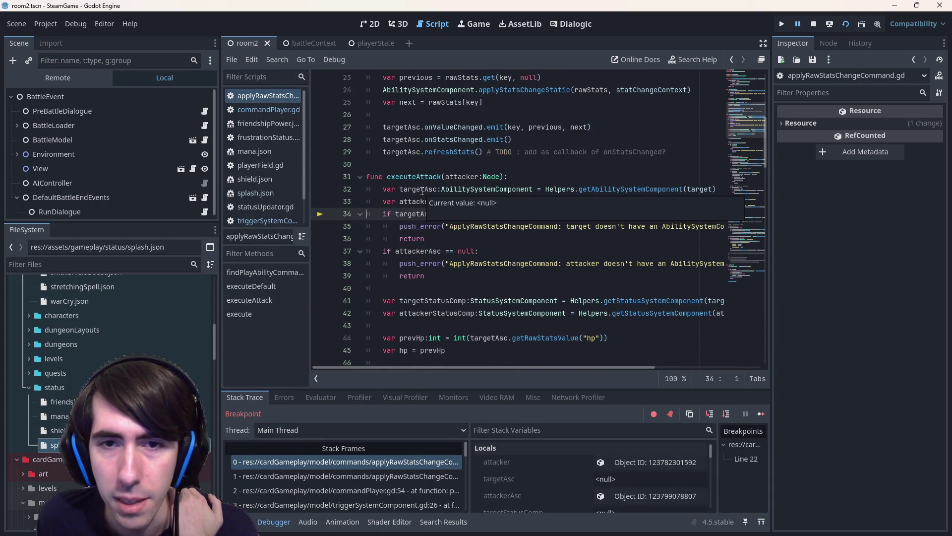
{"action": "mouse_move", "coordinate": [430, 190]}
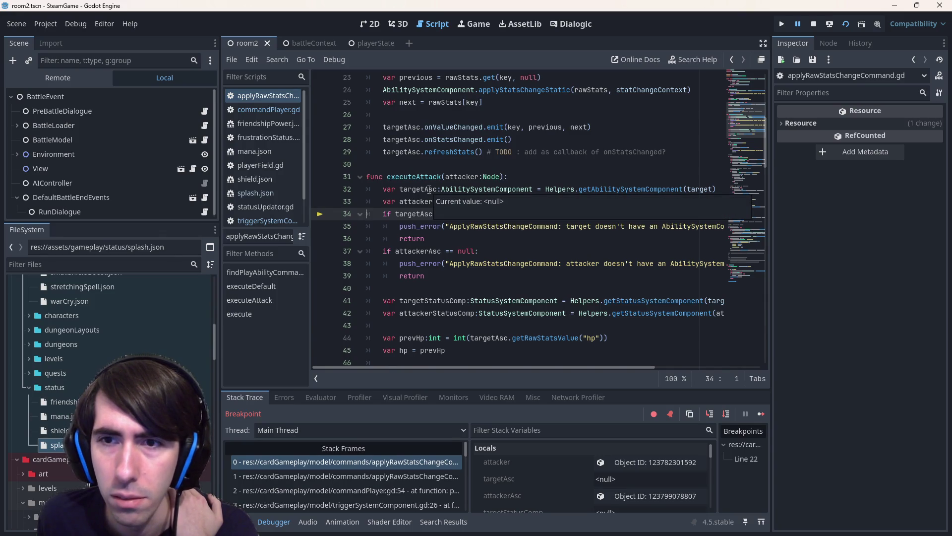
{"action": "mouse_move", "coordinate": [695, 189]}
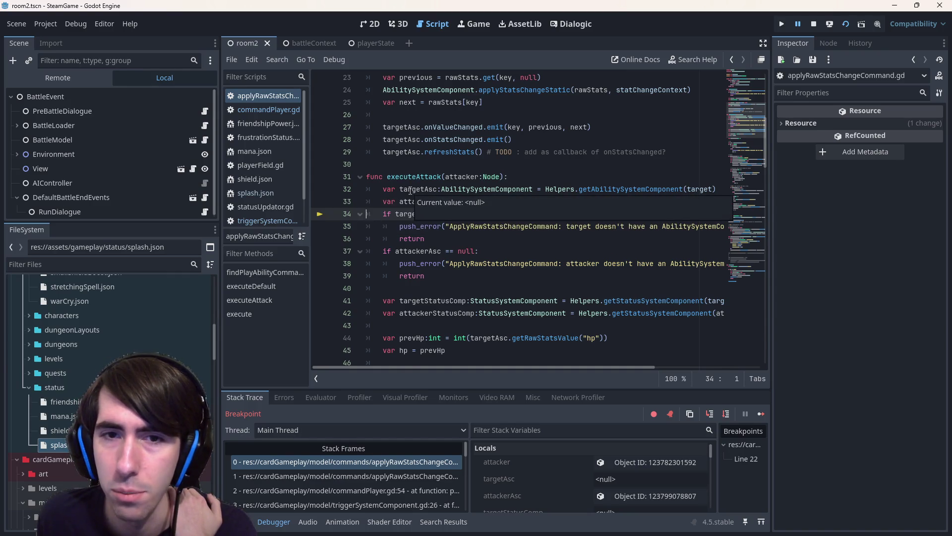
{"action": "left_click", "coordinate": [521, 174]}
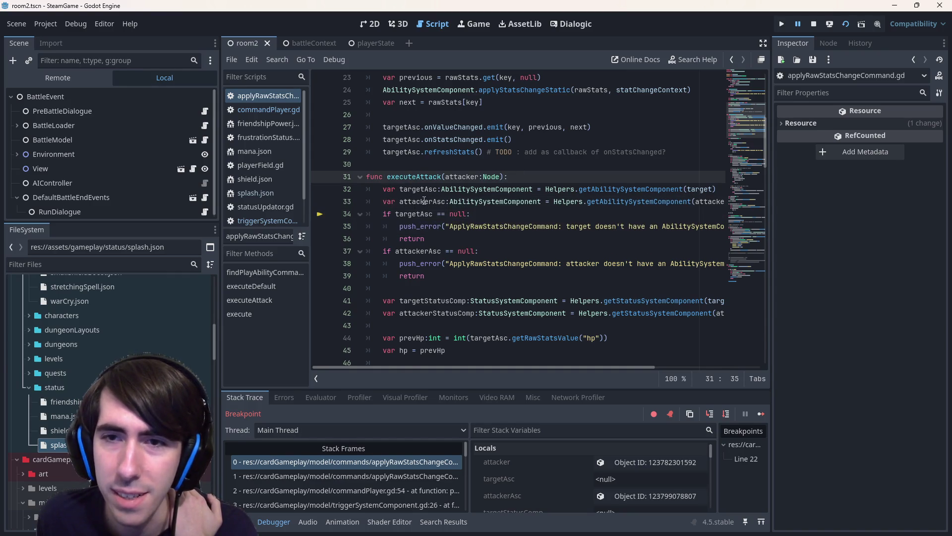
{"action": "mouse_move", "coordinate": [424, 201]}
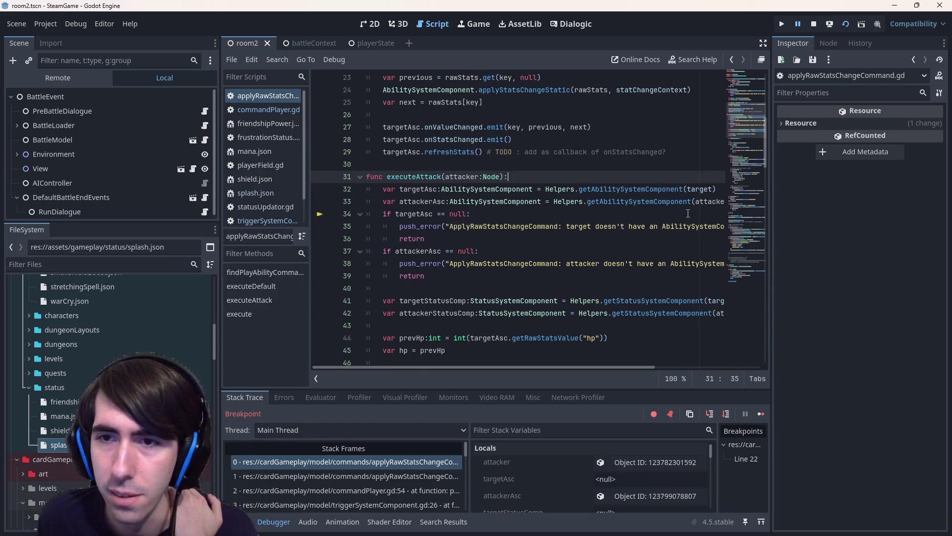
Inspect the attacker node and the target BattleSlot's properties from Stack Variables.
{"action": "left_click", "coordinate": [621, 461]}
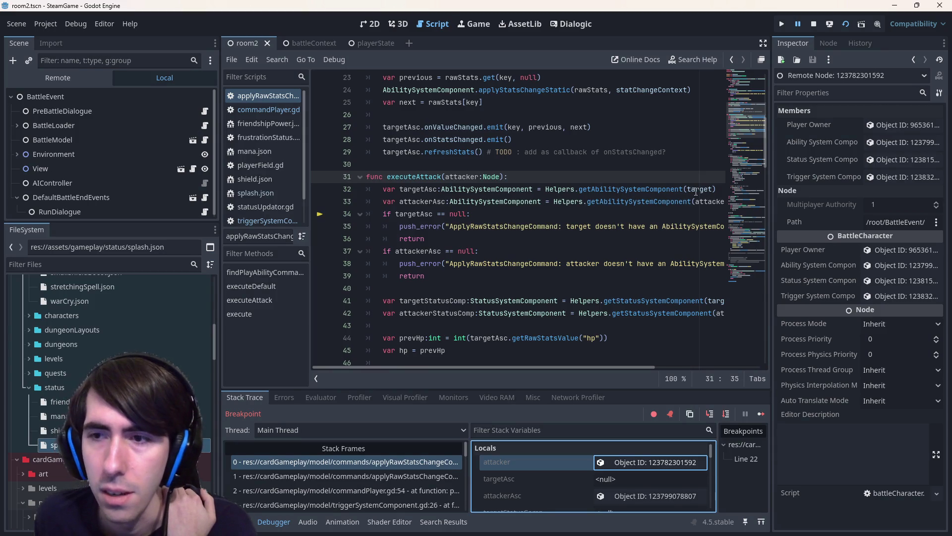
{"action": "scroll", "coordinate": [582, 469], "scroll_direction": "down", "scroll_amount": 3}
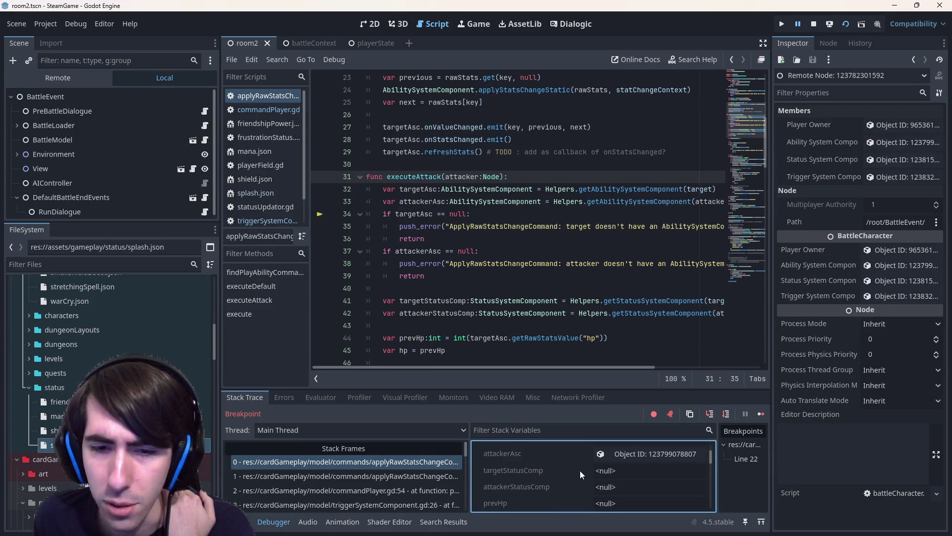
{"action": "scroll", "coordinate": [572, 475], "scroll_direction": "up", "scroll_amount": 5}
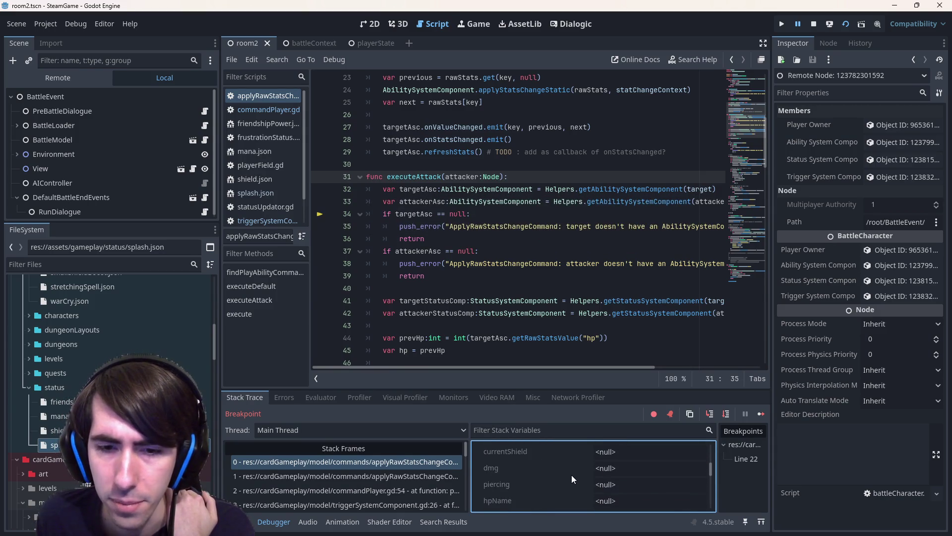
{"action": "left_click", "coordinate": [629, 501]}
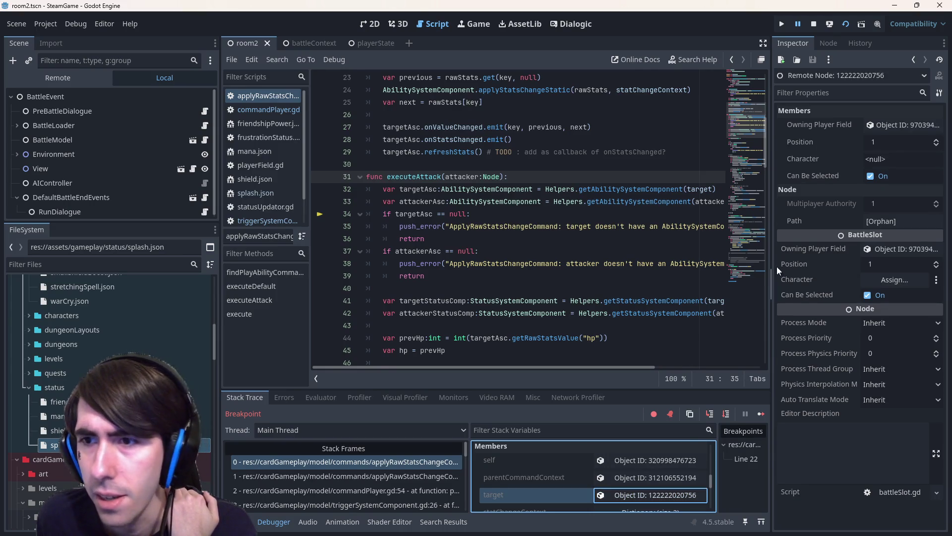
Open getAbilitySystemComponent in helpers.gd, inspect its line 9 BattleSlot check, and reshow the target slot.
{"action": "left_click", "coordinate": [631, 190], "text": "ctrl"}
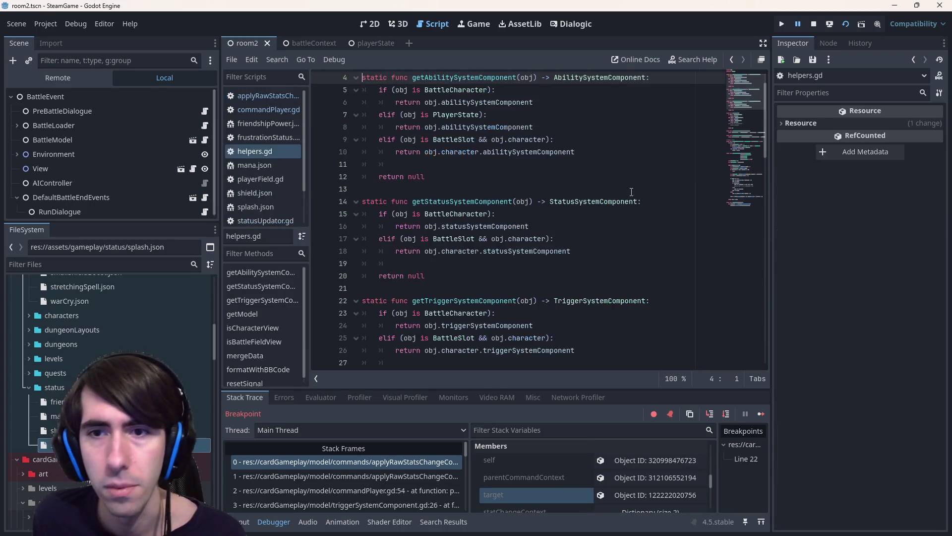
{"action": "left_click_drag", "start_coordinate": [412, 177], "coordinate": [500, 181]}
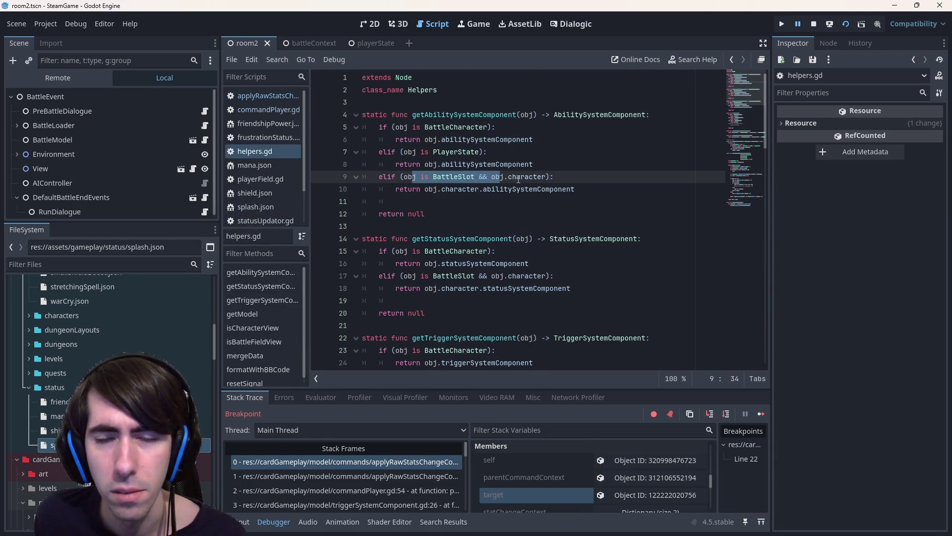
{"action": "left_click", "coordinate": [516, 178]}
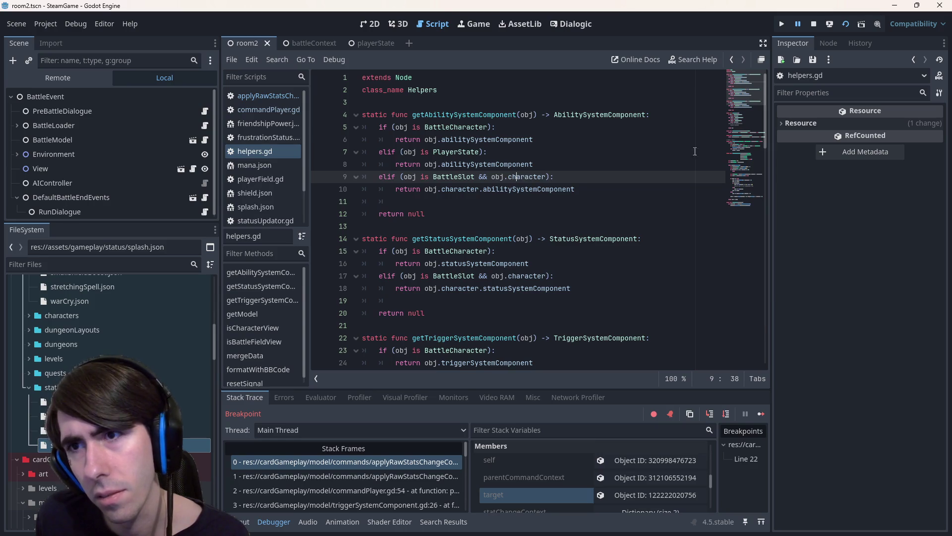
{"action": "left_click", "coordinate": [626, 498]}
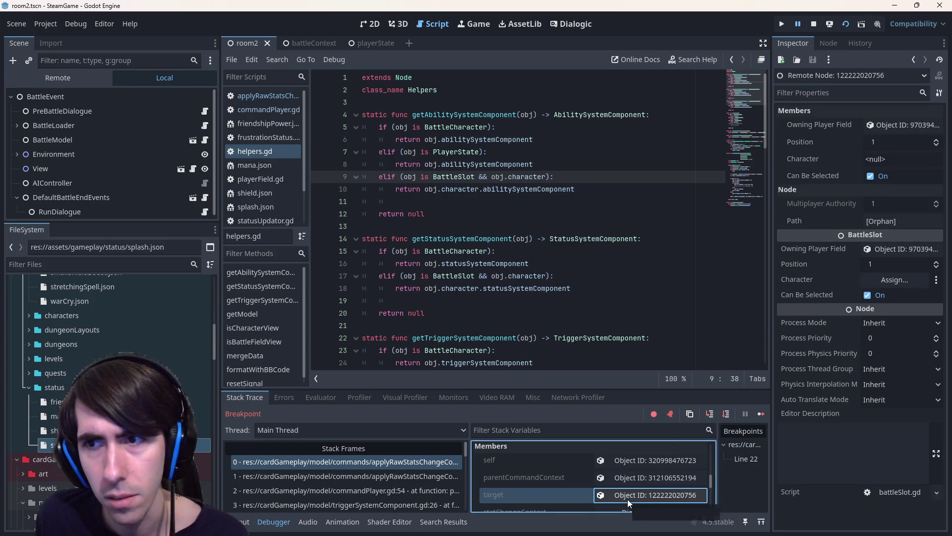
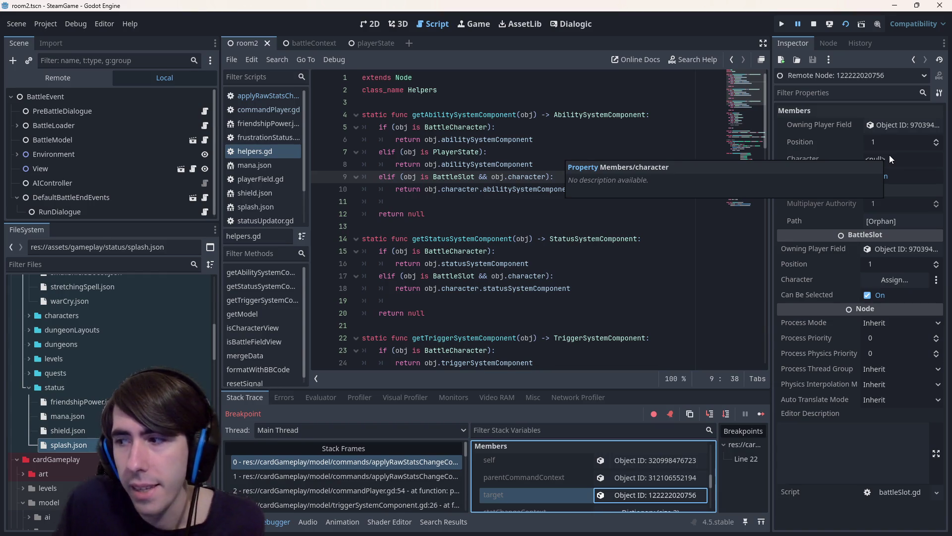
Step through the call-stack frames from triggerSystemComponent line 26 down to changeStatEffect line 48.
{"action": "left_click", "coordinate": [398, 484]}
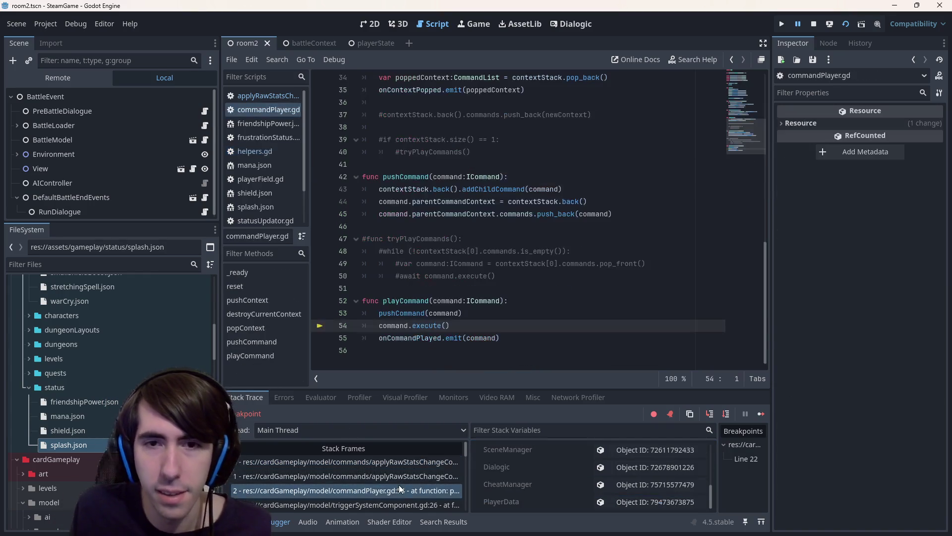
{"action": "scroll", "coordinate": [396, 482], "scroll_direction": "down", "scroll_amount": 1}
{"action": "left_click", "coordinate": [395, 480]}
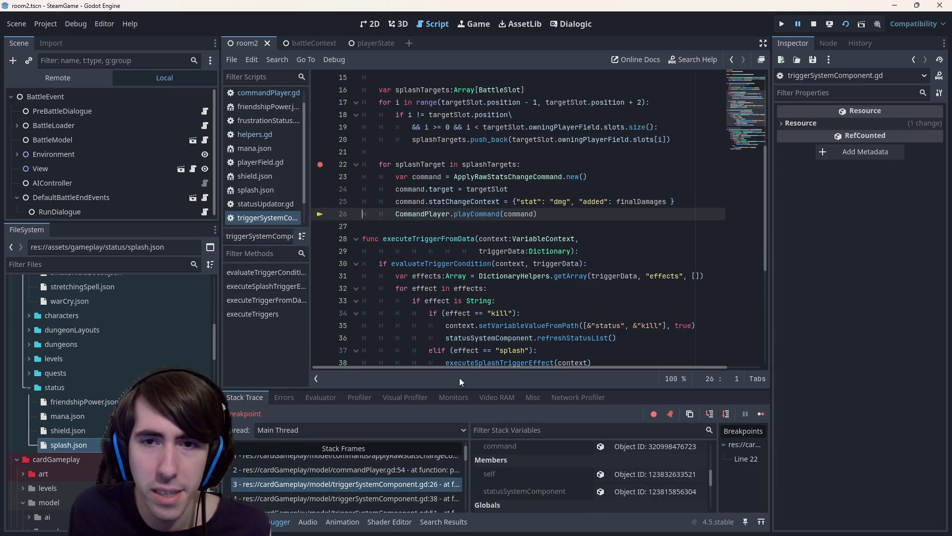
{"action": "key", "text": "Down"}
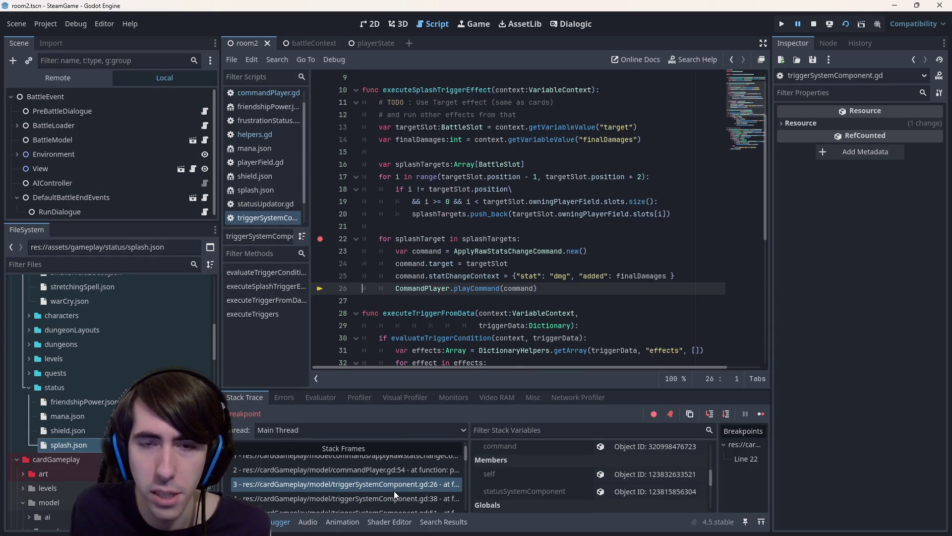
{"action": "left_click", "coordinate": [395, 490]}
{"action": "key", "text": "Down"}
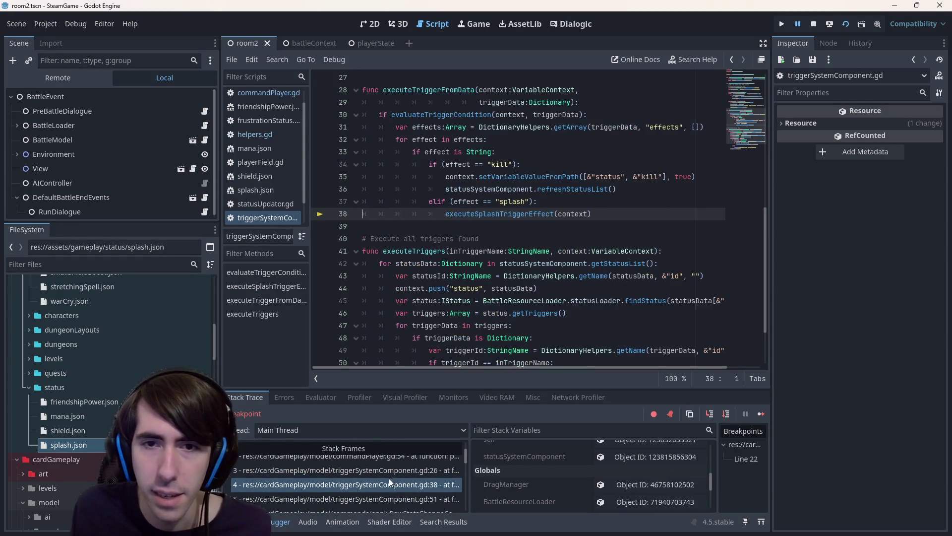
{"action": "key", "text": "Down"}
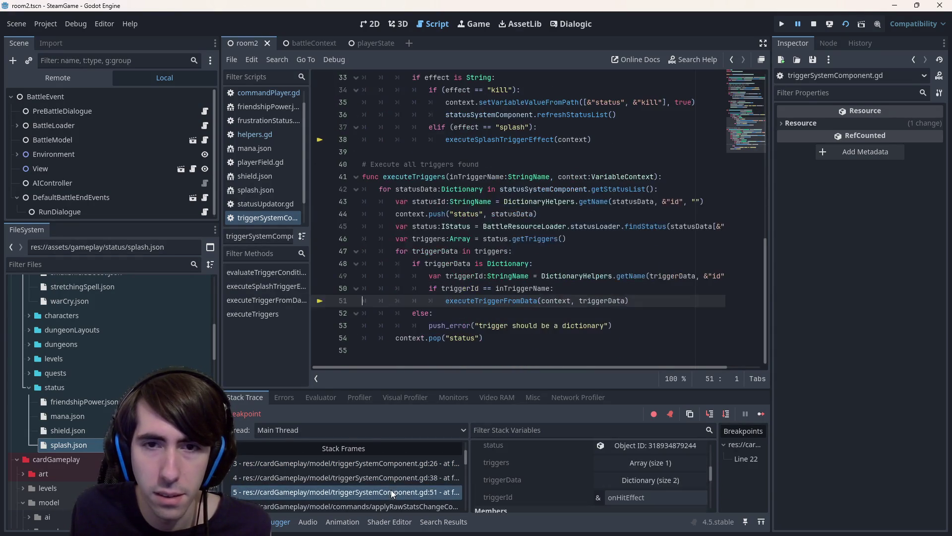
{"action": "key", "text": "Down"}
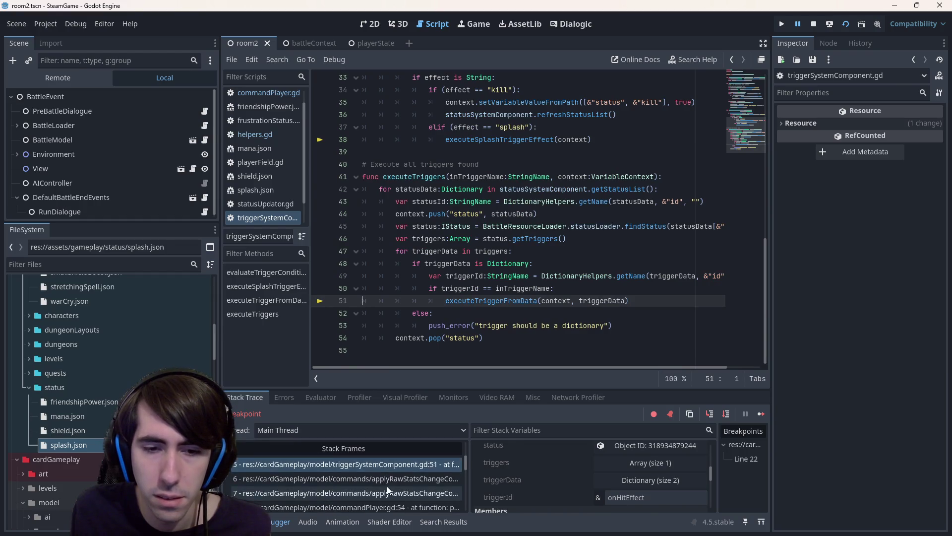
{"action": "key", "text": "Down"}
{"action": "key", "text": "Down"}
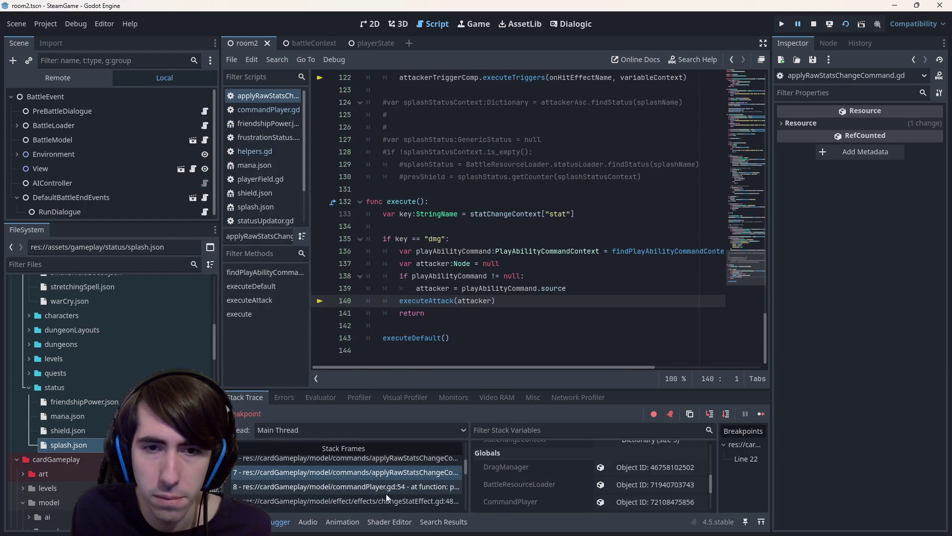
{"action": "key", "text": "Down"}
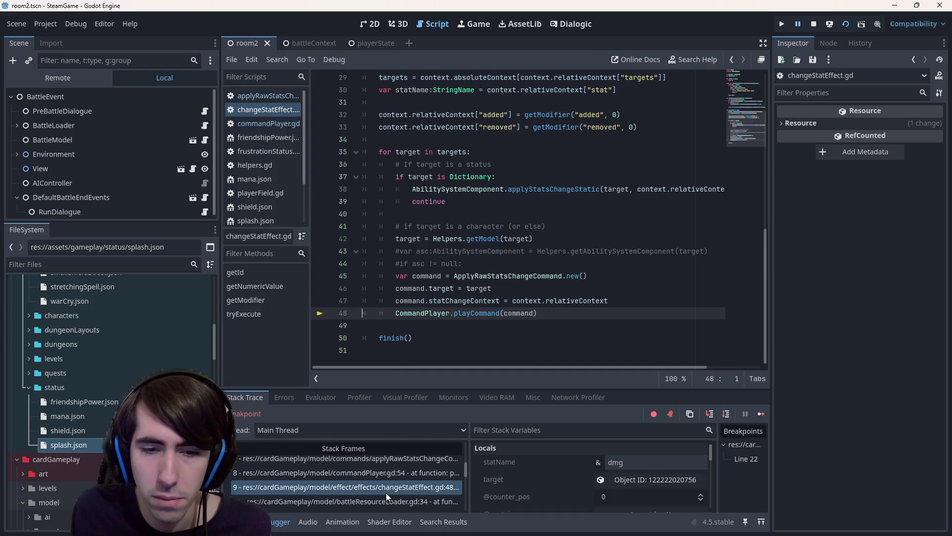
{"action": "left_click", "coordinate": [386, 493]}
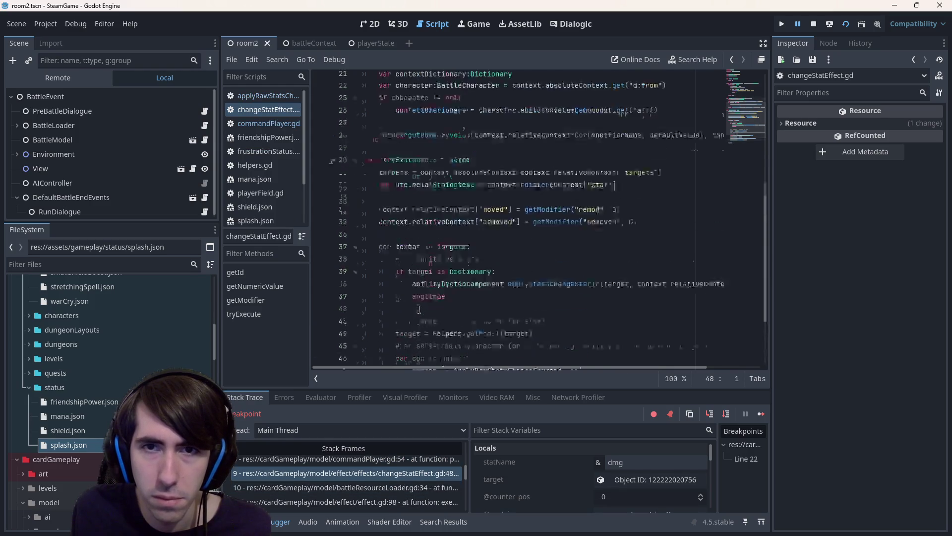
Open the effect.gd frame at line 98, then the stats-change frames at lines 140 and 122.
{"action": "scroll", "coordinate": [399, 466], "scroll_direction": "down", "scroll_amount": 2}
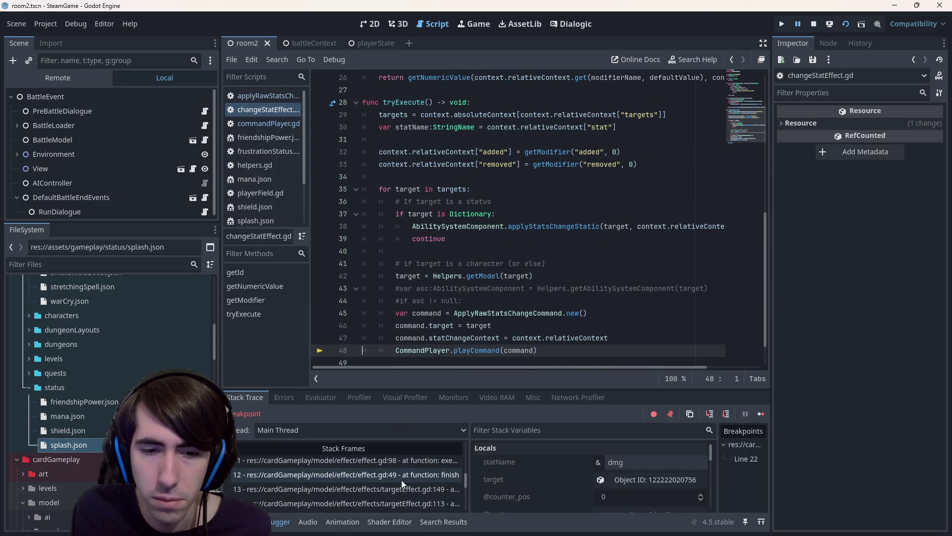
{"action": "left_click", "coordinate": [397, 463]}
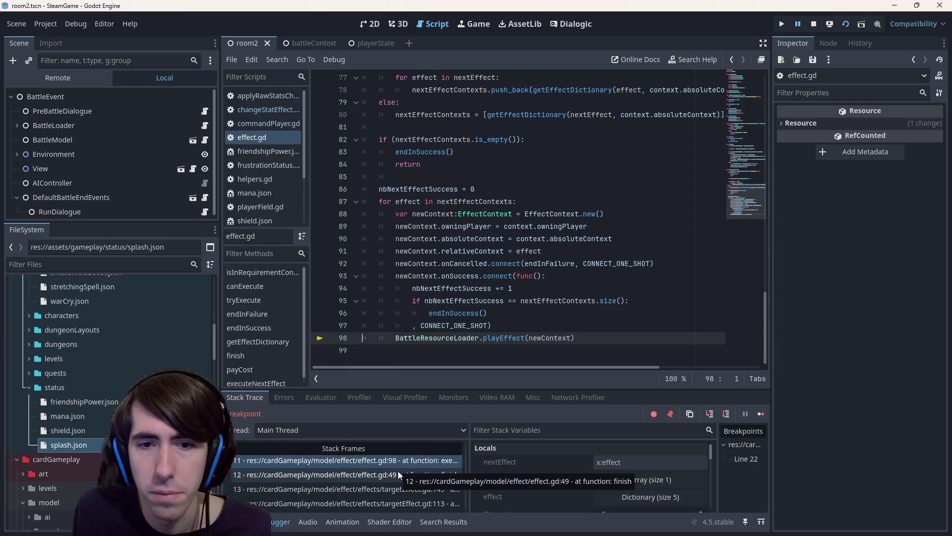
{"action": "scroll", "coordinate": [491, 273], "scroll_direction": "up", "scroll_amount": 6}
{"action": "scroll", "coordinate": [393, 461], "scroll_direction": "up", "scroll_amount": 3}
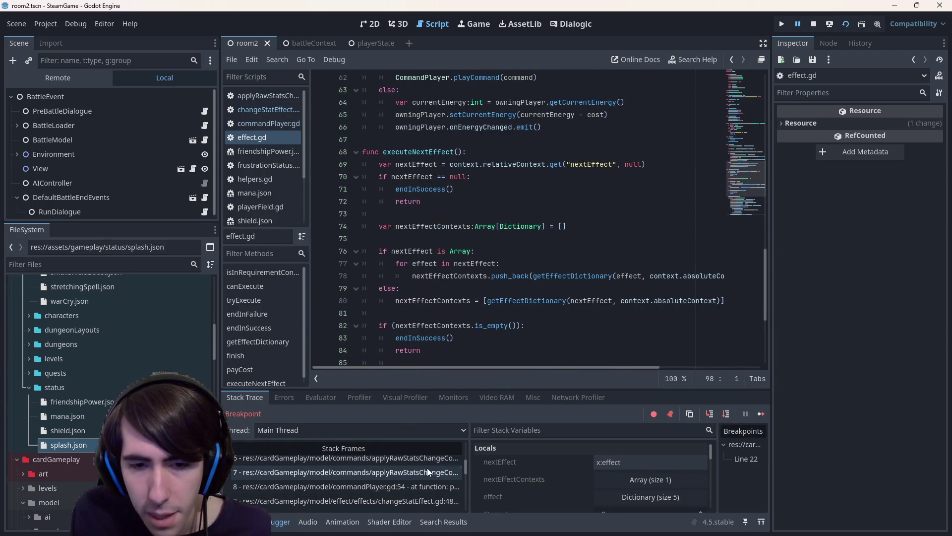
{"action": "left_click", "coordinate": [427, 469]}
{"action": "left_click", "coordinate": [421, 460]}
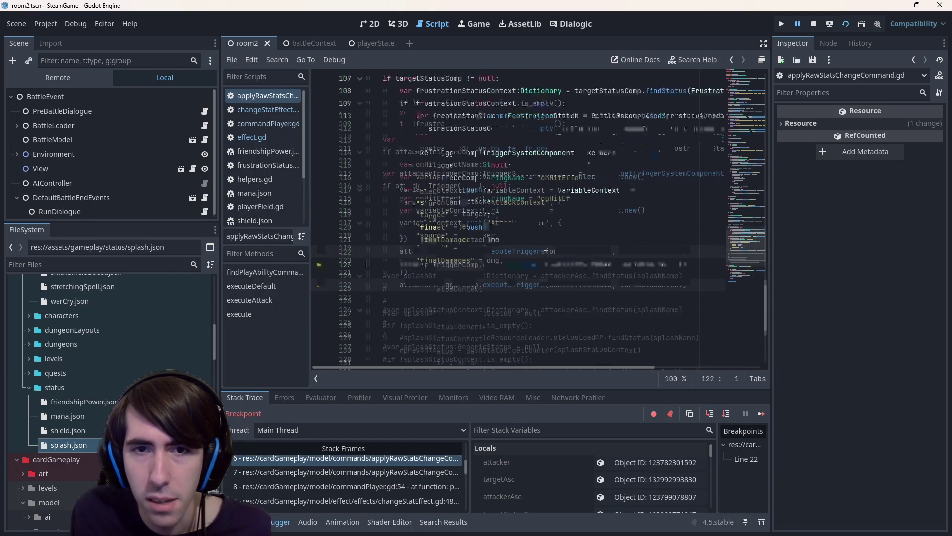
Inspect the onStatsChanged and refreshStats lines 102–103, then resume the game with F12.
{"action": "scroll", "coordinate": [510, 295], "scroll_direction": "up", "scroll_amount": 2}
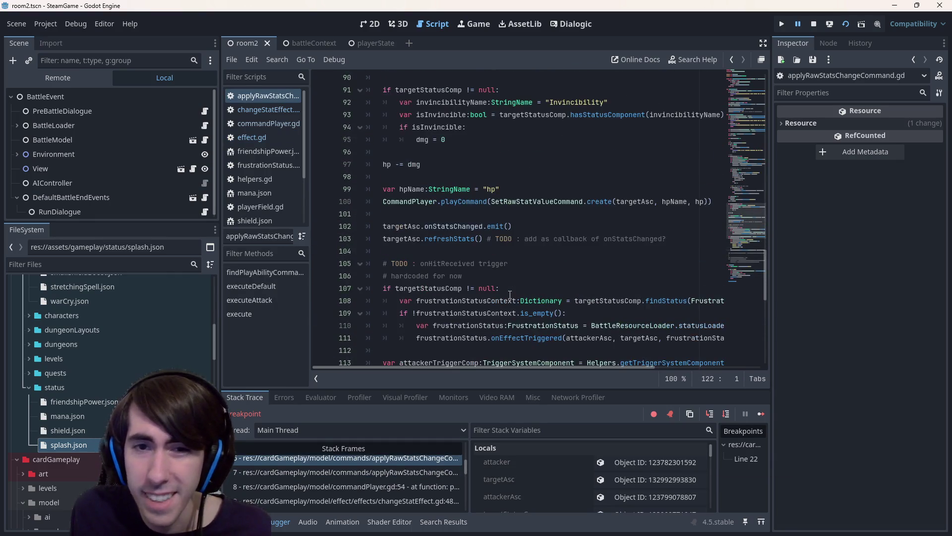
{"action": "mouse_move", "coordinate": [684, 244]}
{"action": "left_mouse_down"}
{"action": "mouse_move", "coordinate": [285, 236]}
{"action": "mouse_move", "coordinate": [291, 231]}
{"action": "left_mouse_up"}
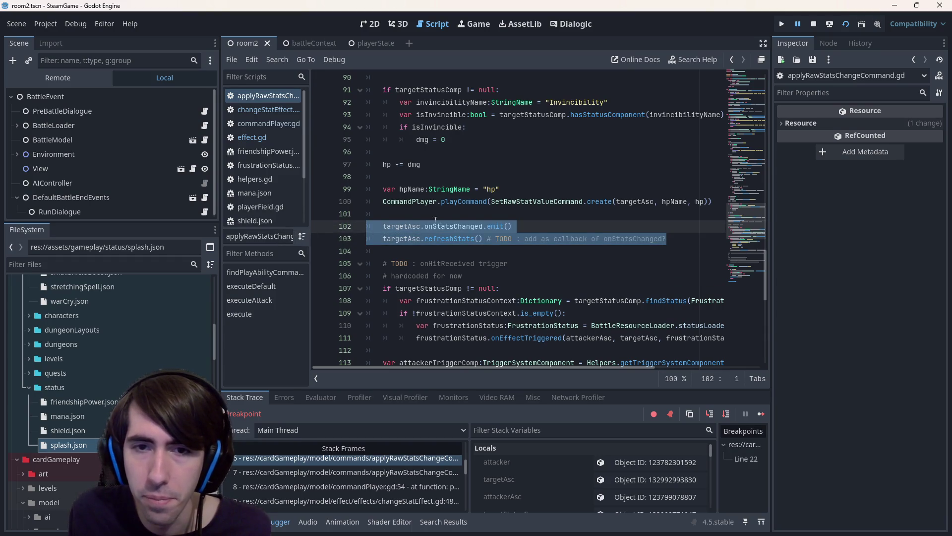
{"action": "left_click", "coordinate": [518, 226]}
{"action": "scroll", "coordinate": [523, 269], "scroll_direction": "up", "scroll_amount": 5}
{"action": "scroll", "coordinate": [523, 270], "scroll_direction": "down", "scroll_amount": 6}
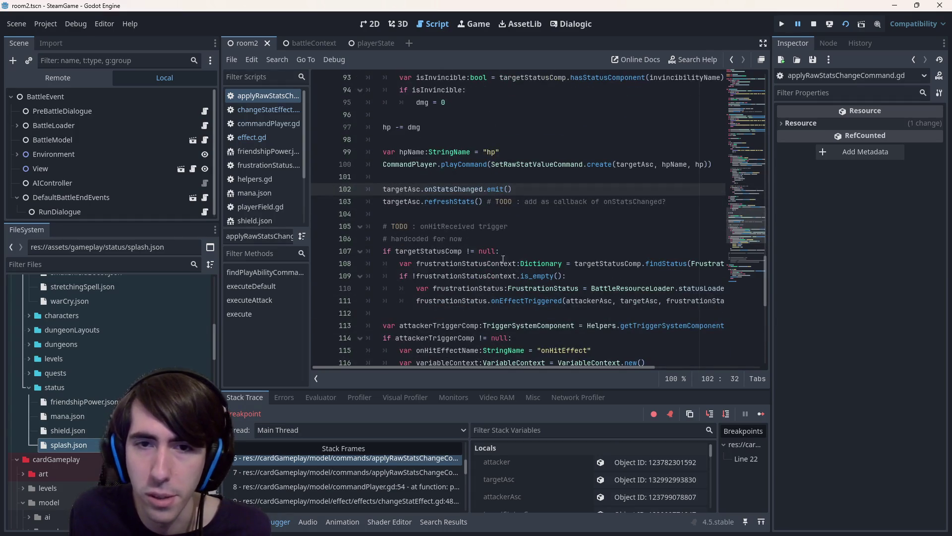
{"action": "left_click", "coordinate": [459, 203]}
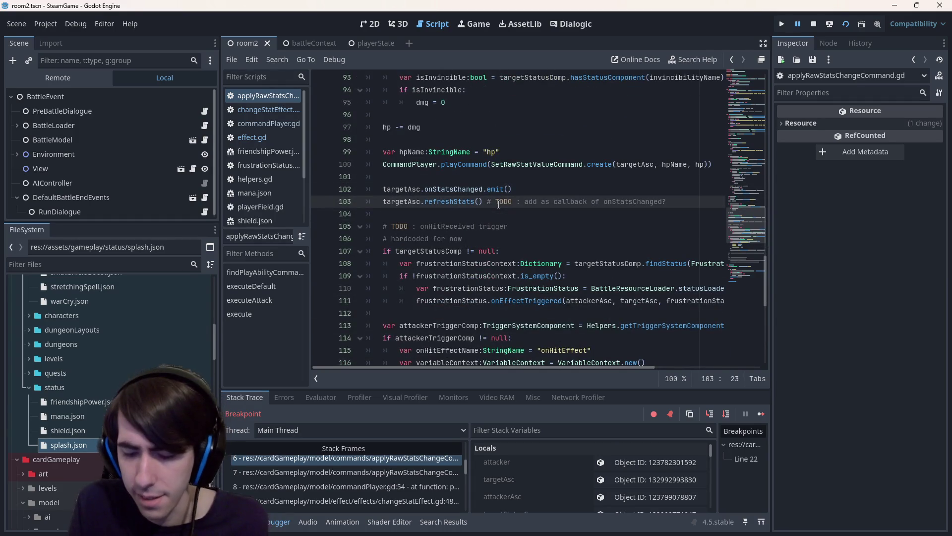
{"action": "key", "text": "F12"}
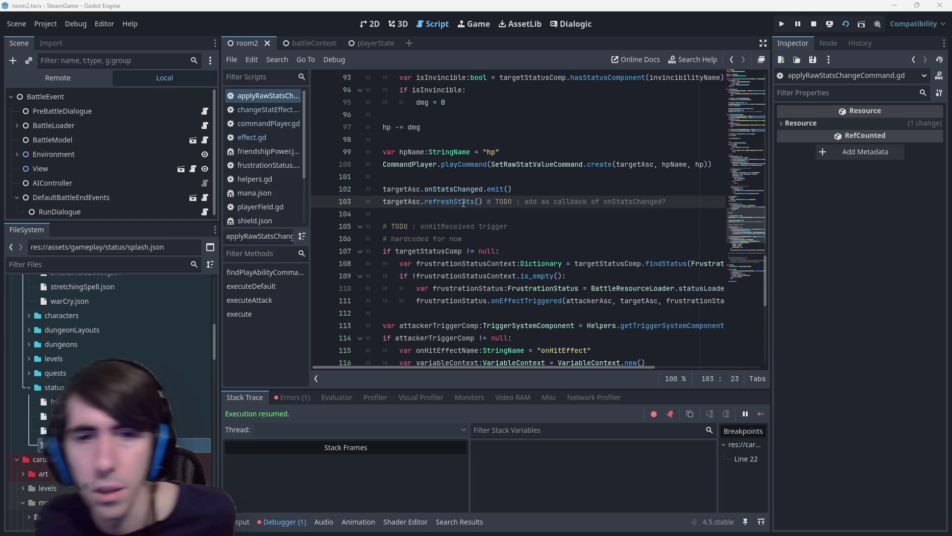
Follow refreshStats to its definition, then into refreshDeathFlag, and select its body.
{"action": "left_click", "coordinate": [458, 202], "text": "ctrl"}
{"action": "scroll", "coordinate": [458, 202], "scroll_direction": "up", "scroll_amount": 2}
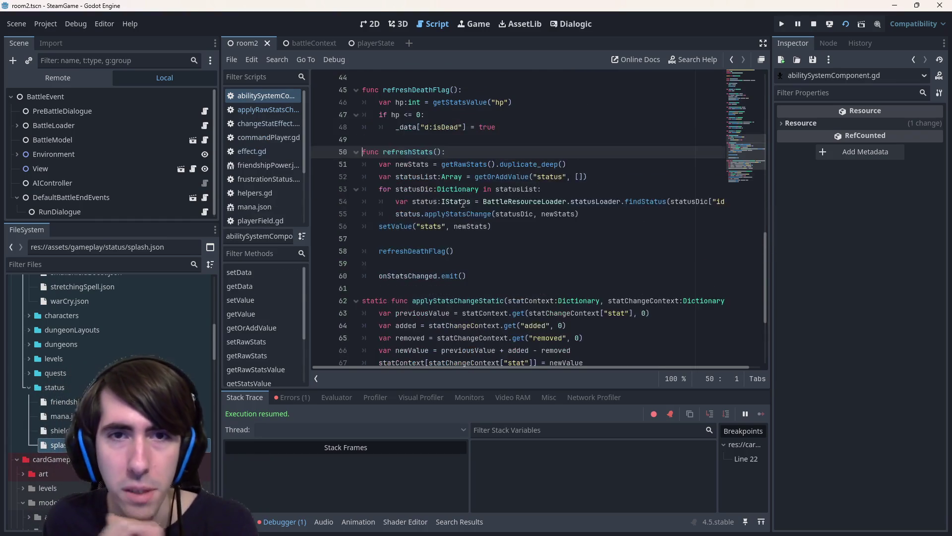
{"action": "left_click", "coordinate": [493, 257]}
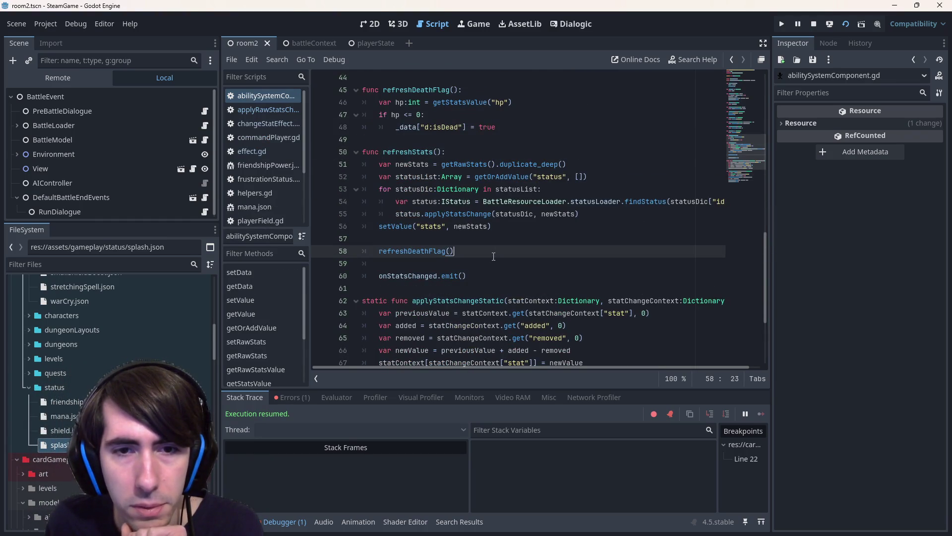
{"action": "left_click_drag", "start_coordinate": [462, 255], "coordinate": [321, 247]}
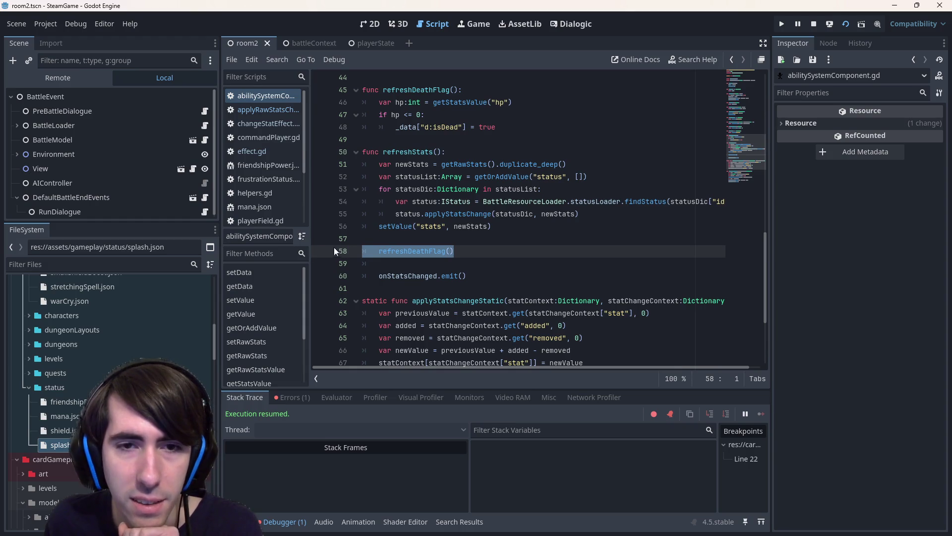
{"action": "left_click", "coordinate": [443, 252], "text": "ctrl"}
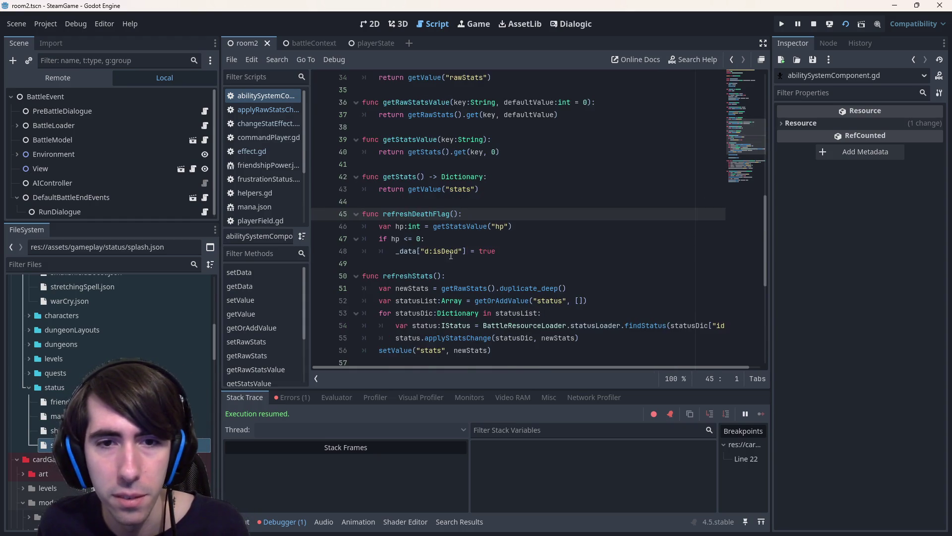
{"action": "left_click_drag", "start_coordinate": [529, 256], "coordinate": [327, 226]}
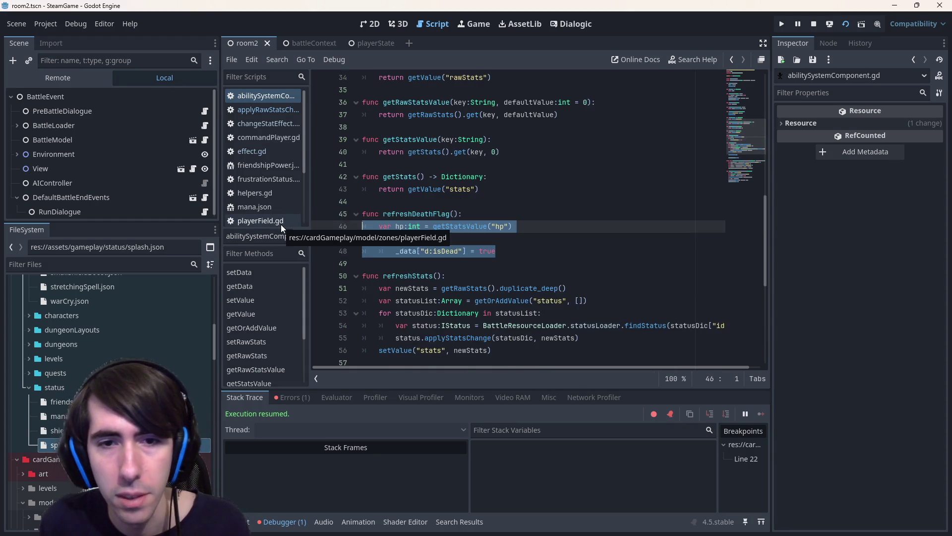
Search the script for the d:isDead key.
{"action": "left_click", "coordinate": [426, 251]}
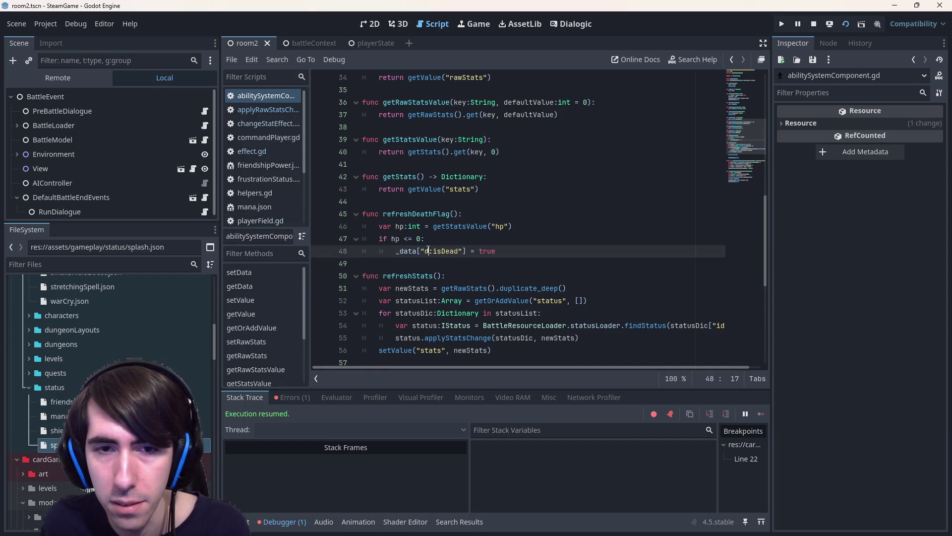
{"action": "left_click_drag", "start_coordinate": [425, 251], "coordinate": [459, 251]}
{"action": "key", "text": "ctrl+f"}
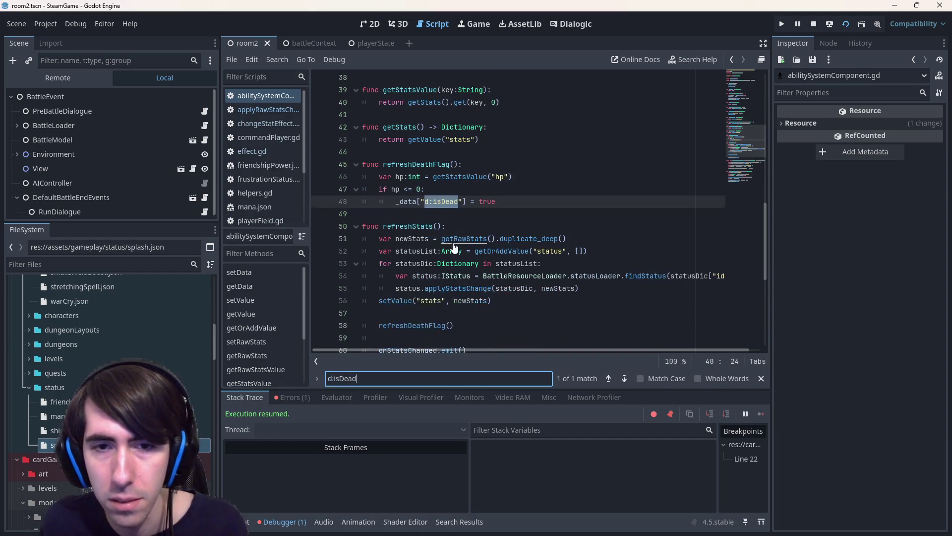
{"action": "left_click", "coordinate": [510, 201]}
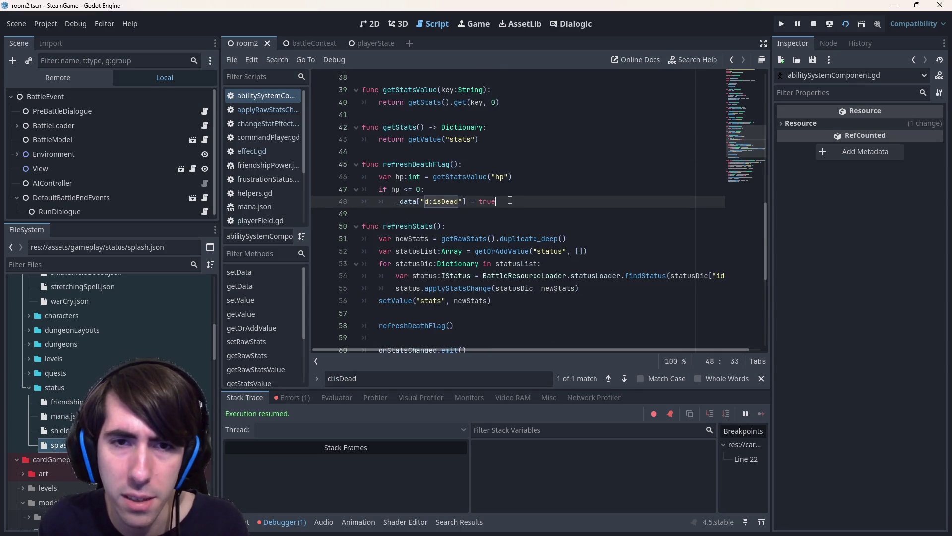
{"action": "scroll", "coordinate": [509, 200], "scroll_direction": "down", "scroll_amount": 3}
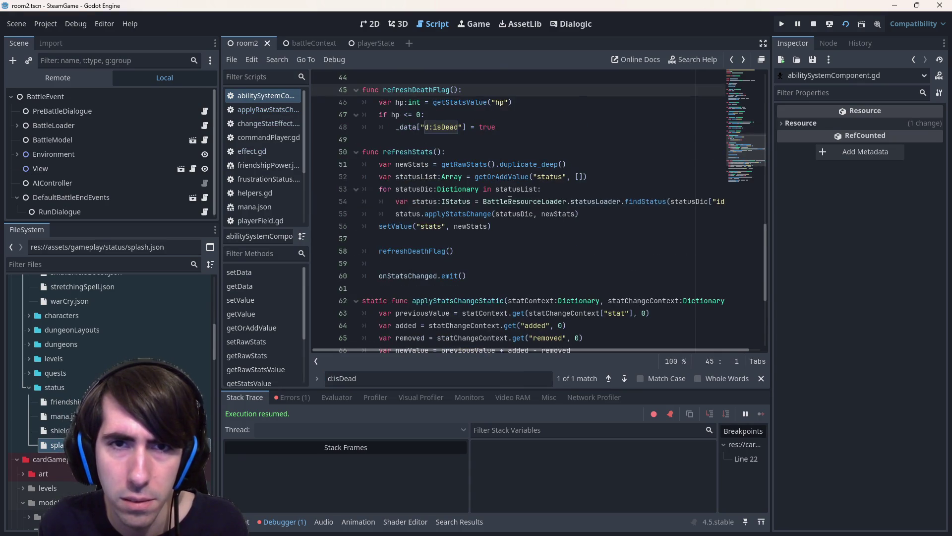
Go back to the stats-change command script and start a Find in Files search.
{"action": "key", "text": "alt+Left"}
{"action": "key", "text": "alt+Left"}
{"action": "scroll", "coordinate": [510, 200], "scroll_direction": "down", "scroll_amount": 10}
{"action": "scroll", "coordinate": [510, 200], "scroll_direction": "up", "scroll_amount": 10}
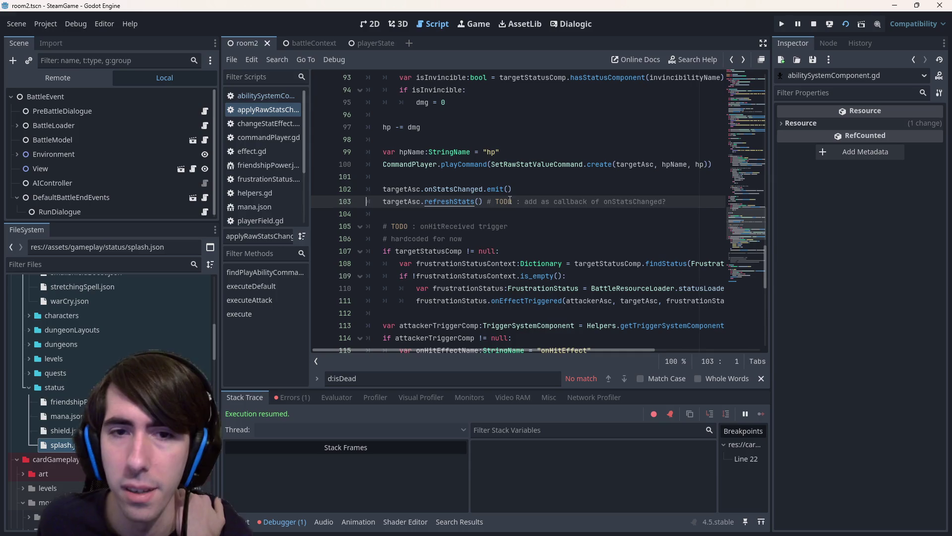
{"action": "scroll", "coordinate": [495, 213], "scroll_direction": "up", "scroll_amount": 1}
{"action": "key", "text": "ctrl+shift+f"}
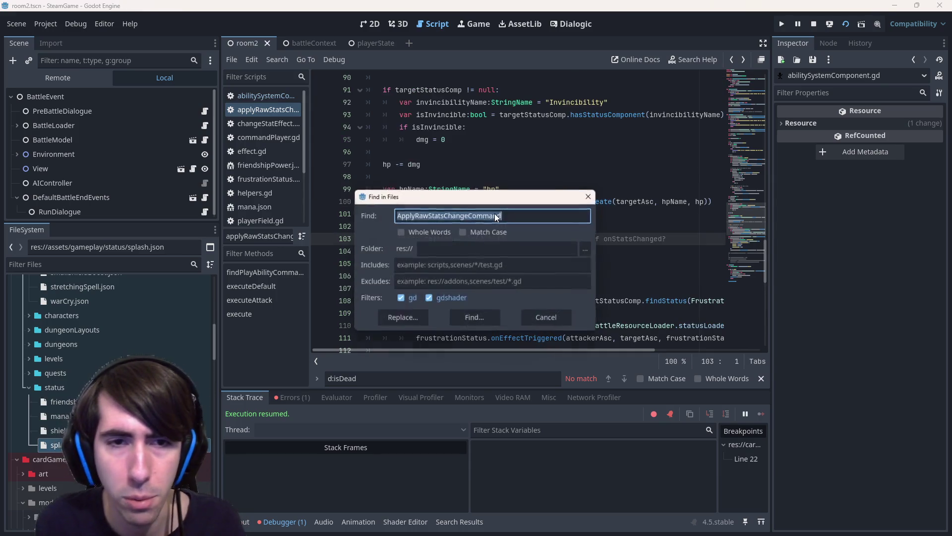
Run the project-wide d:isDead search and inspect where the flag is read and set.
{"action": "key", "text": "Return"}
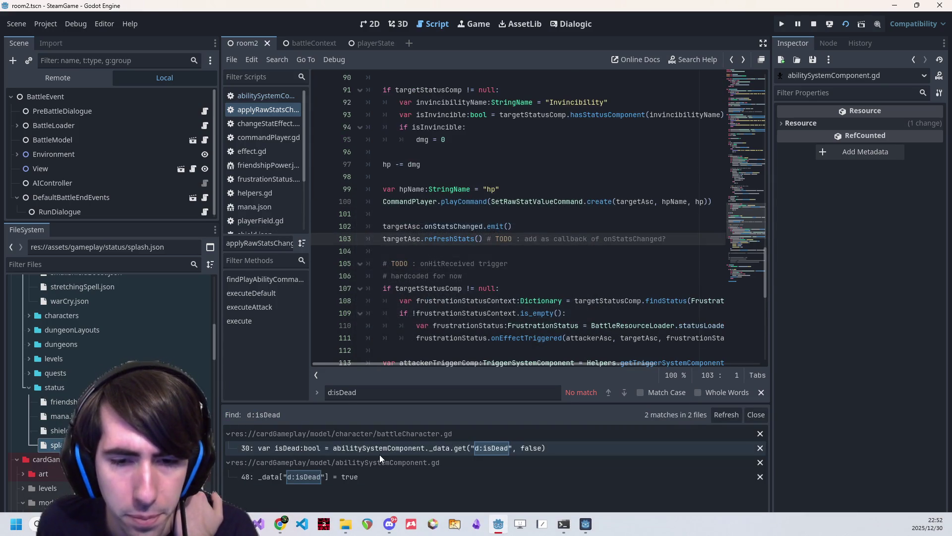
{"action": "left_click", "coordinate": [380, 452]}
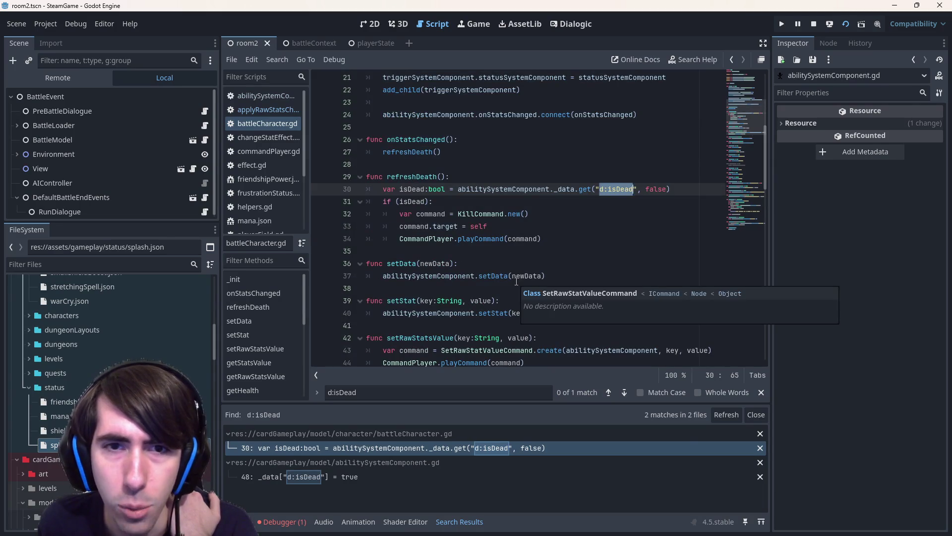
{"action": "left_click", "coordinate": [414, 476]}
{"action": "scroll", "coordinate": [496, 299], "scroll_direction": "down", "scroll_amount": 2}
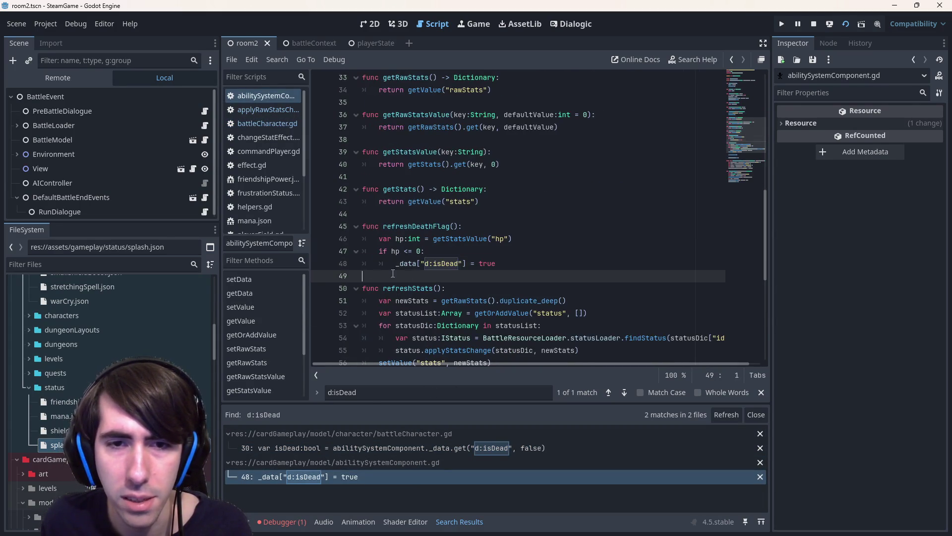
{"action": "left_click", "coordinate": [477, 253]}
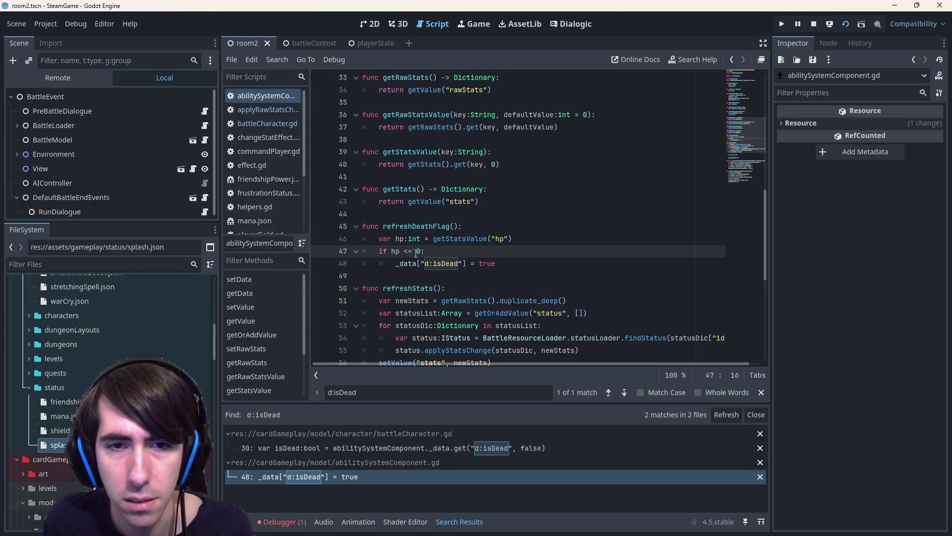
{"action": "double_click", "coordinate": [406, 264]}
{"action": "scroll", "coordinate": [459, 268], "scroll_direction": "down", "scroll_amount": 3}
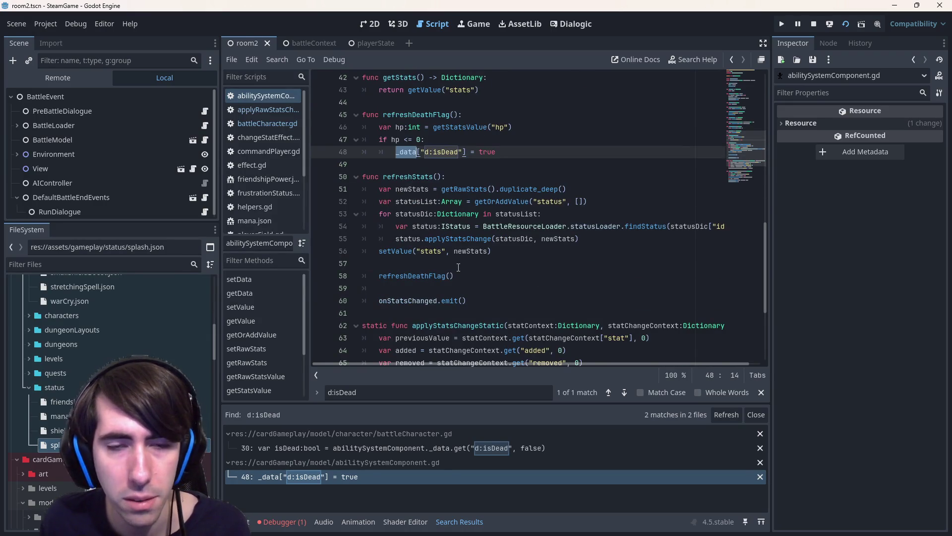
{"action": "left_click", "coordinate": [548, 151]}
Search abilitySystemComponent.gd for 'death', then open battleCharacter.gd at the d:isDead lookup.
{"action": "key", "text": "ctrl+shift+f"}
{"action": "key", "text": "Escape"}
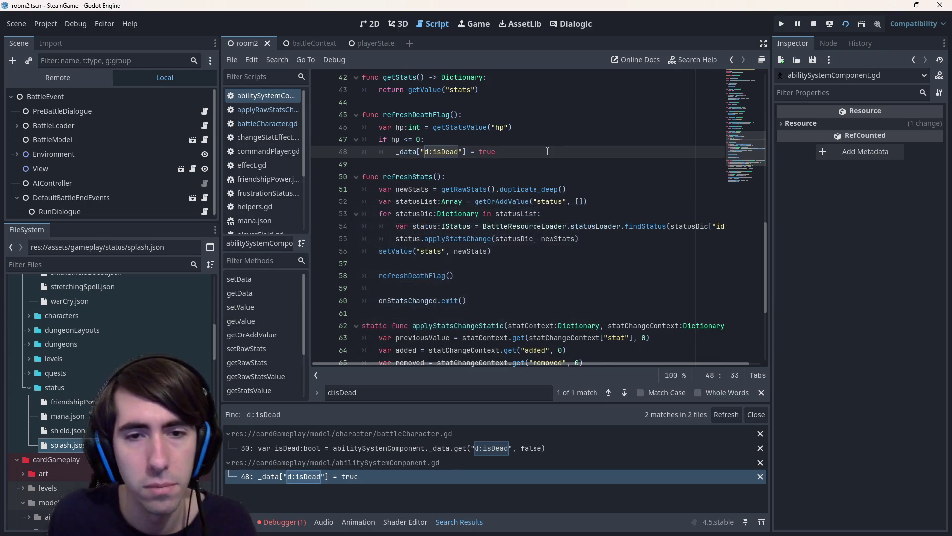
{"action": "key", "text": "ctrl+f"}
{"action": "type", "text": "death"}
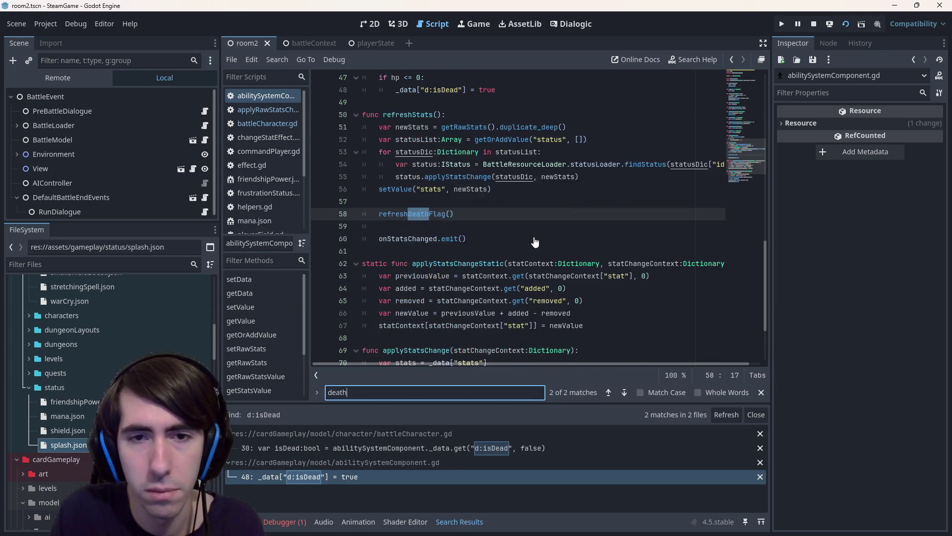
{"action": "key", "text": "Return"}
{"action": "key", "text": "Return"}
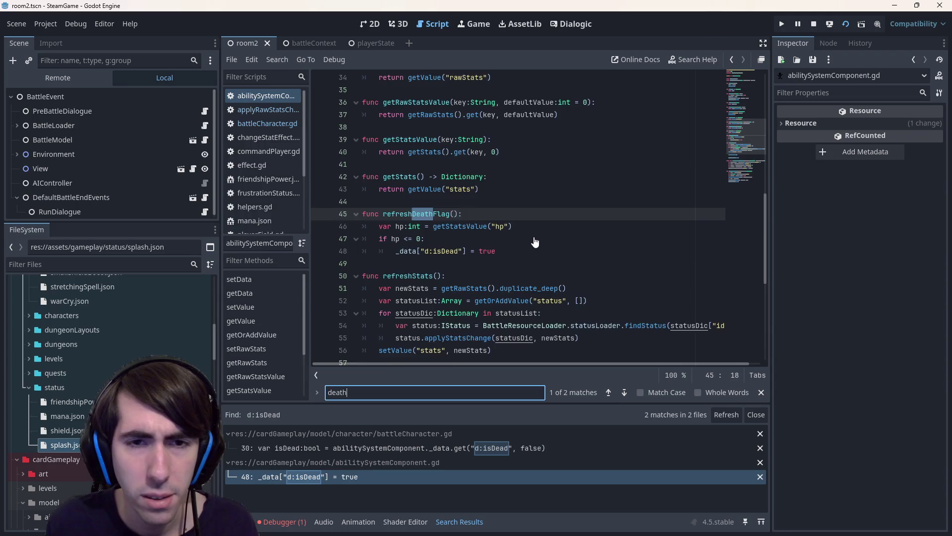
{"action": "scroll", "coordinate": [534, 242], "scroll_direction": "down", "scroll_amount": 4}
{"action": "scroll", "coordinate": [535, 242], "scroll_direction": "up", "scroll_amount": 4}
{"action": "scroll", "coordinate": [535, 242], "scroll_direction": "down", "scroll_amount": 4}
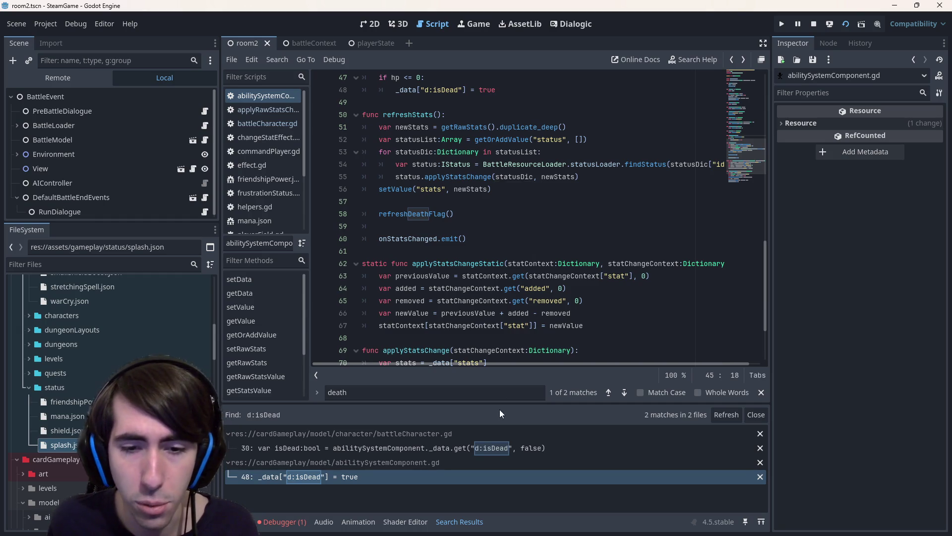
{"action": "left_click", "coordinate": [499, 447]}
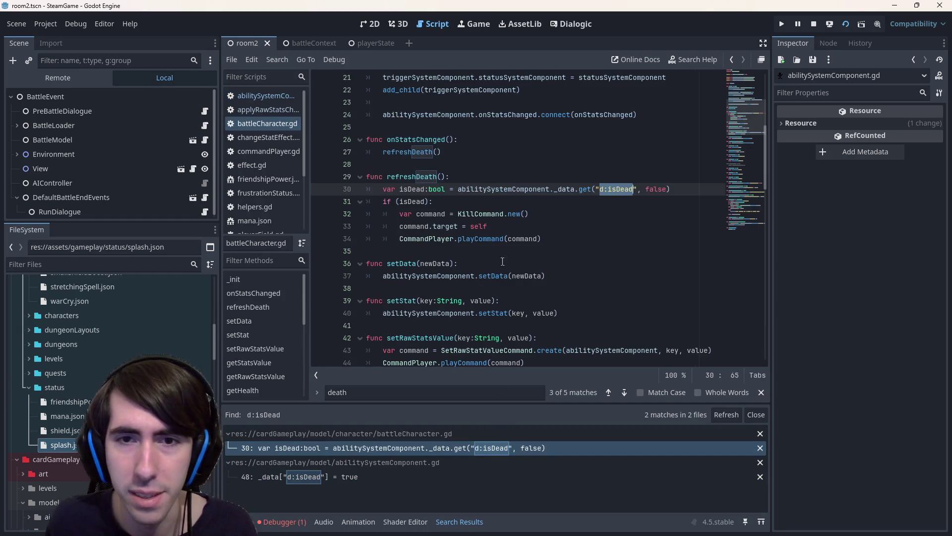
Select isDead, refreshDeath and the onStatsChanged body in battleCharacter.gd.
{"action": "double_click", "coordinate": [404, 190]}
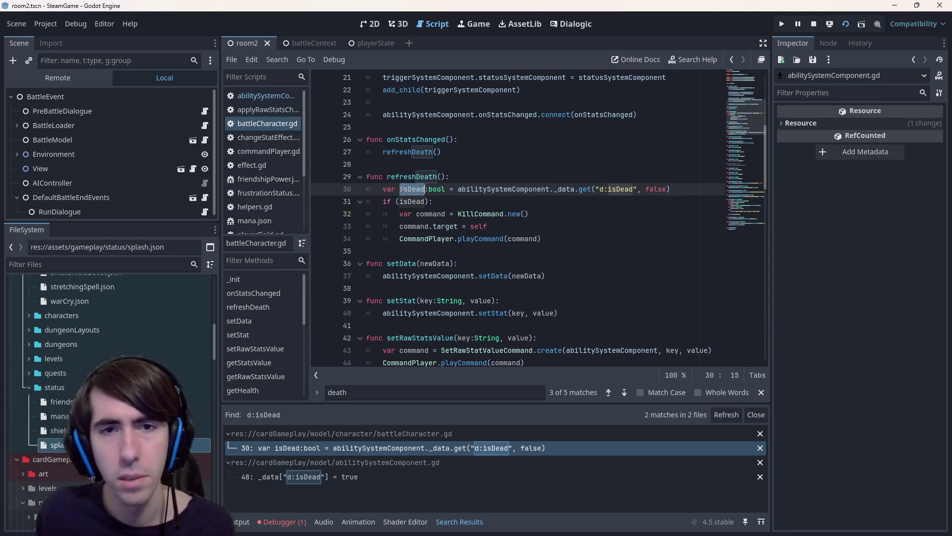
{"action": "double_click", "coordinate": [411, 177]}
{"action": "mouse_move", "coordinate": [469, 153]}
{"action": "left_mouse_down"}
{"action": "mouse_move", "coordinate": [377, 141]}
{"action": "mouse_move", "coordinate": [451, 147]}
{"action": "mouse_move", "coordinate": [447, 171]}
{"action": "mouse_move", "coordinate": [377, 115]}
{"action": "mouse_move", "coordinate": [294, 137]}
{"action": "left_mouse_up"}
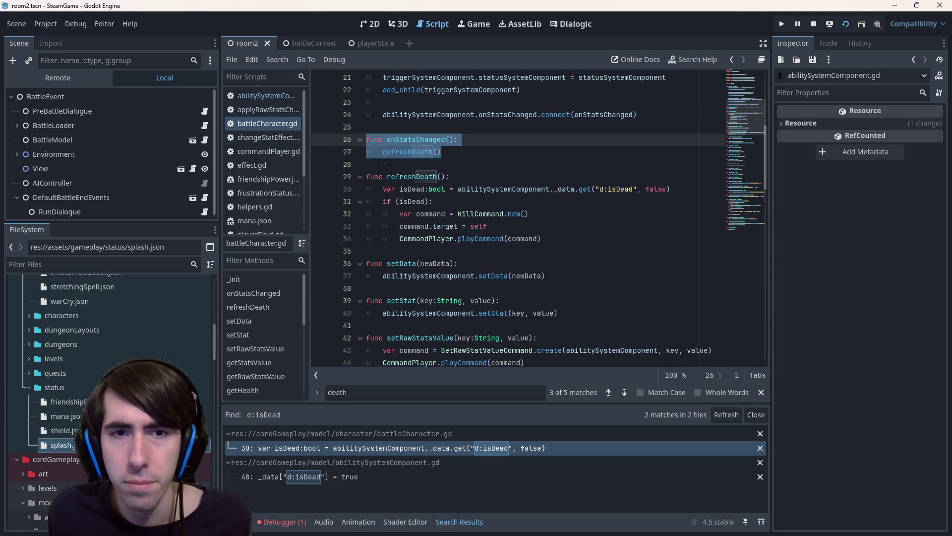
{"action": "scroll", "coordinate": [352, 149], "scroll_direction": "up", "scroll_amount": 2}
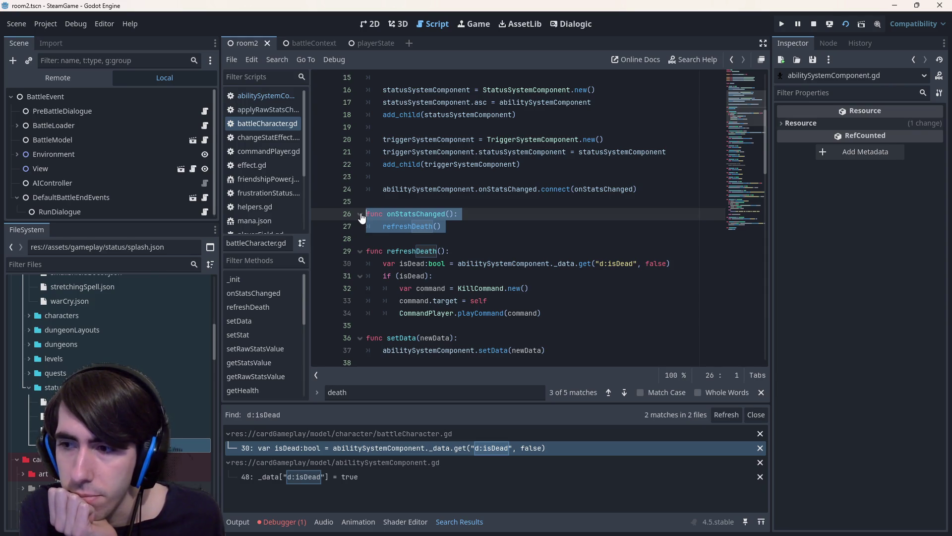
Switch to applyRawStatsChangeCommand.gd and place the caret after the executeTriggers call.
{"action": "left_click", "coordinate": [270, 96]}
{"action": "left_click", "coordinate": [266, 122]}
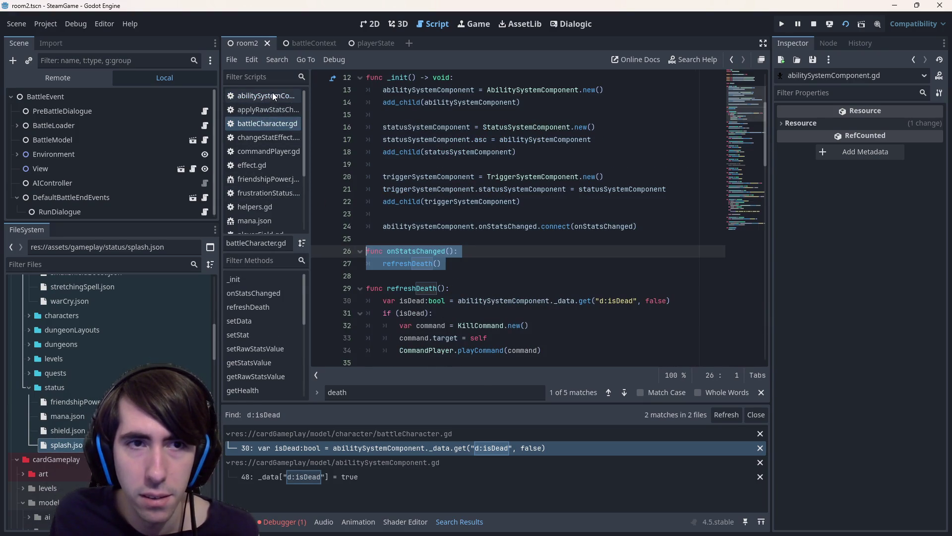
{"action": "left_click", "coordinate": [272, 106]}
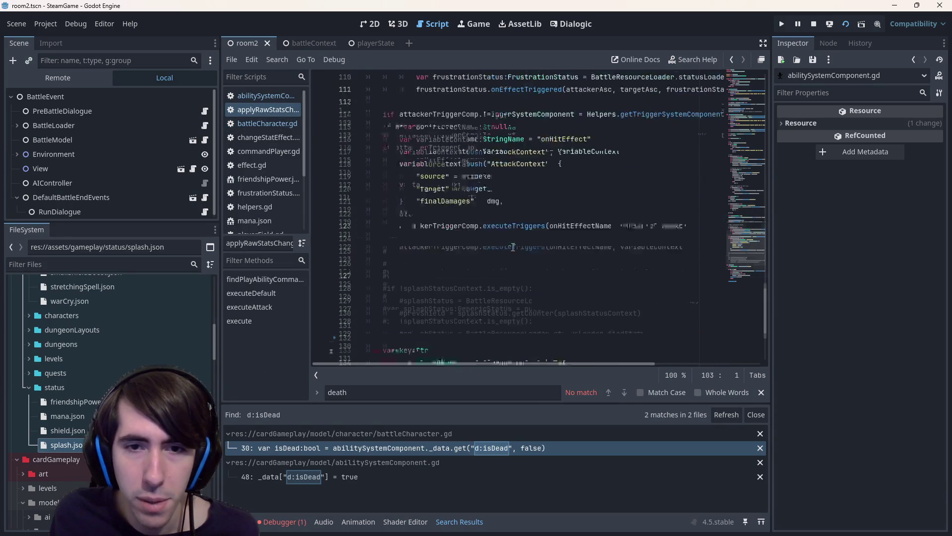
{"action": "scroll", "coordinate": [509, 247], "scroll_direction": "down", "scroll_amount": 5}
{"action": "left_click", "coordinate": [460, 266]}
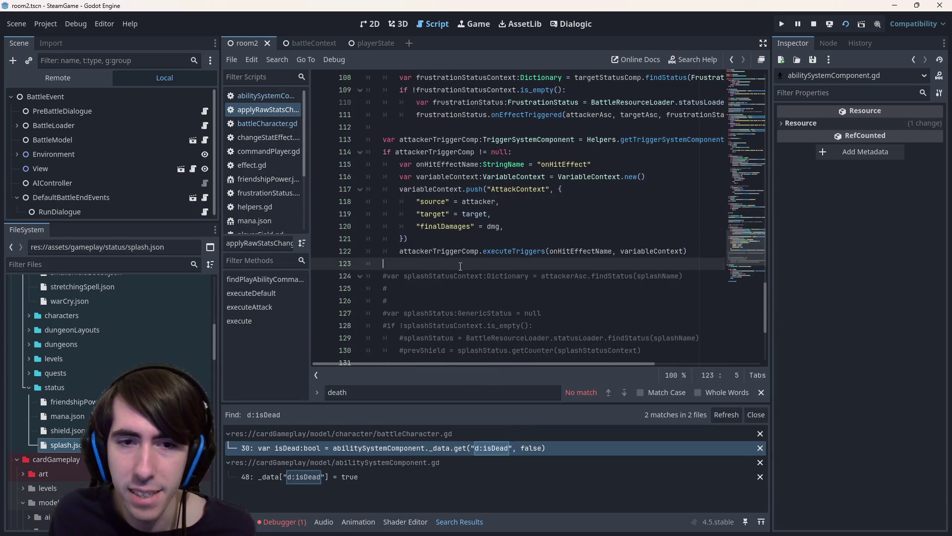
Insert blank lines after the trigger call and compare with refreshStats in abilitySystemComponent.gd.
{"action": "key", "text": "Return"}
{"action": "key", "text": "Return"}
{"action": "key", "text": "Up"}
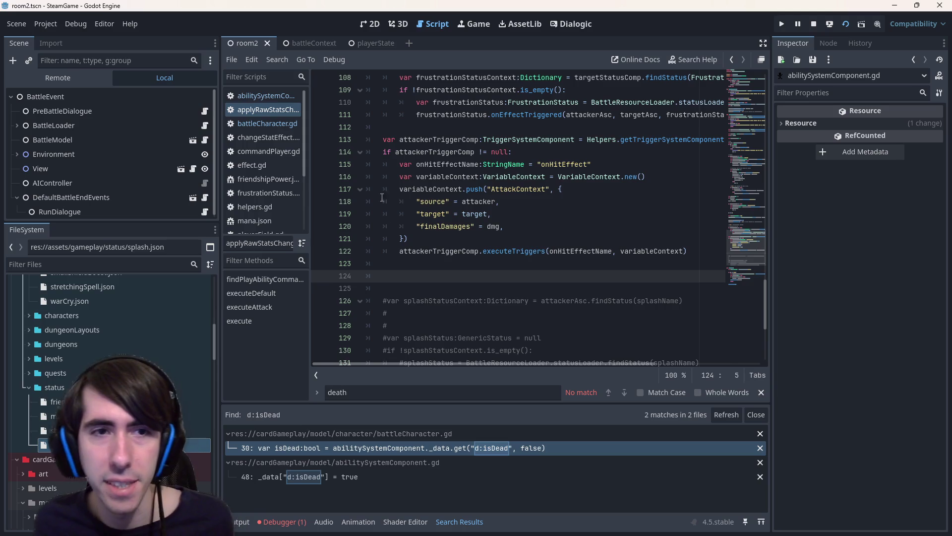
{"action": "left_click", "coordinate": [248, 92]}
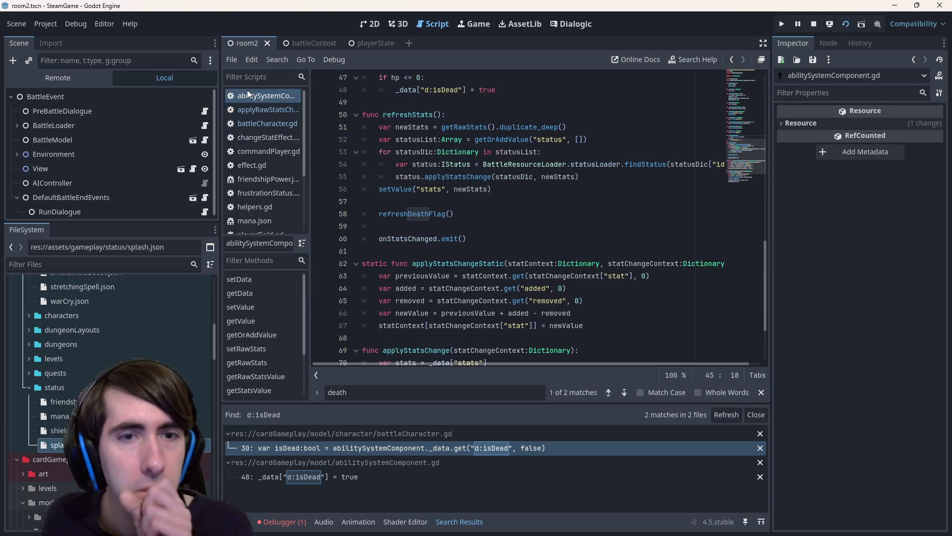
{"action": "left_click", "coordinate": [267, 110]}
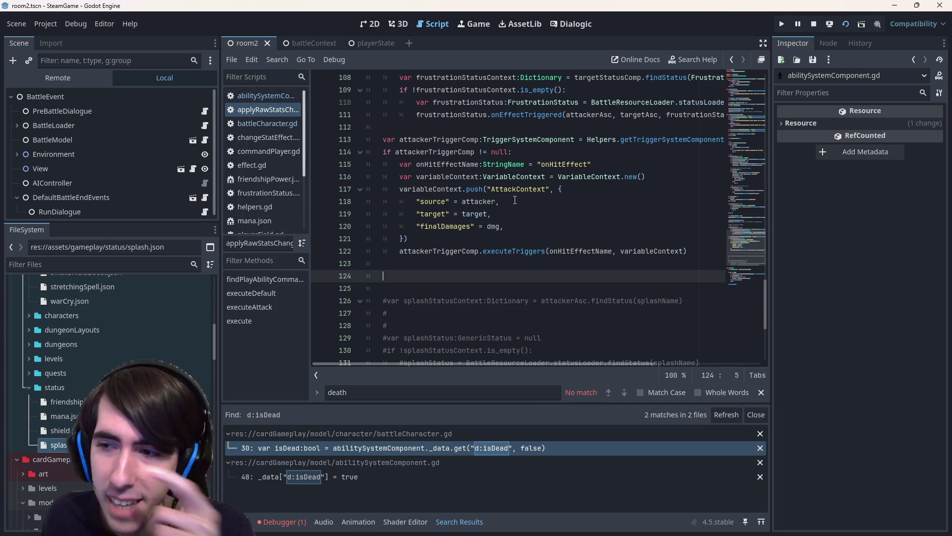
{"action": "left_click", "coordinate": [273, 99]}
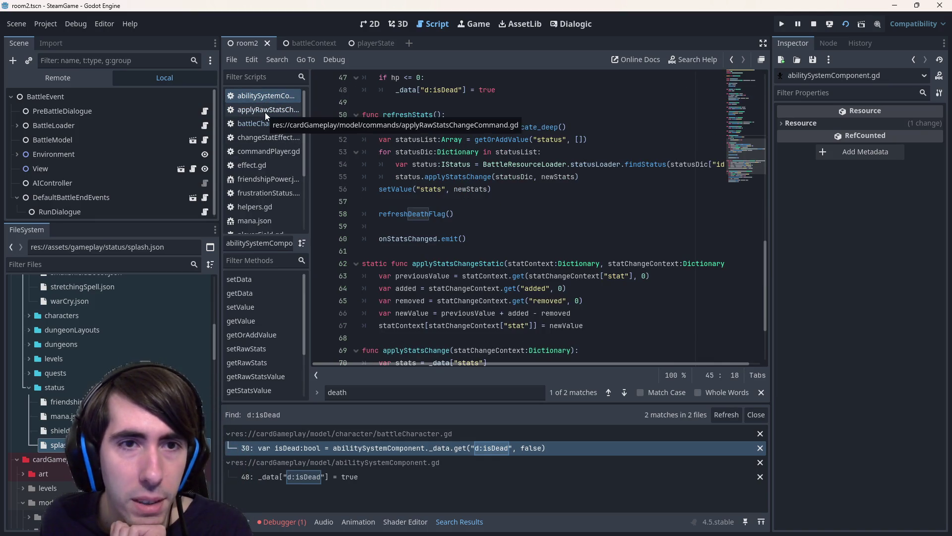
{"action": "left_click", "coordinate": [265, 110]}
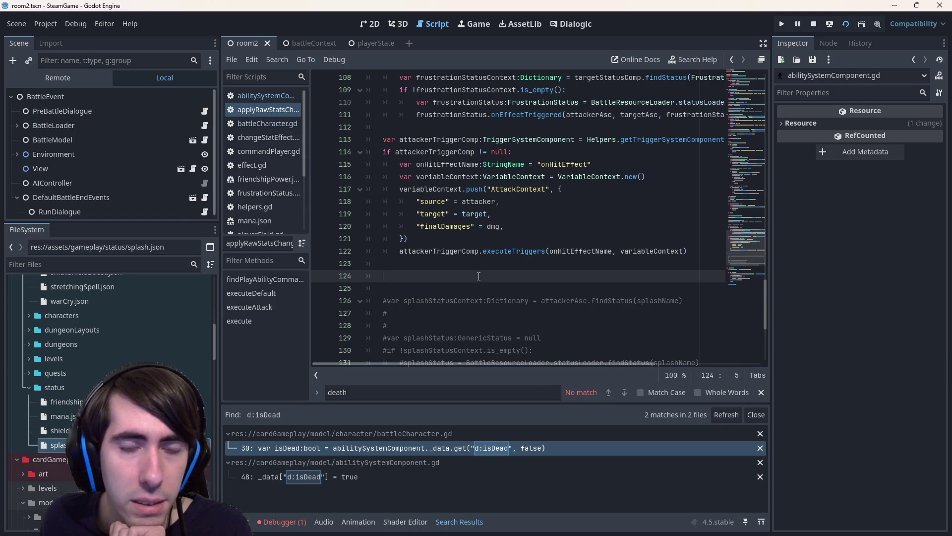
Locate the refreshDeathFlag() call in abilitySystemComponent.gd, then return to applyRawStatsChangeCommand.gd.
{"action": "left_click", "coordinate": [263, 96]}
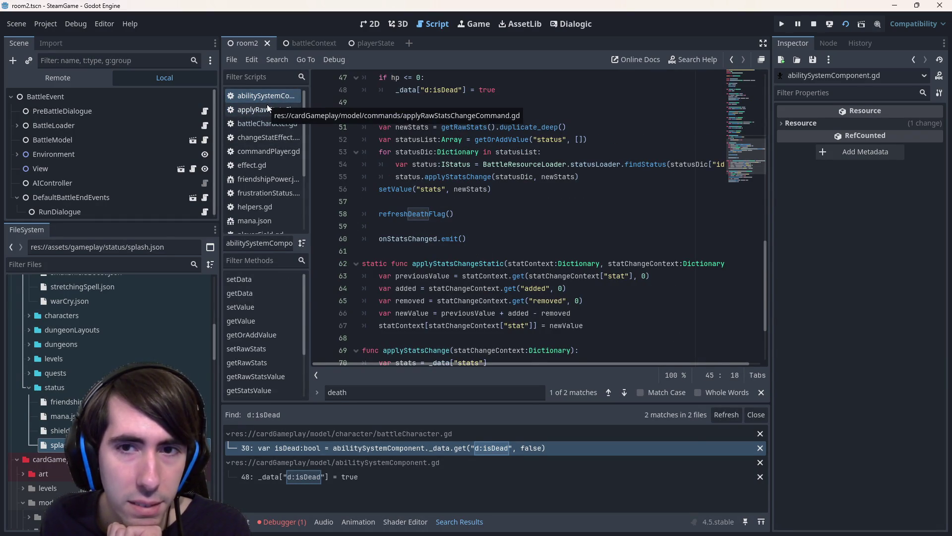
{"action": "left_click", "coordinate": [267, 110]}
{"action": "left_click", "coordinate": [267, 96]}
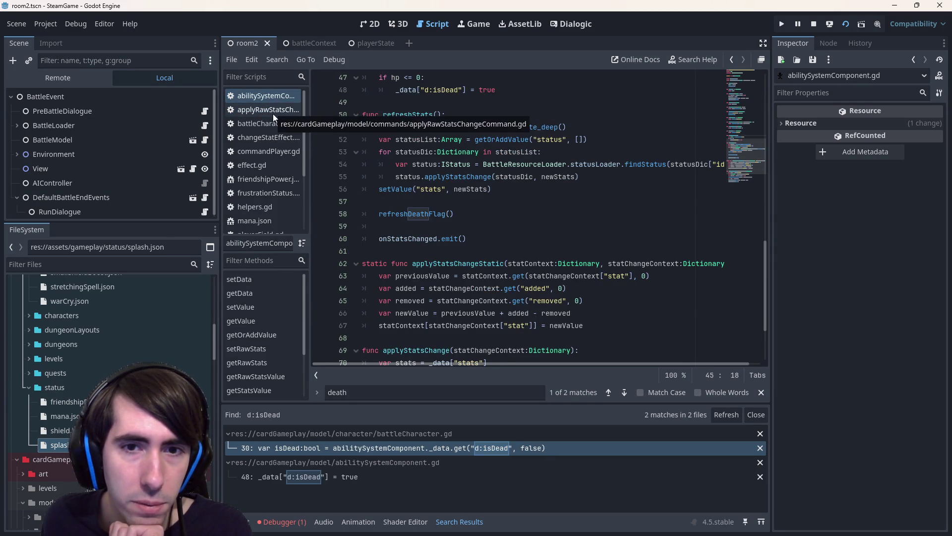
{"action": "left_click", "coordinate": [469, 218]}
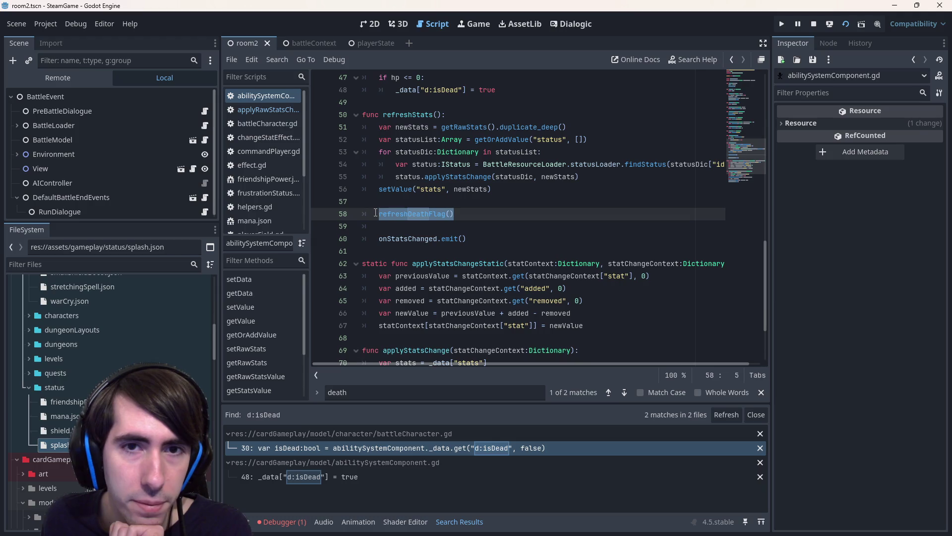
{"action": "mouse_move", "coordinate": [375, 212]}
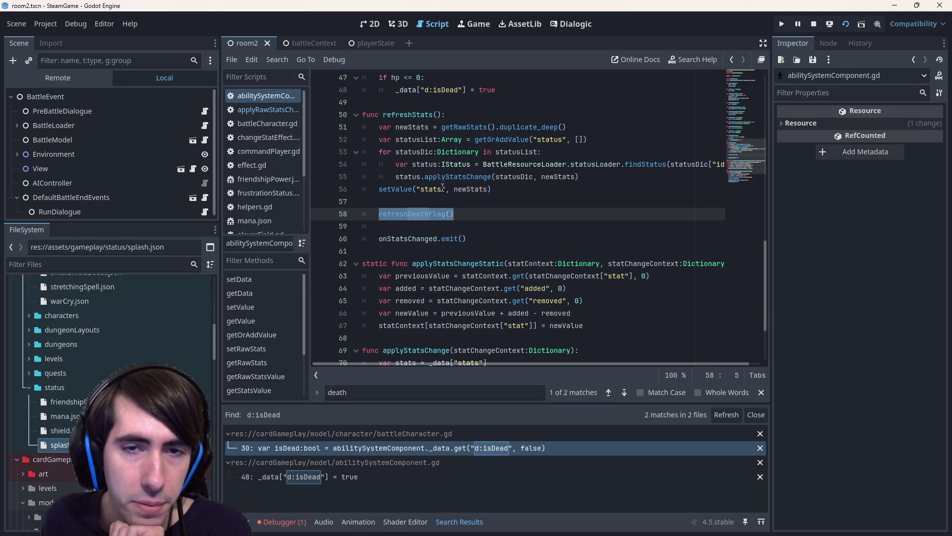
{"action": "left_click", "coordinate": [254, 108]}
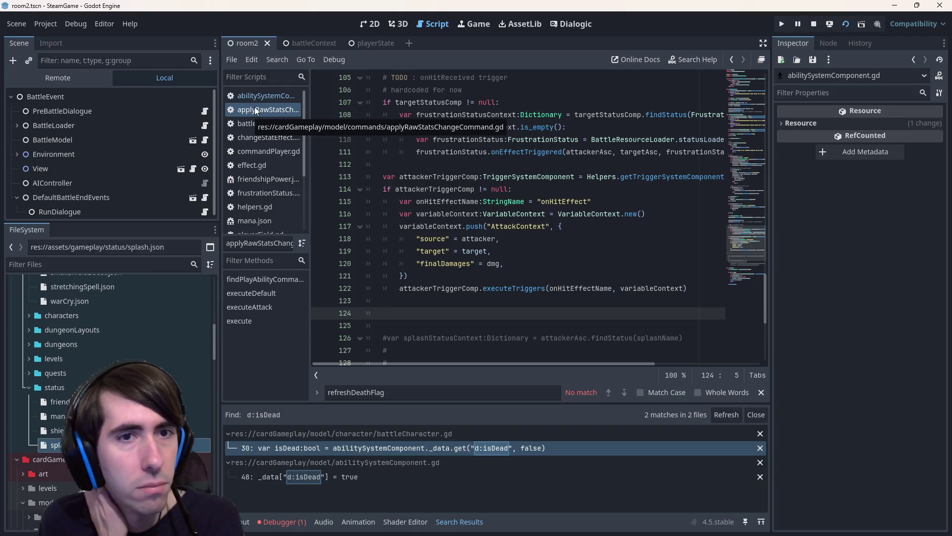
Paste a refreshDeathFlag() call onto line 124.
{"action": "type", "text": "refreshDeathFlag"}
{"action": "type", "text": "("}
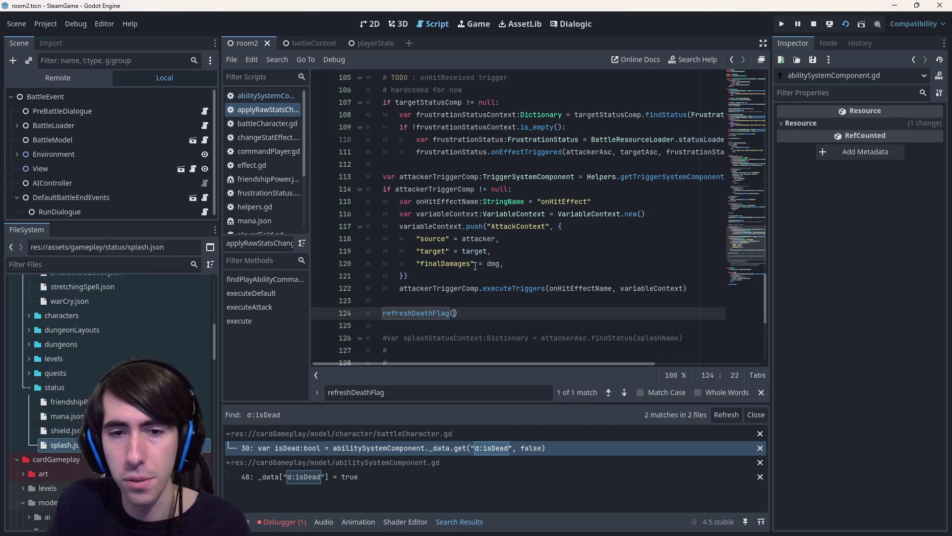
{"action": "scroll", "coordinate": [475, 267], "scroll_direction": "up", "scroll_amount": 1}
{"action": "scroll", "coordinate": [476, 266], "scroll_direction": "down", "scroll_amount": 1}
{"action": "scroll", "coordinate": [474, 269], "scroll_direction": "up", "scroll_amount": 6}
{"action": "scroll", "coordinate": [471, 271], "scroll_direction": "down", "scroll_amount": 5}
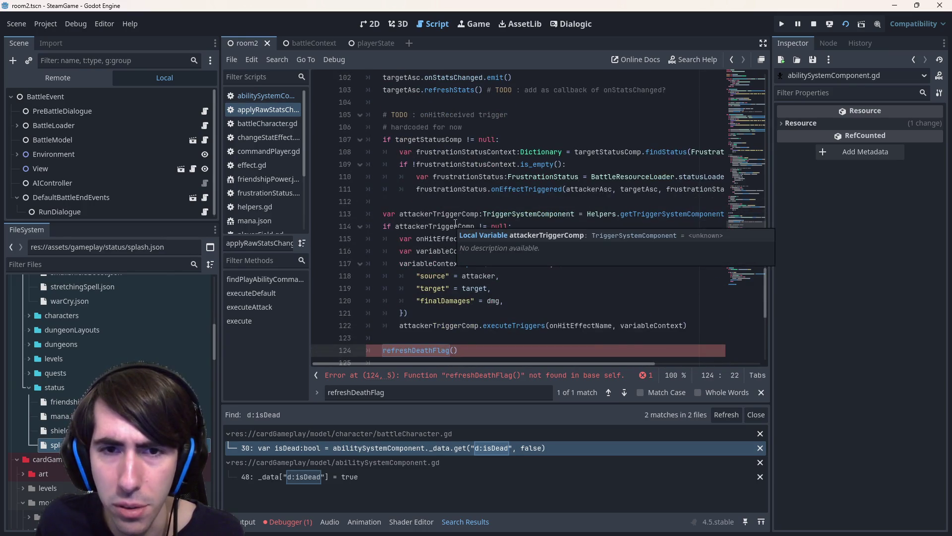
{"action": "scroll", "coordinate": [454, 223], "scroll_direction": "up", "scroll_amount": 2}
{"action": "scroll", "coordinate": [454, 223], "scroll_direction": "down", "scroll_amount": 4}
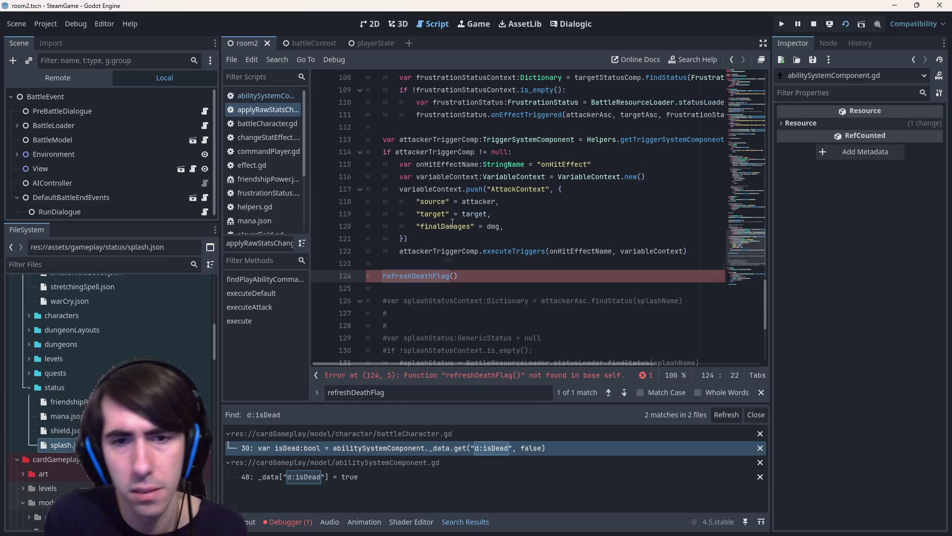
Wrap the call in an 'if targetAsc != null:' guard as targetAsc.refreshDeathFlag().
{"action": "key", "text": "ctrl+shift+Return"}
{"action": "type", "text": "if tar"}
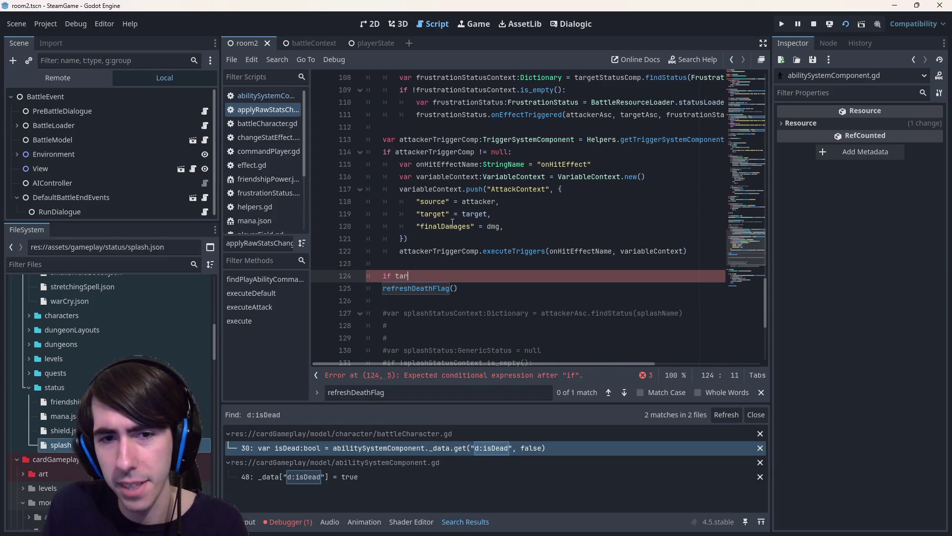
{"action": "type", "text": "get.abil"}
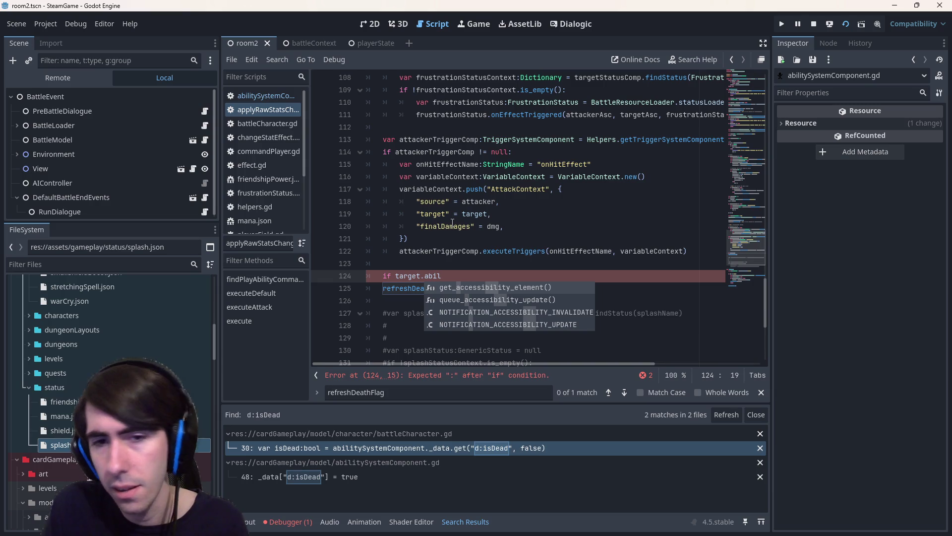
{"action": "key", "text": "BackSpace"}
{"action": "key", "text": "BackSpace"}
{"action": "key", "text": "BackSpace"}
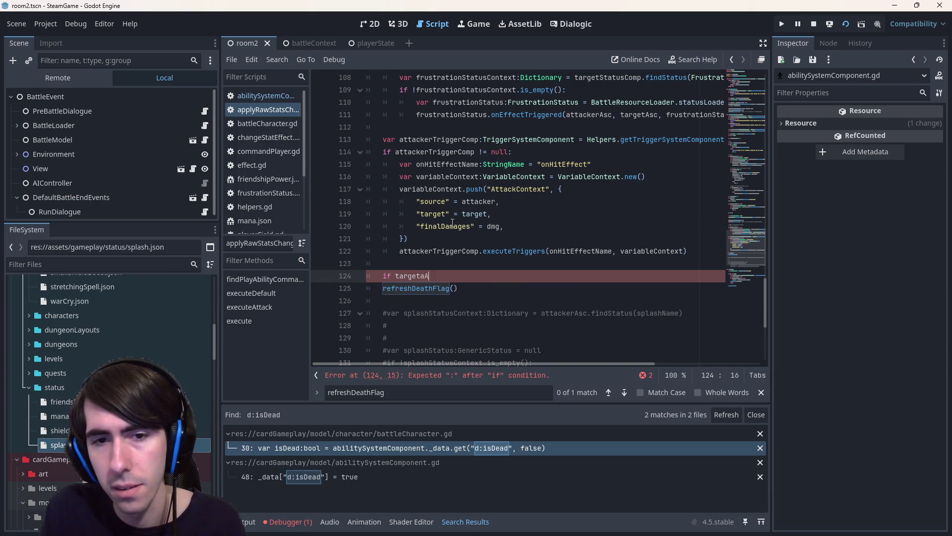
{"action": "type", "text": "Asc "}
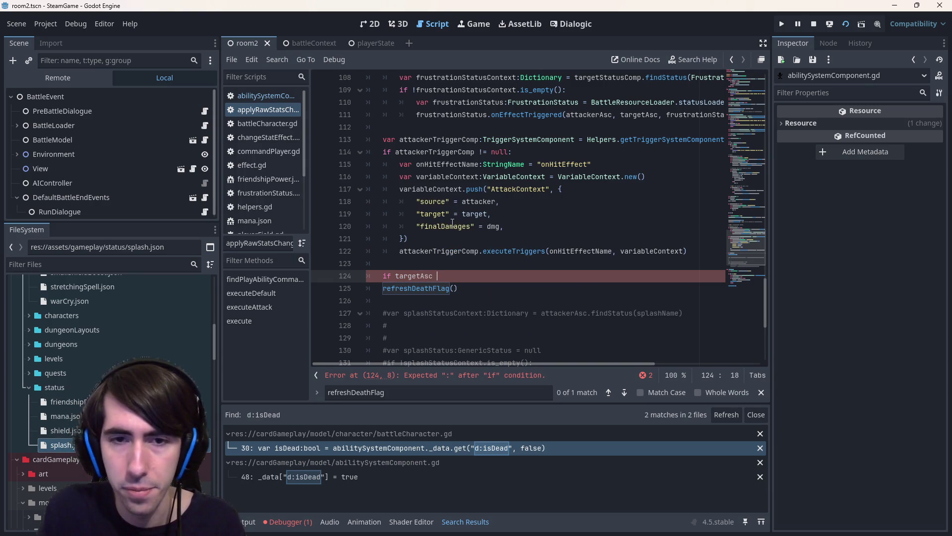
{"action": "type", "text": "!= null:"}
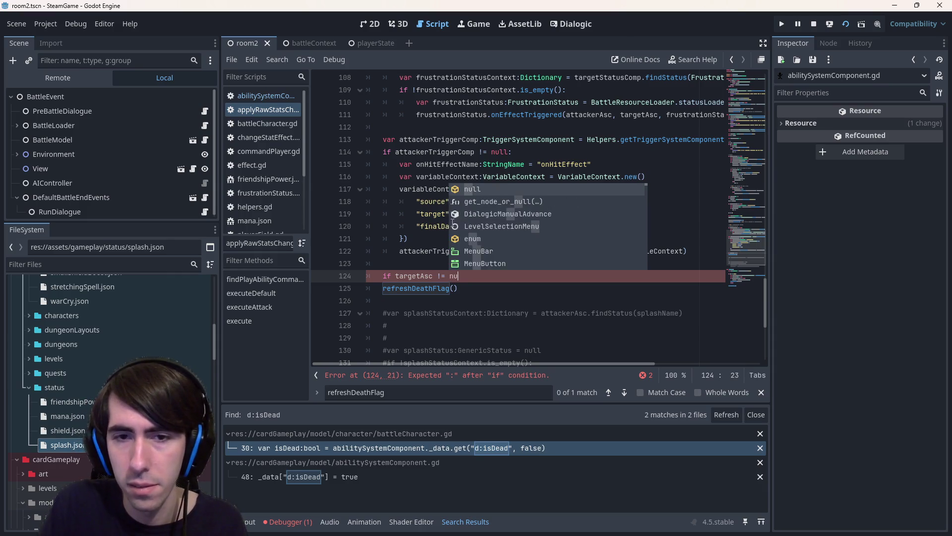
{"action": "key", "text": "Down"}
{"action": "key", "text": "Home"}
{"action": "key", "text": "Tab"}
{"action": "type", "text": "targetAsc."}
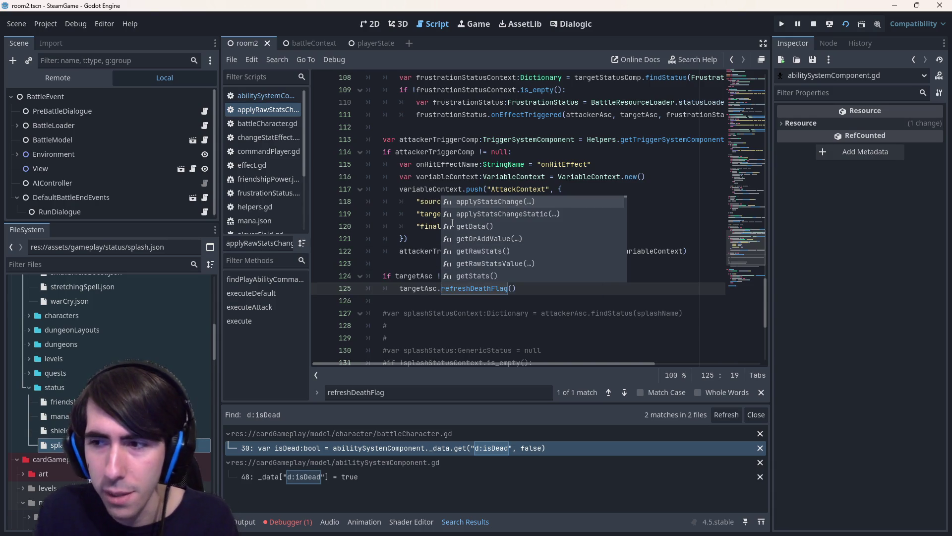
Close the find bar and delete the null-check block on lines 124–125.
{"action": "key", "text": "Escape"}
{"action": "key", "text": "Escape"}
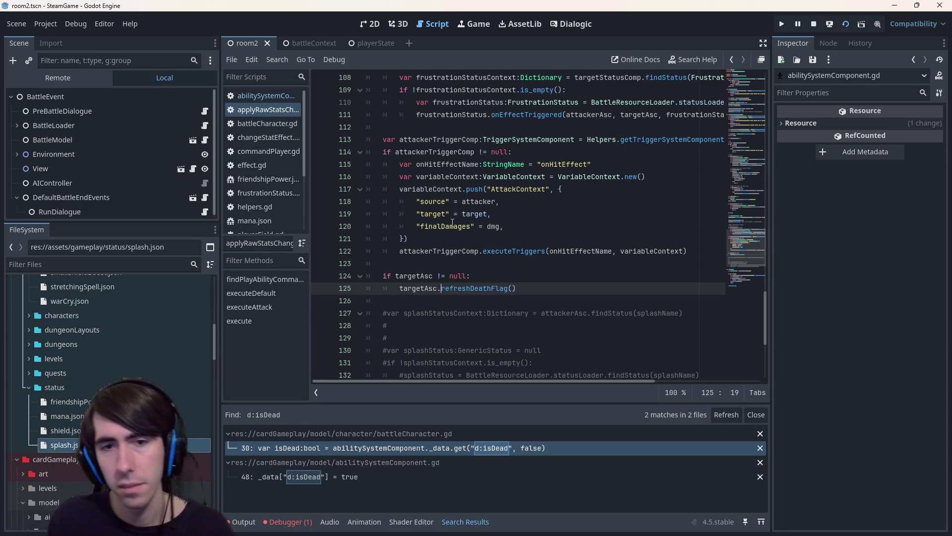
{"action": "scroll", "coordinate": [530, 241], "scroll_direction": "up", "scroll_amount": 1}
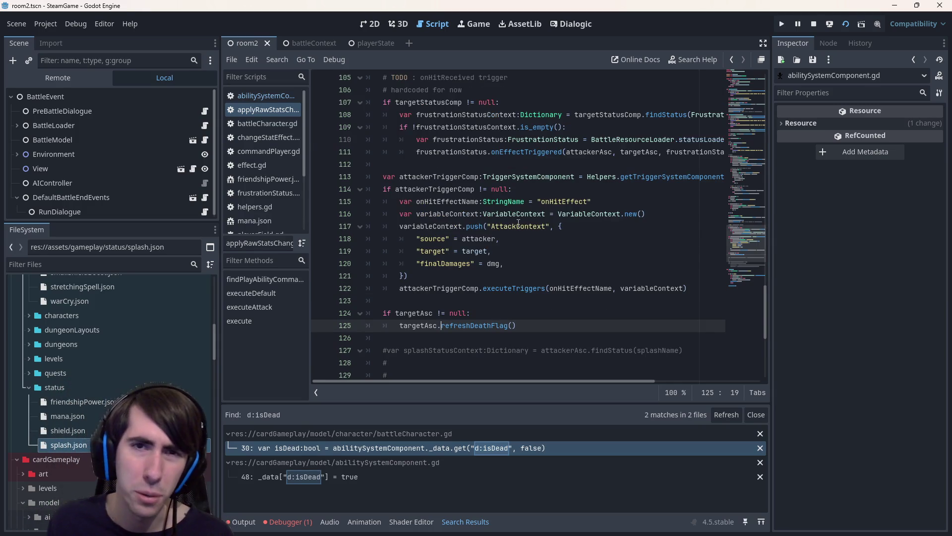
{"action": "scroll", "coordinate": [518, 223], "scroll_direction": "up", "scroll_amount": 2}
{"action": "scroll", "coordinate": [513, 235], "scroll_direction": "down", "scroll_amount": 1}
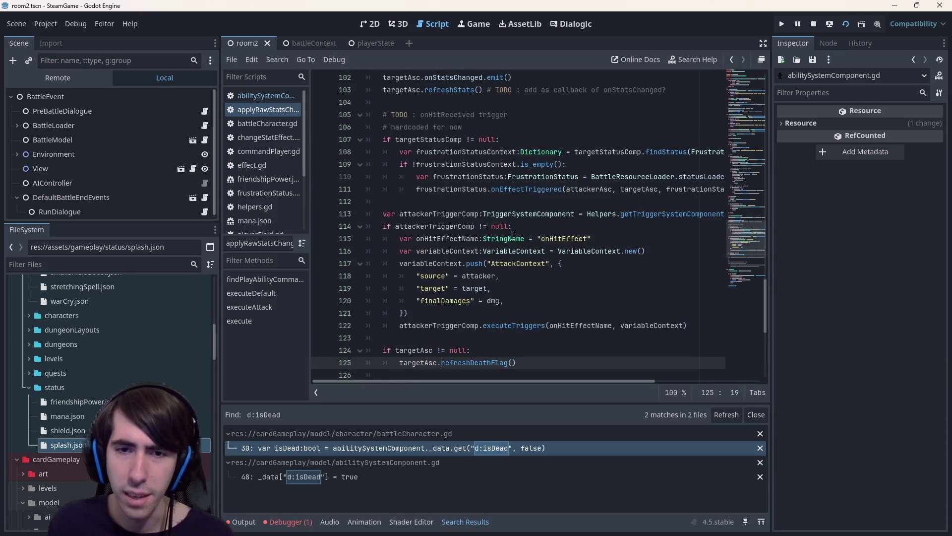
{"action": "mouse_move", "coordinate": [514, 237]}
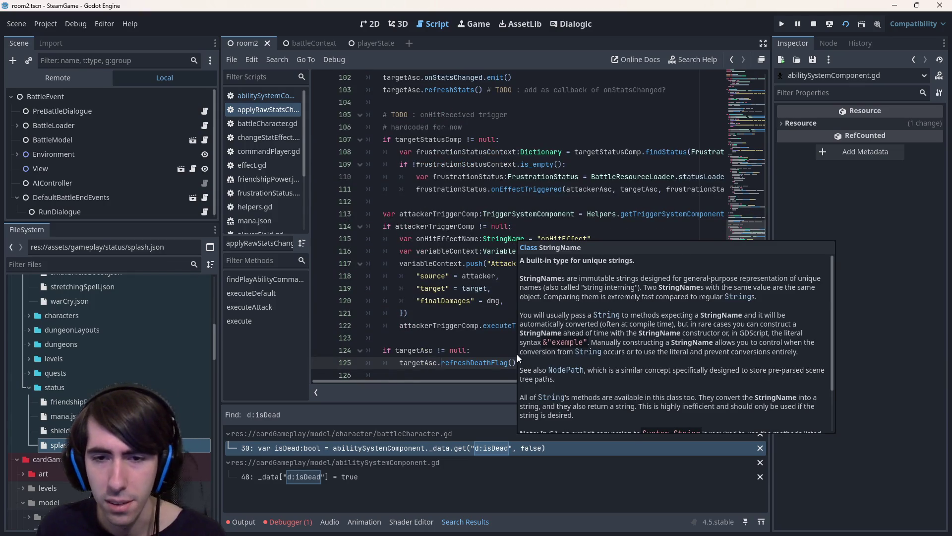
{"action": "left_click_drag", "start_coordinate": [516, 362], "coordinate": [267, 353]}
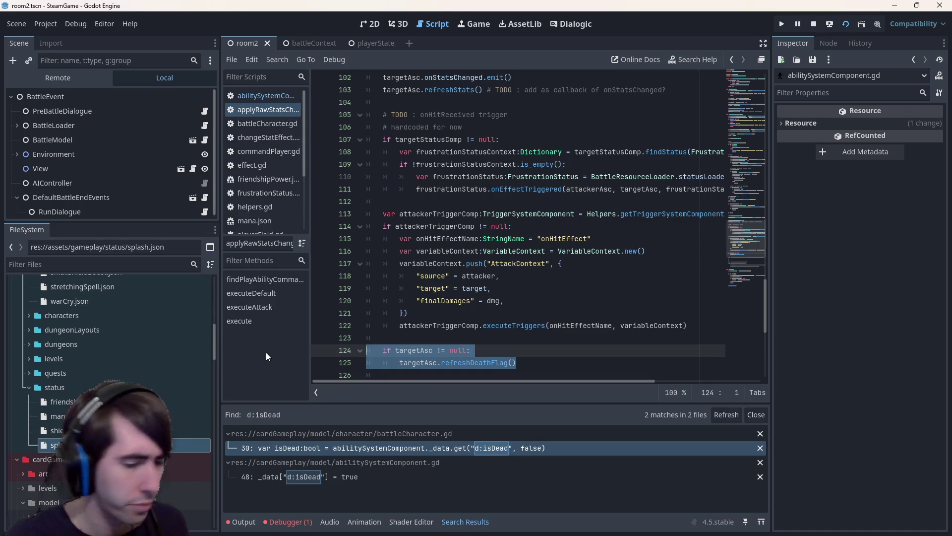
{"action": "key", "text": "BackSpace"}
{"action": "key", "text": "BackSpace"}
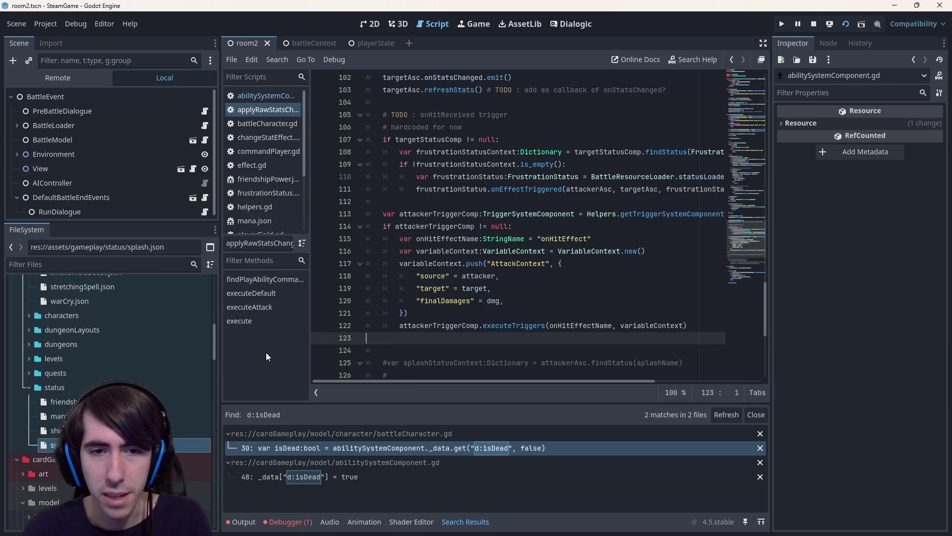
Remove the leftover blank line, save applyRawStatsChange, and glance at abilitySystemComponent.gd.
{"action": "key", "text": "BackSpace"}
{"action": "key", "text": "ctrl+s"}
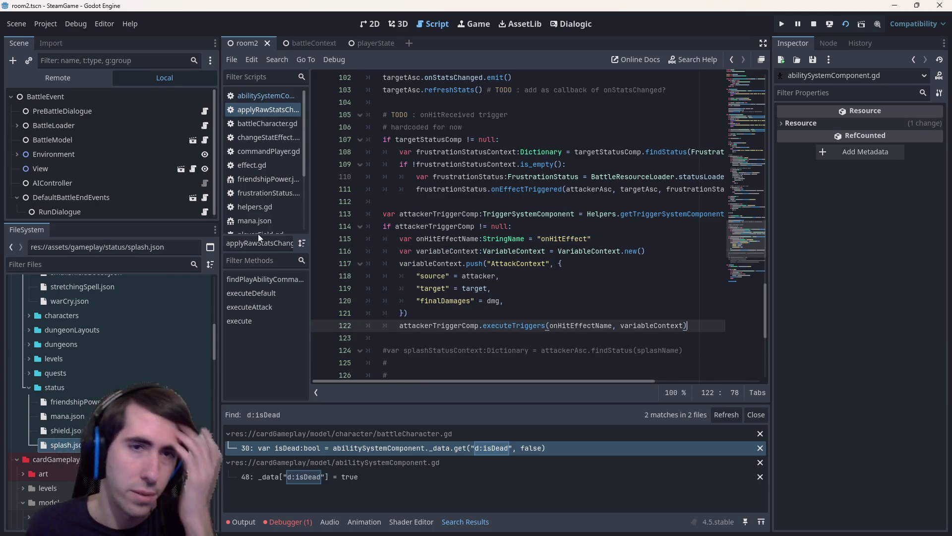
{"action": "left_click", "coordinate": [267, 95]}
{"action": "left_click", "coordinate": [269, 112]}
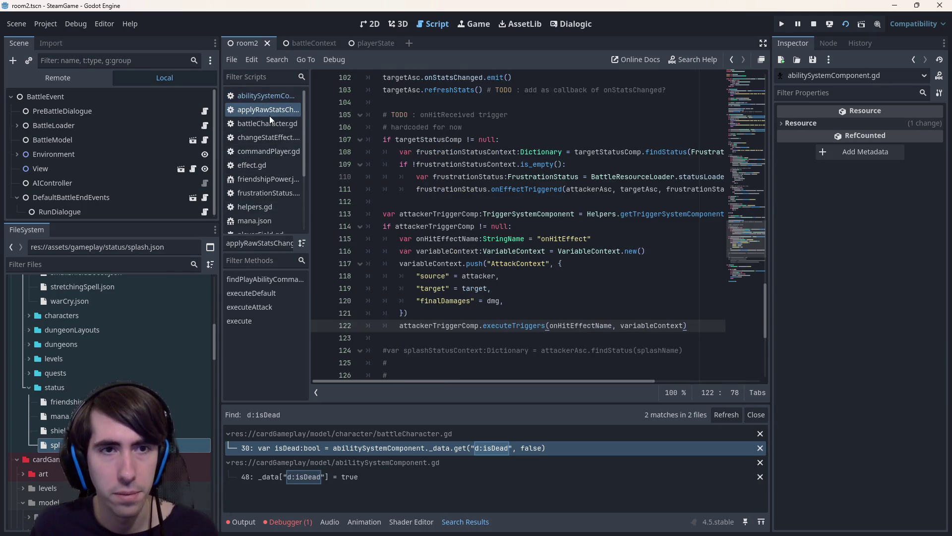
Look over changeStatEffect.gd, switching back and forth with applyRawStatsChange.
{"action": "left_click", "coordinate": [270, 138]}
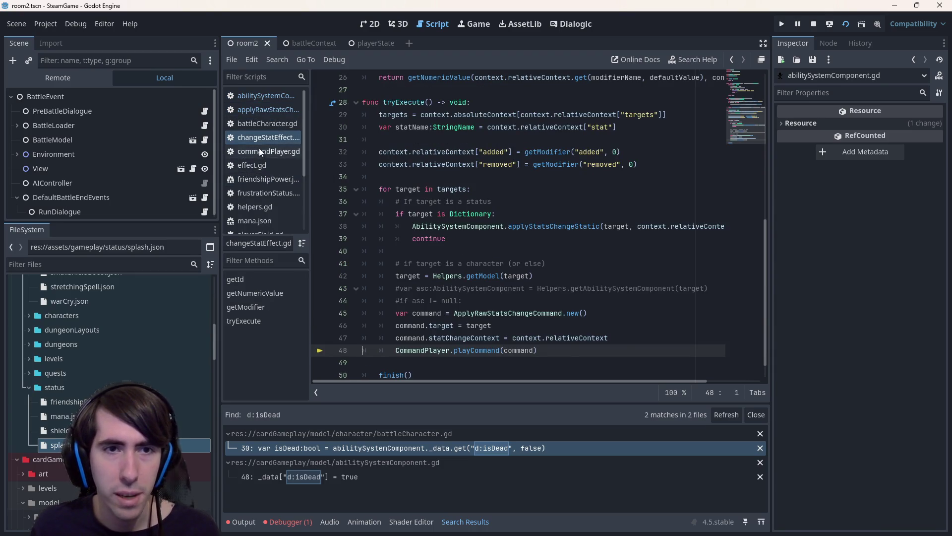
{"action": "left_click", "coordinate": [263, 109]}
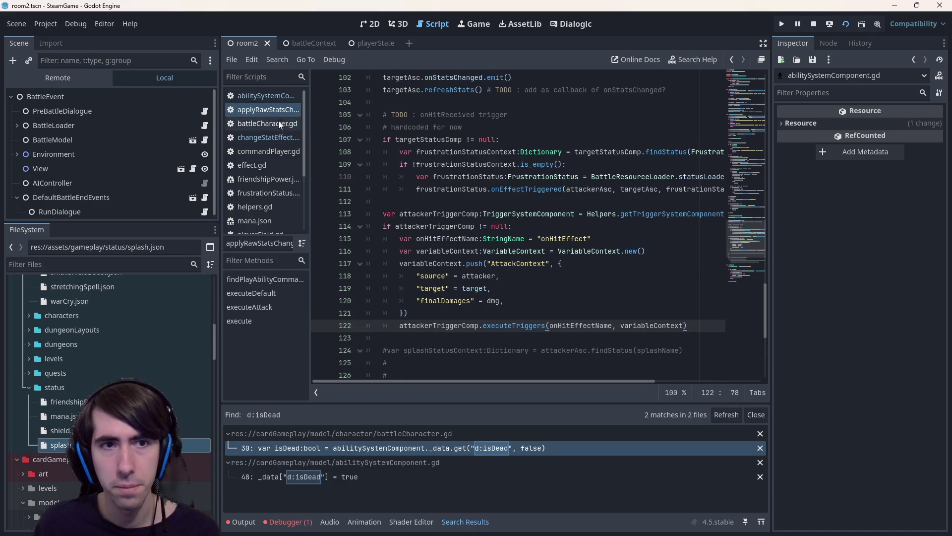
{"action": "left_click", "coordinate": [264, 137]}
{"action": "scroll", "coordinate": [542, 275], "scroll_direction": "up", "scroll_amount": 10}
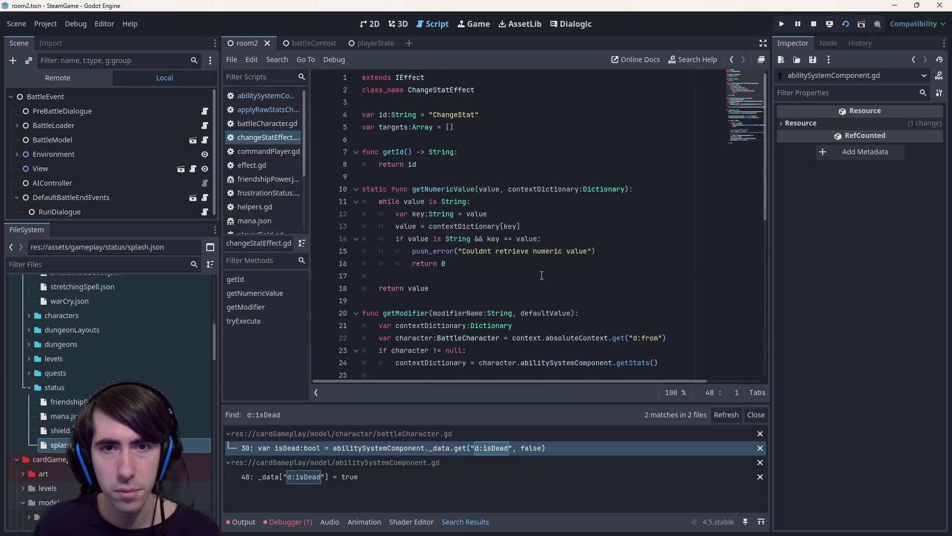
{"action": "scroll", "coordinate": [542, 275], "scroll_direction": "down", "scroll_amount": 9}
{"action": "scroll", "coordinate": [265, 186], "scroll_direction": "down", "scroll_amount": 3}
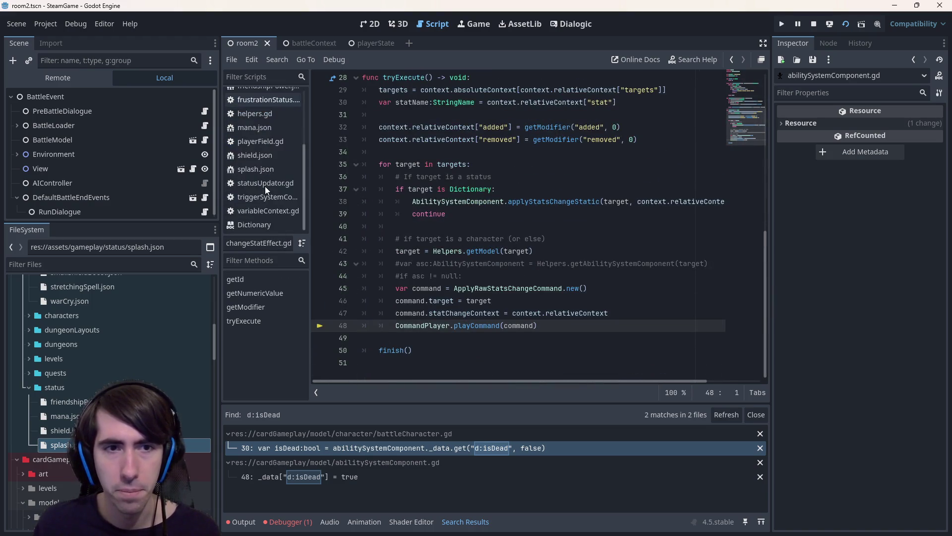
{"action": "scroll", "coordinate": [290, 150], "scroll_direction": "up", "scroll_amount": 3}
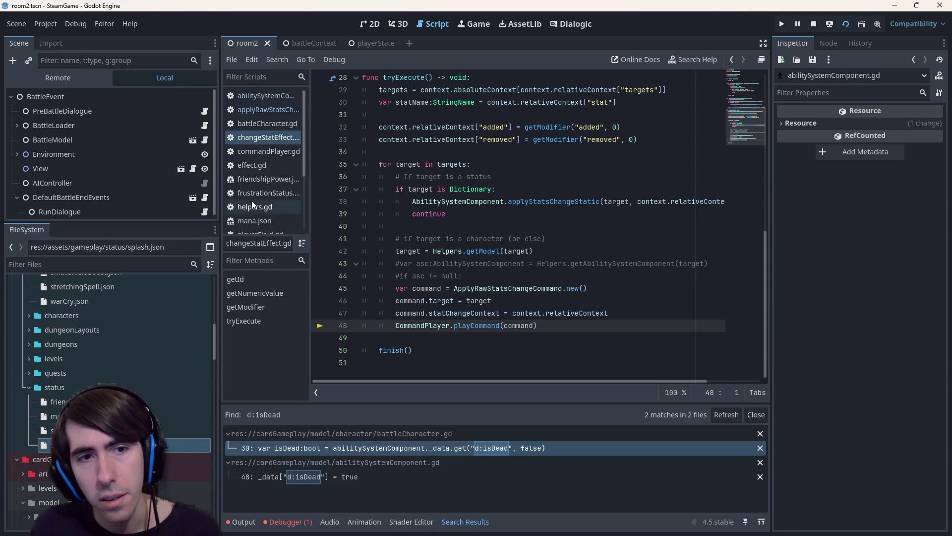
{"action": "scroll", "coordinate": [280, 214], "scroll_direction": "down", "scroll_amount": 1}
{"action": "scroll", "coordinate": [280, 214], "scroll_direction": "up", "scroll_amount": 2}
Check battleCharacter.gd and the isDead assignment in abilitySystemComponent.gd, then open quick script search.
{"action": "left_click", "coordinate": [278, 125]}
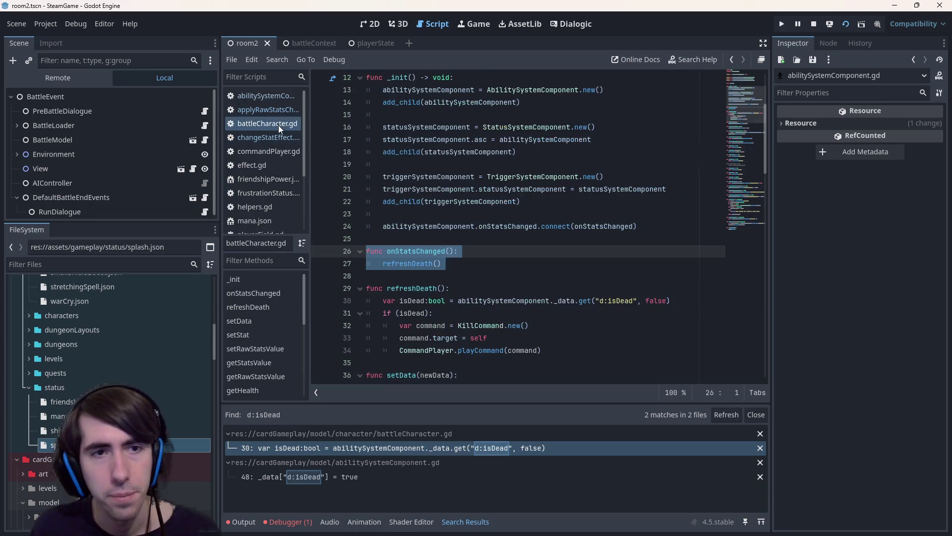
{"action": "left_click", "coordinate": [279, 112]}
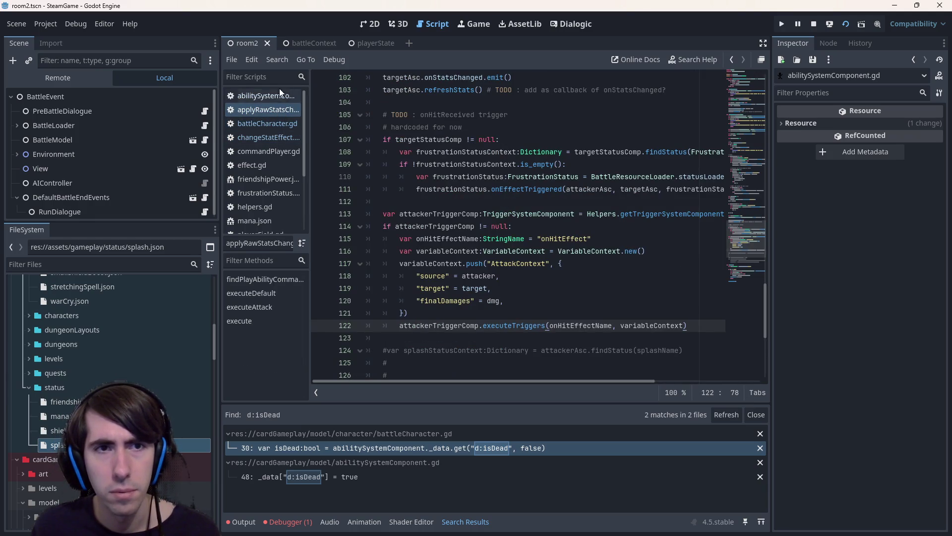
{"action": "left_click", "coordinate": [276, 90]}
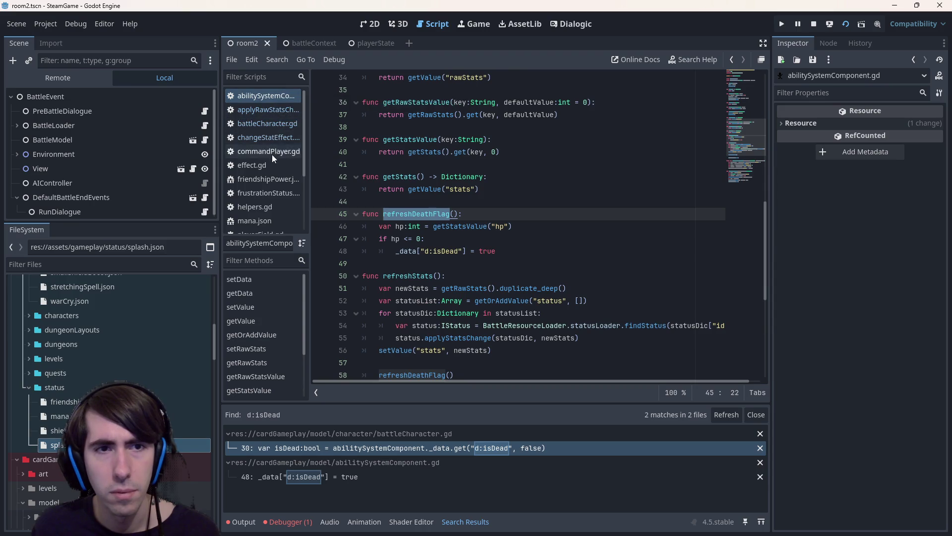
{"action": "left_click", "coordinate": [474, 252]}
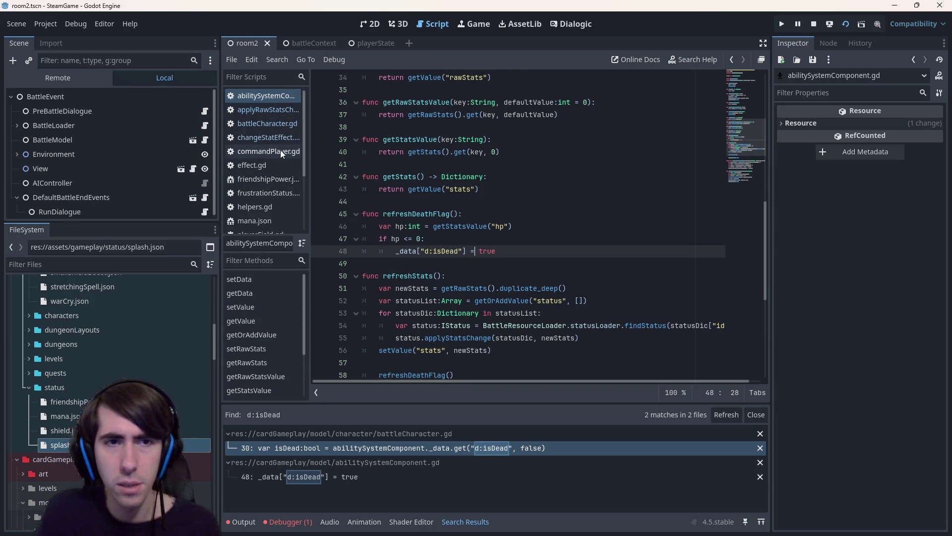
{"action": "key", "text": "shift+alt+o"}
Open triggerSystemComponent.gd via the 'systemcomponent' search and inspect the splash-trigger loop variable i.
{"action": "type", "text": "systemcomponent"}
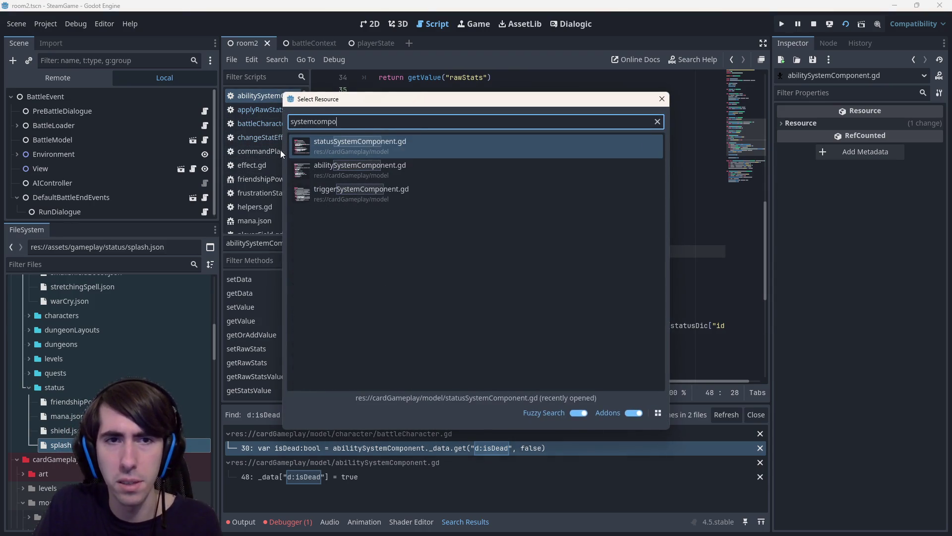
{"action": "key", "text": "Down"}
{"action": "key", "text": "Down"}
{"action": "key", "text": "Return"}
{"action": "scroll", "coordinate": [502, 230], "scroll_direction": "up", "scroll_amount": 10}
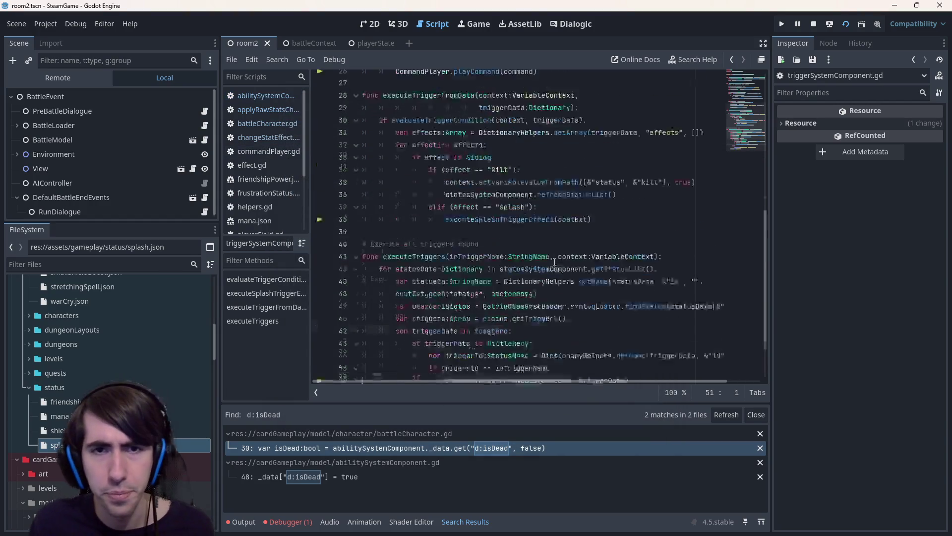
{"action": "scroll", "coordinate": [503, 231], "scroll_direction": "down", "scroll_amount": 2}
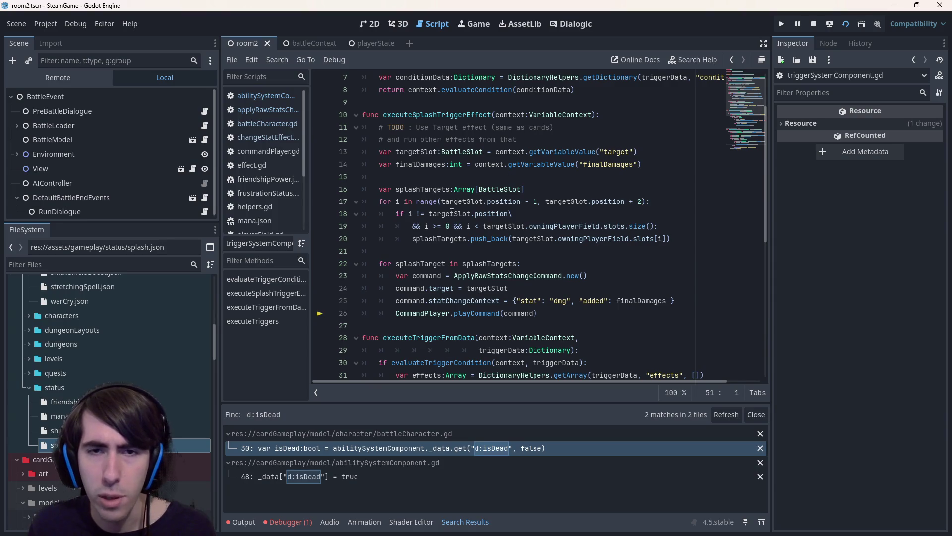
{"action": "scroll", "coordinate": [438, 219], "scroll_direction": "up", "scroll_amount": 2}
{"action": "left_click", "coordinate": [433, 140]}
{"action": "scroll", "coordinate": [495, 223], "scroll_direction": "down", "scroll_amount": 2}
{"action": "left_click", "coordinate": [542, 300]}
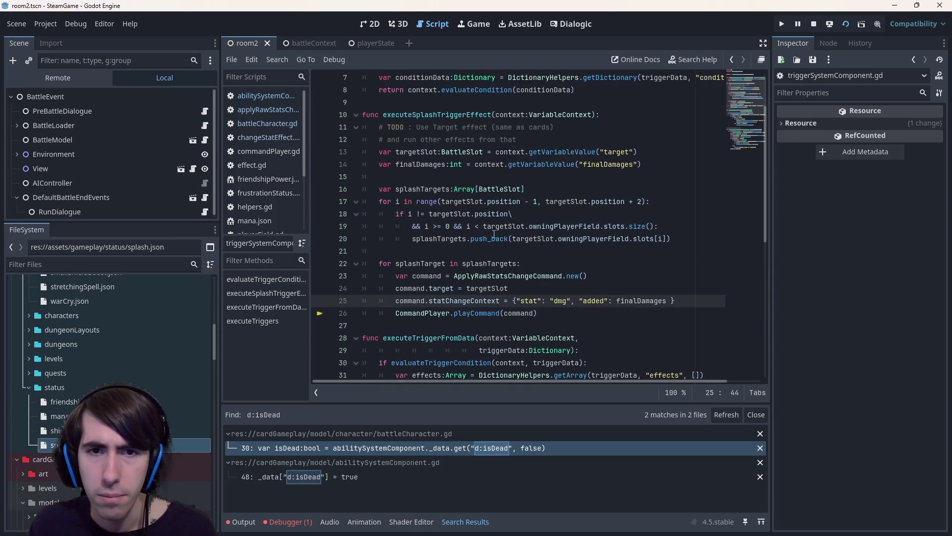
{"action": "double_click", "coordinate": [427, 227]}
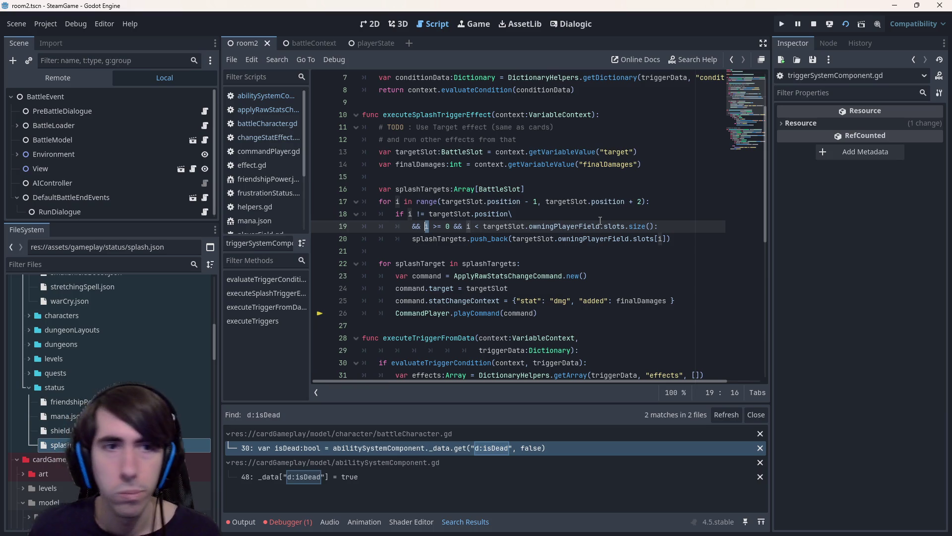
Open changeStatEffect.gd and place the caret after the playCommand call in tryExecute.
{"action": "left_click", "coordinate": [248, 107]}
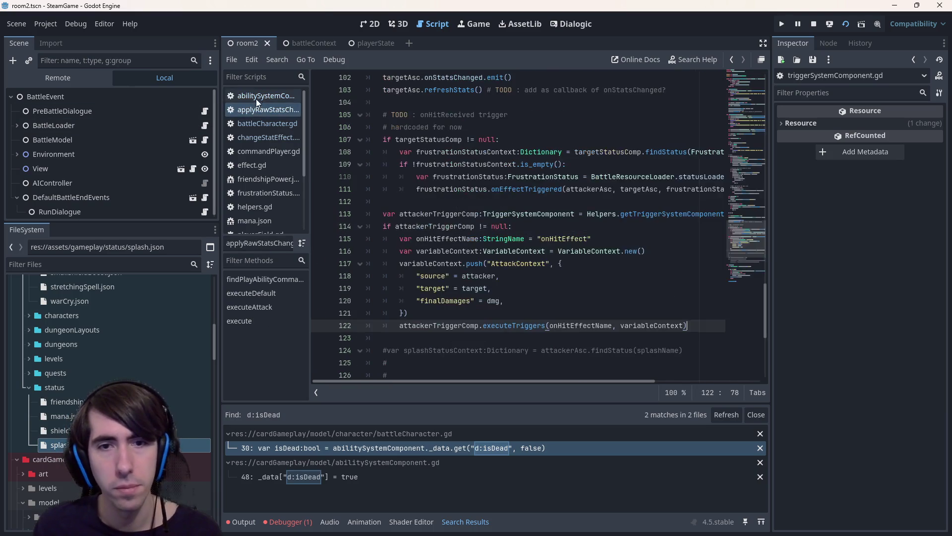
{"action": "left_click", "coordinate": [257, 96]}
{"action": "left_click", "coordinate": [272, 110]}
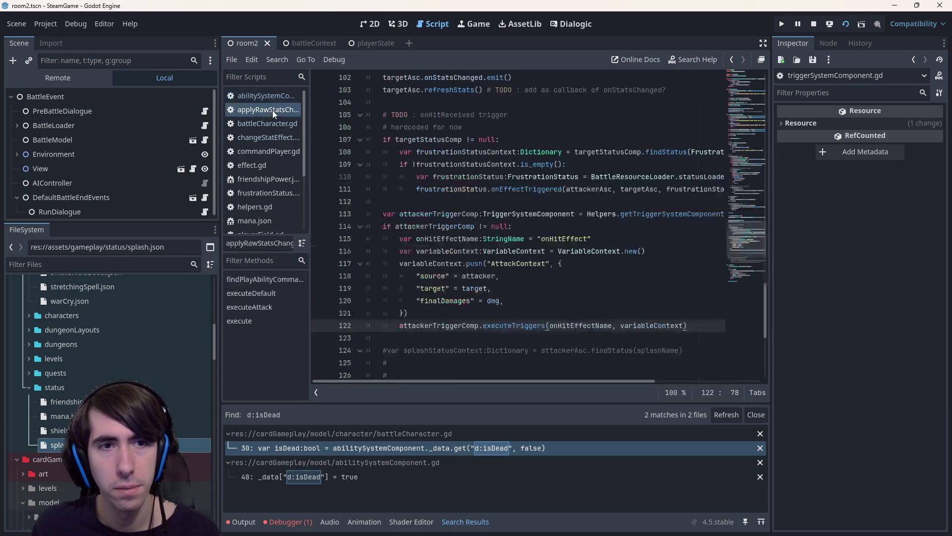
{"action": "left_click", "coordinate": [278, 138]}
{"action": "left_click", "coordinate": [555, 337]}
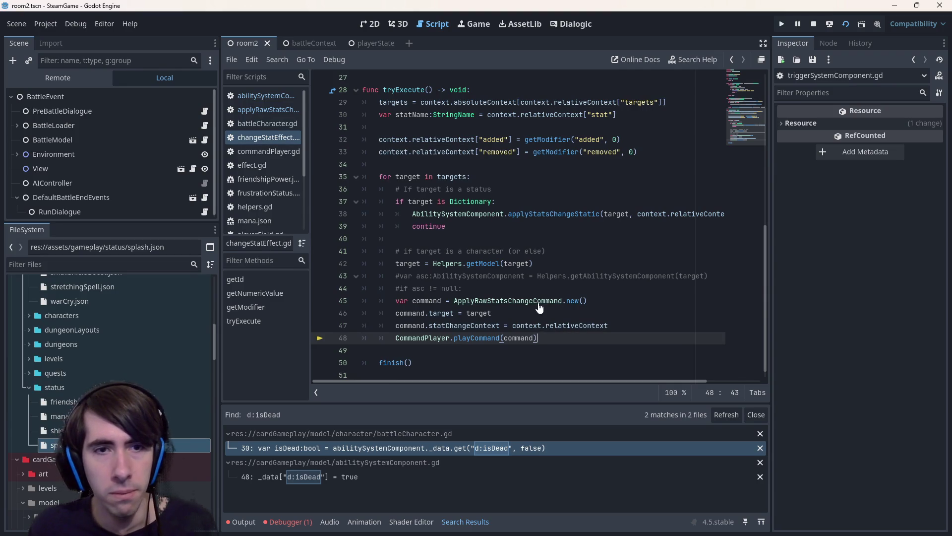
{"action": "scroll", "coordinate": [534, 281], "scroll_direction": "up", "scroll_amount": 4}
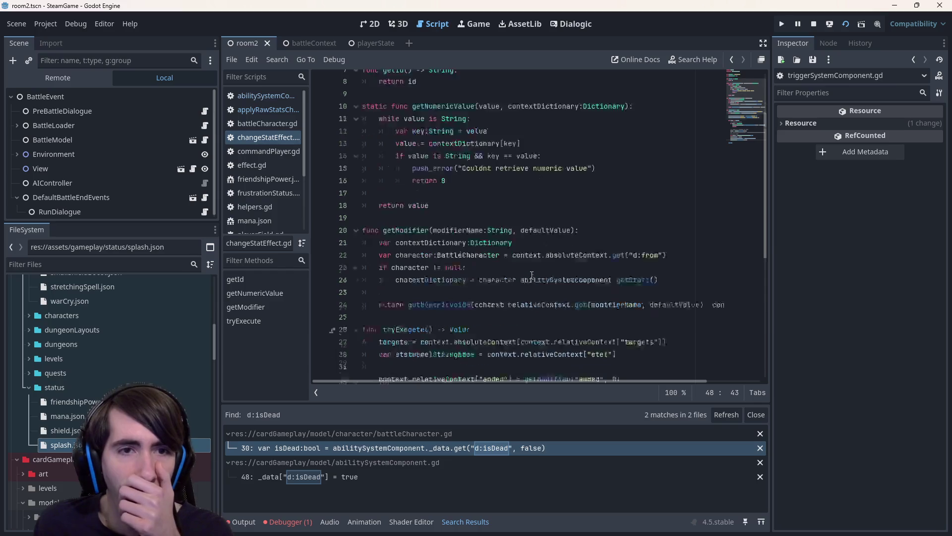
Inspect the refreshDeathFlag and refreshStats definitions called from applyRawStatsChange.
{"action": "left_click", "coordinate": [272, 109]}
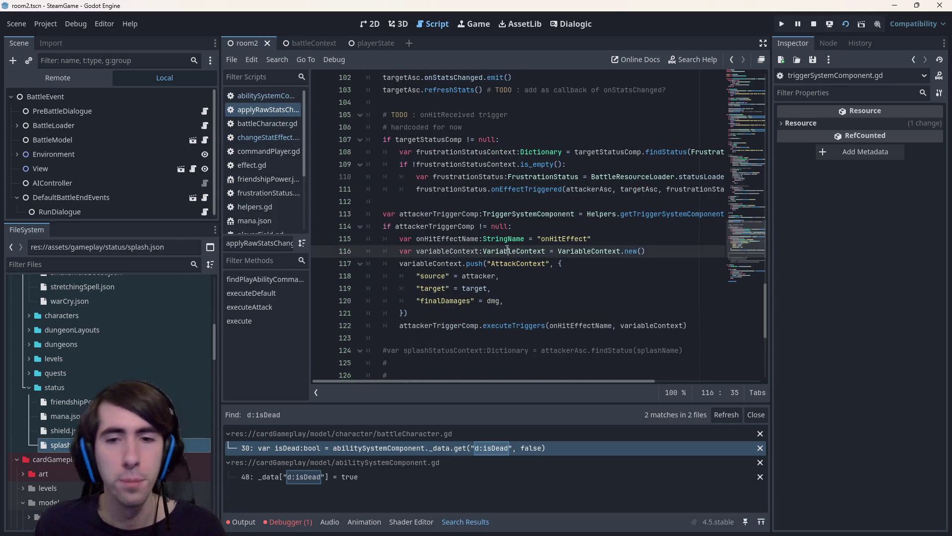
{"action": "scroll", "coordinate": [499, 247], "scroll_direction": "down", "scroll_amount": 2}
{"action": "left_click", "coordinate": [460, 290]}
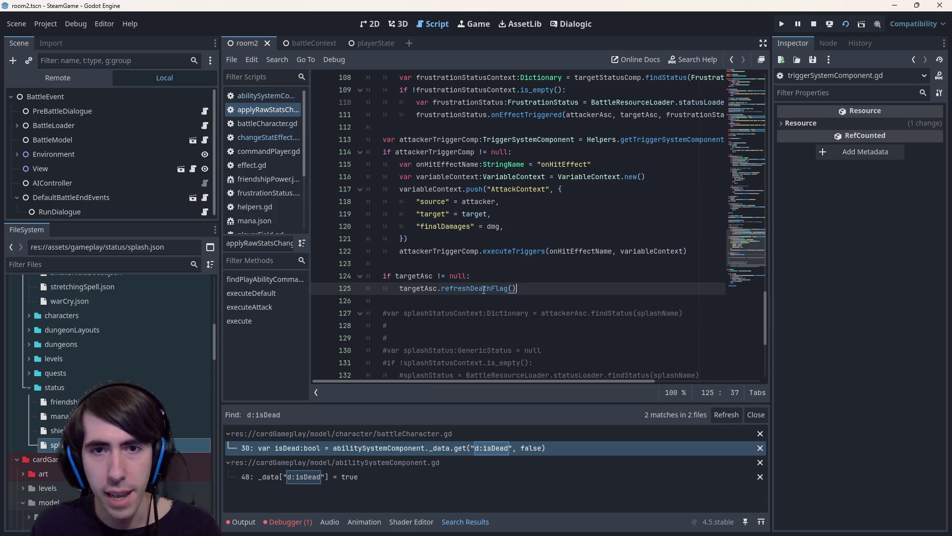
{"action": "left_click", "coordinate": [460, 289], "text": "ctrl"}
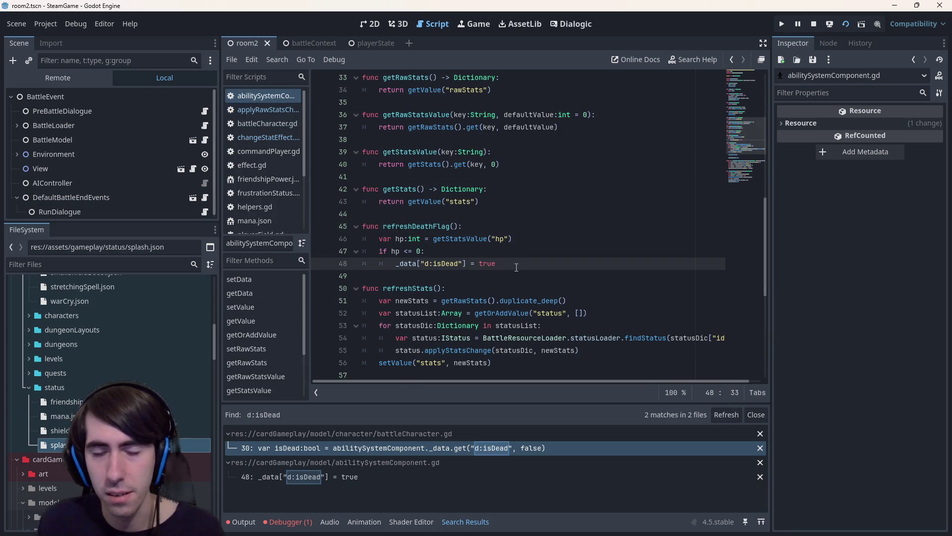
{"action": "scroll", "coordinate": [517, 267], "scroll_direction": "down", "scroll_amount": 1}
{"action": "key", "text": "alt+Left"}
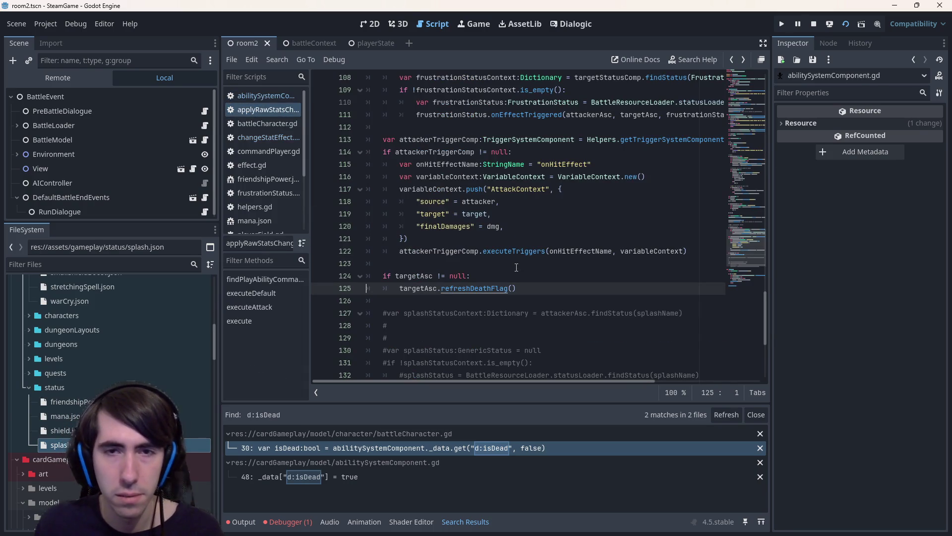
{"action": "double_click", "coordinate": [458, 288]}
{"action": "scroll", "coordinate": [471, 297], "scroll_direction": "up", "scroll_amount": 3}
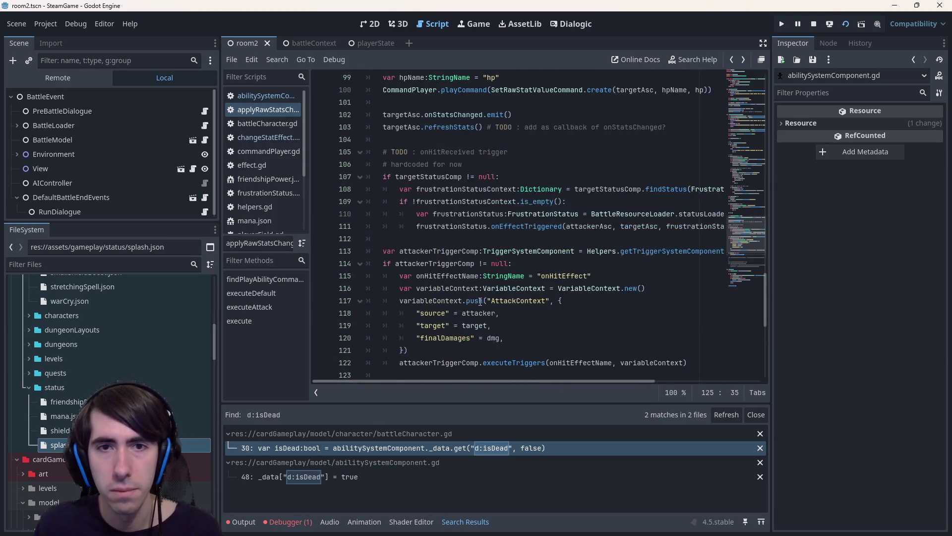
{"action": "left_click", "coordinate": [457, 128]}
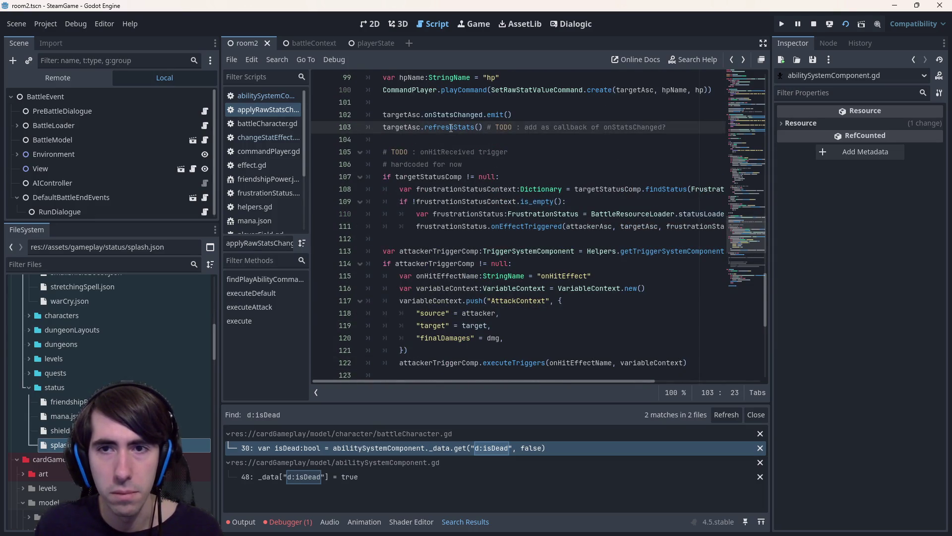
{"action": "key", "text": "shift+End"}
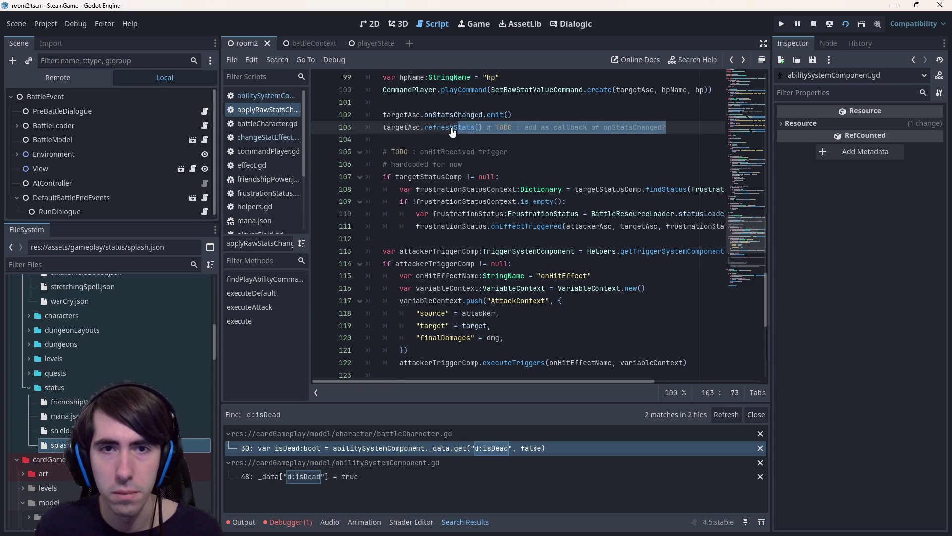
{"action": "left_click", "coordinate": [453, 129], "text": "ctrl"}
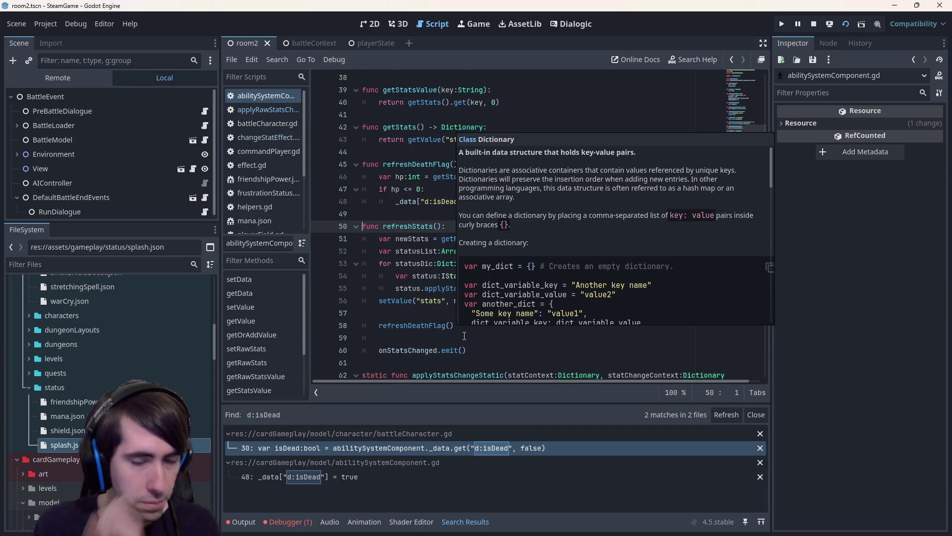
Comment out refreshDeathFlag() on line 58 of refreshStats and take its onStatsChanged.emit() line.
{"action": "left_click", "coordinate": [473, 331]}
{"action": "key", "text": "ctrl+k"}
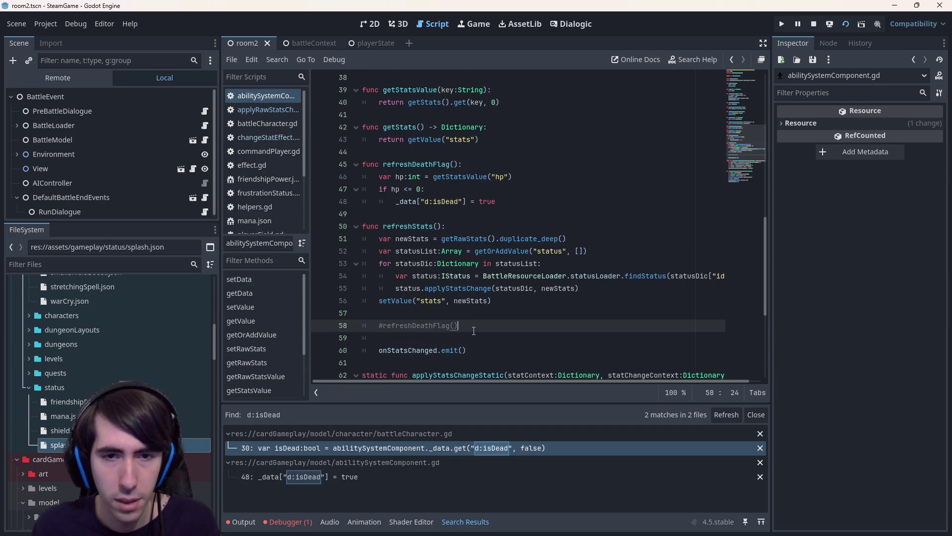
{"action": "left_click_drag", "start_coordinate": [466, 350], "coordinate": [444, 350]}
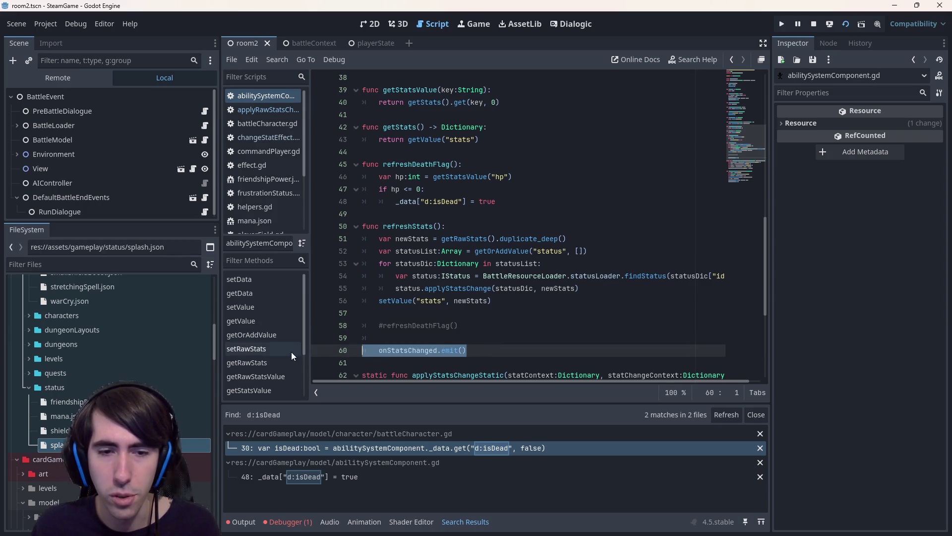
{"action": "key", "text": "alt+Left"}
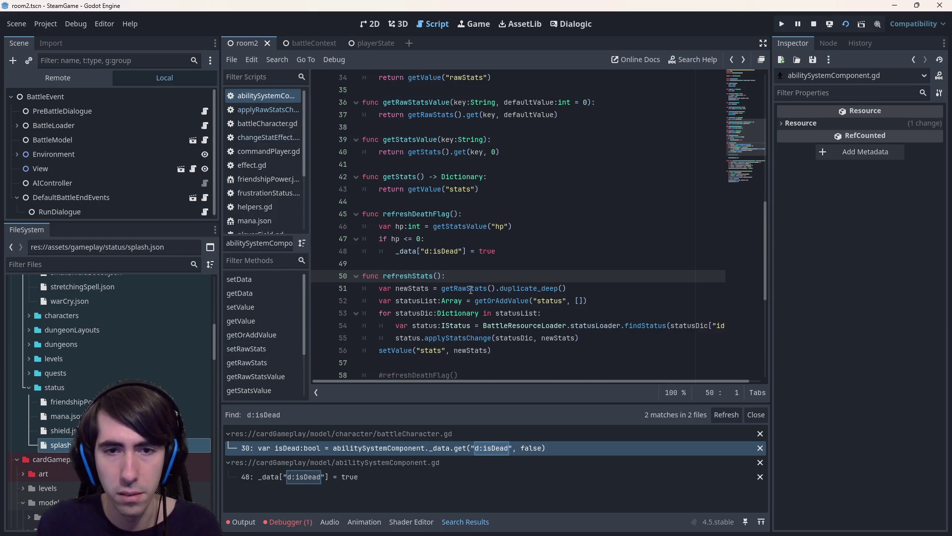
{"action": "key", "text": "alt+Left"}
Add targetAsc.onStatsChanged.emit() under targetAsc.refreshDeathFlag() on line 126.
{"action": "scroll", "coordinate": [471, 290], "scroll_direction": "down", "scroll_amount": 4}
{"action": "scroll", "coordinate": [469, 285], "scroll_direction": "down", "scroll_amount": 2}
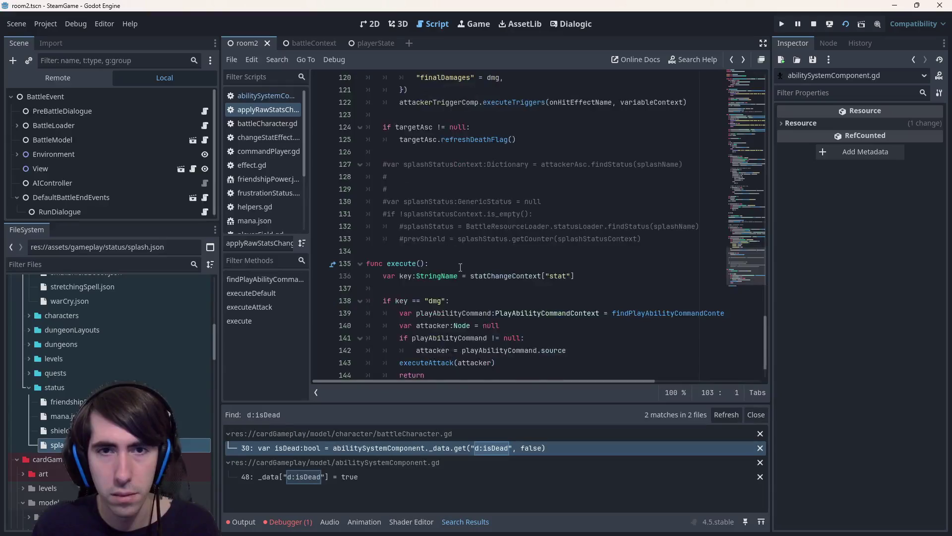
{"action": "scroll", "coordinate": [457, 276], "scroll_direction": "up", "scroll_amount": 3}
{"action": "left_click", "coordinate": [455, 259]}
{"action": "type", "text": "onStatsChanged.emit()"}
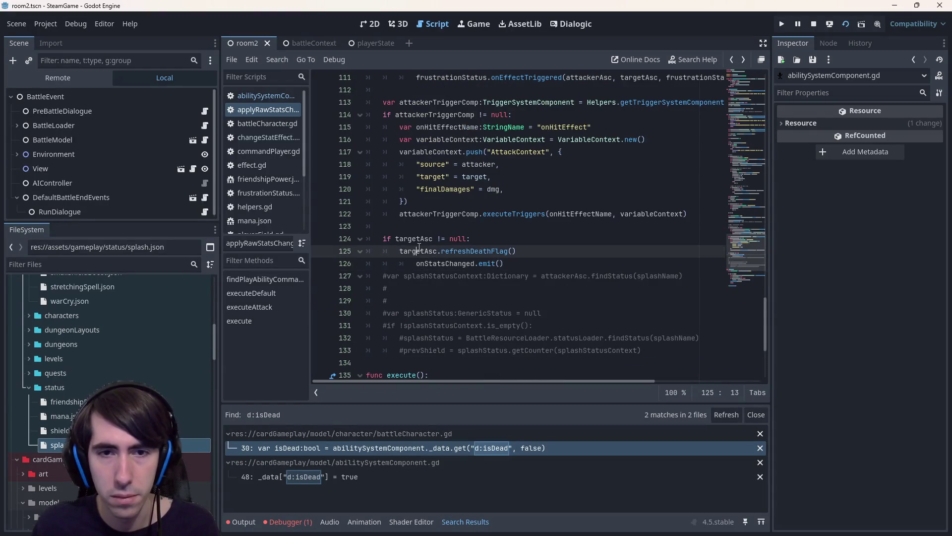
{"action": "key", "text": "BackSpace"}
{"action": "type", "text": "targetAsc"}
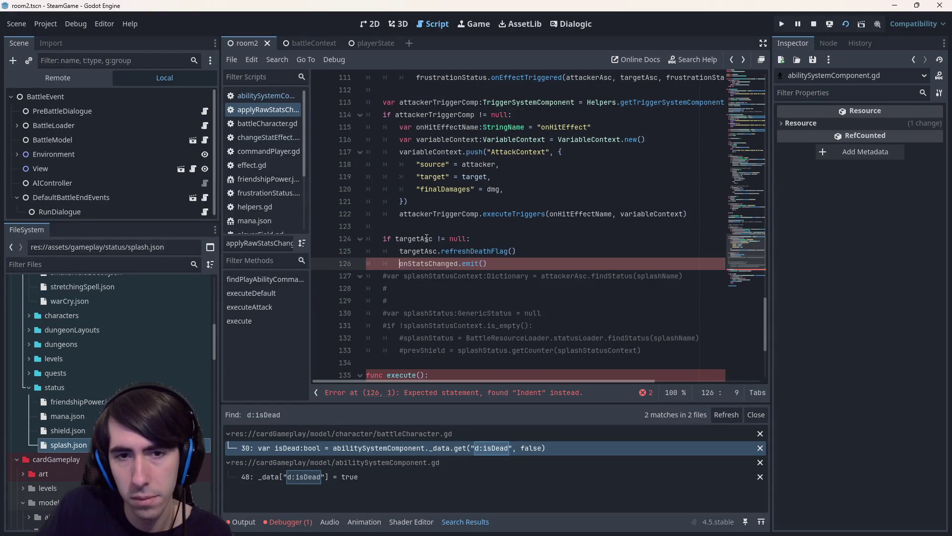
{"action": "type", "text": "."}
{"action": "key", "text": "End"}
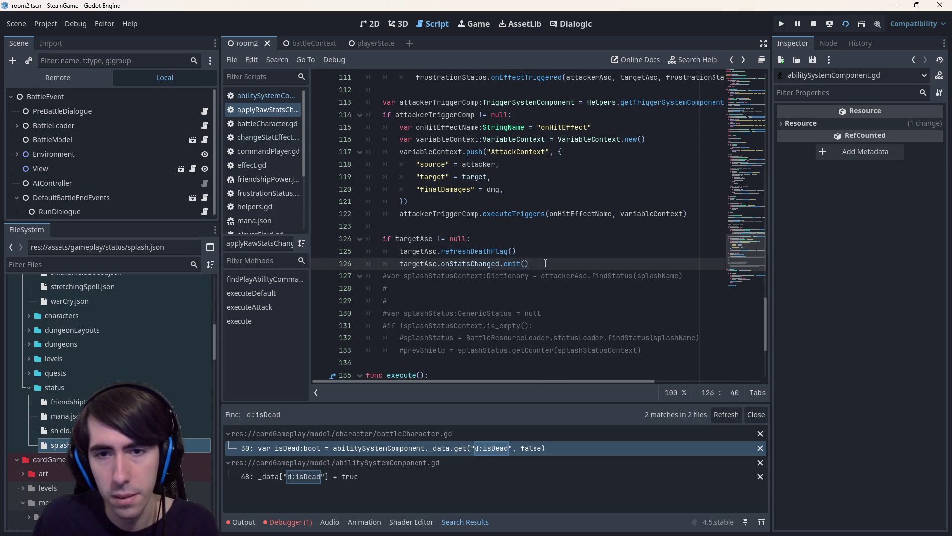
{"action": "key", "text": "Return"}
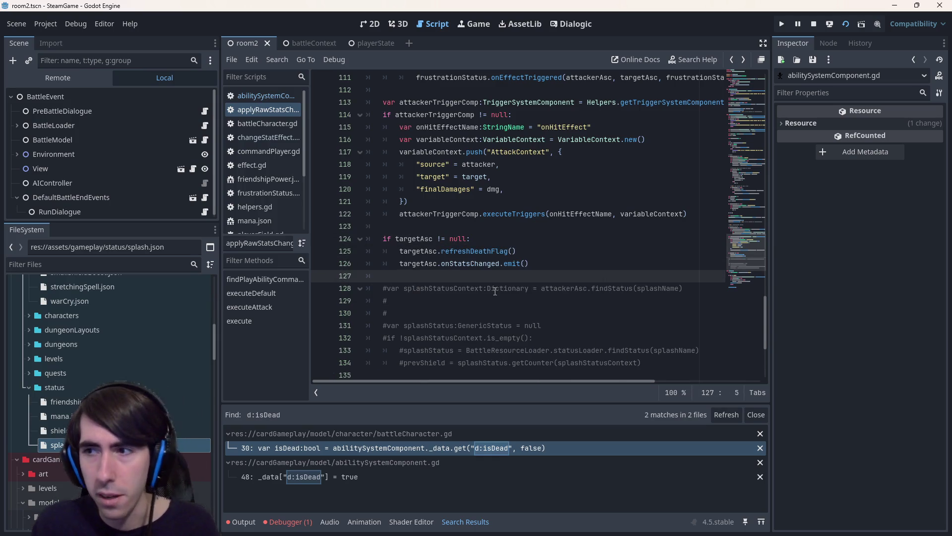
Restart the card battle game and dismiss the opening dialogue.
{"action": "left_click", "coordinate": [814, 24]}
{"action": "left_click", "coordinate": [846, 24]}
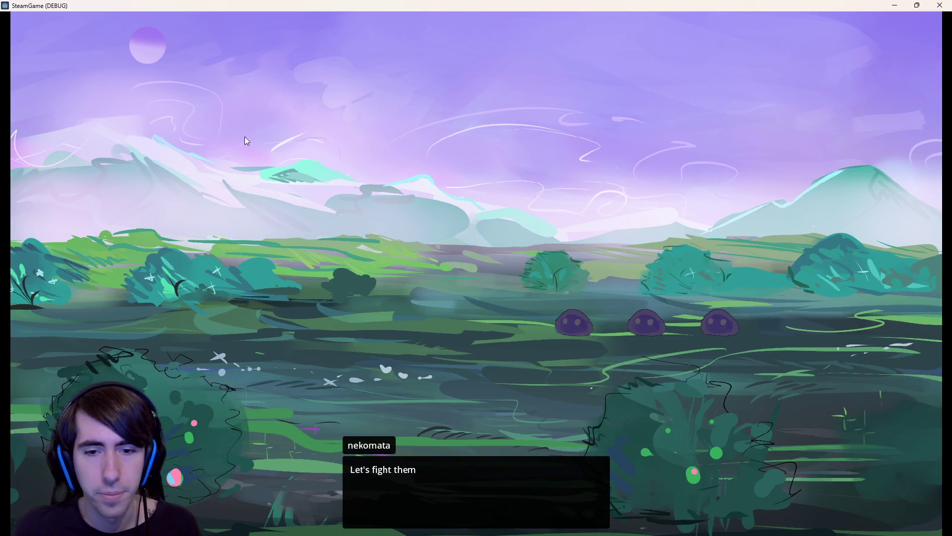
{"action": "left_click", "coordinate": [247, 142]}
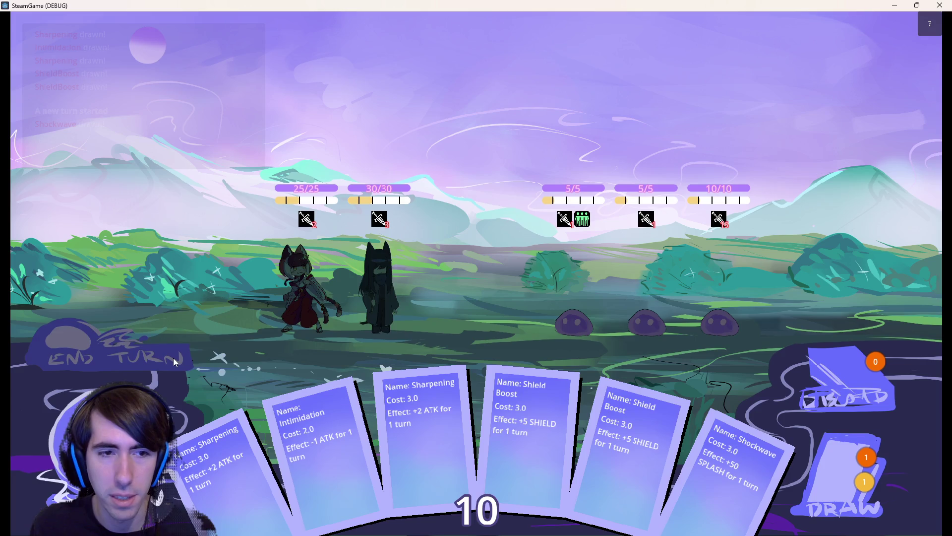
End the turn, play Shockwave onto the slimes to kill one, and close the game.
{"action": "left_click", "coordinate": [175, 362]}
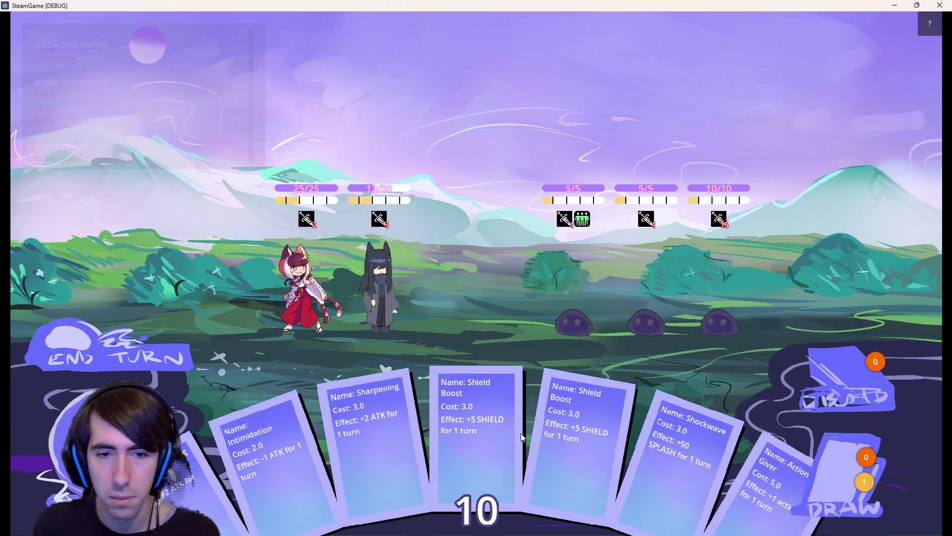
{"action": "mouse_move", "coordinate": [688, 475]}
{"action": "left_mouse_down"}
{"action": "mouse_move", "coordinate": [409, 268]}
{"action": "mouse_move", "coordinate": [416, 272]}
{"action": "left_mouse_up"}
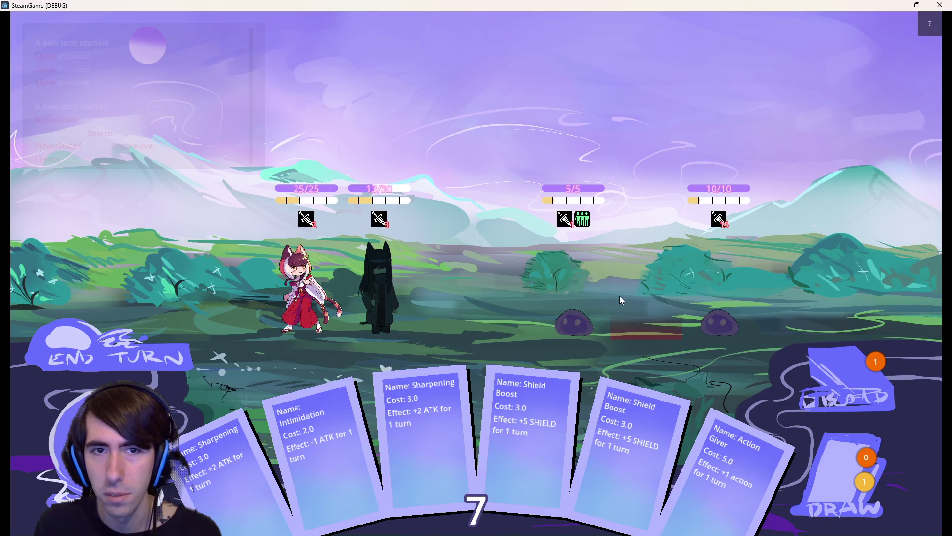
{"action": "left_click", "coordinate": [939, 5]}
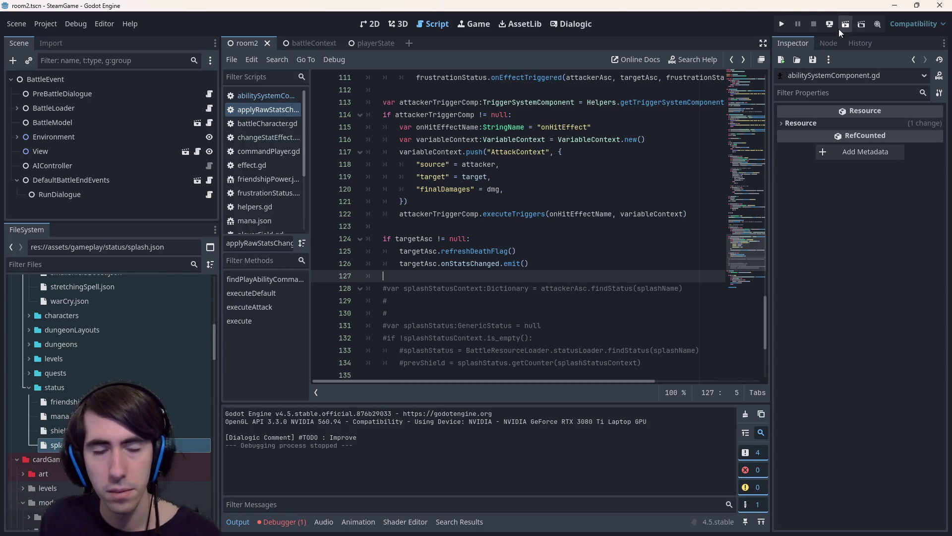
Open room4Battle.json, then room2Battle.json, from the FileSystem dock.
{"action": "scroll", "coordinate": [74, 332], "scroll_direction": "up", "scroll_amount": 5}
{"action": "left_click", "coordinate": [91, 269]}
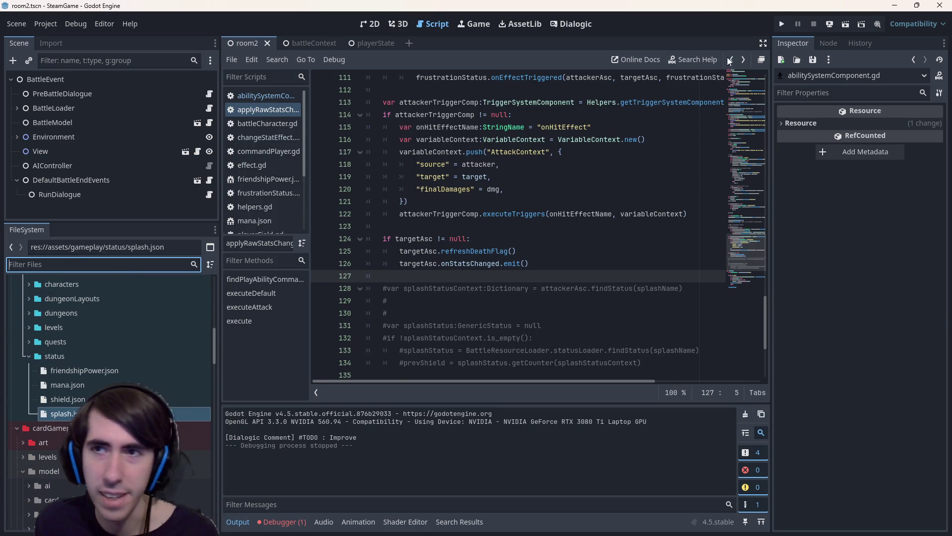
{"action": "scroll", "coordinate": [156, 352], "scroll_direction": "up", "scroll_amount": 5}
{"action": "left_click", "coordinate": [97, 367]}
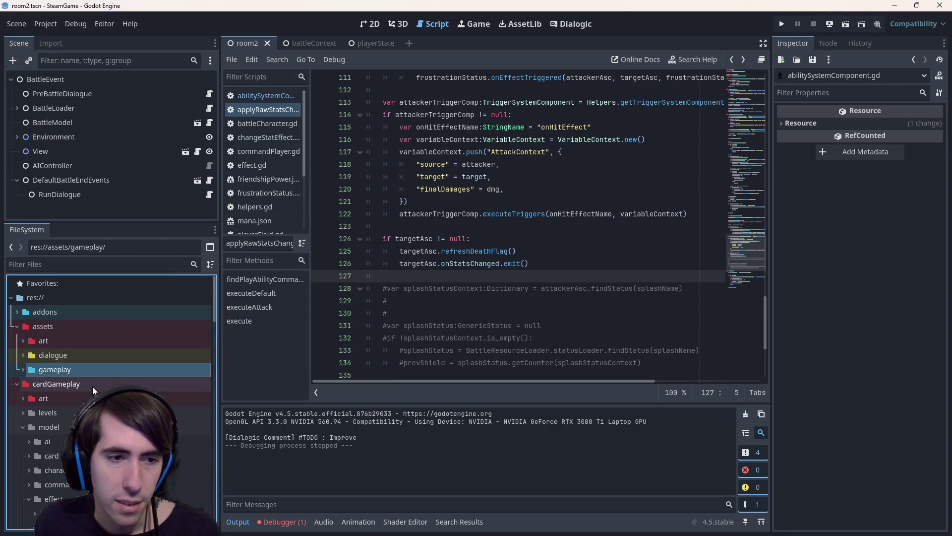
{"action": "scroll", "coordinate": [89, 392], "scroll_direction": "down", "scroll_amount": 5}
{"action": "left_click", "coordinate": [67, 340]}
{"action": "scroll", "coordinate": [105, 383], "scroll_direction": "down", "scroll_amount": 10}
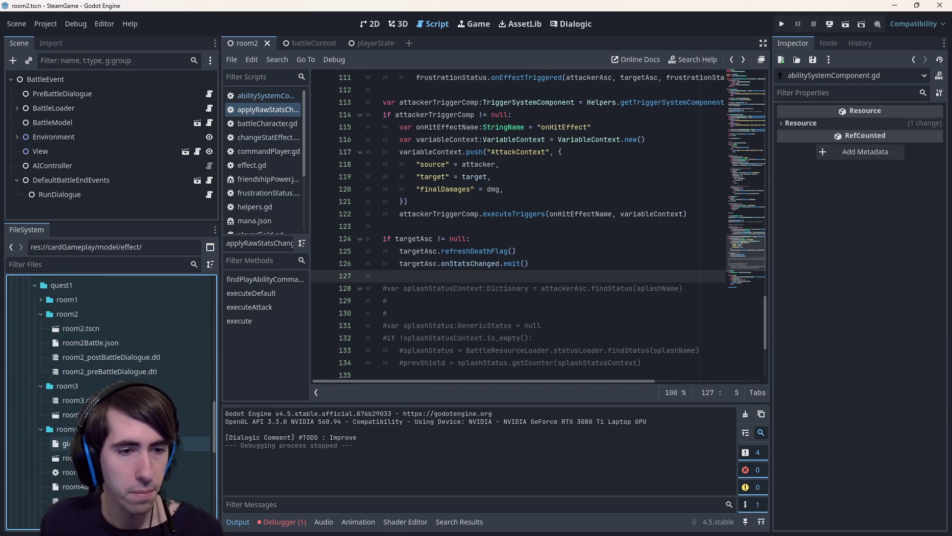
{"action": "double_click", "coordinate": [74, 487]}
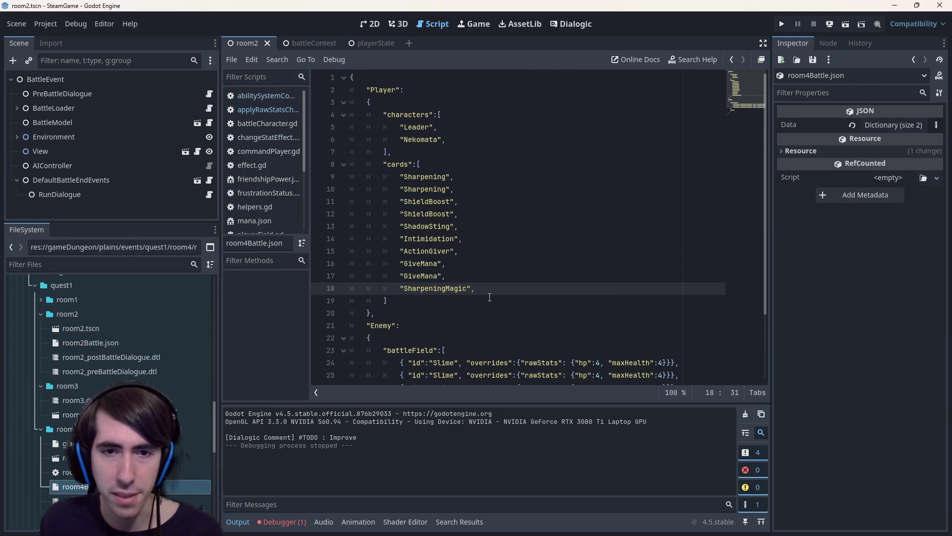
{"action": "scroll", "coordinate": [480, 303], "scroll_direction": "down", "scroll_amount": 3}
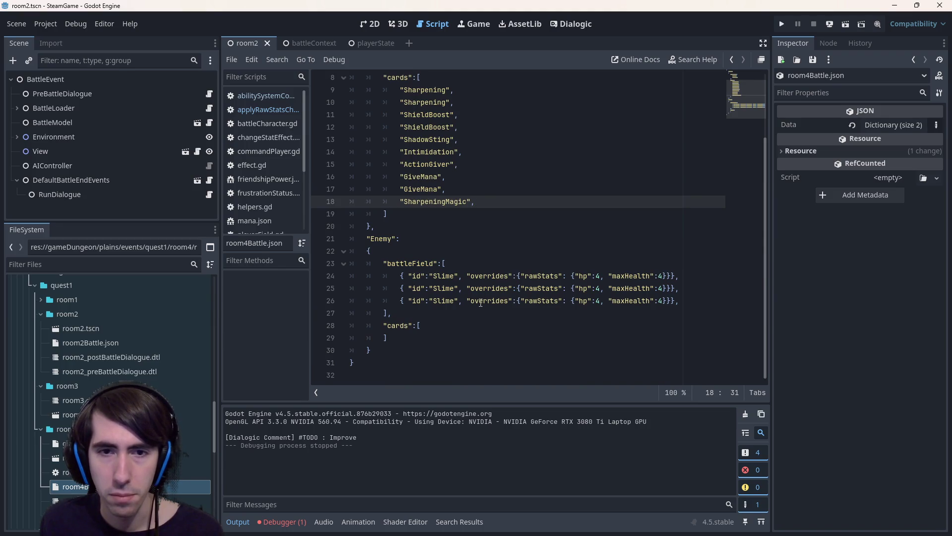
{"action": "scroll", "coordinate": [480, 303], "scroll_direction": "up", "scroll_amount": 3}
{"action": "scroll", "coordinate": [480, 293], "scroll_direction": "down", "scroll_amount": 1}
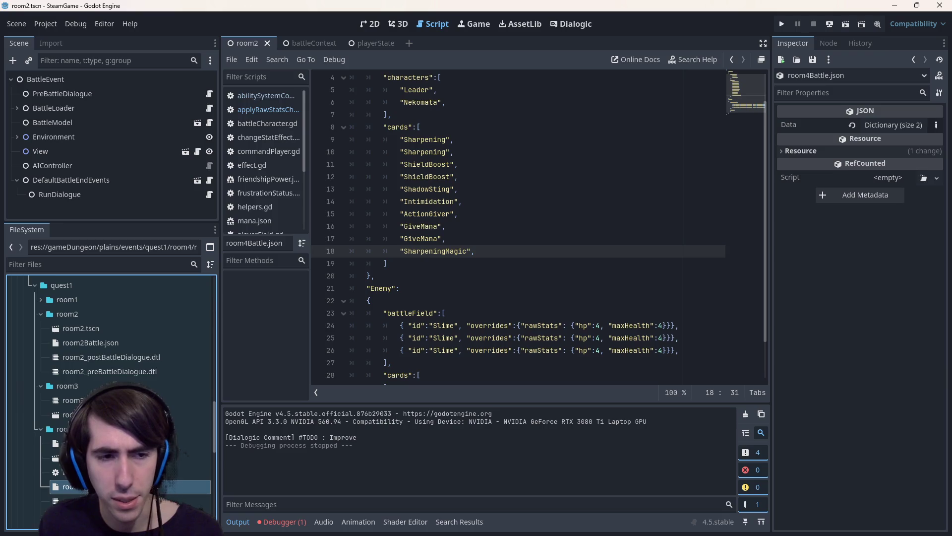
{"action": "double_click", "coordinate": [127, 342]}
Change FriendshipPower on line 26 to FriendshipPower2, save, and run the current scene.
{"action": "scroll", "coordinate": [455, 291], "scroll_direction": "down", "scroll_amount": 2}
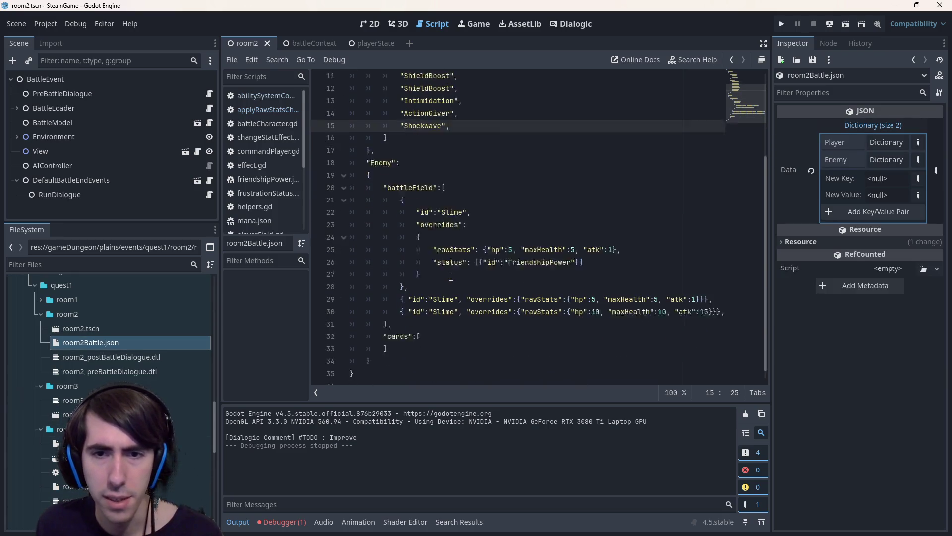
{"action": "left_click_drag", "start_coordinate": [584, 251], "coordinate": [469, 252]}
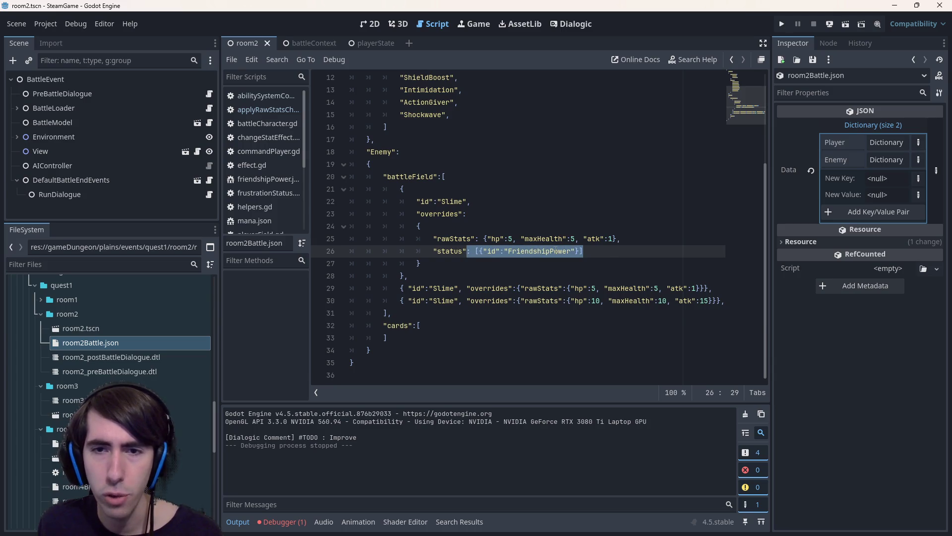
{"action": "left_click", "coordinate": [577, 246]}
{"action": "type", "text": "2"}
{"action": "key", "text": "End"}
{"action": "key", "text": "ctrl+s"}
{"action": "left_click", "coordinate": [845, 23]}
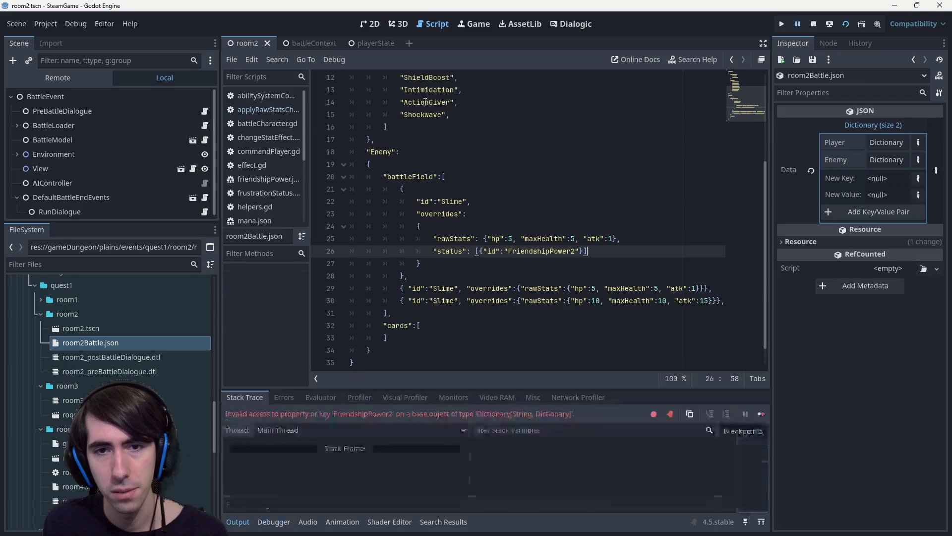
Inspect how resourceData is declared and used in findData in gameResourceLoader.gd.
{"action": "scroll", "coordinate": [469, 183], "scroll_direction": "up", "scroll_amount": 3}
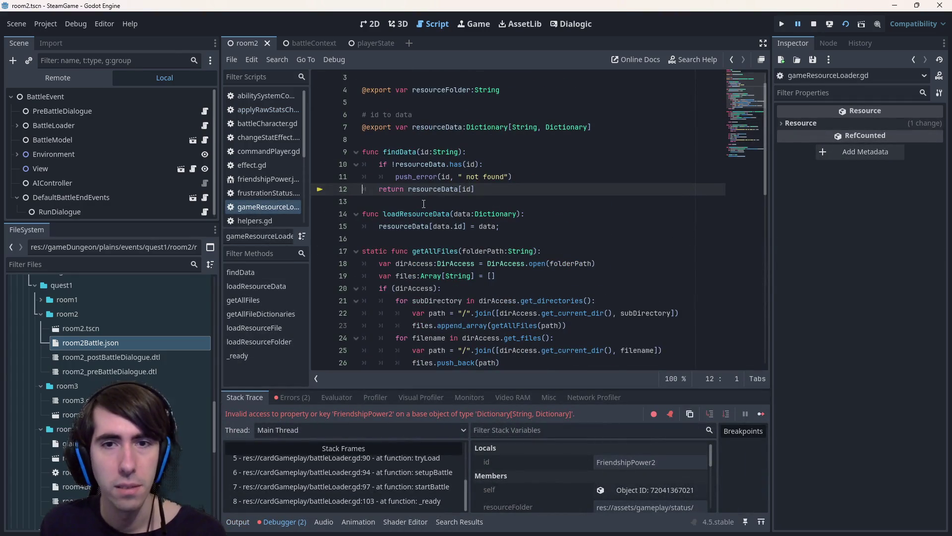
{"action": "mouse_move", "coordinate": [435, 190]}
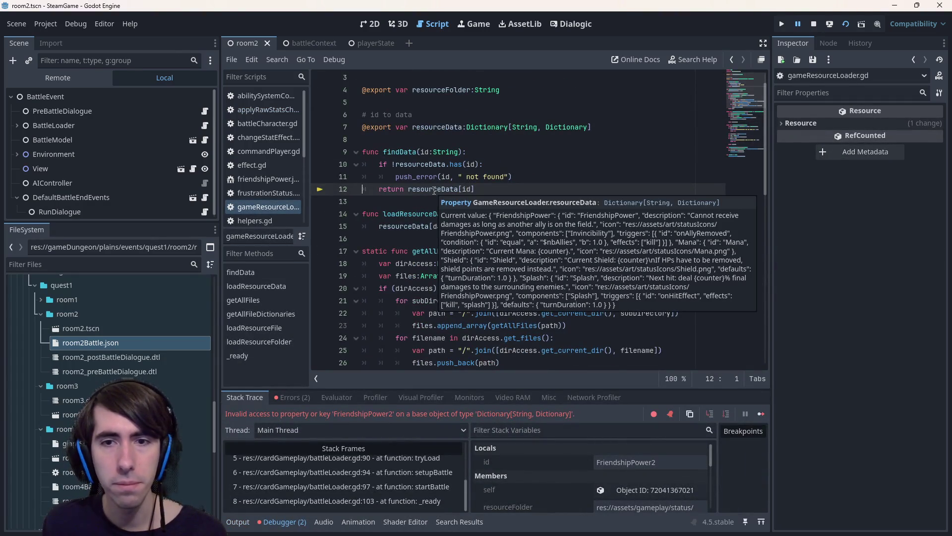
{"action": "double_click", "coordinate": [434, 190]}
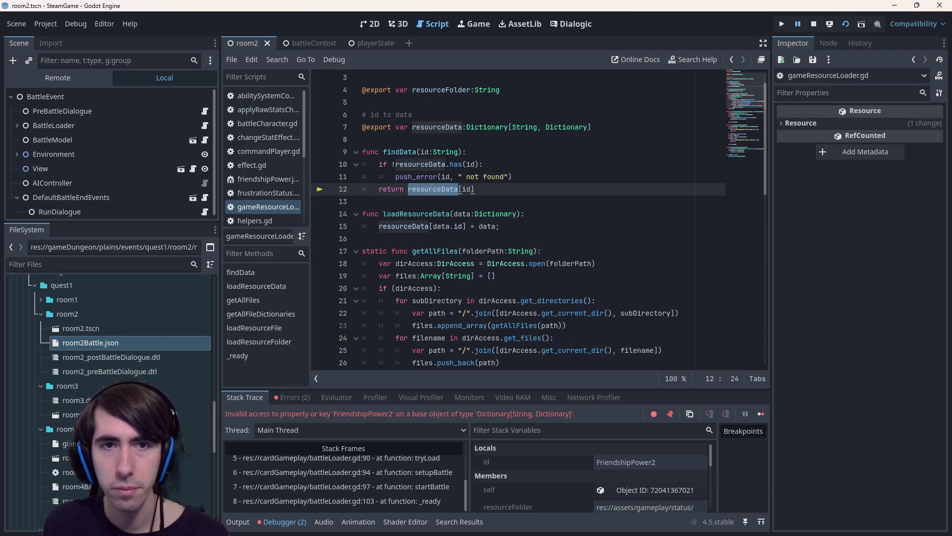
{"action": "mouse_move", "coordinate": [430, 181]}
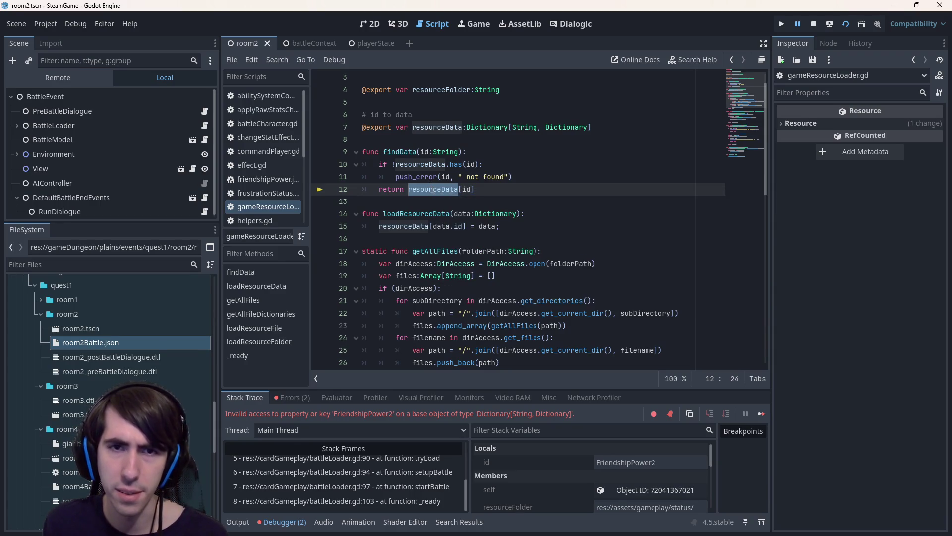
{"action": "left_click", "coordinate": [530, 176]}
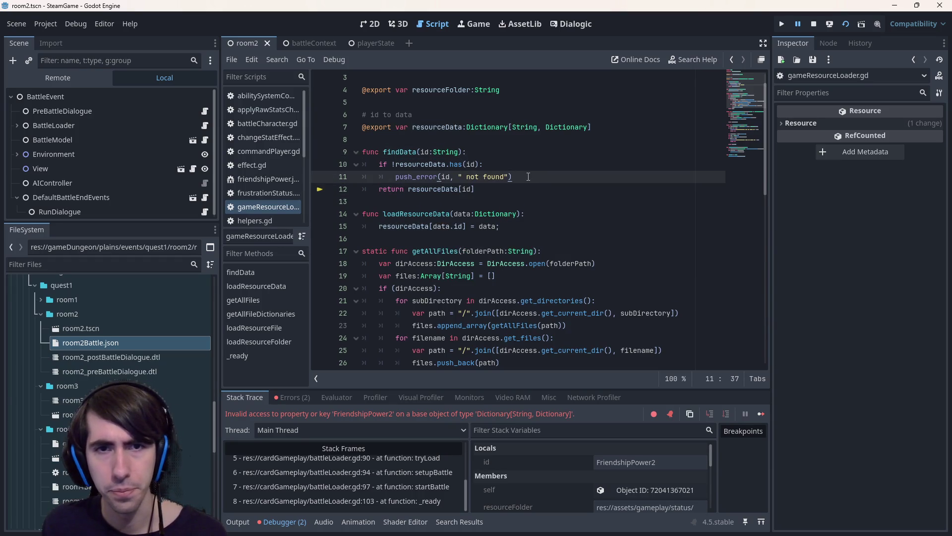
{"action": "scroll", "coordinate": [384, 463], "scroll_direction": "up", "scroll_amount": 5}
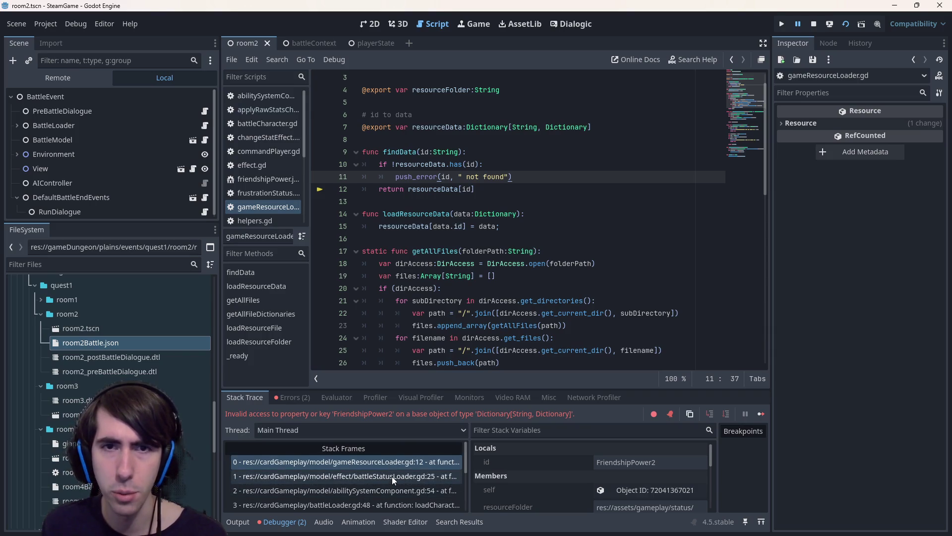
{"action": "left_click", "coordinate": [421, 164]}
{"action": "key", "text": "ctrl+shift+Left"}
{"action": "key", "text": "ctrl+shift+Right"}
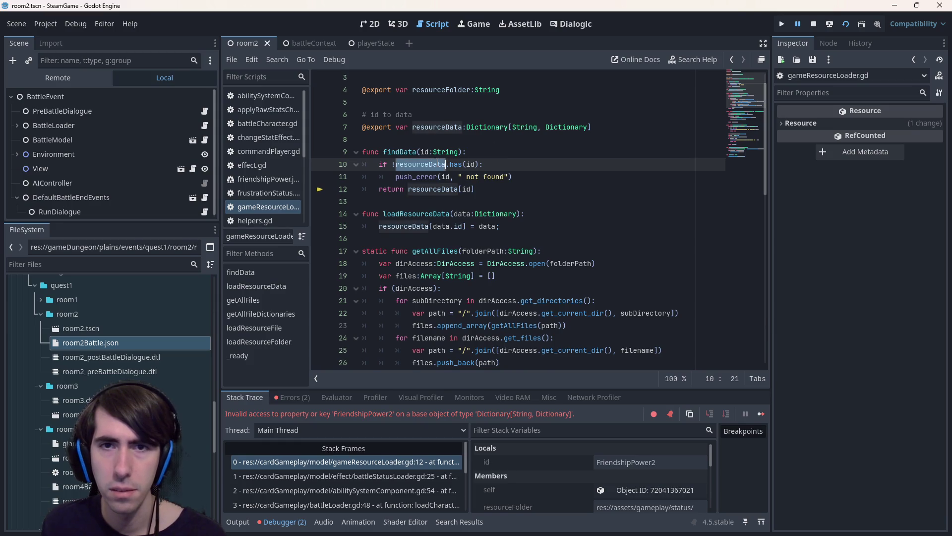
{"action": "scroll", "coordinate": [546, 159], "scroll_direction": "up", "scroll_amount": 1}
{"action": "left_click", "coordinate": [577, 153]}
{"action": "double_click", "coordinate": [577, 154]}
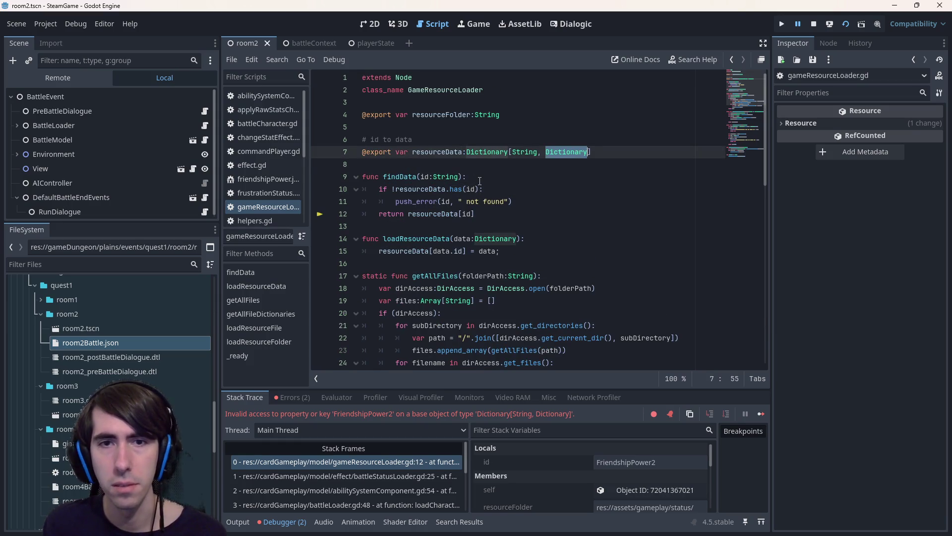
Add a '-> Dictionary' return type to findData and check genericStatus in the calling frame.
{"action": "left_click", "coordinate": [458, 176]}
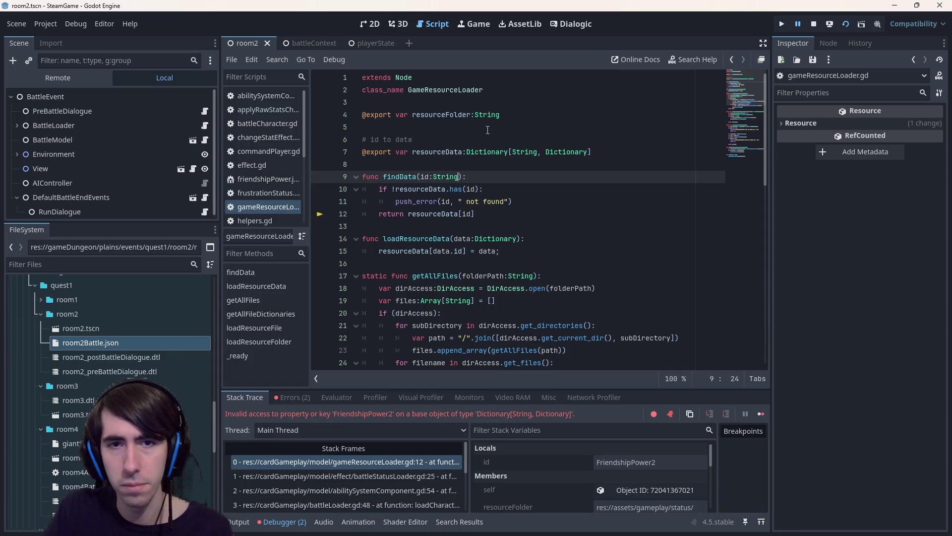
{"action": "type", "text": "-> Dictionary"}
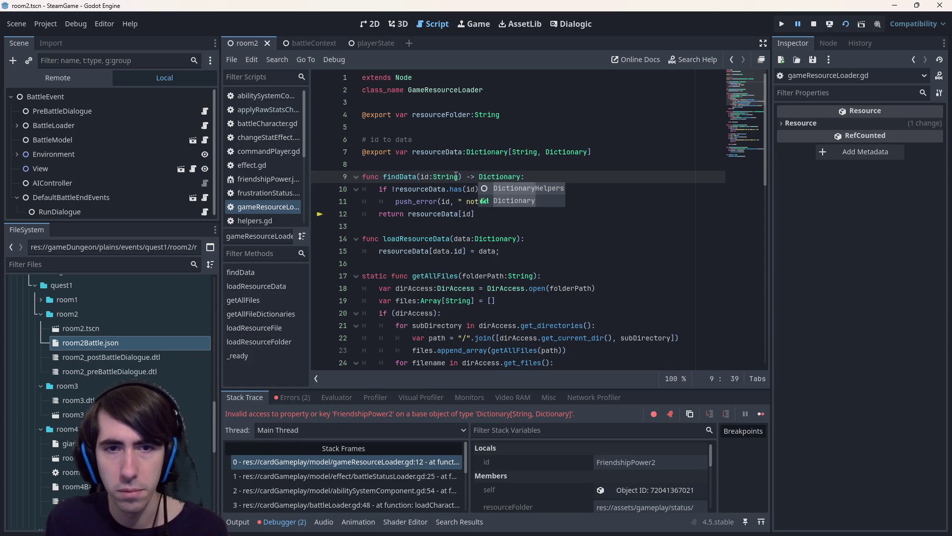
{"action": "left_click", "coordinate": [381, 474]}
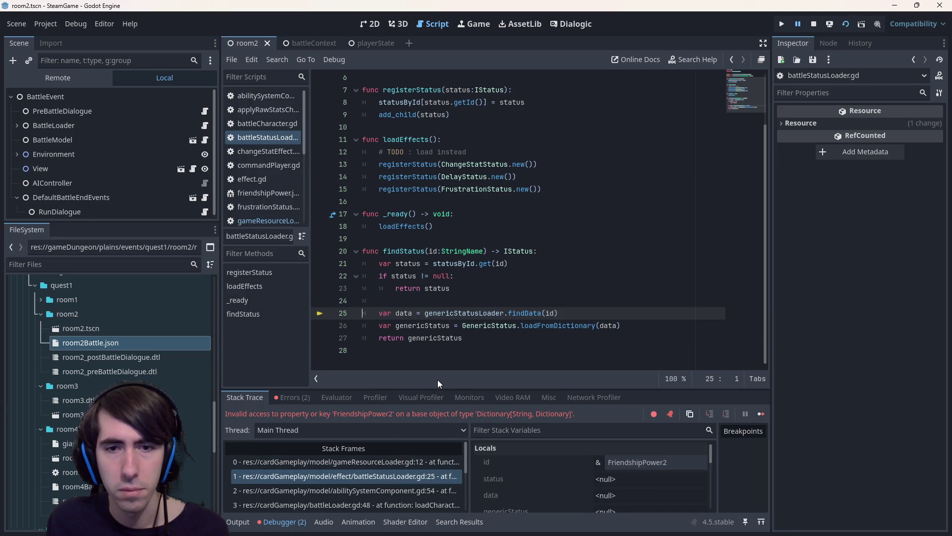
{"action": "left_click", "coordinate": [454, 338]}
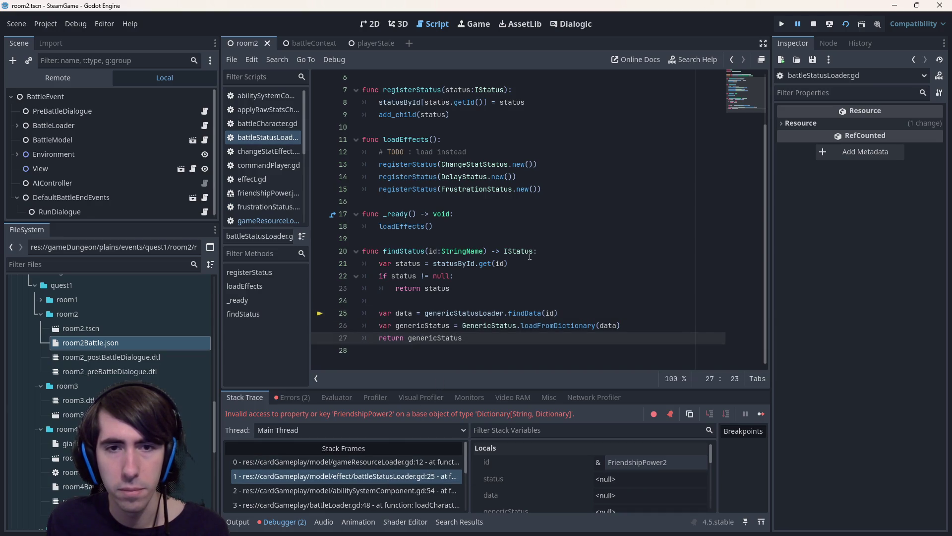
{"action": "scroll", "coordinate": [471, 248], "scroll_direction": "up", "scroll_amount": 2}
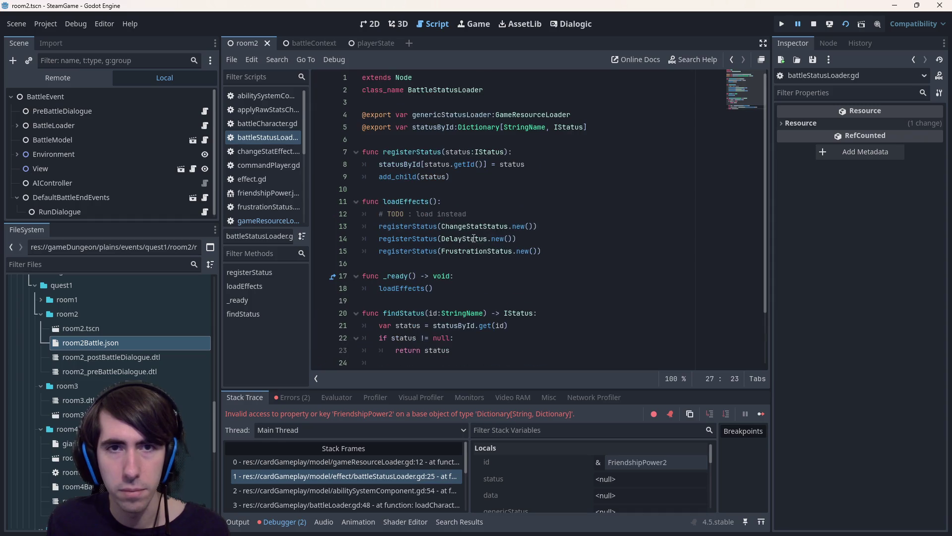
{"action": "scroll", "coordinate": [536, 194], "scroll_direction": "down", "scroll_amount": 2}
{"action": "left_click", "coordinate": [391, 461]}
{"action": "left_click", "coordinate": [526, 203]}
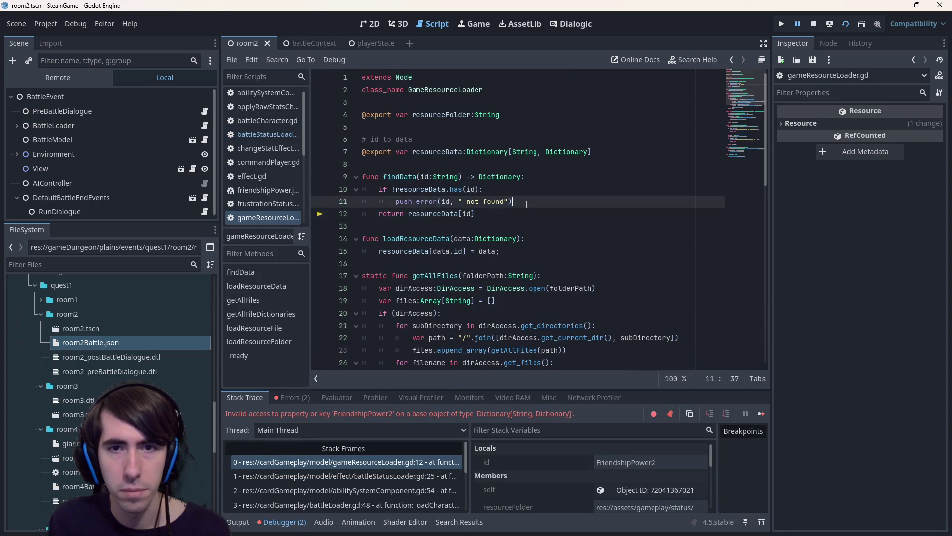
{"action": "key", "text": "Return"}
Make findData return an empty dictionary right after its push_error call.
{"action": "type", "text": "return {"}
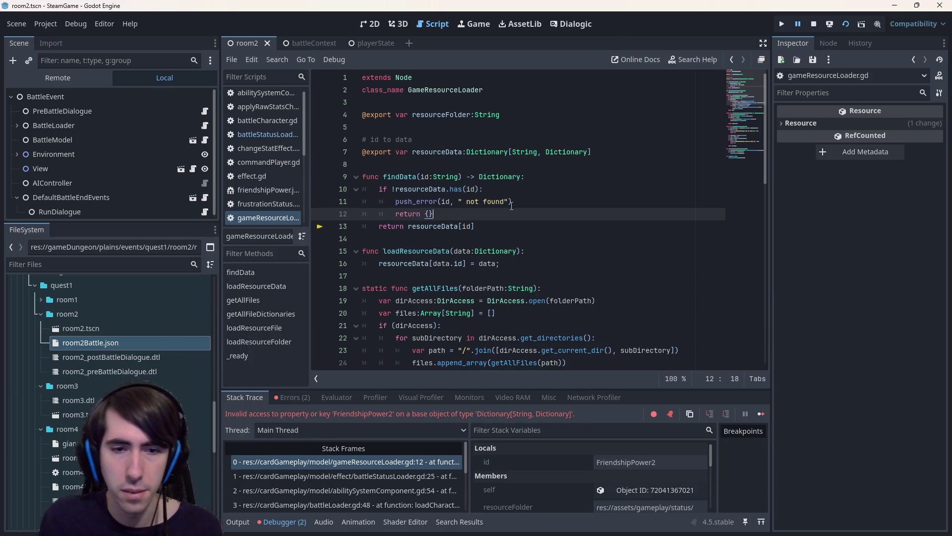
Trace how findStatus's data is passed into loadFromDictionary's inData.
{"action": "left_click", "coordinate": [395, 472]}
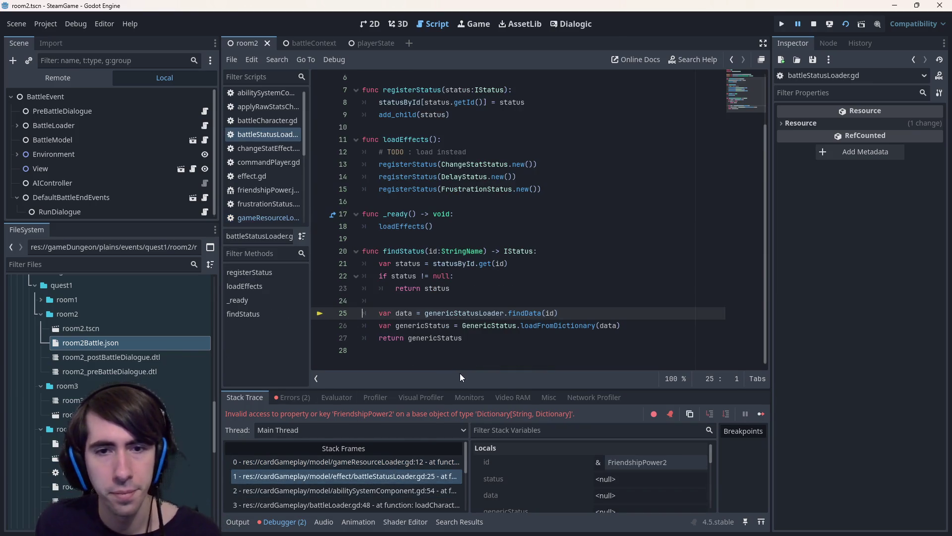
{"action": "double_click", "coordinate": [404, 313]}
{"action": "left_click", "coordinate": [559, 338]}
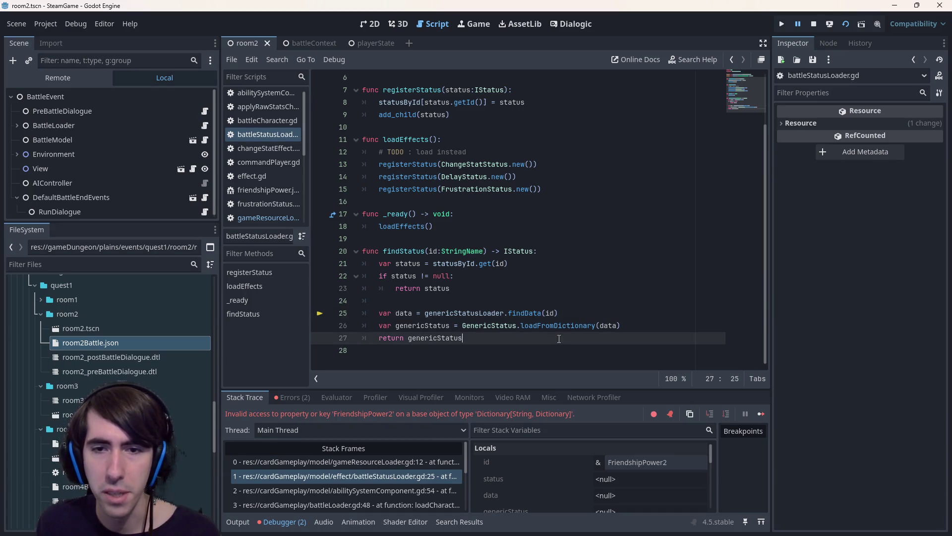
{"action": "left_click", "coordinate": [537, 331], "text": "ctrl"}
{"action": "scroll", "coordinate": [457, 92], "scroll_direction": "up", "scroll_amount": 3}
{"action": "double_click", "coordinate": [502, 153]}
{"action": "left_click", "coordinate": [456, 171]}
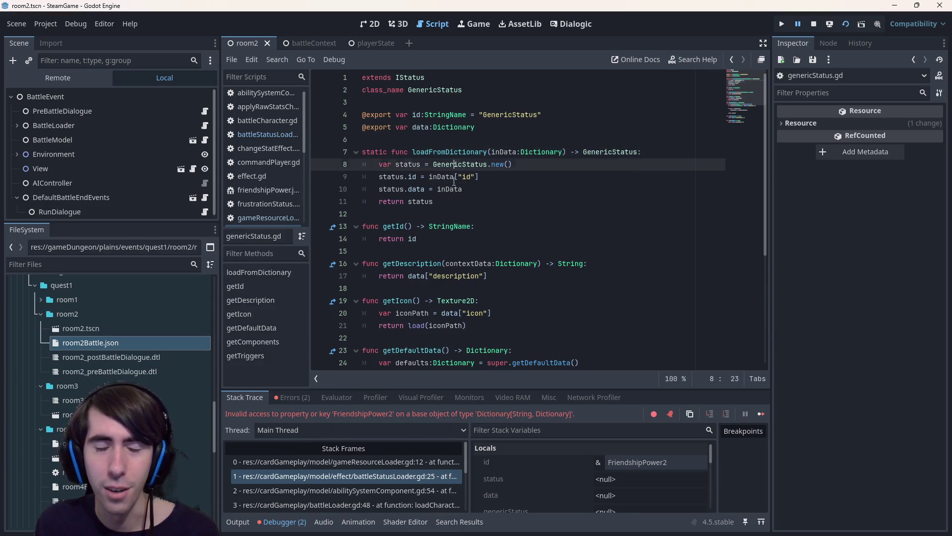
{"action": "key", "text": "Down"}
{"action": "key", "text": "Up"}
{"action": "key", "text": "Up"}
{"action": "key", "text": "Home"}
{"action": "key", "text": "alt+Left"}
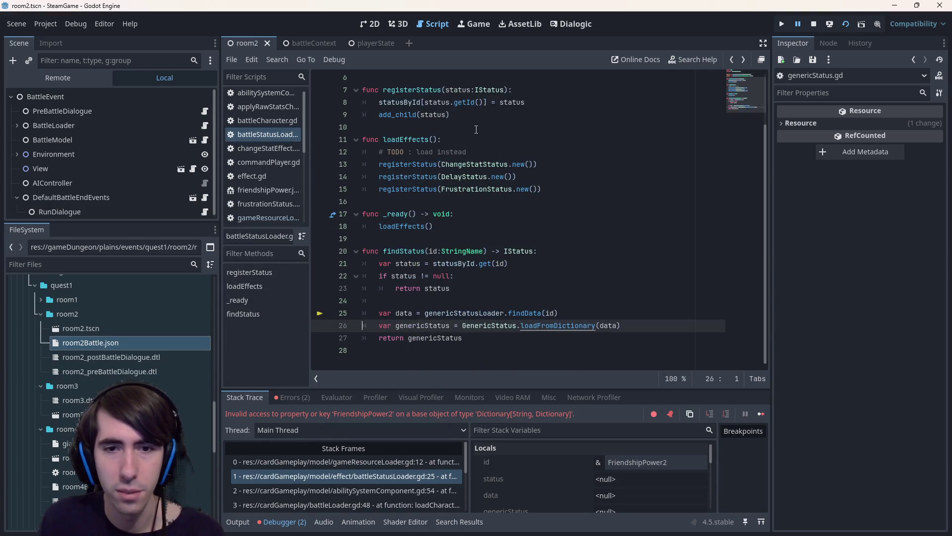
In findStatus, add 'if data.is_empty(): return null' below the findData call.
{"action": "left_click", "coordinate": [546, 314]}
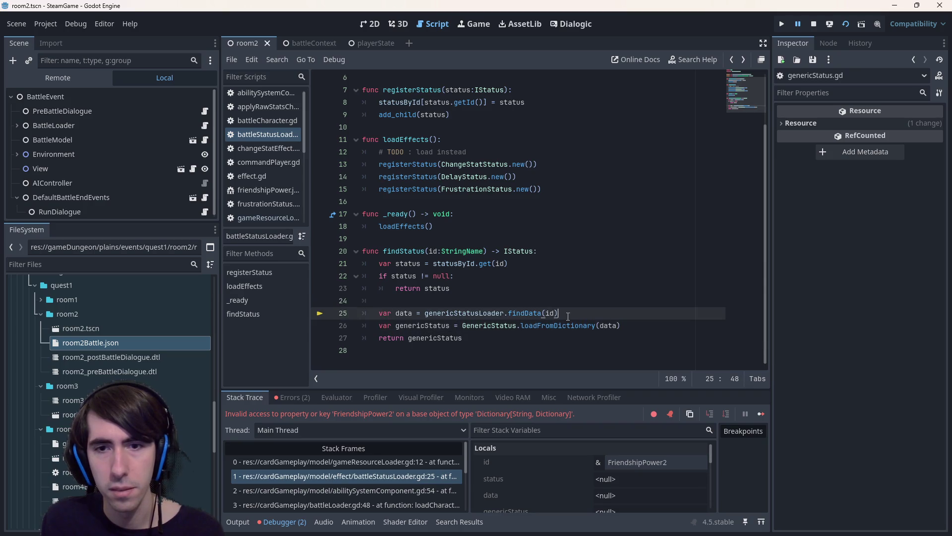
{"action": "left_click", "coordinate": [377, 495]}
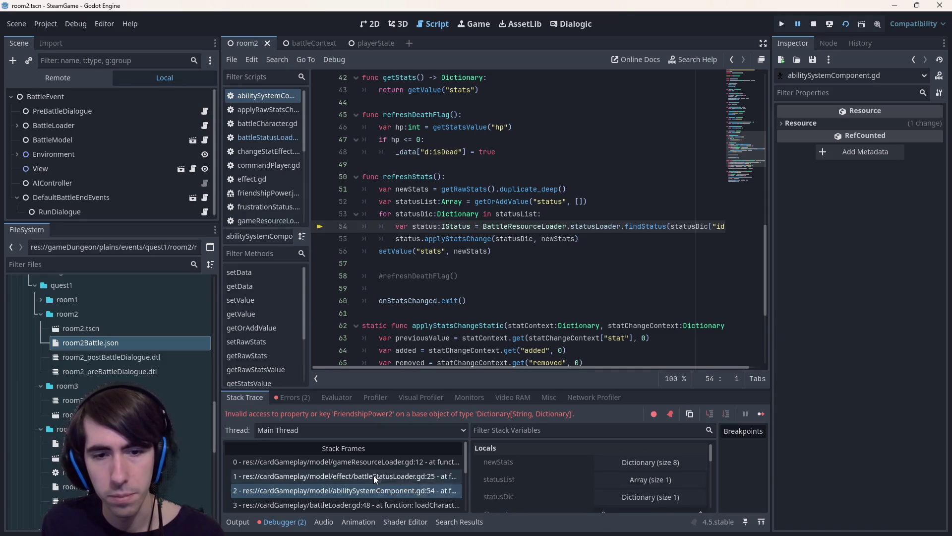
{"action": "left_click", "coordinate": [373, 475]}
{"action": "double_click", "coordinate": [403, 313]}
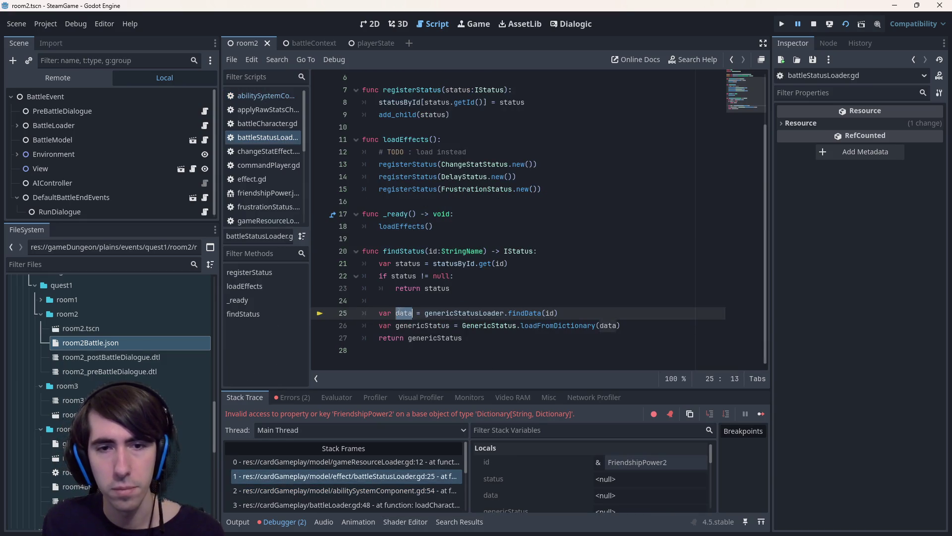
{"action": "left_click", "coordinate": [587, 311]}
{"action": "key", "text": "Return"}
{"action": "type", "text": "f"}
{"action": "key", "text": "BackSpace"}
{"action": "type", "text": "if data.empt"}
{"action": "key", "text": "Return"}
{"action": "type", "text": ":"}
{"action": "key", "text": "Return"}
{"action": "type", "text": "return null"}
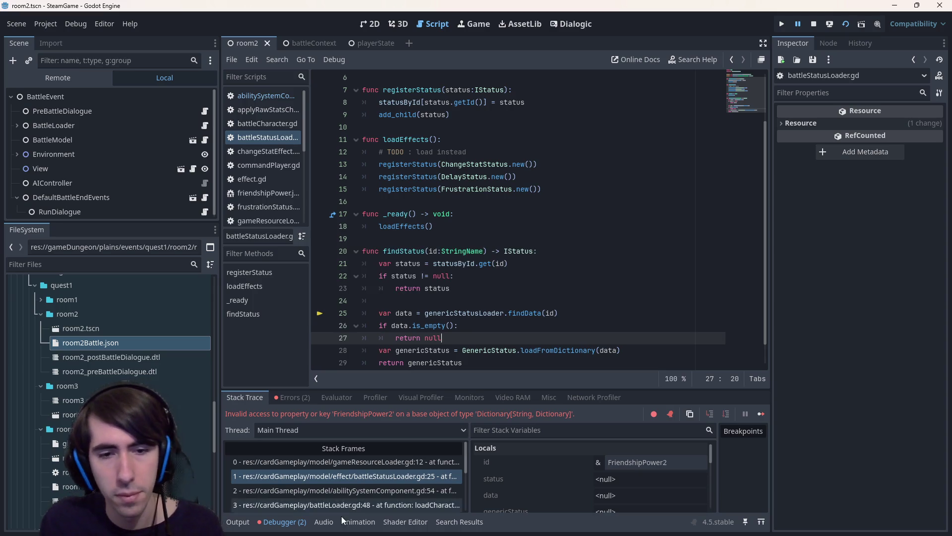
Wrap applyStatsChange in refreshStats inside 'if status != null:'.
{"action": "left_click", "coordinate": [347, 490]}
{"action": "left_click", "coordinate": [438, 213]}
{"action": "key", "text": "ctrl+Return"}
{"action": "type", "text": "if status != null:"}
{"action": "key", "text": "Down"}
{"action": "key", "text": "Home"}
{"action": "key", "text": "Tab"}
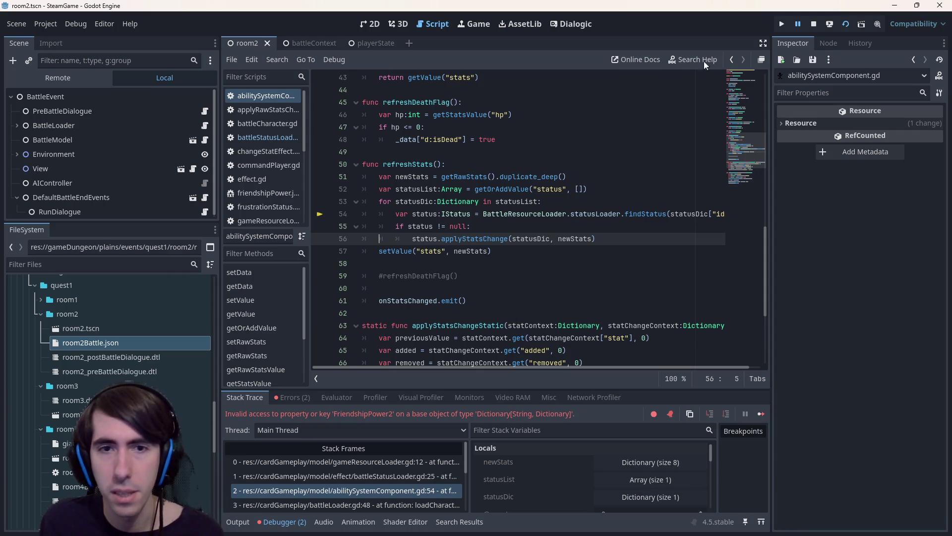
Stop the running game and relaunch it with F5 to test the fix.
{"action": "left_click", "coordinate": [813, 28]}
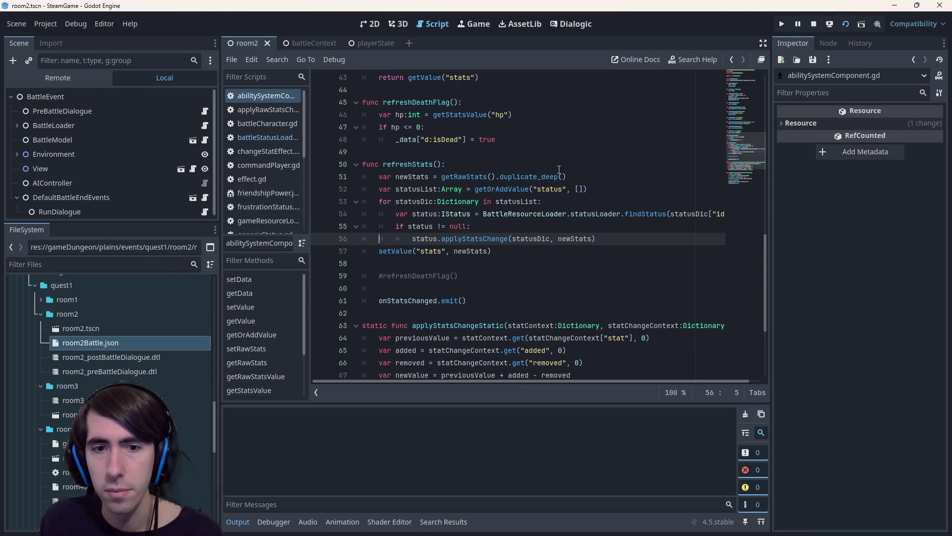
{"action": "mouse_move", "coordinate": [530, 184]}
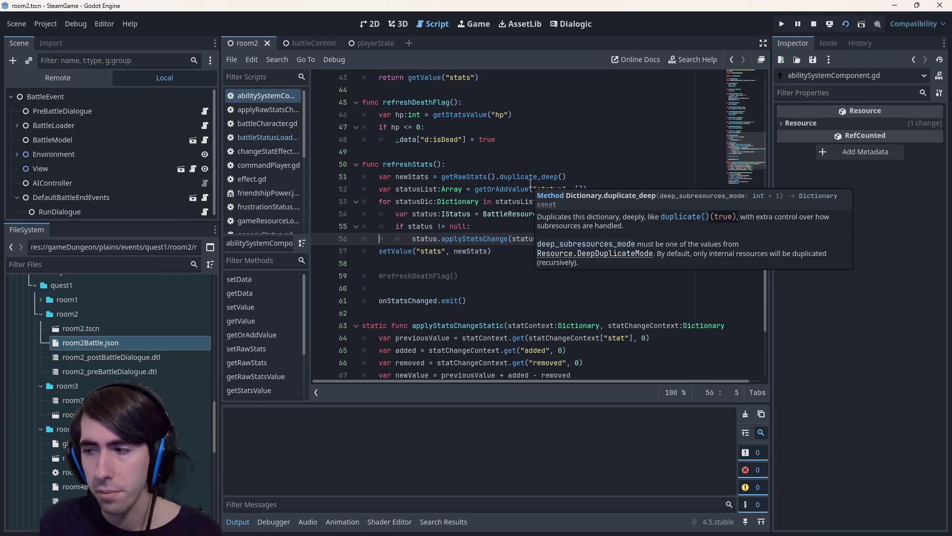
{"action": "key", "text": "F5"}
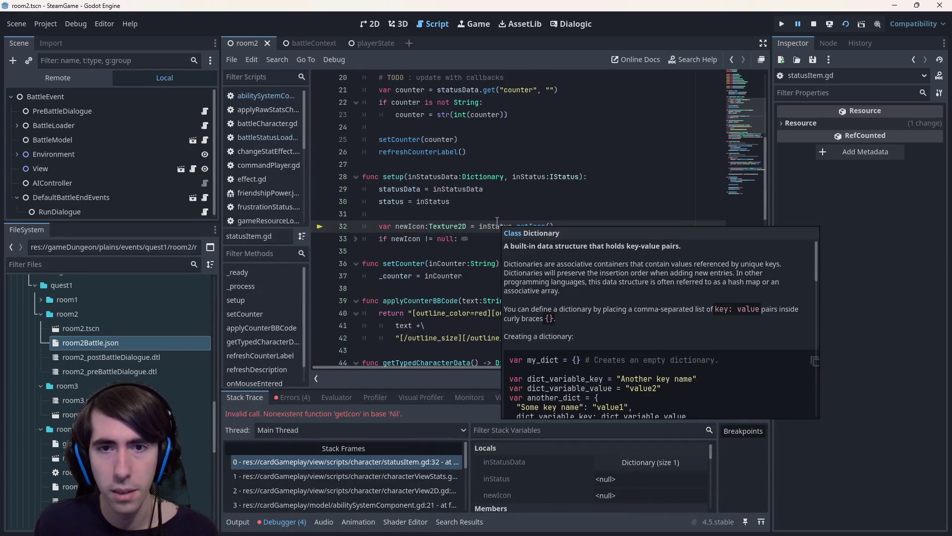
{"action": "mouse_move", "coordinate": [491, 232]}
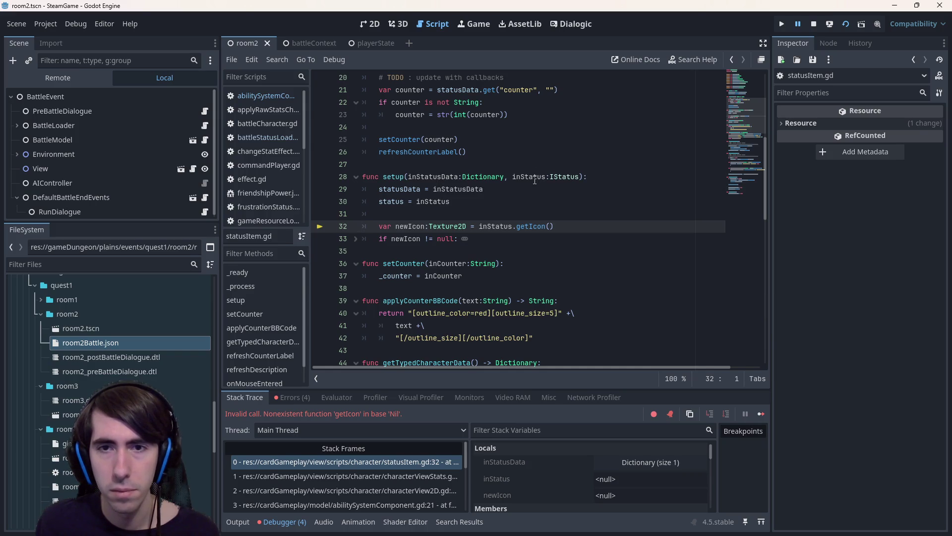
Open the caller frame in characterViewStats.gd and inspect the setup call using statusData on line 63.
{"action": "left_click", "coordinate": [352, 475]}
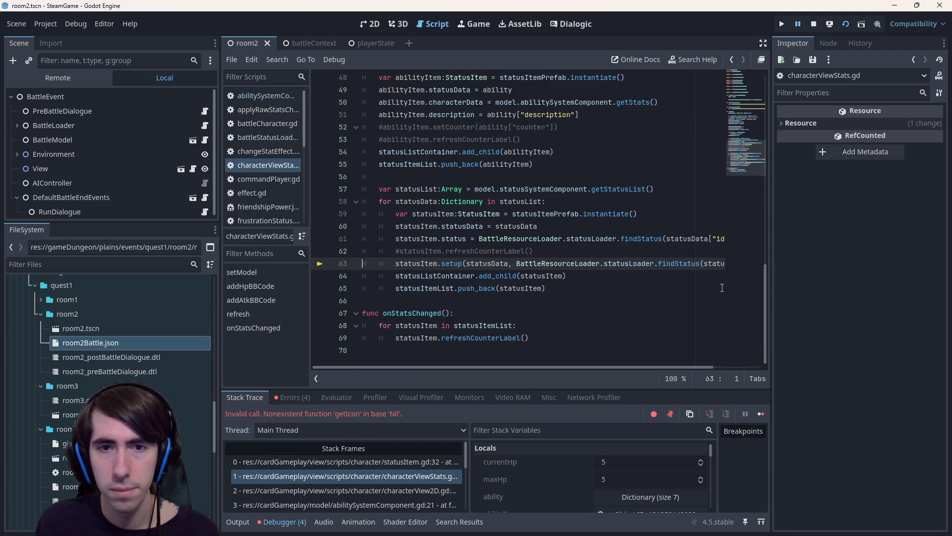
{"action": "mouse_move", "coordinate": [711, 265]}
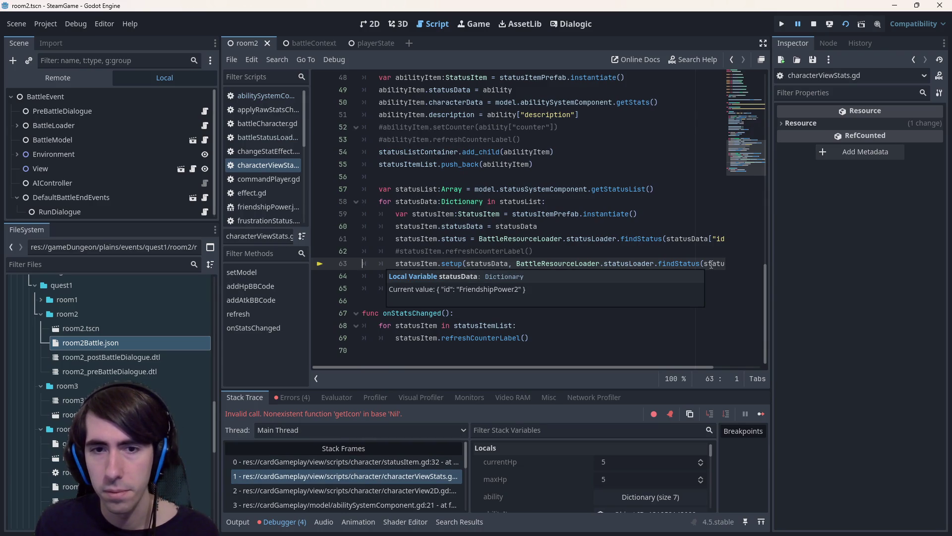
{"action": "mouse_move", "coordinate": [564, 367]}
{"action": "left_mouse_down"}
{"action": "mouse_move", "coordinate": [635, 358]}
{"action": "mouse_move", "coordinate": [522, 358]}
{"action": "mouse_move", "coordinate": [619, 348]}
{"action": "left_mouse_up"}
{"action": "mouse_move", "coordinate": [671, 265]}
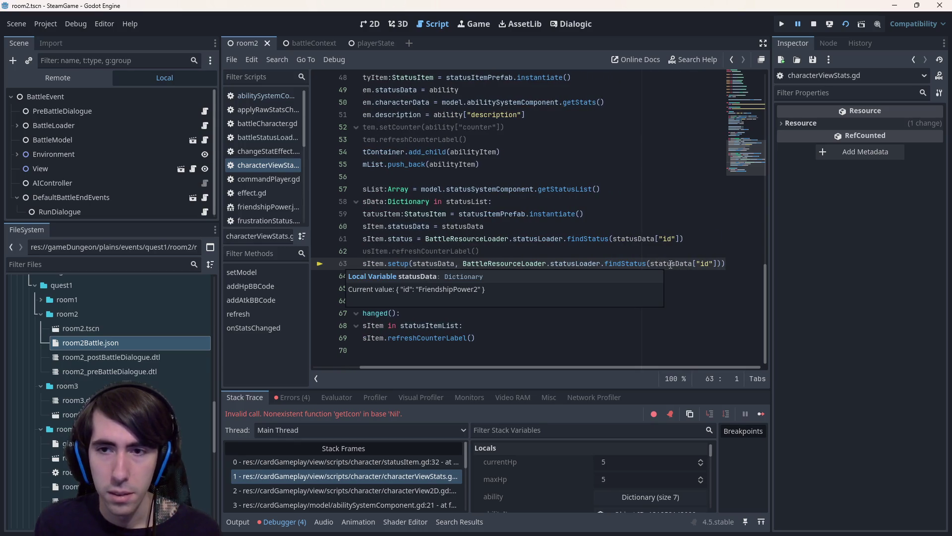
{"action": "left_click_drag", "start_coordinate": [450, 368], "coordinate": [402, 367]}
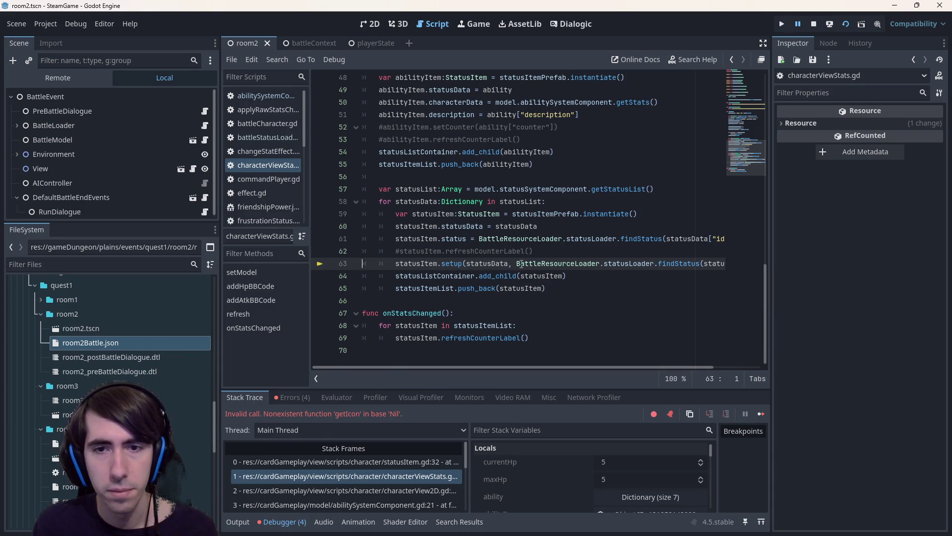
{"action": "mouse_move", "coordinate": [492, 368]}
{"action": "left_mouse_down"}
{"action": "mouse_move", "coordinate": [563, 360]}
{"action": "mouse_move", "coordinate": [479, 352]}
{"action": "left_mouse_up"}
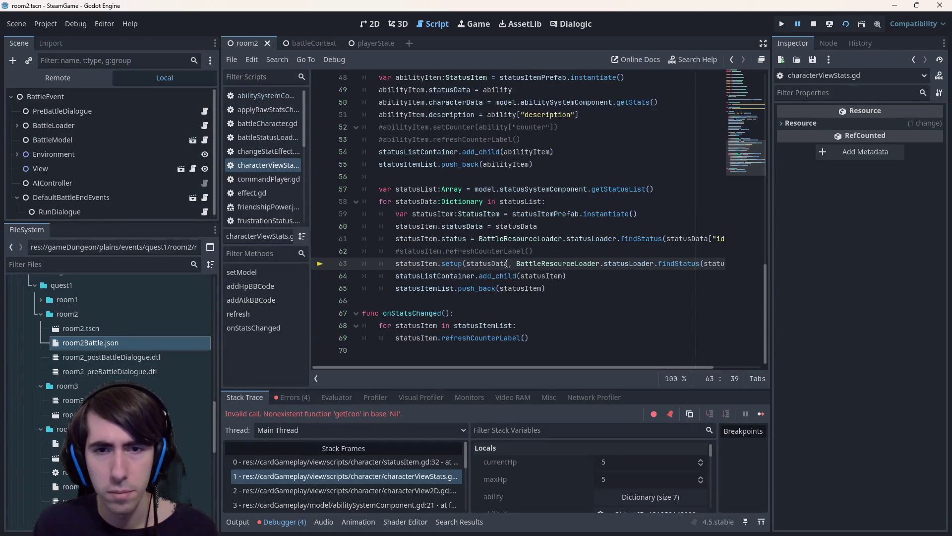
{"action": "double_click", "coordinate": [506, 263]}
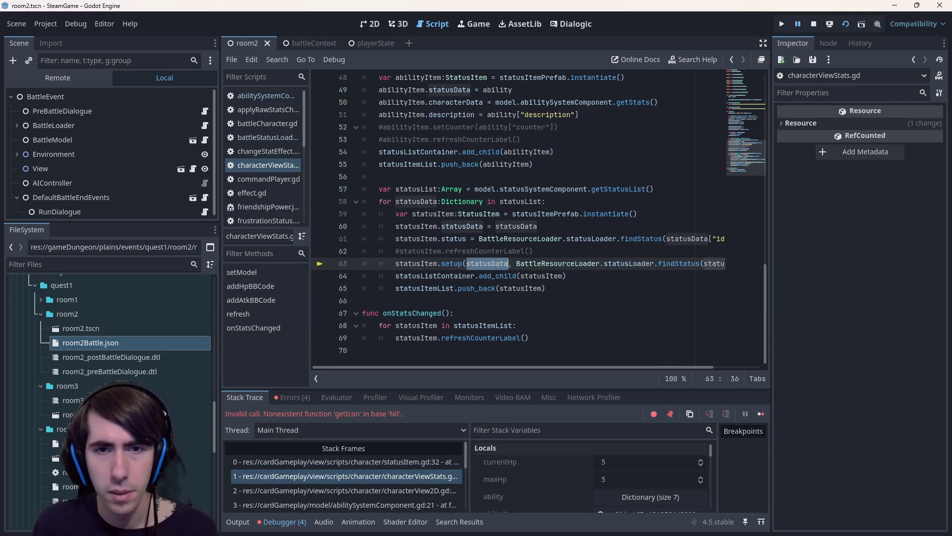
{"action": "left_click_drag", "start_coordinate": [577, 367], "coordinate": [662, 361]}
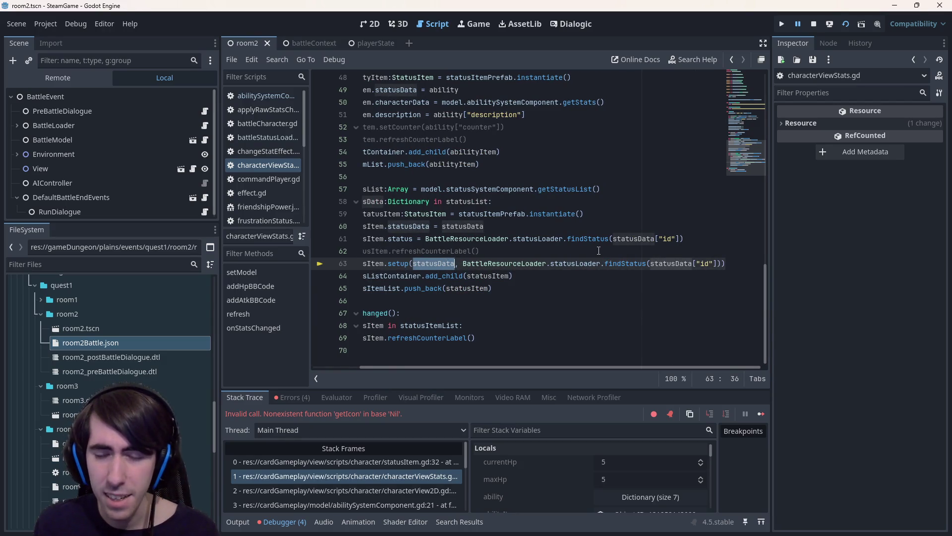
{"action": "left_click", "coordinate": [592, 248]}
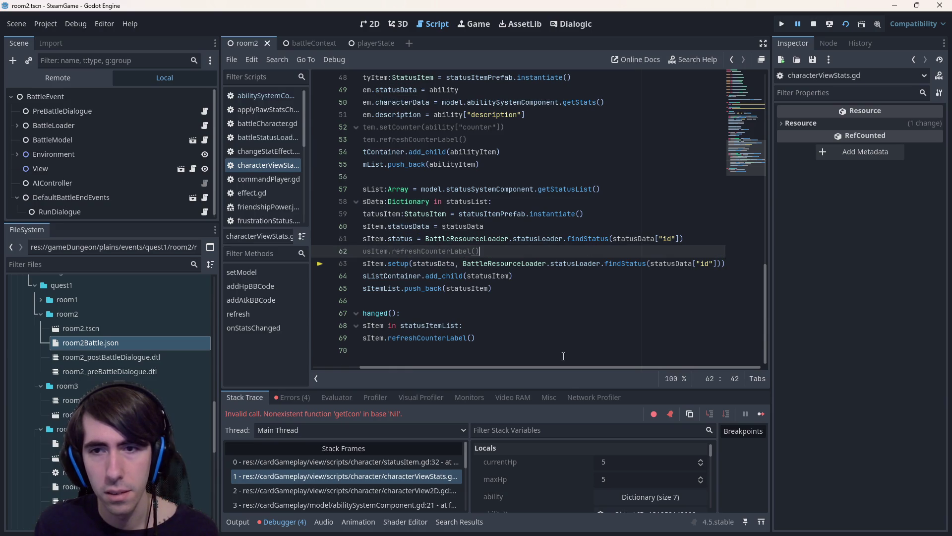
{"action": "left_click_drag", "start_coordinate": [561, 369], "coordinate": [460, 363]}
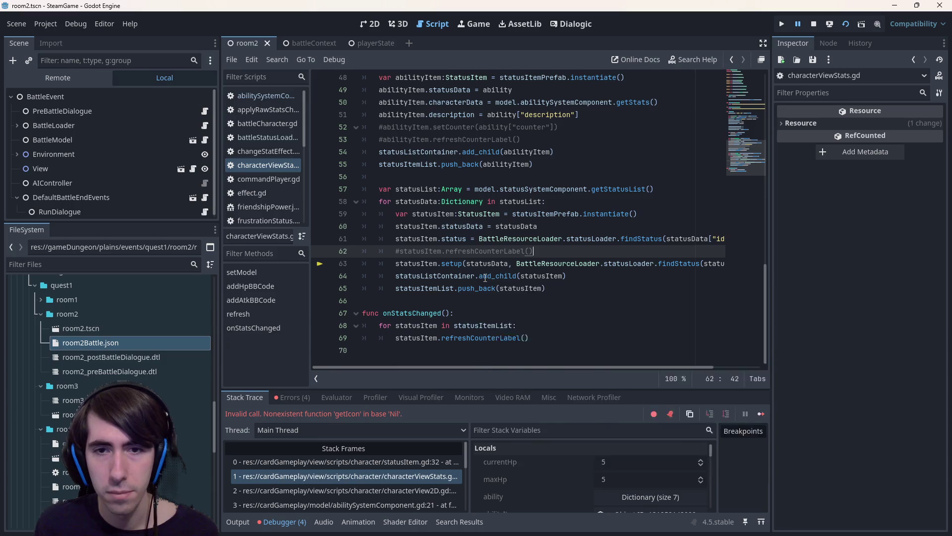
Move the findStatus lookup into a new statusClassData variable, pass it to setup, and save.
{"action": "key", "text": "Return"}
{"action": "type", "text": "a"}
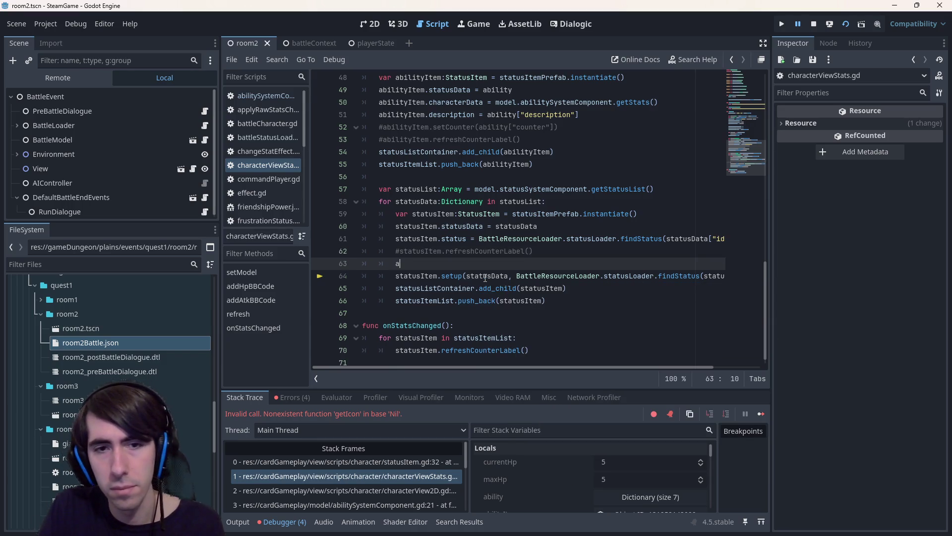
{"action": "type", "text": "var statusClassData ="}
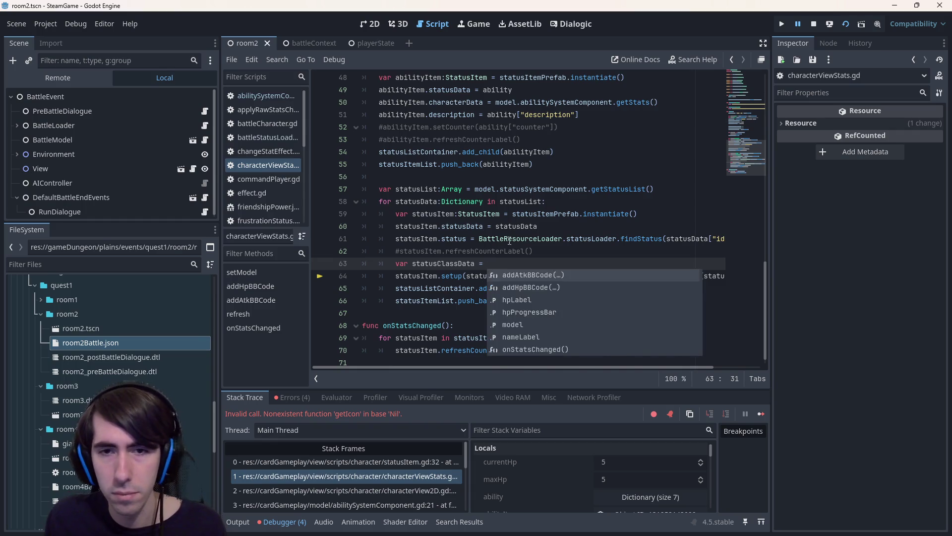
{"action": "left_click", "coordinate": [515, 239]}
{"action": "left_click_drag", "start_coordinate": [516, 275], "coordinate": [720, 275]}
{"action": "key", "text": "ctrl+x"}
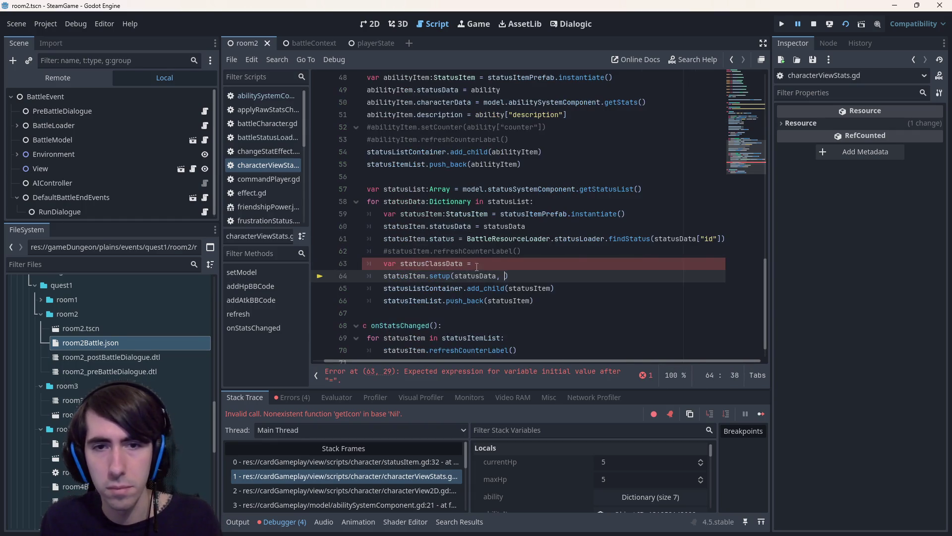
{"action": "key", "text": "Up"}
{"action": "key", "text": "ctrl+v"}
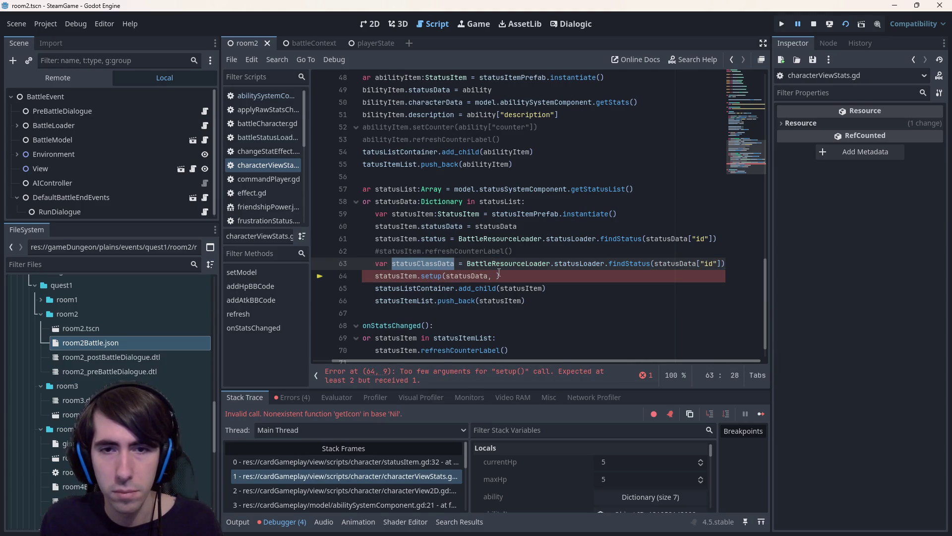
{"action": "left_click", "coordinate": [497, 276]}
{"action": "type", "text": "statusClassData"}
{"action": "key", "text": "ctrl+s"}
Rename the variable to status in its declaration and in setup's argument, then save.
{"action": "left_click", "coordinate": [456, 263]}
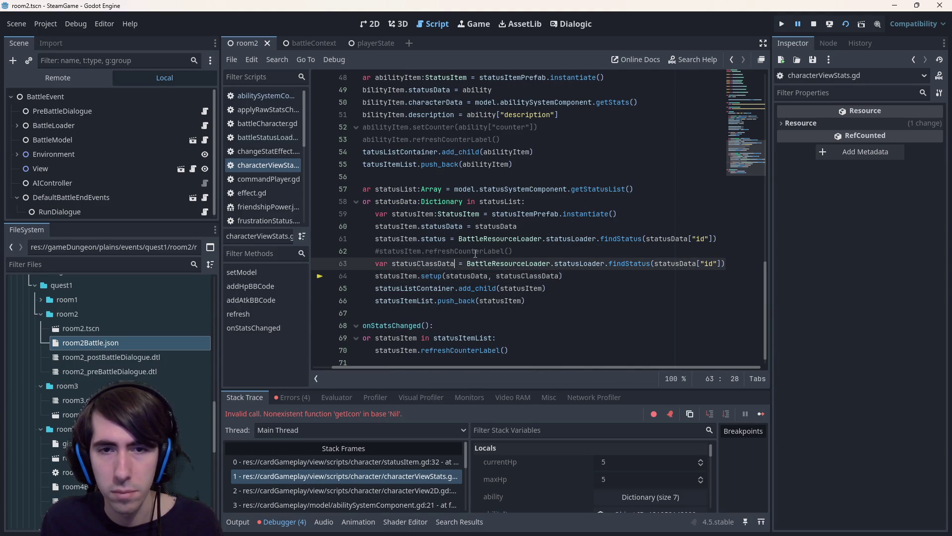
{"action": "left_click", "coordinate": [630, 268], "text": "ctrl"}
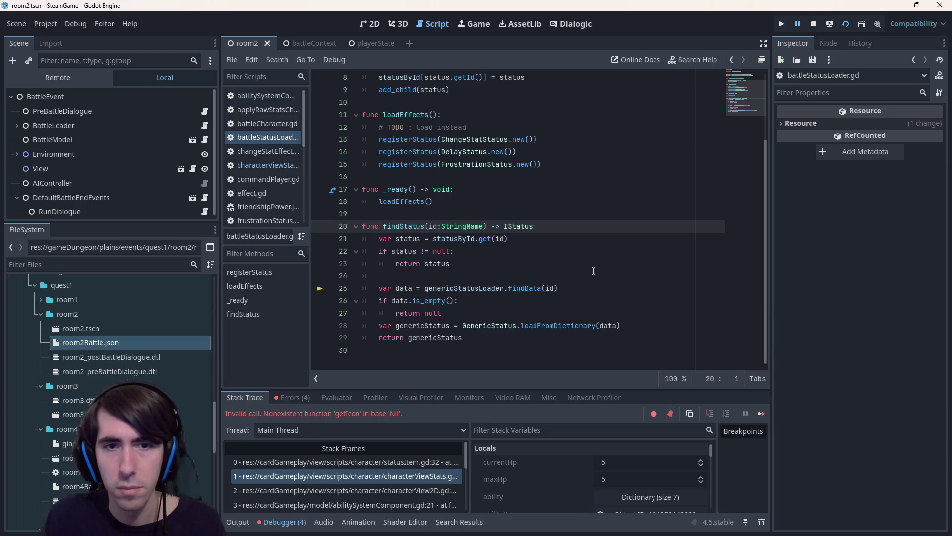
{"action": "key", "text": "alt+Left"}
{"action": "key", "text": "alt+Left"}
{"action": "key", "text": "alt+Right"}
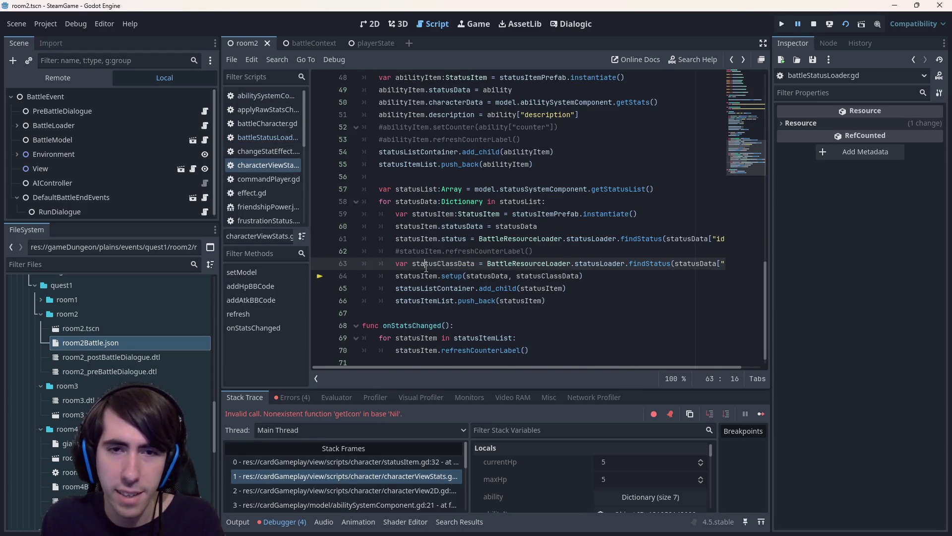
{"action": "left_click_drag", "start_coordinate": [438, 264], "coordinate": [468, 263]}
{"action": "key", "text": "BackSpace"}
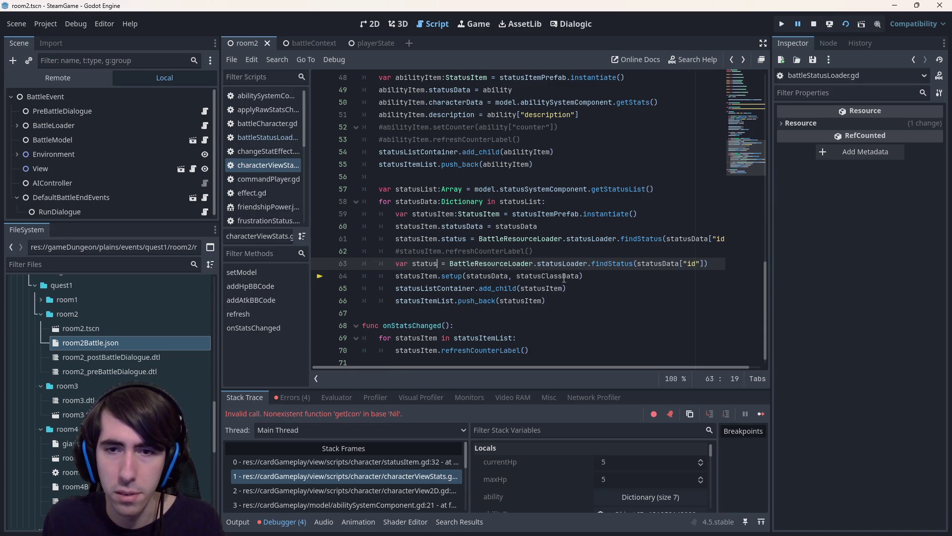
{"action": "left_click", "coordinate": [546, 276]}
{"action": "left_click_drag", "start_coordinate": [546, 276], "coordinate": [582, 276]}
{"action": "key", "text": "BackSpace"}
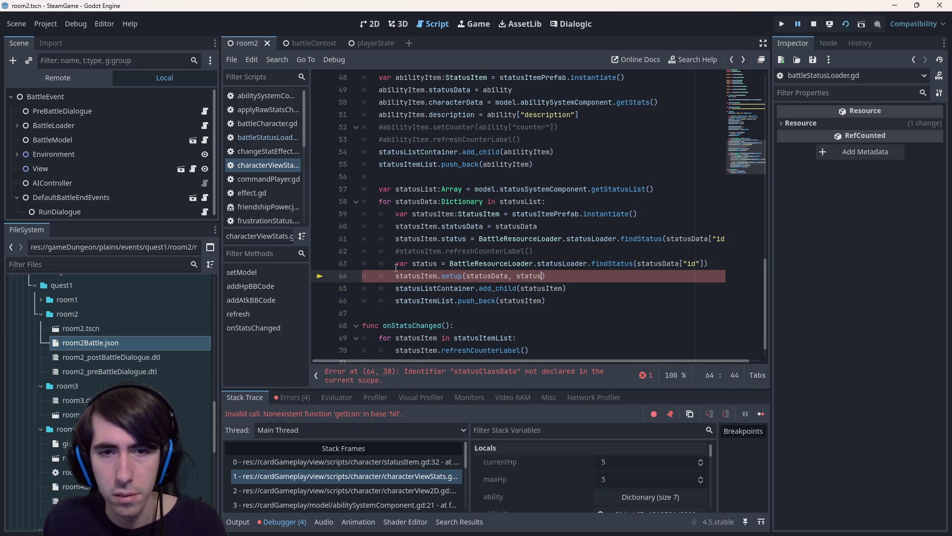
{"action": "key", "text": "ctrl+s"}
Give the status variable the IStatus type and save.
{"action": "double_click", "coordinate": [424, 264]}
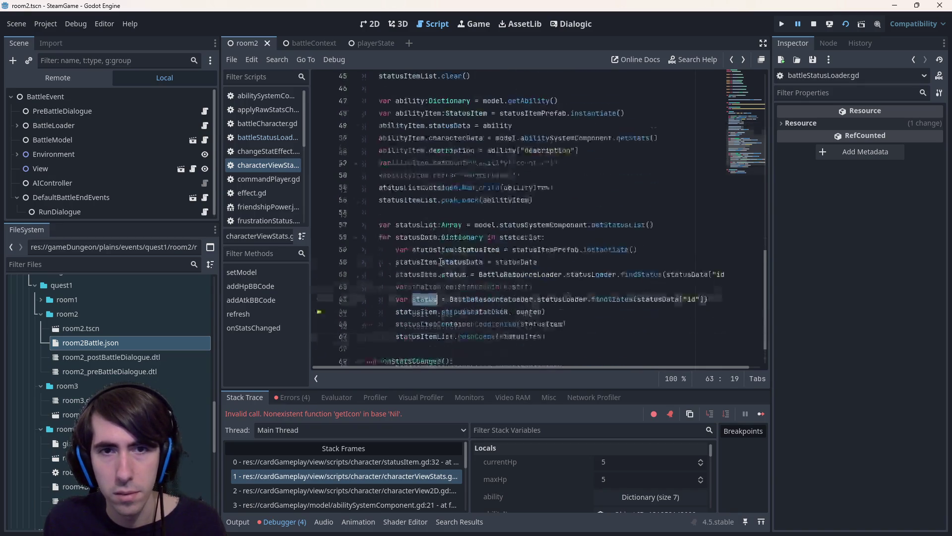
{"action": "left_click", "coordinate": [437, 264]}
{"action": "type", "text": ":IS"}
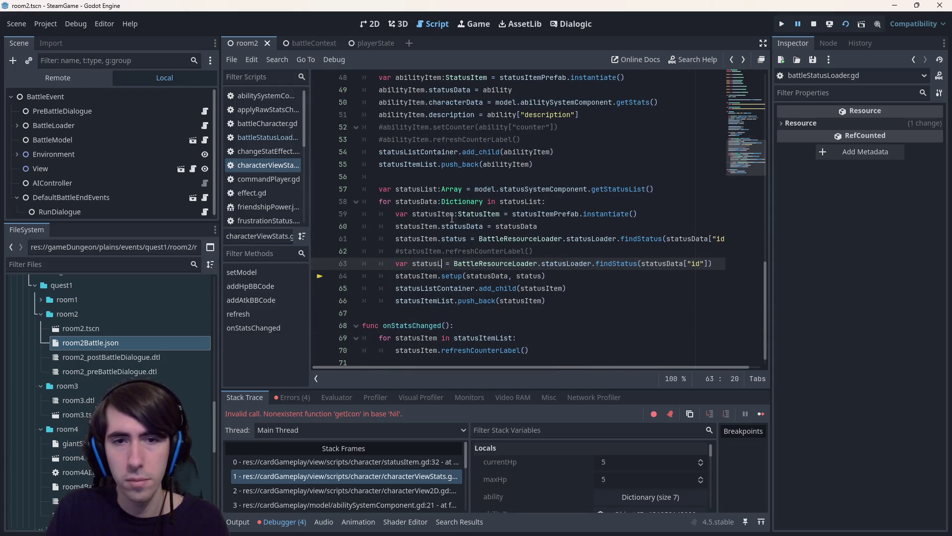
{"action": "key", "text": "Return"}
{"action": "key", "text": "ctrl+s"}
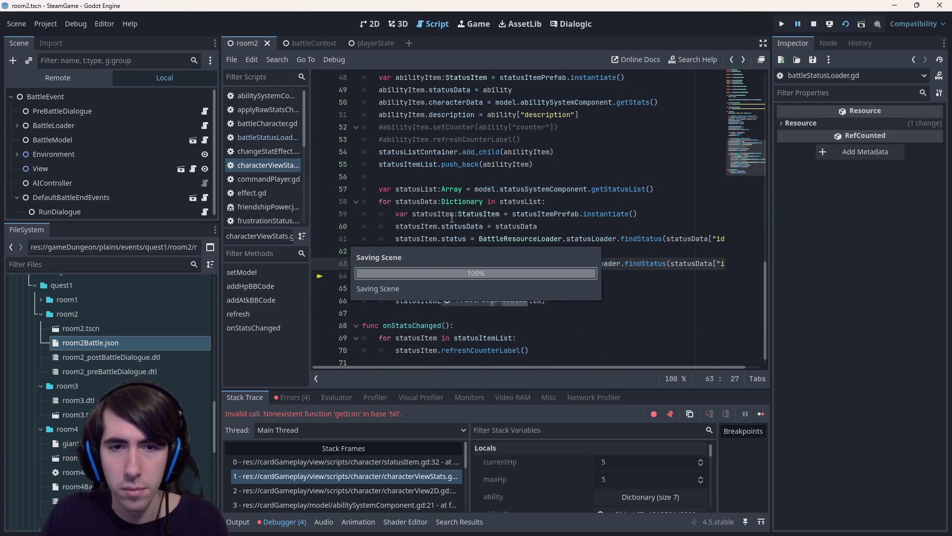
{"action": "key", "text": "ctrl+space"}
Indent the setup, add_child and push_back lines under 'if status != null:', save, and rerun.
{"action": "key", "text": "End"}
{"action": "key", "text": "Return"}
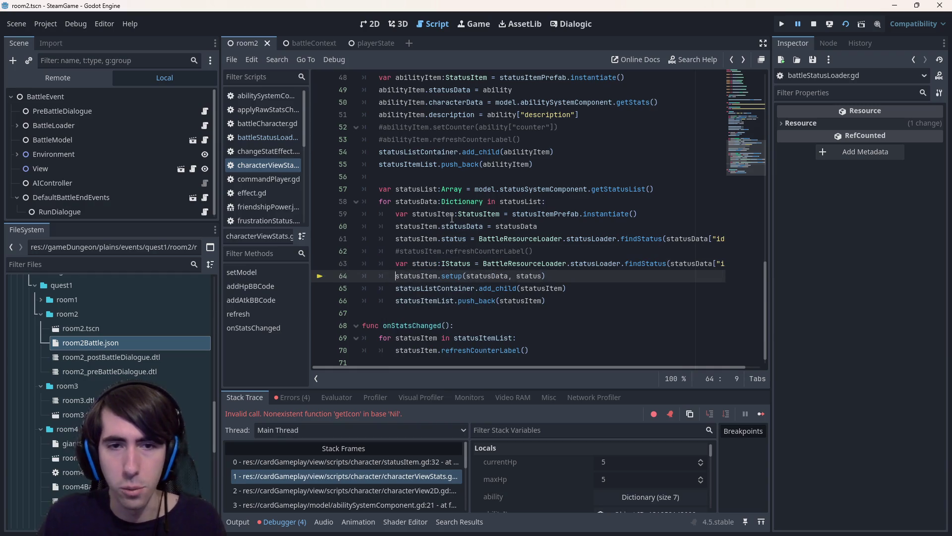
{"action": "type", "text": "if status != null:"}
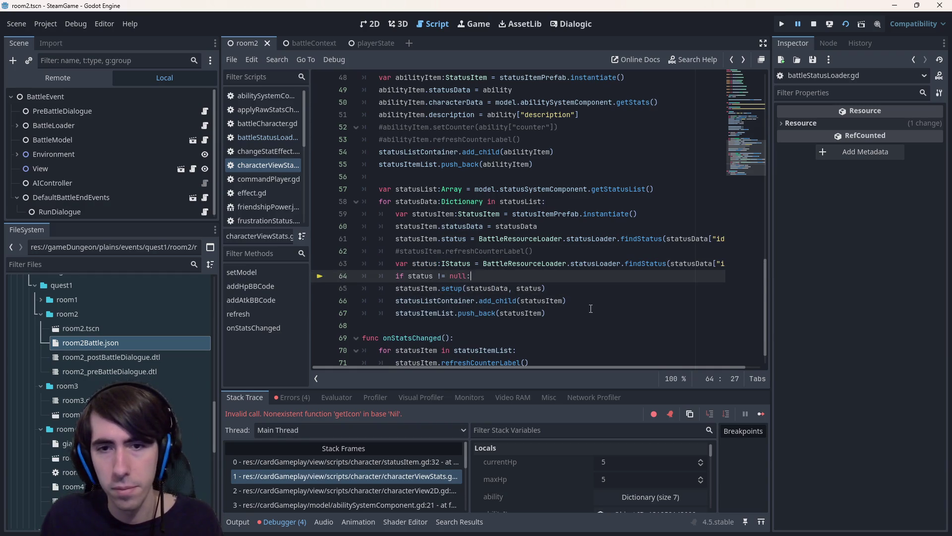
{"action": "left_click_drag", "start_coordinate": [590, 304], "coordinate": [395, 288]}
{"action": "key", "text": "Tab"}
{"action": "left_click", "coordinate": [508, 227]}
{"action": "key", "text": "ctrl+s"}
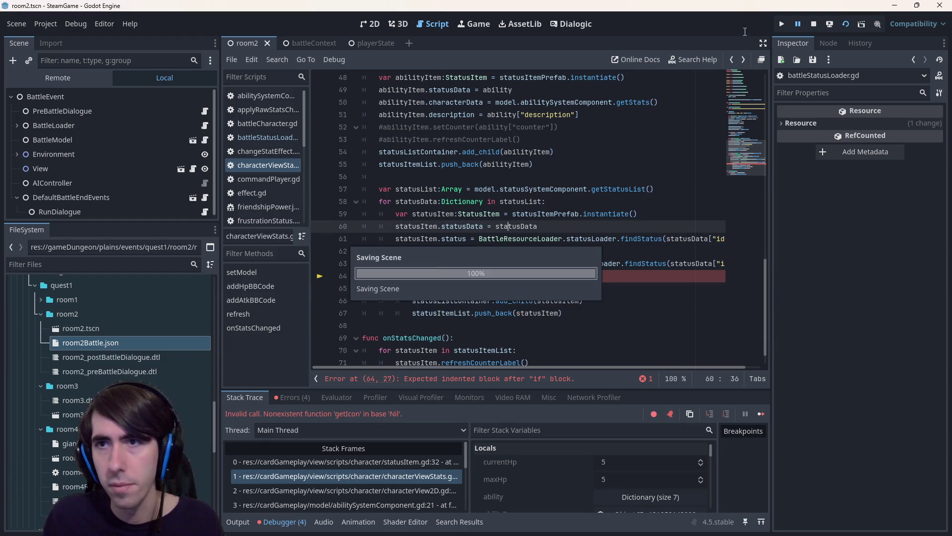
{"action": "left_click", "coordinate": [843, 26]}
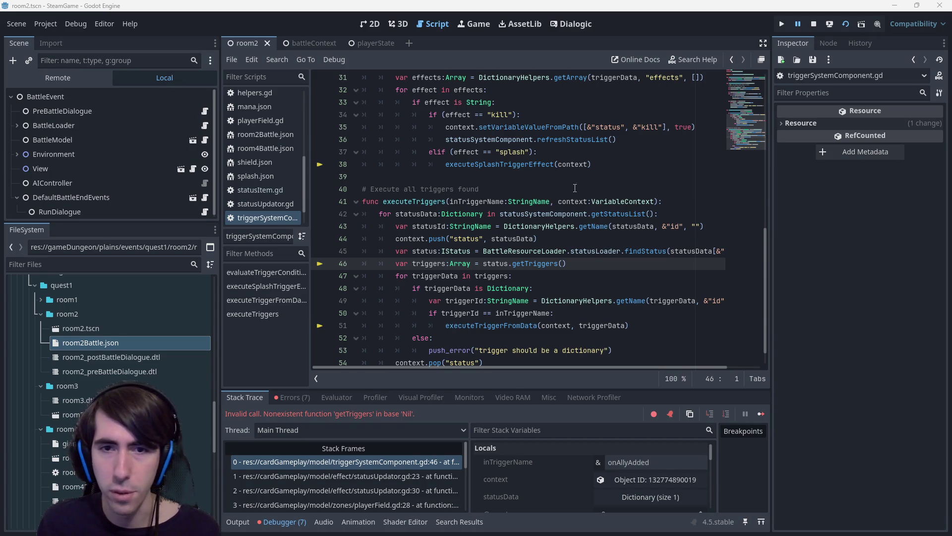
Insert 'if status == null: continue' above getTriggers() on line 46, save, and stop the session.
{"action": "left_click", "coordinate": [439, 263]}
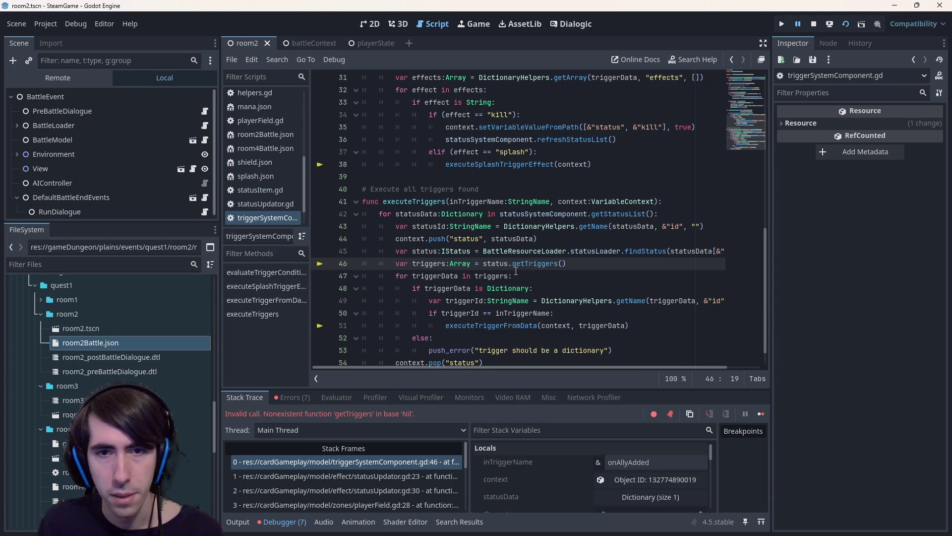
{"action": "double_click", "coordinate": [494, 263]}
{"action": "left_click", "coordinate": [396, 263]}
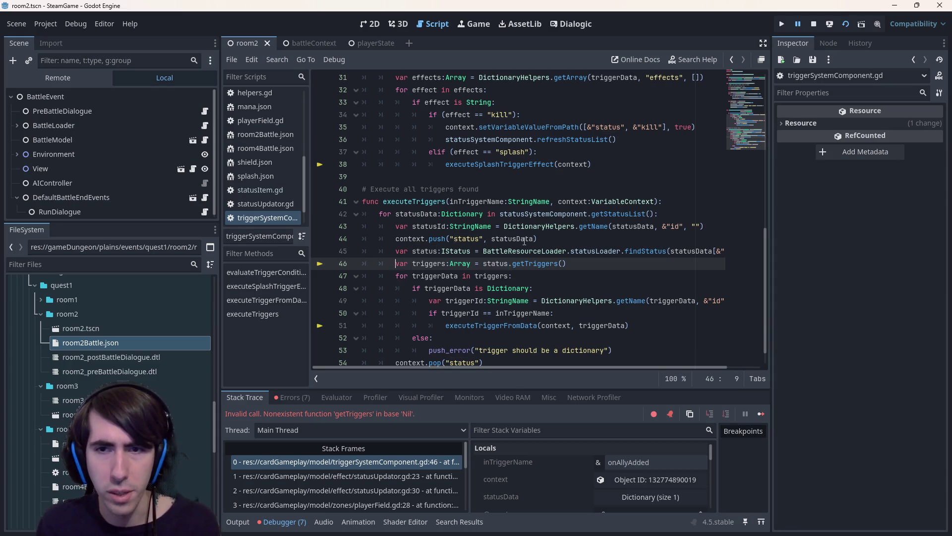
{"action": "key", "text": "Return"}
{"action": "key", "text": "Up"}
{"action": "scroll", "coordinate": [526, 241], "scroll_direction": "down", "scroll_amount": 1}
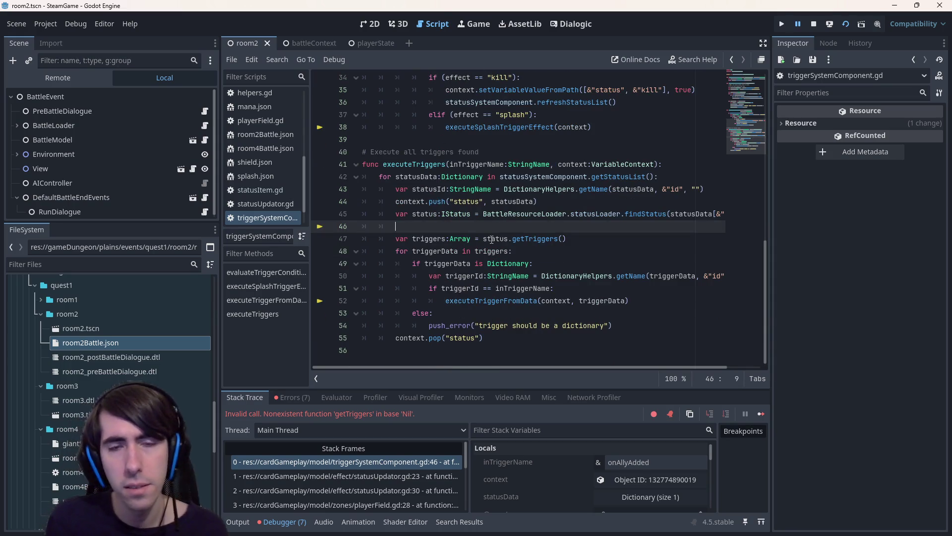
{"action": "type", "text": "if status == "}
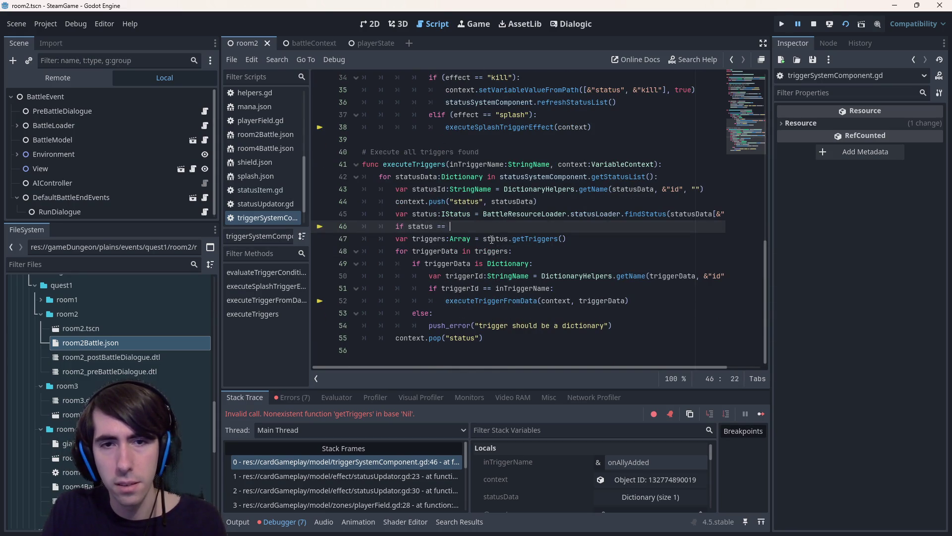
{"action": "type", "text": "null:"}
{"action": "key", "text": "Return"}
{"action": "key", "text": "BackSpace"}
{"action": "key", "text": "BackSpace"}
{"action": "key", "text": "BackSpace"}
{"action": "type", "text": "continue"}
{"action": "key", "text": "ctrl+s"}
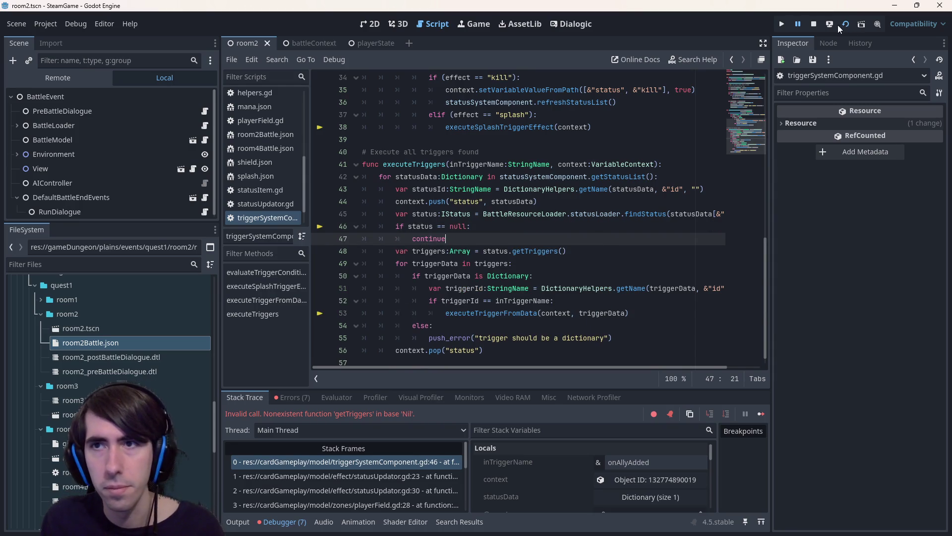
{"action": "left_click", "coordinate": [818, 25]}
Run the scene, dismiss the dialogue, place both characters and play the Shockwave card.
{"action": "left_click", "coordinate": [845, 25]}
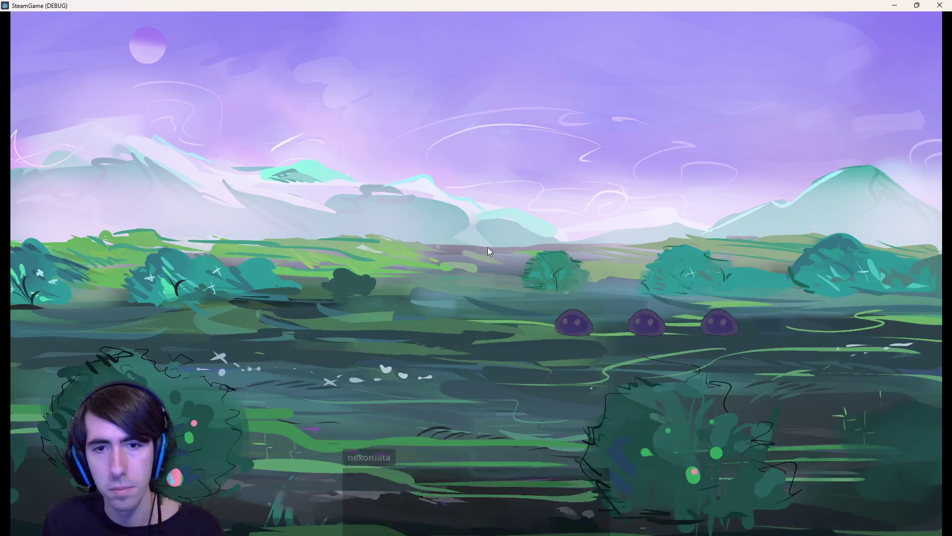
{"action": "left_click", "coordinate": [487, 248]}
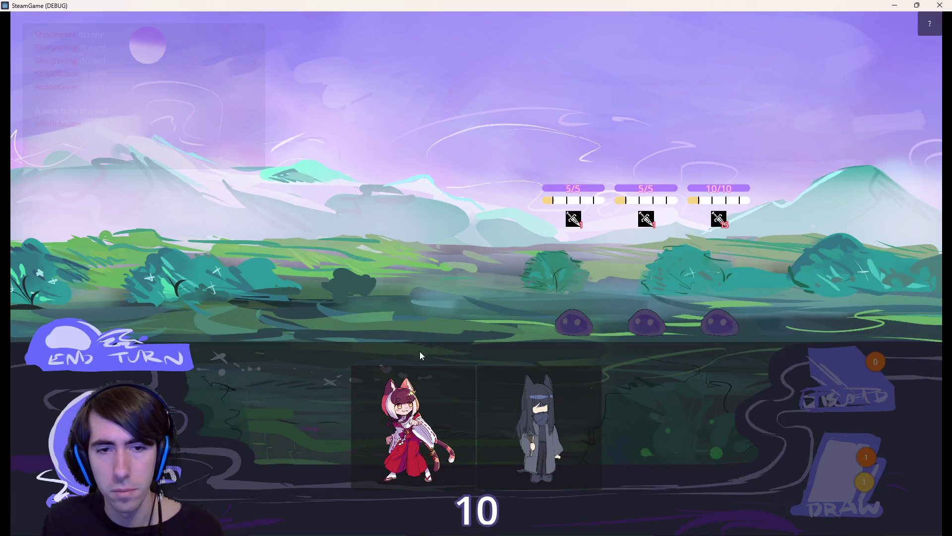
{"action": "mouse_move", "coordinate": [541, 427]}
{"action": "left_mouse_down"}
{"action": "mouse_move", "coordinate": [404, 412]}
{"action": "mouse_move", "coordinate": [367, 275]}
{"action": "mouse_move", "coordinate": [377, 282]}
{"action": "left_mouse_up"}
{"action": "left_click_drag", "start_coordinate": [455, 402], "coordinate": [305, 295]}
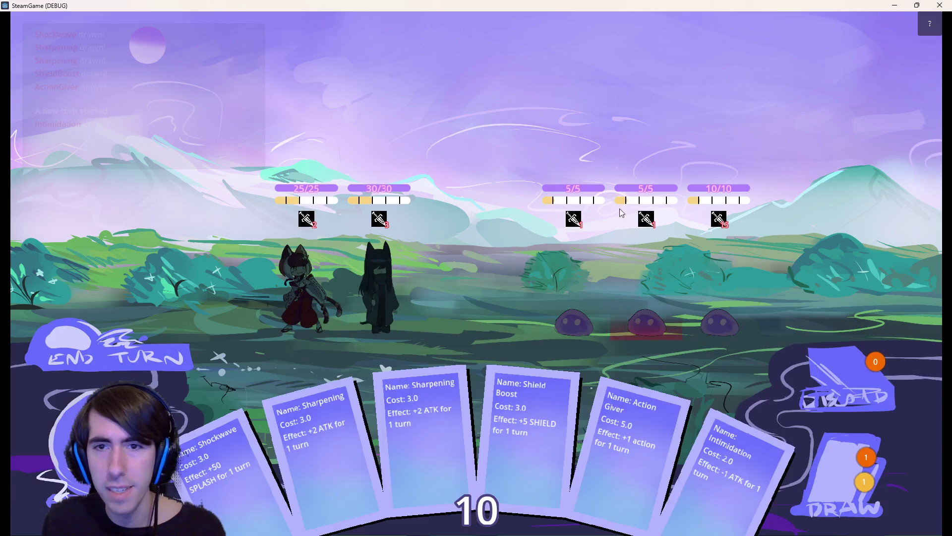
{"action": "mouse_move", "coordinate": [572, 218]}
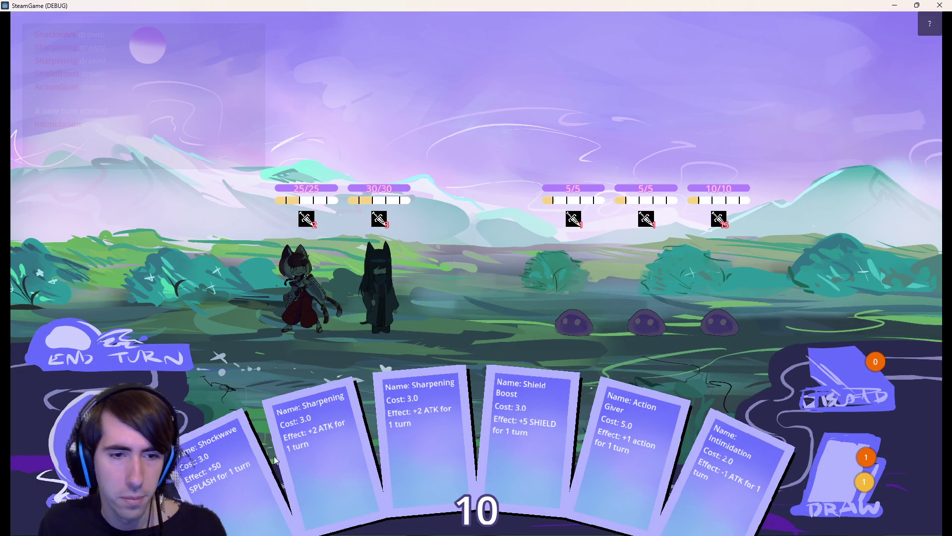
{"action": "left_click_drag", "start_coordinate": [222, 483], "coordinate": [466, 315]}
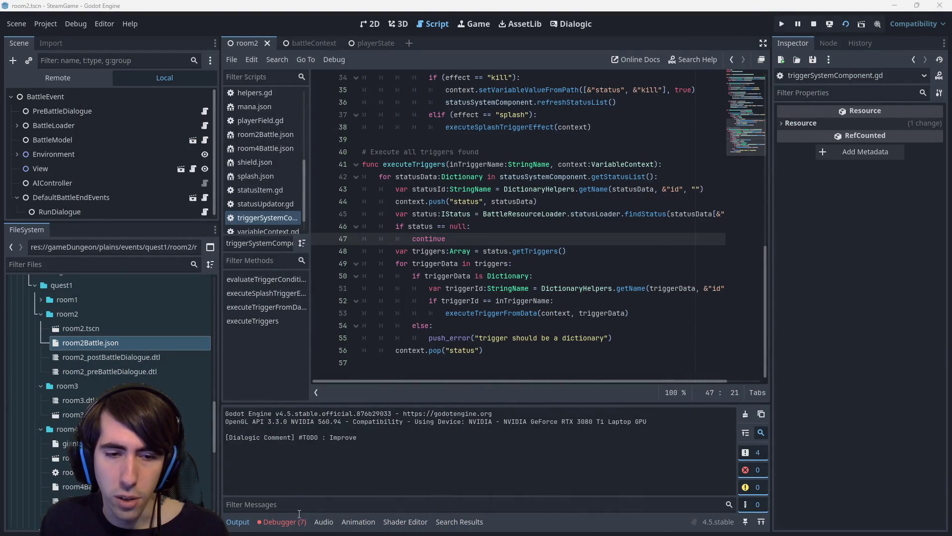
Review the FriendshipPower2 errors in the debugger, then maximize the game window.
{"action": "left_click", "coordinate": [282, 521]}
{"action": "left_click", "coordinate": [292, 397]}
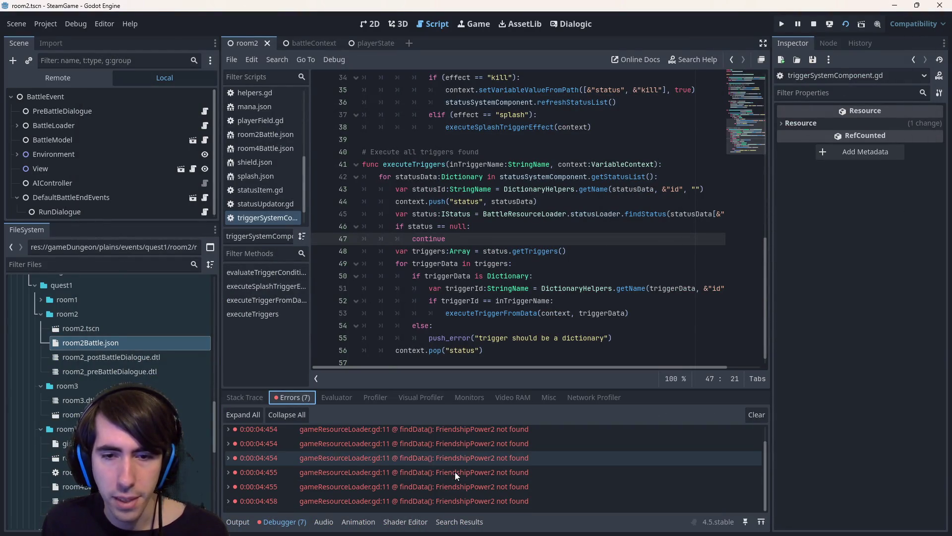
{"action": "key", "text": "alt+Tab"}
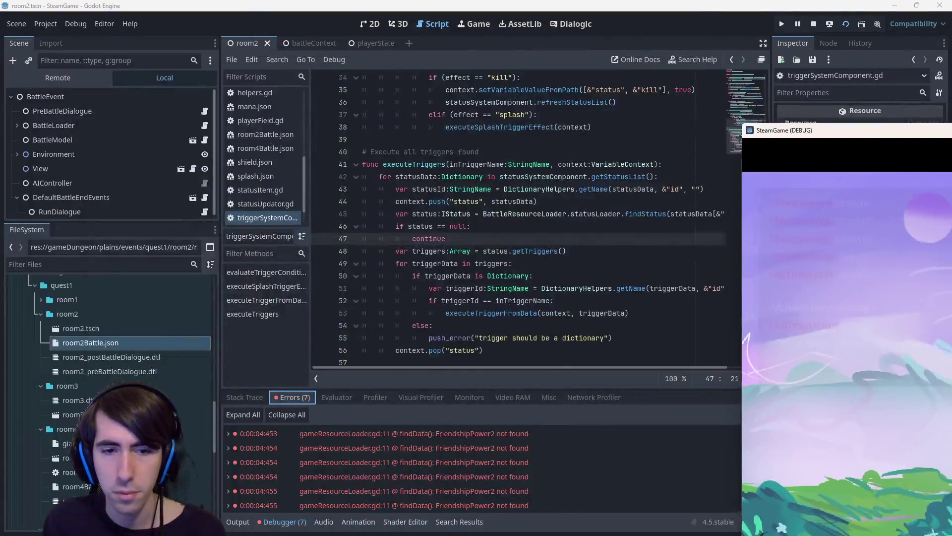
{"action": "left_click_drag", "start_coordinate": [843, 130], "coordinate": [447, 2]}
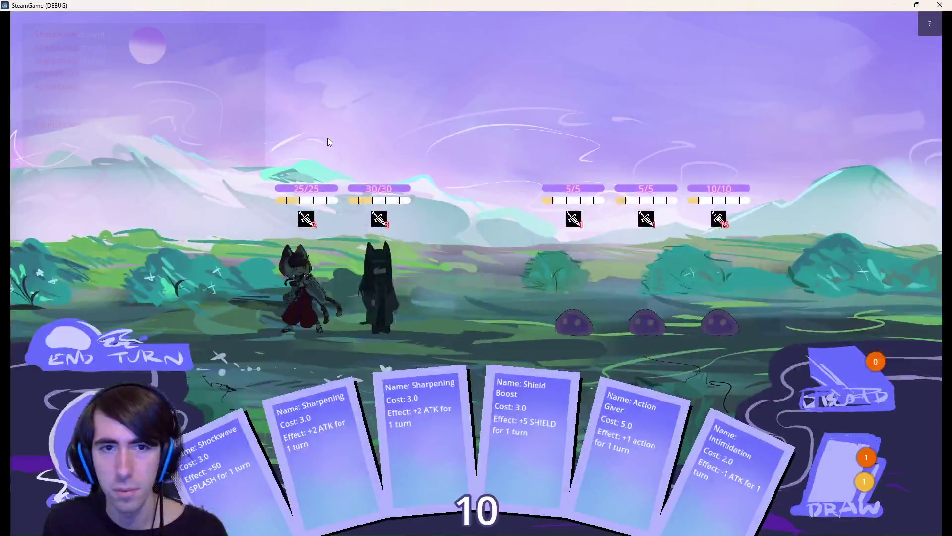
{"action": "mouse_move", "coordinate": [207, 111]}
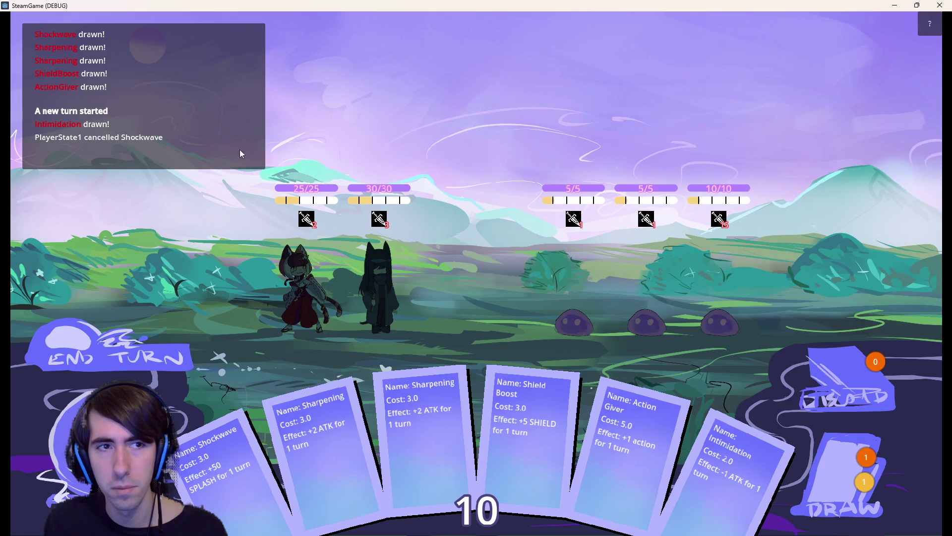
End the turn, add 'if status == null: continue' before onTurnEnd in statusUpdator.gd, and save.
{"action": "left_click", "coordinate": [166, 357]}
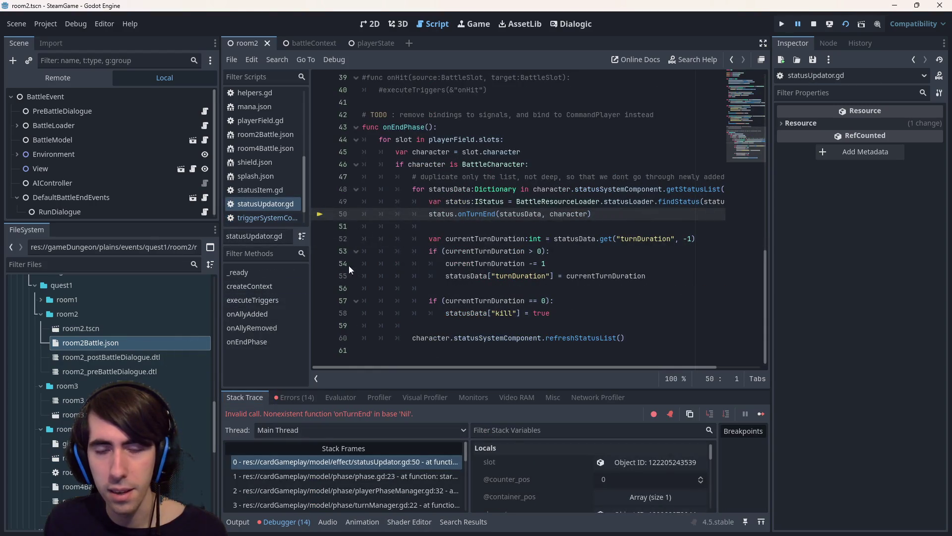
{"action": "left_click", "coordinate": [426, 213]}
{"action": "key", "text": "Return"}
{"action": "key", "text": "Return"}
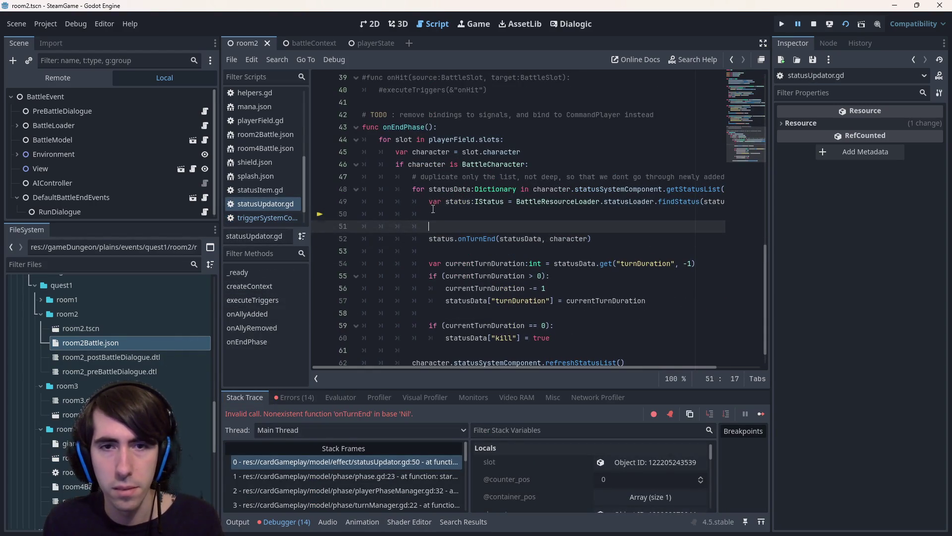
{"action": "key", "text": "Up"}
{"action": "key", "text": "Up"}
{"action": "type", "text": "if status != nu"}
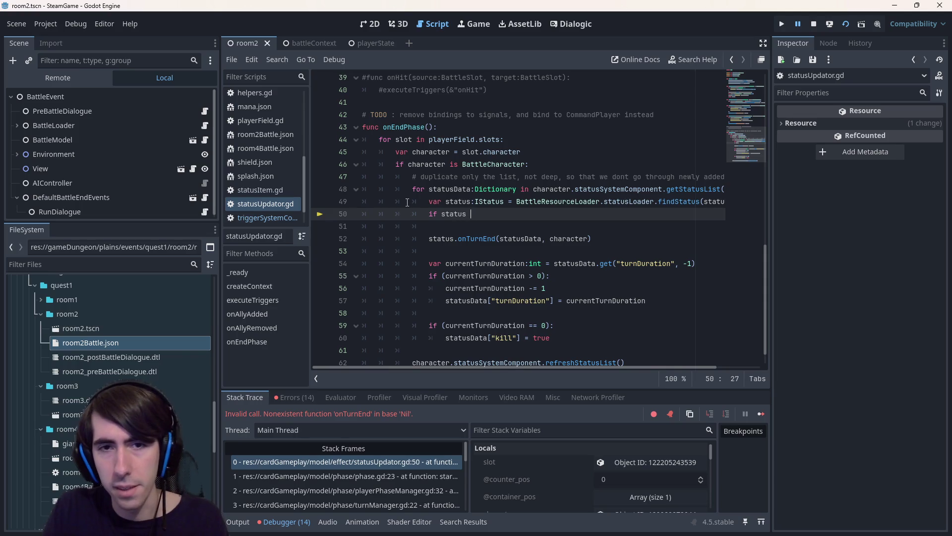
{"action": "type", "text": "ll:"}
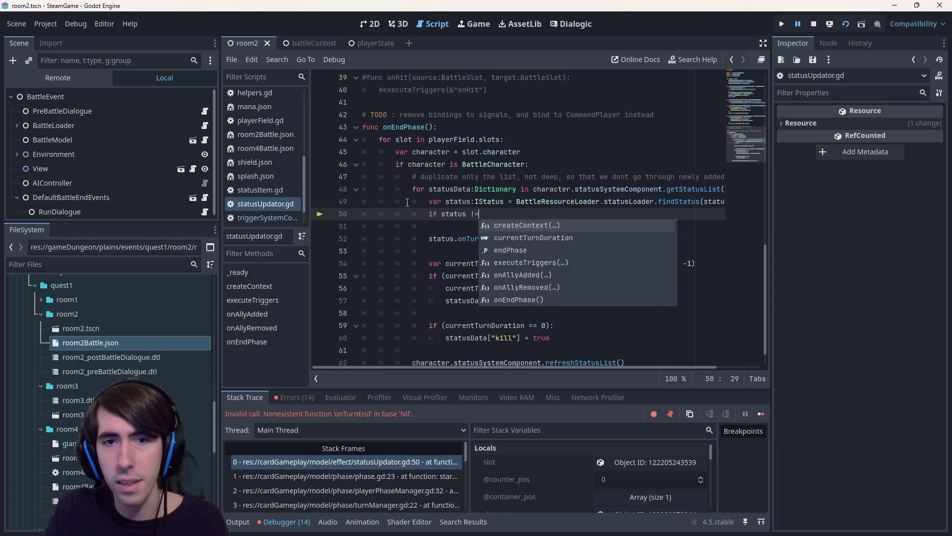
{"action": "key", "text": "Left"}
{"action": "key", "text": "Left"}
{"action": "key", "text": "Left"}
{"action": "key", "text": "BackSpace"}
{"action": "type", "text": "="}
{"action": "key", "text": "End"}
{"action": "key", "text": "Down"}
{"action": "type", "text": "continue"}
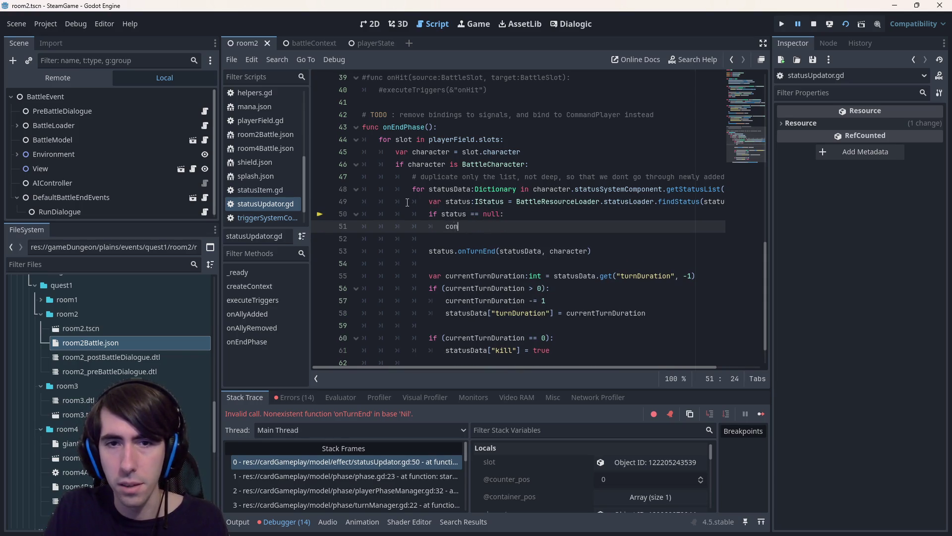
{"action": "key", "text": "ctrl+s"}
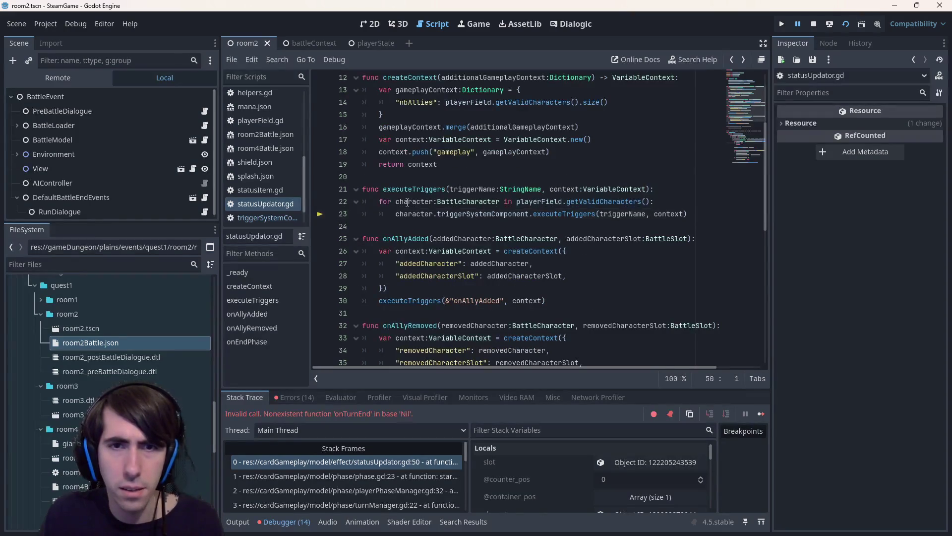
{"action": "key", "text": "alt+Left"}
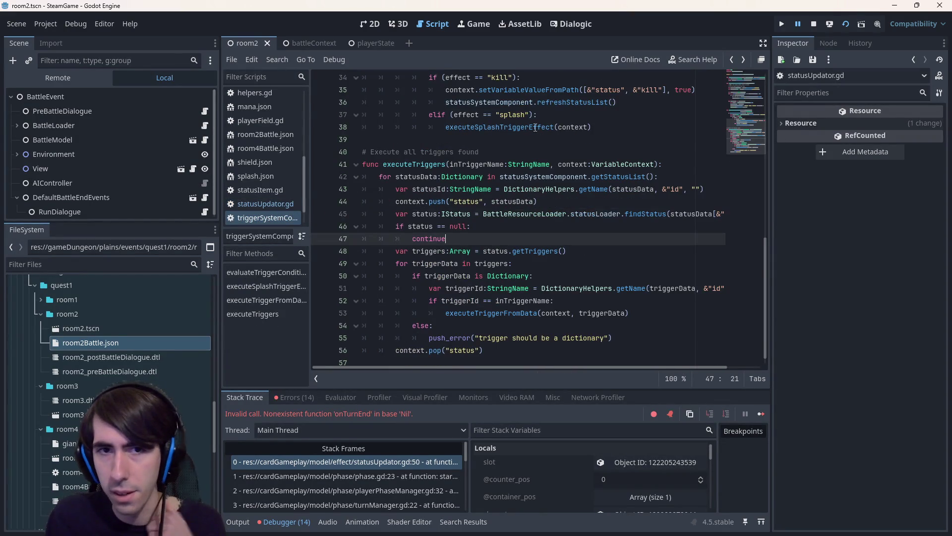
{"action": "left_click", "coordinate": [814, 24]}
Relaunch the scene, click through the dialogue, and drag the dark character and fox-girl onto the field.
{"action": "left_click", "coordinate": [844, 26]}
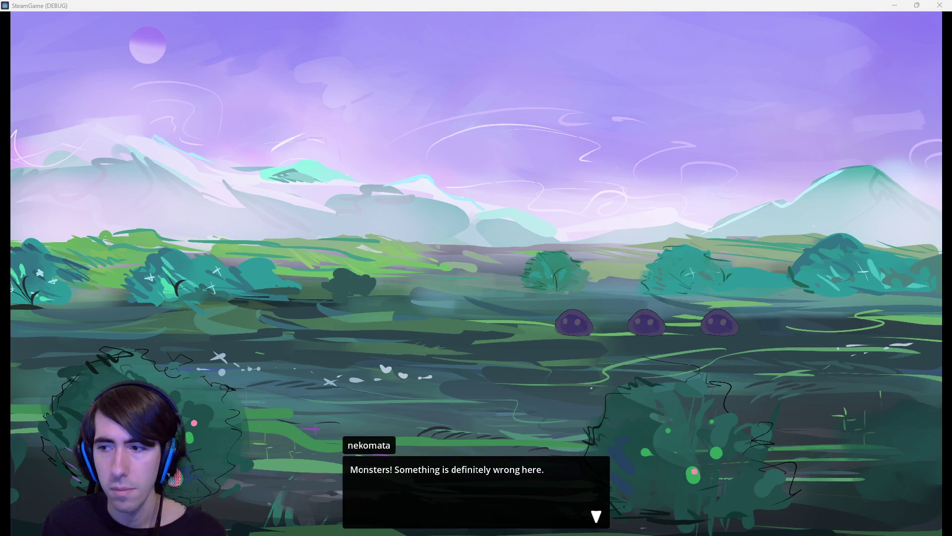
{"action": "left_click", "coordinate": [302, 384]}
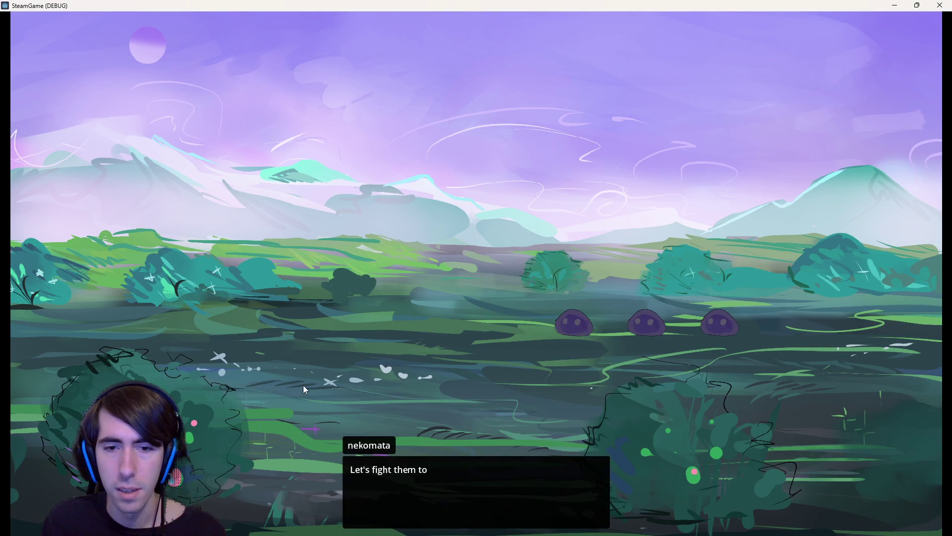
{"action": "left_click", "coordinate": [308, 369]}
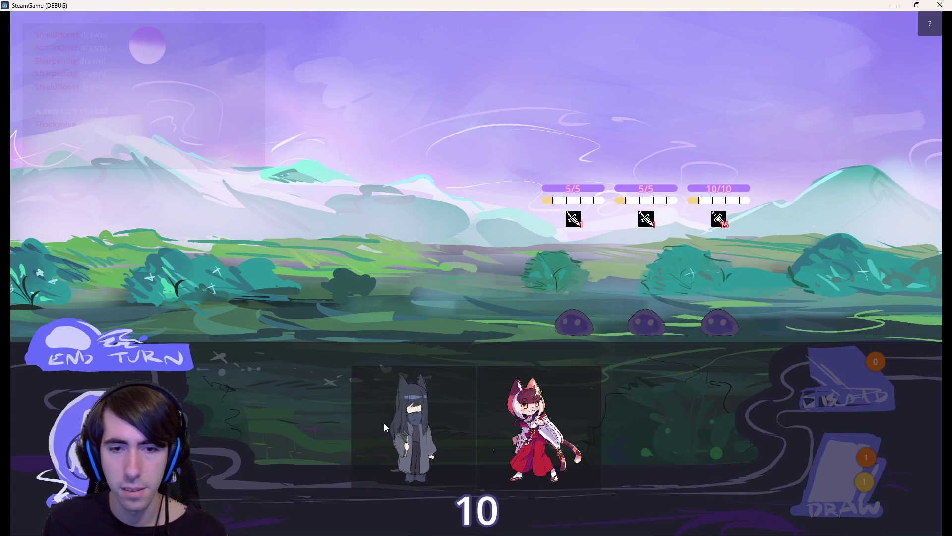
{"action": "left_click_drag", "start_coordinate": [384, 423], "coordinate": [368, 299]}
{"action": "left_click_drag", "start_coordinate": [478, 426], "coordinate": [318, 284]}
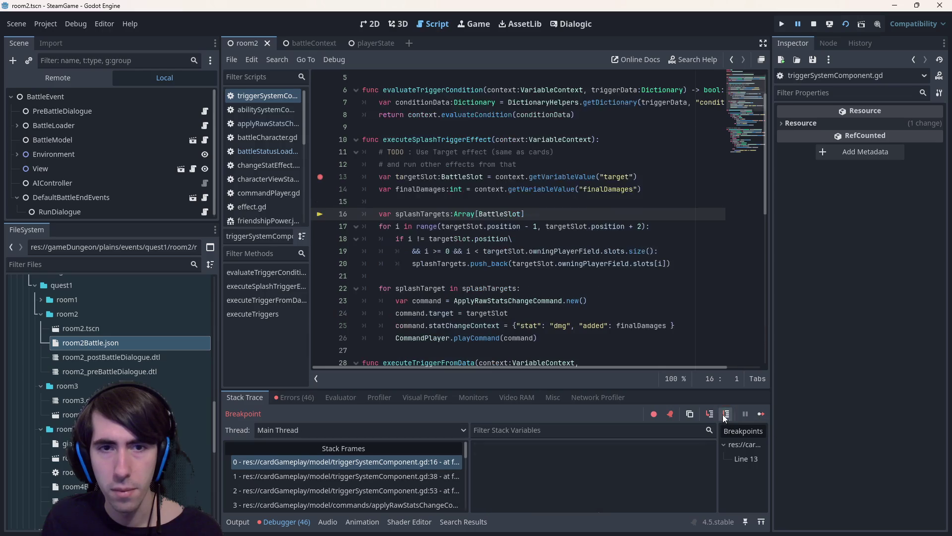
Step to line 17, set a breakpoint on line 22's splash loop, and step on to line 20.
{"action": "mouse_move", "coordinate": [432, 191]}
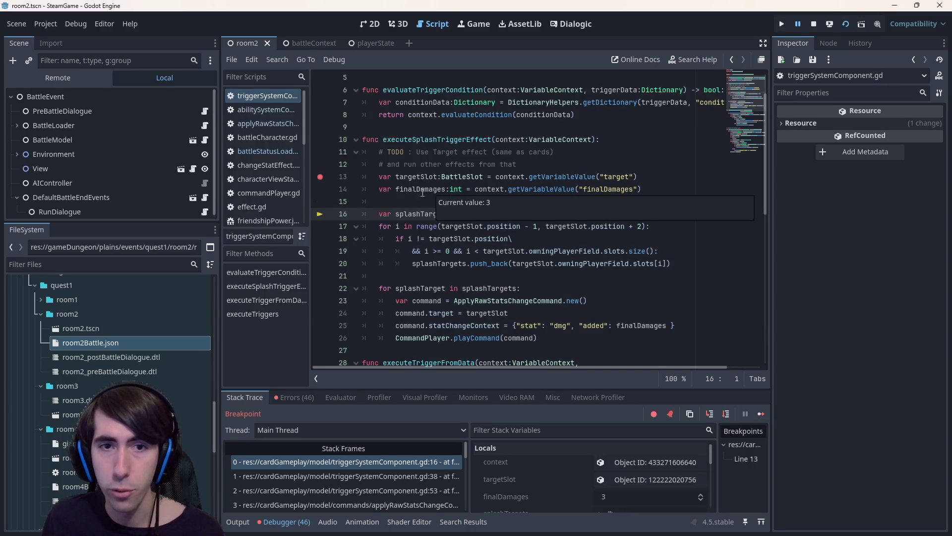
{"action": "mouse_move", "coordinate": [414, 176]}
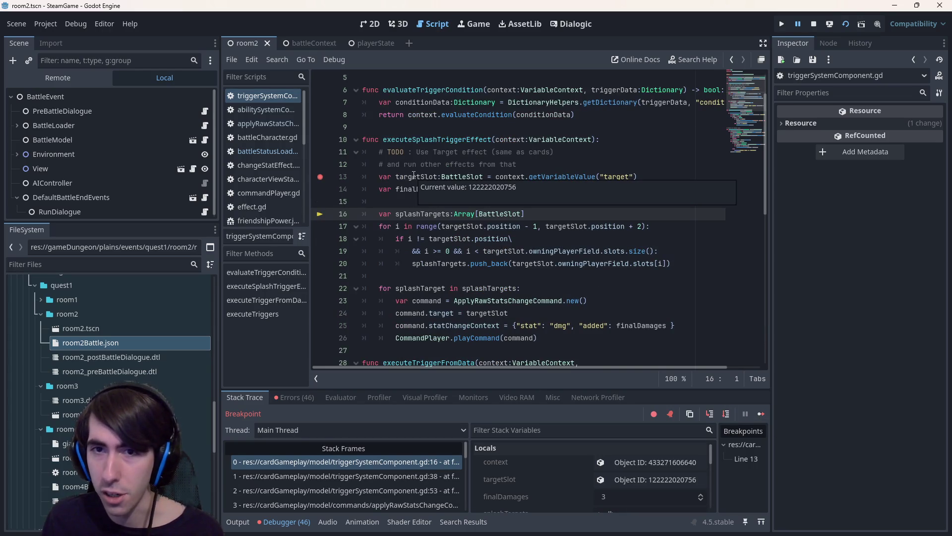
{"action": "left_click", "coordinate": [726, 413]}
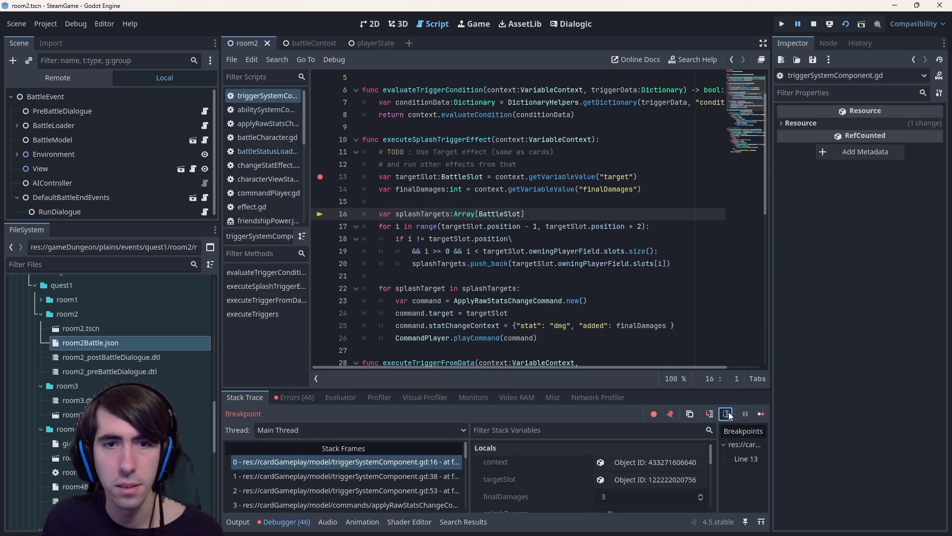
{"action": "left_click", "coordinate": [320, 276]}
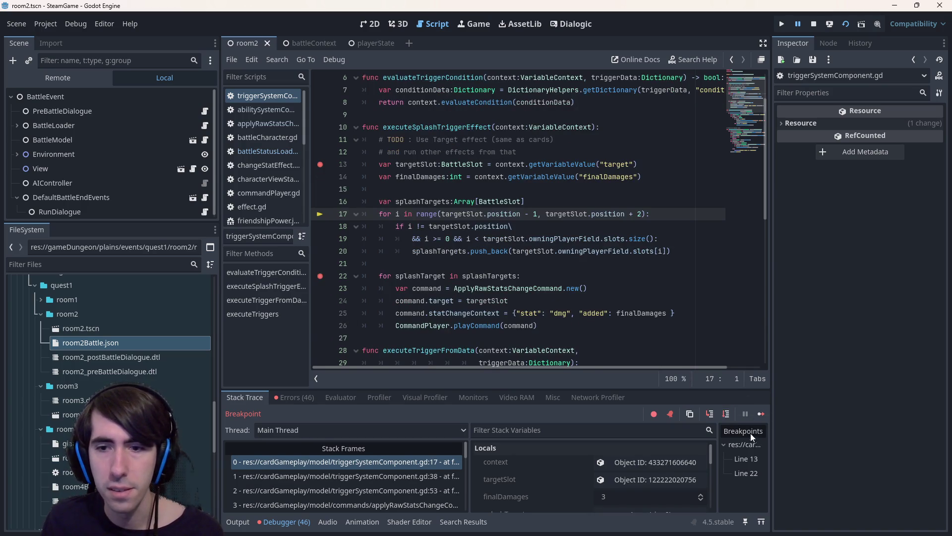
{"action": "left_click", "coordinate": [727, 415]}
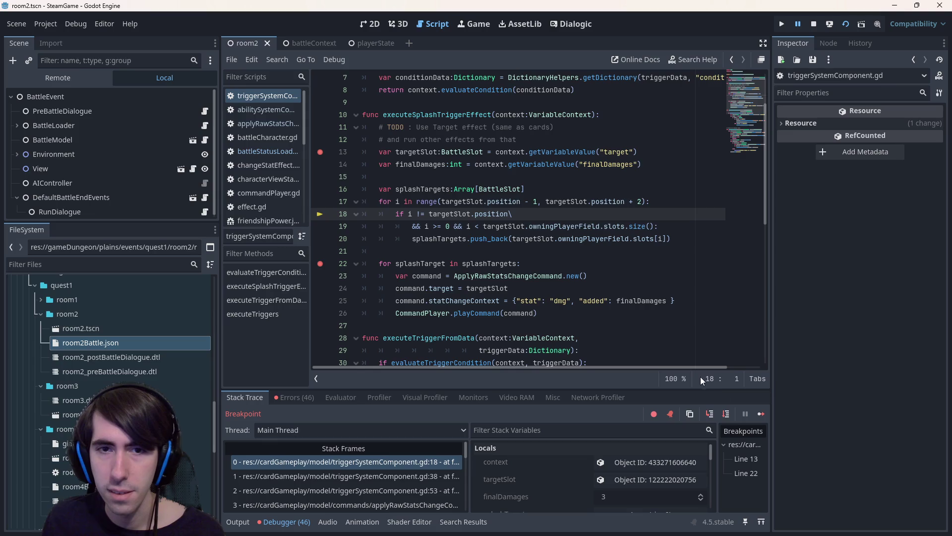
{"action": "left_click", "coordinate": [727, 415]}
Step through the splash-target loop to the command loop on line 22, then check the debugger panel.
{"action": "scroll", "coordinate": [619, 488], "scroll_direction": "down", "scroll_amount": 1}
{"action": "scroll", "coordinate": [615, 482], "scroll_direction": "down", "scroll_amount": 1}
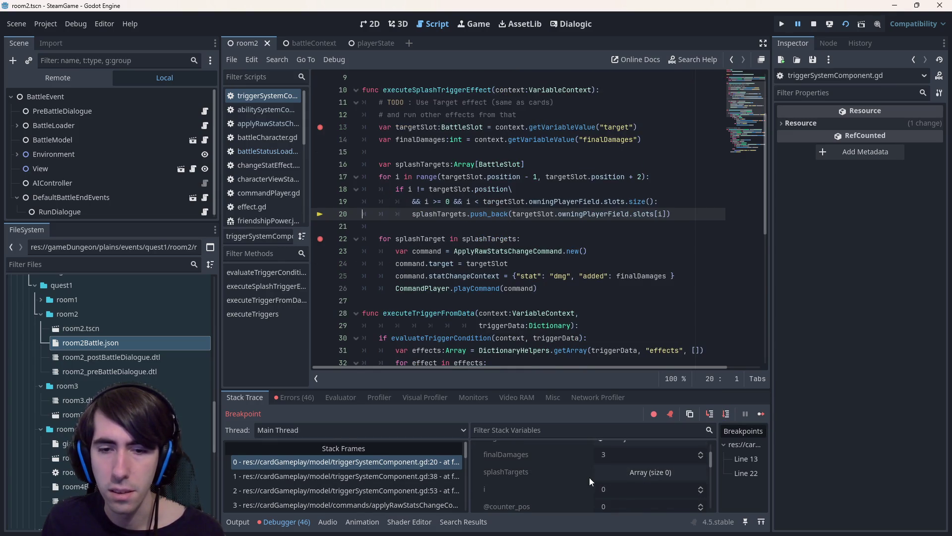
{"action": "left_click", "coordinate": [729, 414]}
{"action": "scroll", "coordinate": [601, 482], "scroll_direction": "down", "scroll_amount": 3}
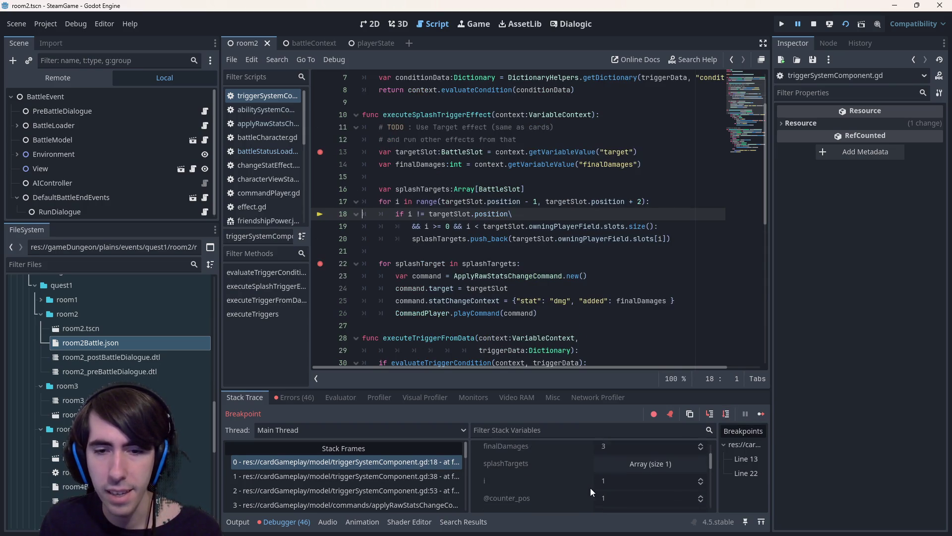
{"action": "left_click", "coordinate": [727, 414]}
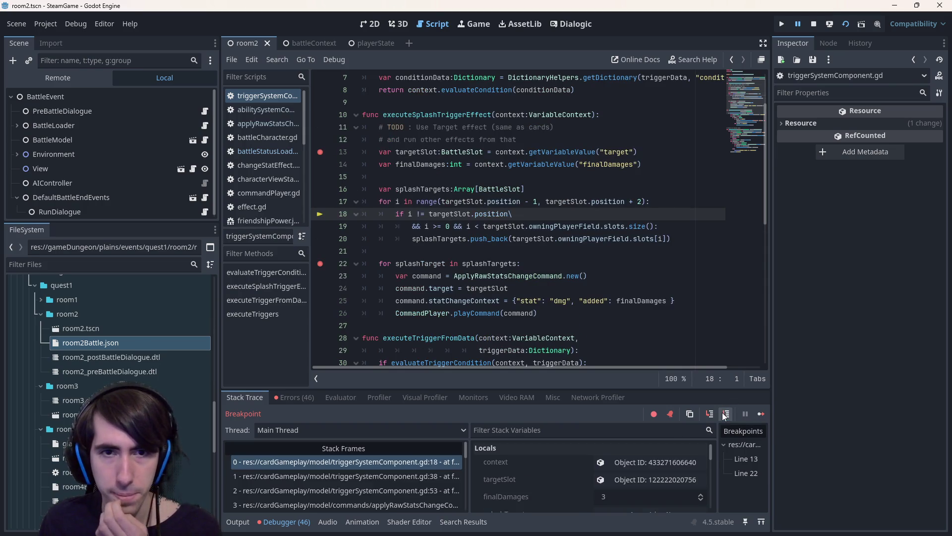
{"action": "scroll", "coordinate": [594, 471], "scroll_direction": "down", "scroll_amount": 2}
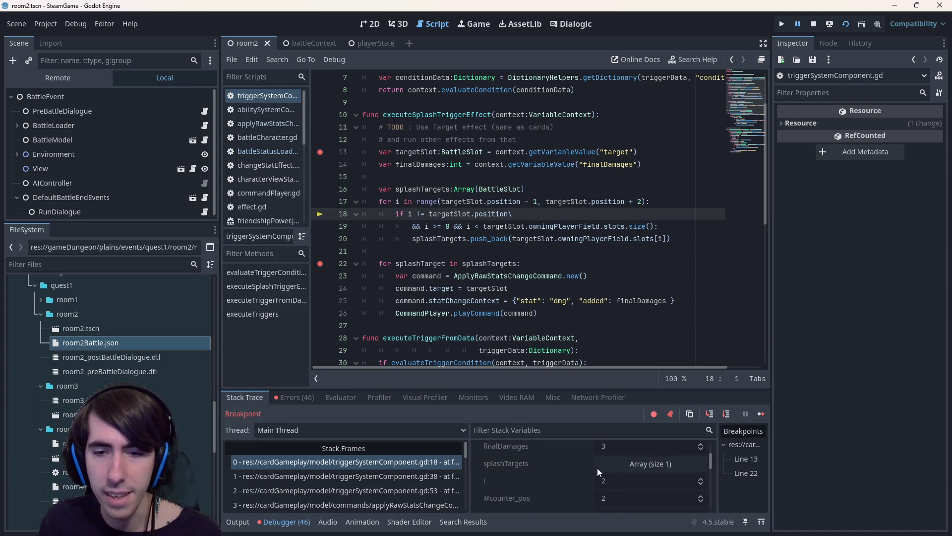
{"action": "left_click", "coordinate": [726, 414]}
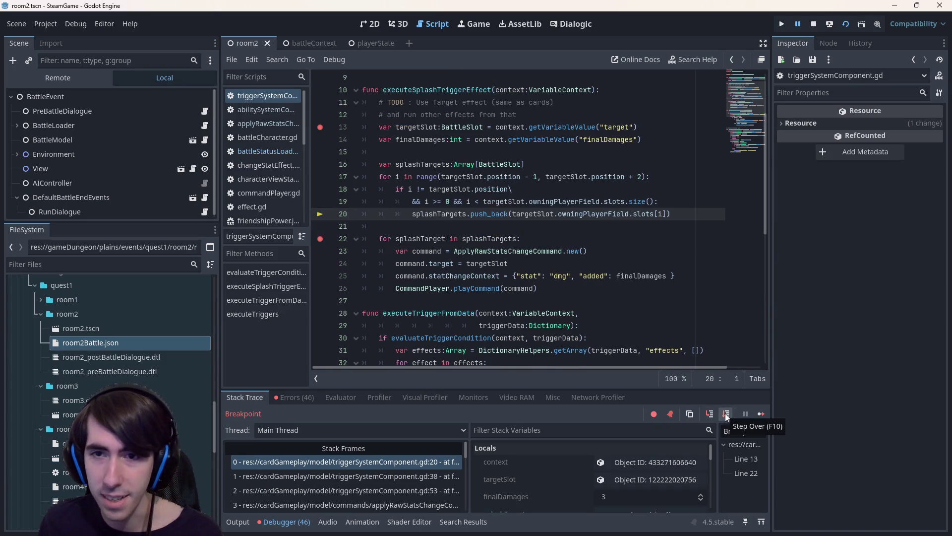
{"action": "left_click", "coordinate": [727, 415]}
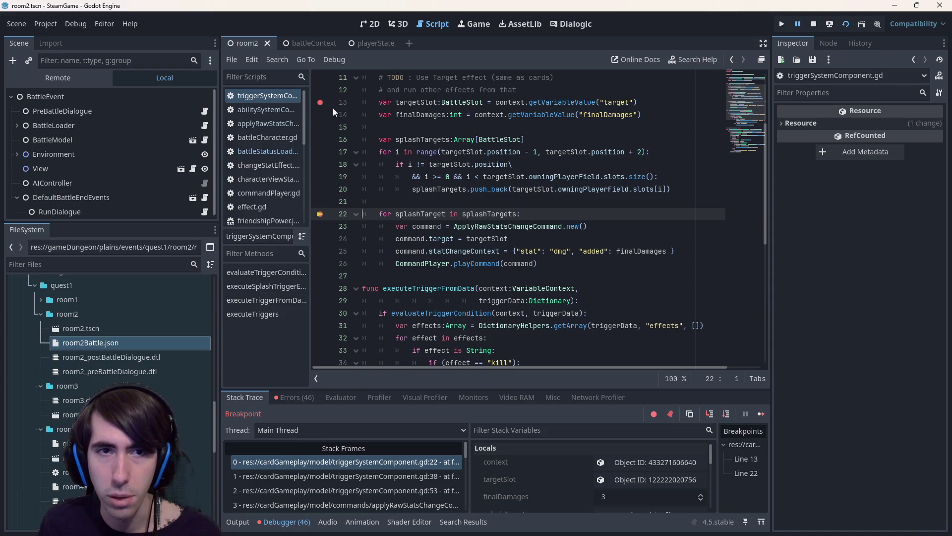
{"action": "scroll", "coordinate": [540, 327], "scroll_direction": "up", "scroll_amount": 2}
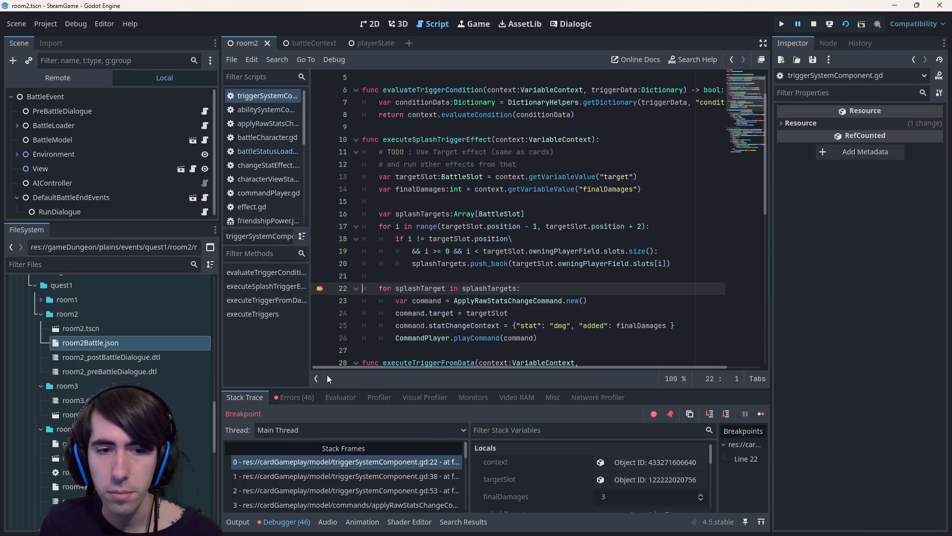
{"action": "left_click", "coordinate": [275, 397]}
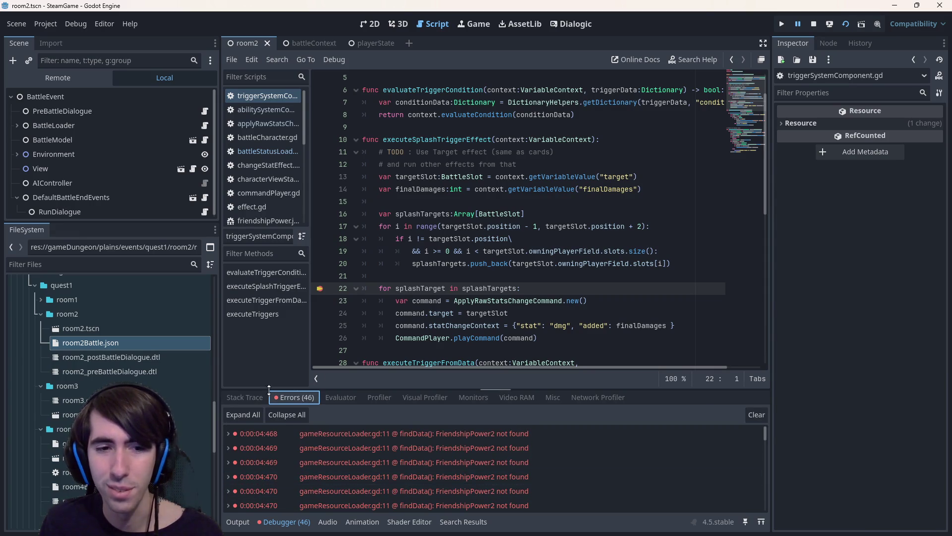
{"action": "mouse_move", "coordinate": [493, 290]}
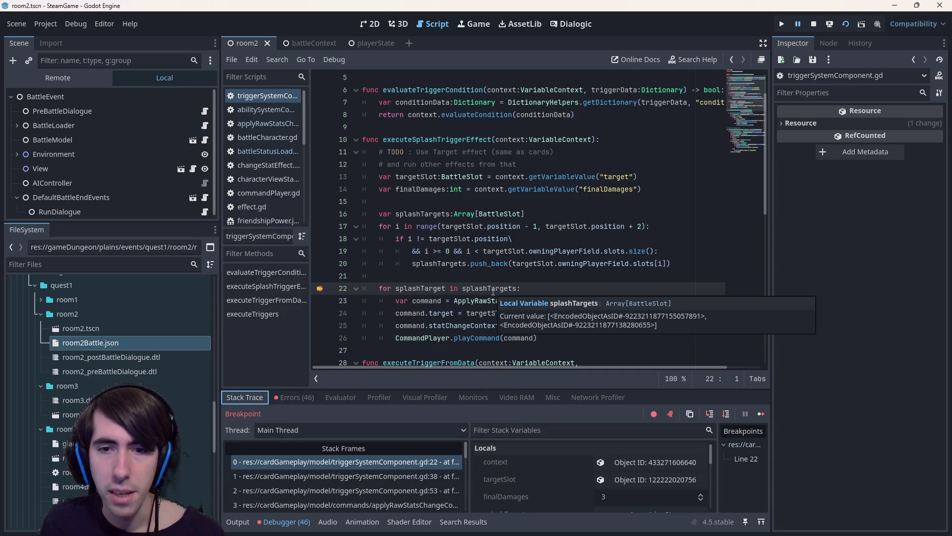
Step past the splash loop into playCommand and the stat-change command's execute function.
{"action": "left_click", "coordinate": [726, 413]}
{"action": "left_click", "coordinate": [728, 416]}
{"action": "left_click", "coordinate": [728, 416]}
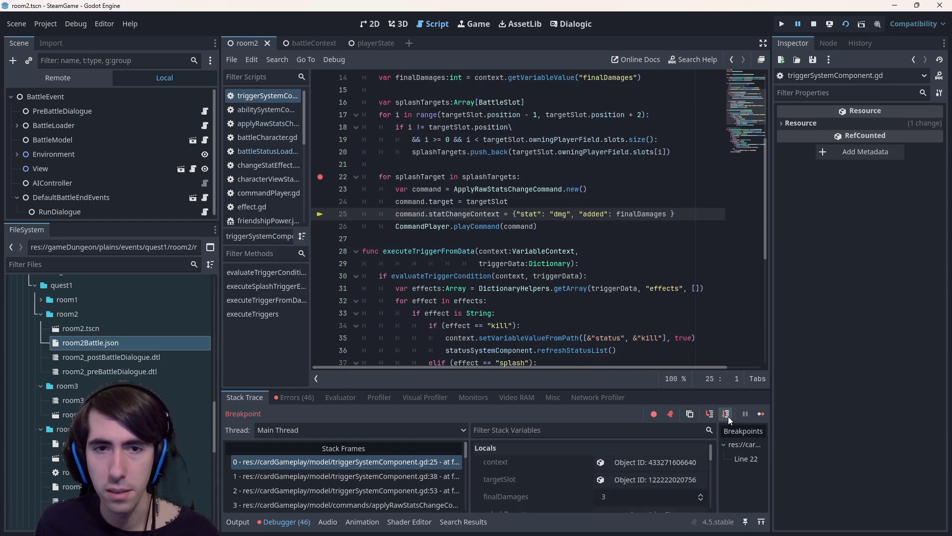
{"action": "left_click", "coordinate": [728, 416]}
{"action": "left_click", "coordinate": [710, 415]}
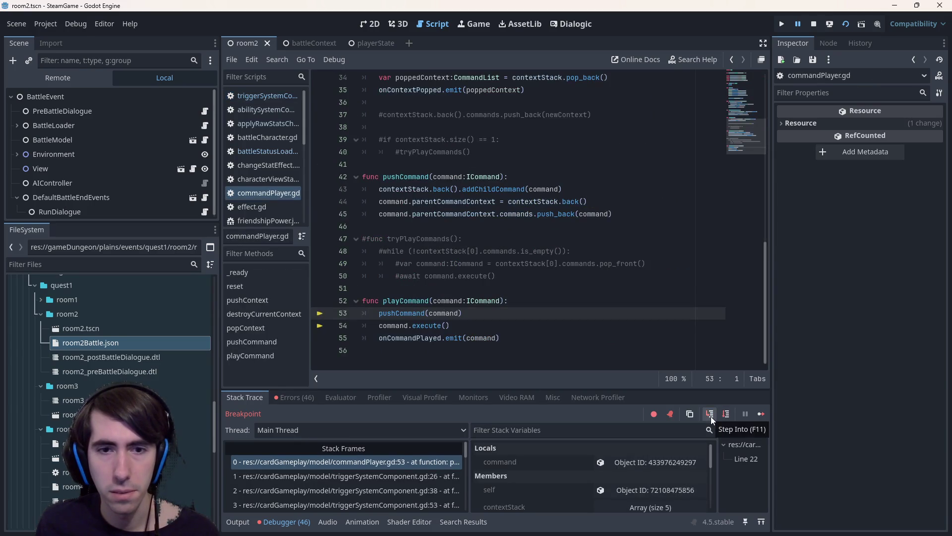
{"action": "left_click", "coordinate": [723, 415]}
{"action": "left_click", "coordinate": [708, 417]}
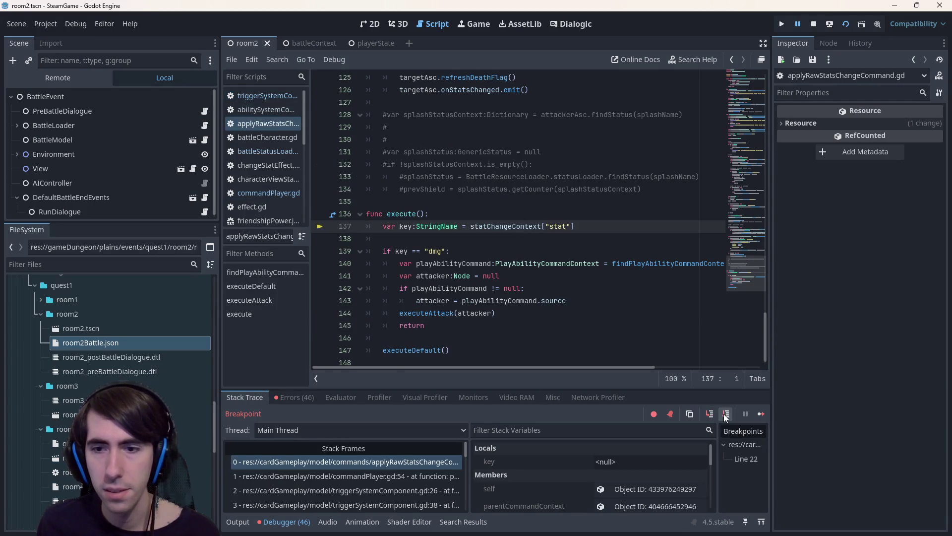
Step through execute to the executeAttack call and into executeAttack.
{"action": "left_click", "coordinate": [726, 416]}
{"action": "left_click", "coordinate": [726, 416]}
{"action": "left_click", "coordinate": [726, 414]}
{"action": "left_click", "coordinate": [725, 415]}
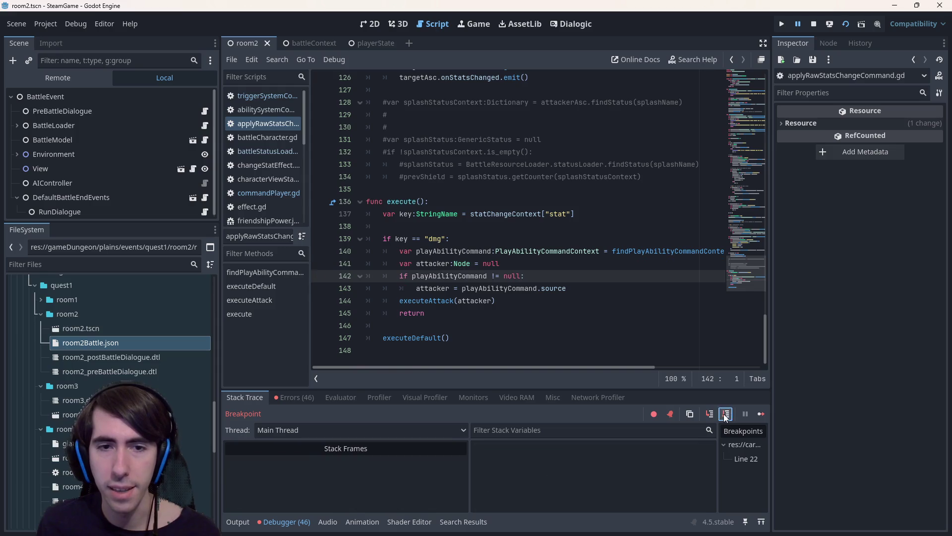
{"action": "left_click", "coordinate": [726, 415]}
{"action": "left_click", "coordinate": [726, 416]}
{"action": "left_click", "coordinate": [726, 415]}
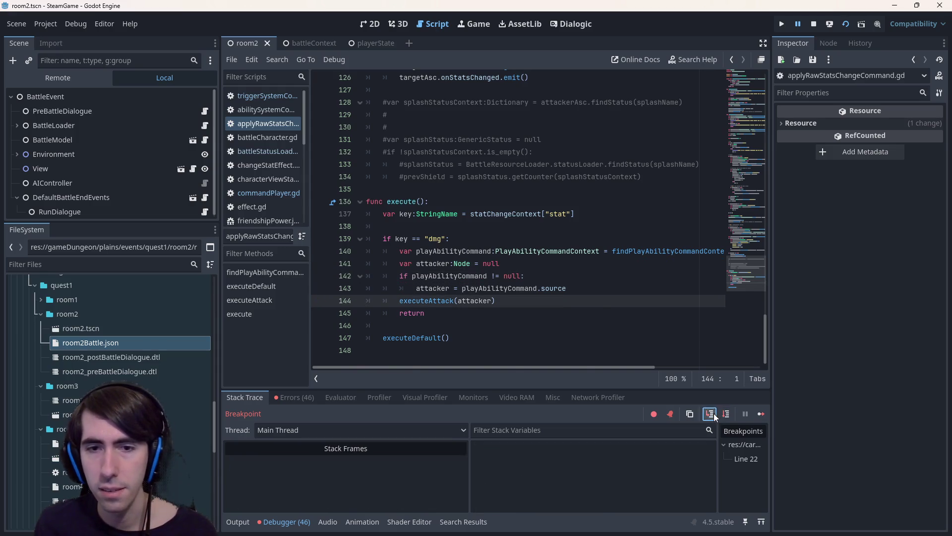
{"action": "left_click", "coordinate": [727, 416]}
Step past the Shield status lookup and into the getStatsValue call for shattering.
{"action": "left_click", "coordinate": [726, 414]}
{"action": "left_click", "coordinate": [726, 415]}
{"action": "left_click", "coordinate": [726, 414]}
{"action": "left_click", "coordinate": [726, 415]}
{"action": "left_click", "coordinate": [726, 415]}
{"action": "left_click", "coordinate": [726, 414]}
{"action": "left_click", "coordinate": [726, 414]}
{"action": "left_click", "coordinate": [726, 414]}
{"action": "left_click", "coordinate": [725, 414]}
{"action": "left_click", "coordinate": [725, 415]}
{"action": "left_click", "coordinate": [726, 414]}
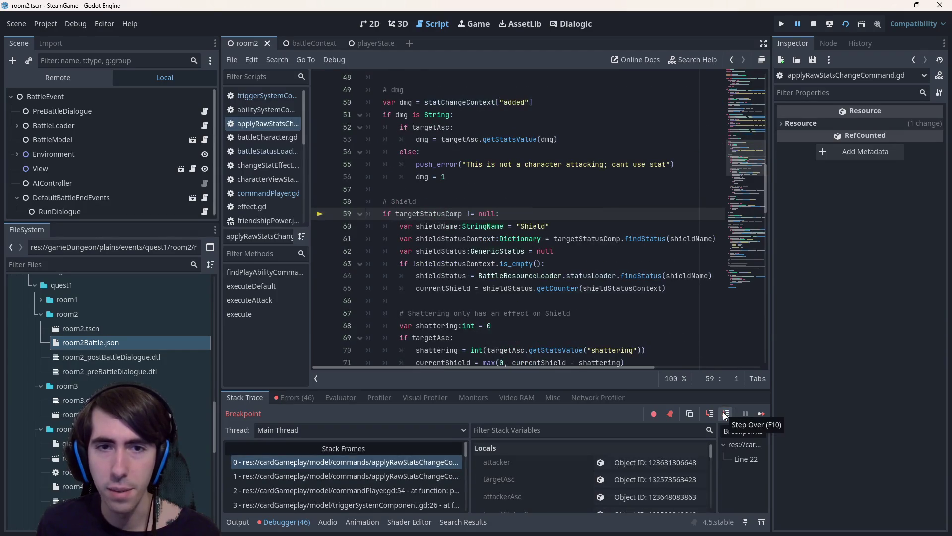
{"action": "left_click", "coordinate": [725, 415]}
{"action": "left_click", "coordinate": [725, 415]}
{"action": "left_click", "coordinate": [724, 415]}
{"action": "left_click", "coordinate": [723, 415]}
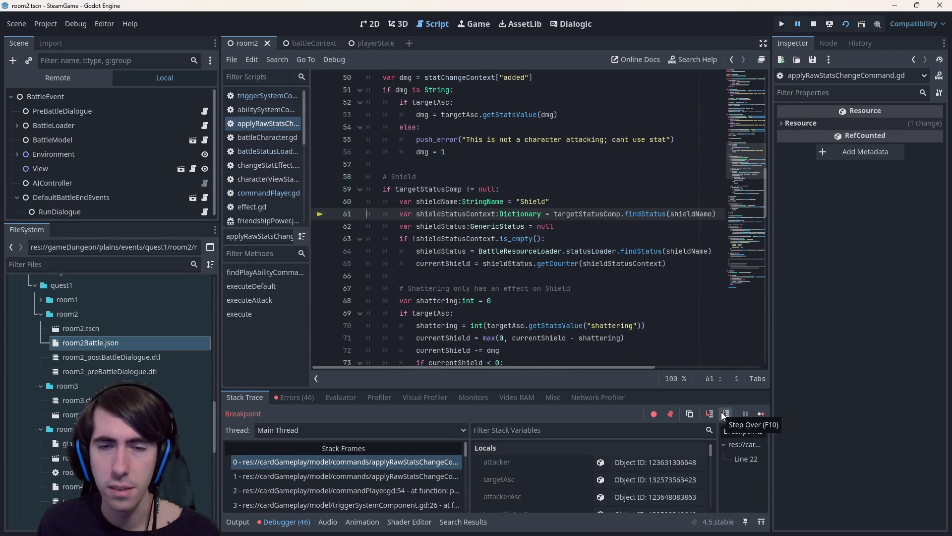
{"action": "left_click", "coordinate": [720, 414]}
{"action": "left_click", "coordinate": [719, 414]}
{"action": "left_click", "coordinate": [719, 414]}
{"action": "left_click", "coordinate": [718, 414]}
{"action": "left_click", "coordinate": [718, 414]}
{"action": "left_click", "coordinate": [717, 413]}
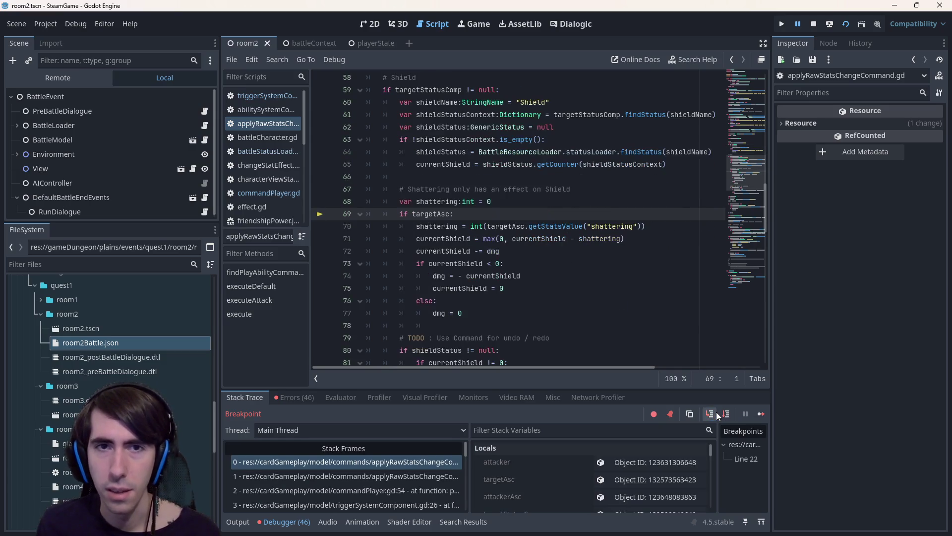
{"action": "left_click", "coordinate": [717, 414]}
{"action": "left_click", "coordinate": [718, 414]}
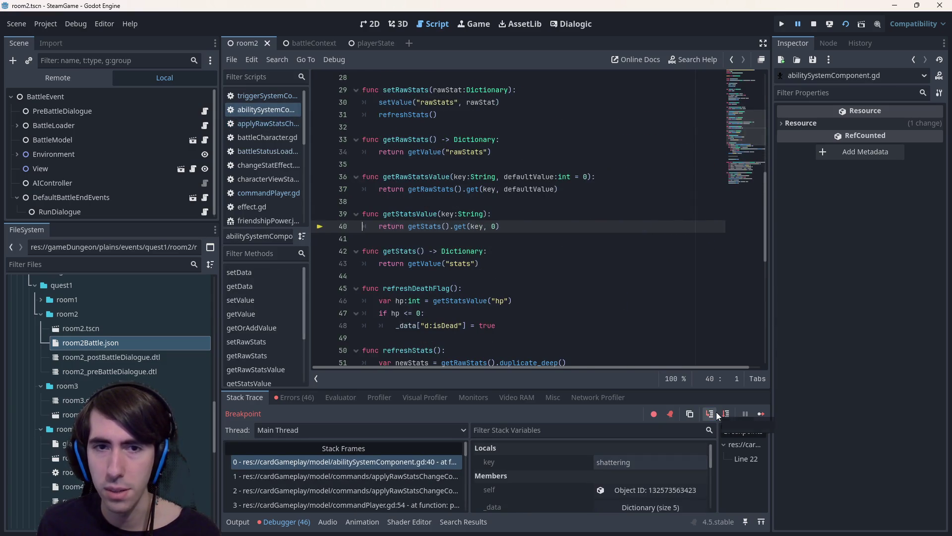
Step through piercing, invincibility and hp subtraction up to the onStatsChanged emit.
{"action": "left_click", "coordinate": [726, 415]}
{"action": "left_click", "coordinate": [727, 414]}
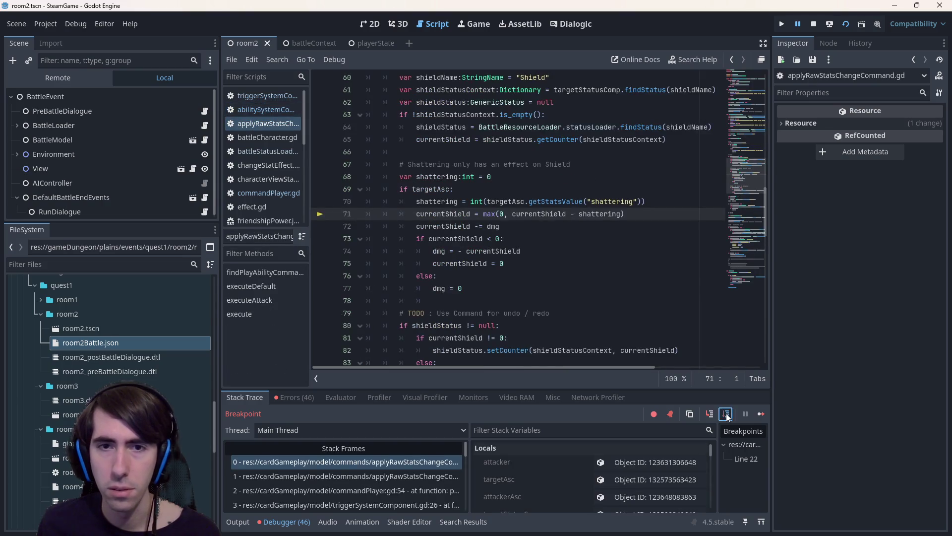
{"action": "left_click", "coordinate": [727, 415]}
{"action": "left_click", "coordinate": [727, 415]}
{"action": "left_click", "coordinate": [727, 415]}
{"action": "left_click", "coordinate": [726, 415]}
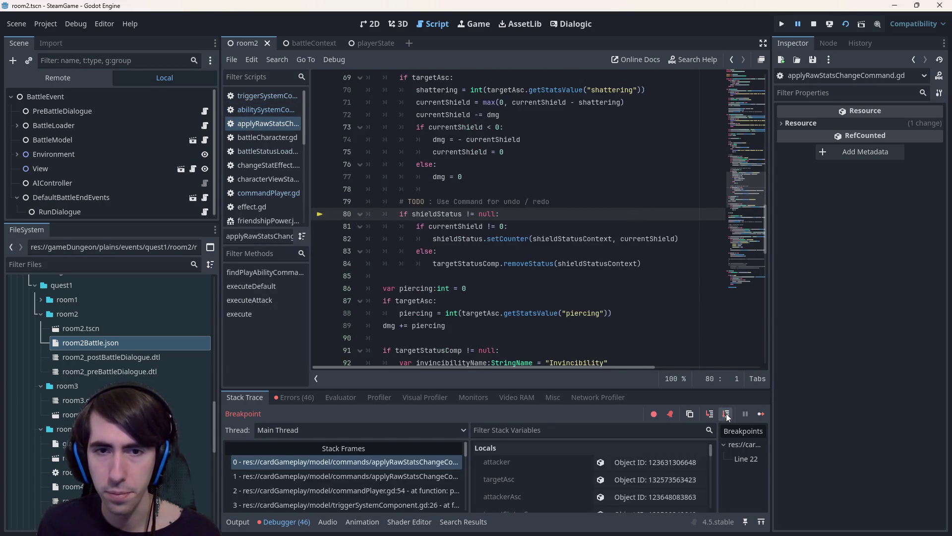
{"action": "left_click", "coordinate": [727, 414]}
{"action": "left_click", "coordinate": [727, 415]}
{"action": "left_click", "coordinate": [727, 414]}
{"action": "left_click", "coordinate": [727, 415]}
{"action": "left_click", "coordinate": [727, 414]}
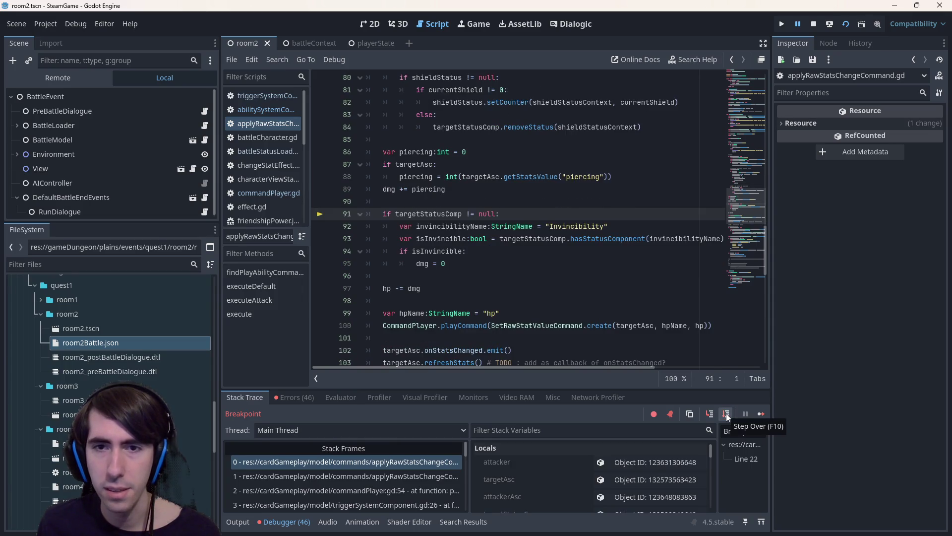
{"action": "left_click", "coordinate": [727, 415]}
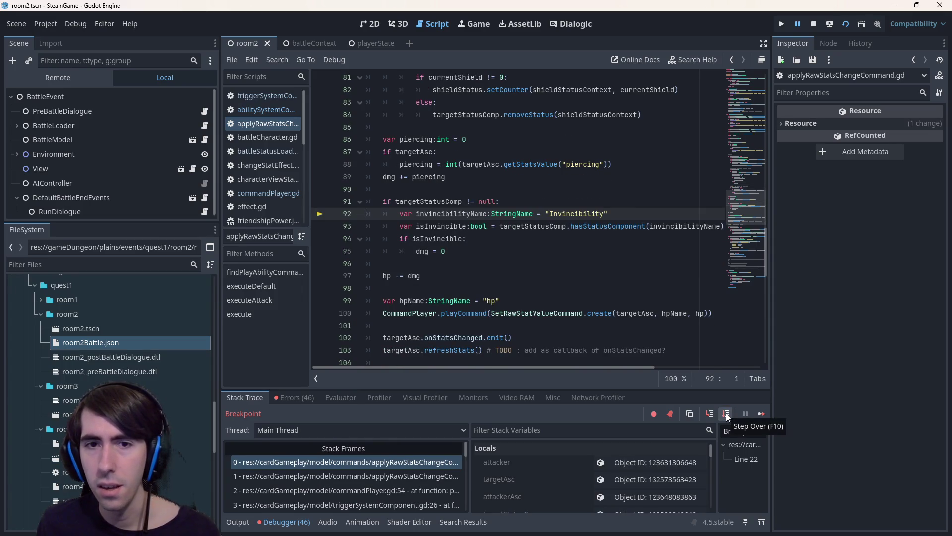
{"action": "left_click", "coordinate": [727, 415]}
{"action": "left_click", "coordinate": [727, 414]}
{"action": "left_click", "coordinate": [727, 414]}
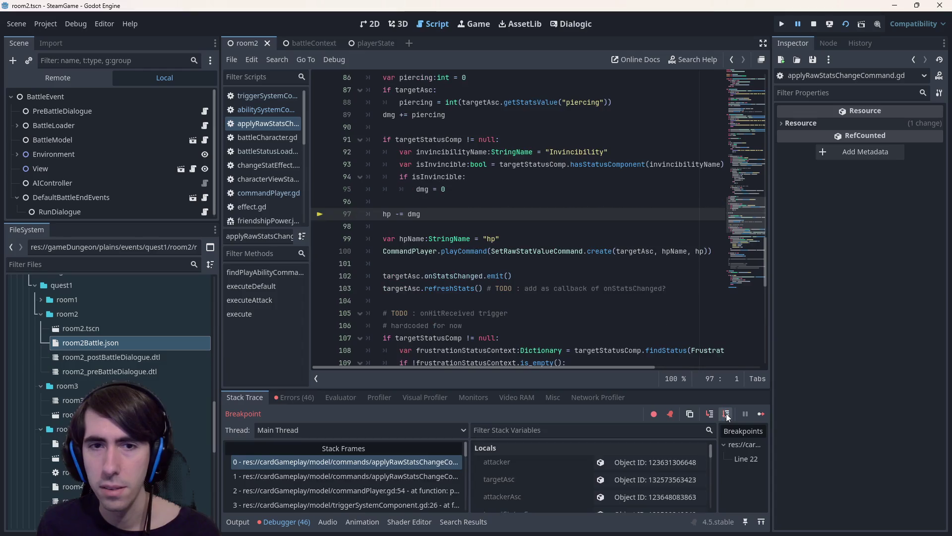
{"action": "left_click", "coordinate": [727, 414]}
{"action": "left_click", "coordinate": [727, 414]}
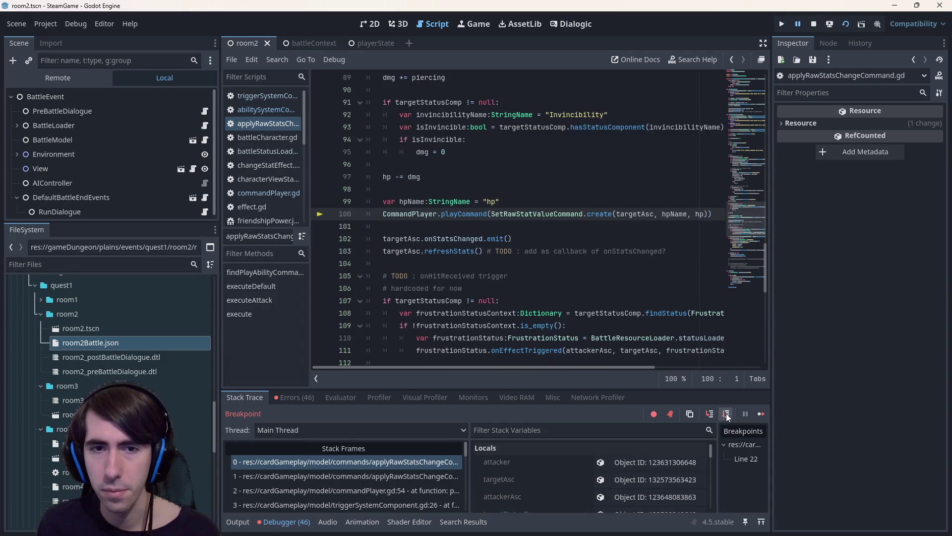
{"action": "left_click", "coordinate": [727, 415]}
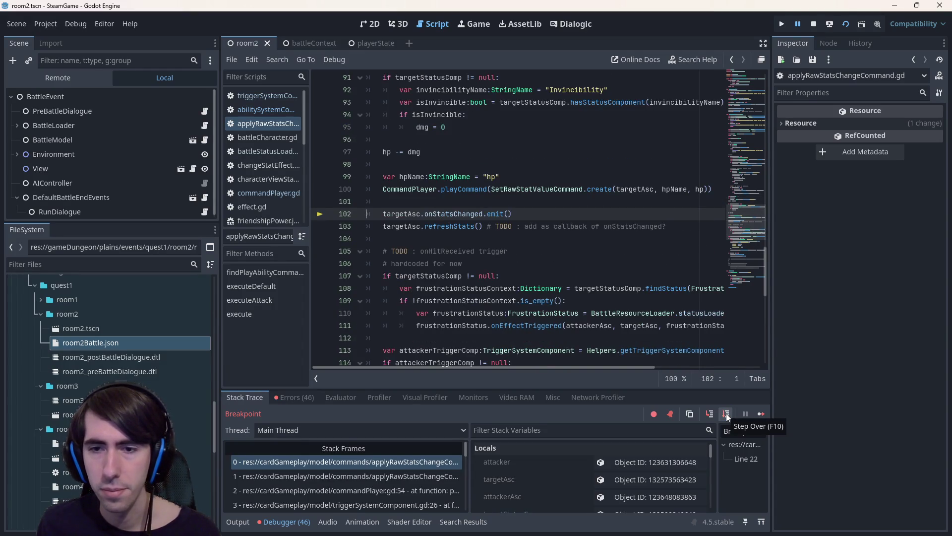
Step through onHitReceived, frustration check and AttackContext push to executeTriggers on line 122.
{"action": "left_click", "coordinate": [726, 414]}
{"action": "left_click", "coordinate": [726, 414]}
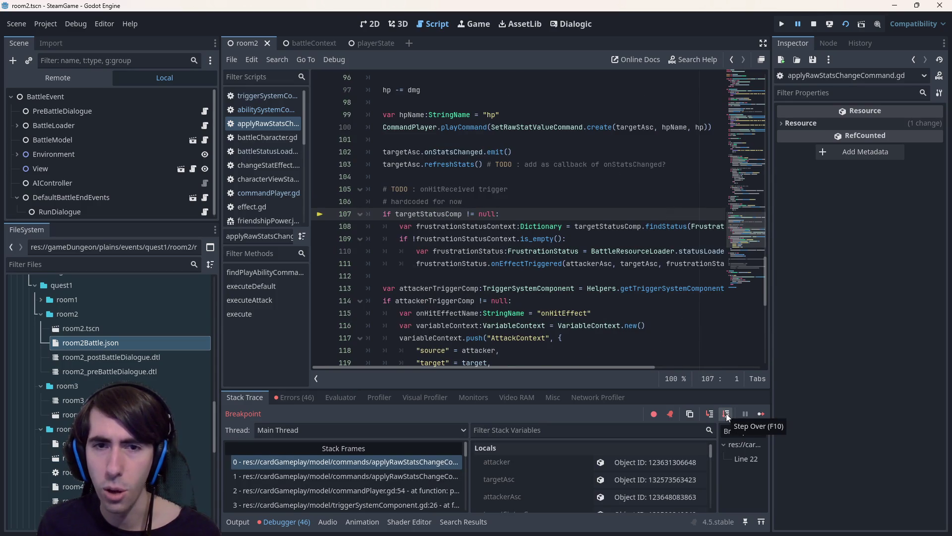
{"action": "left_click", "coordinate": [726, 414]}
{"action": "left_click", "coordinate": [726, 414]}
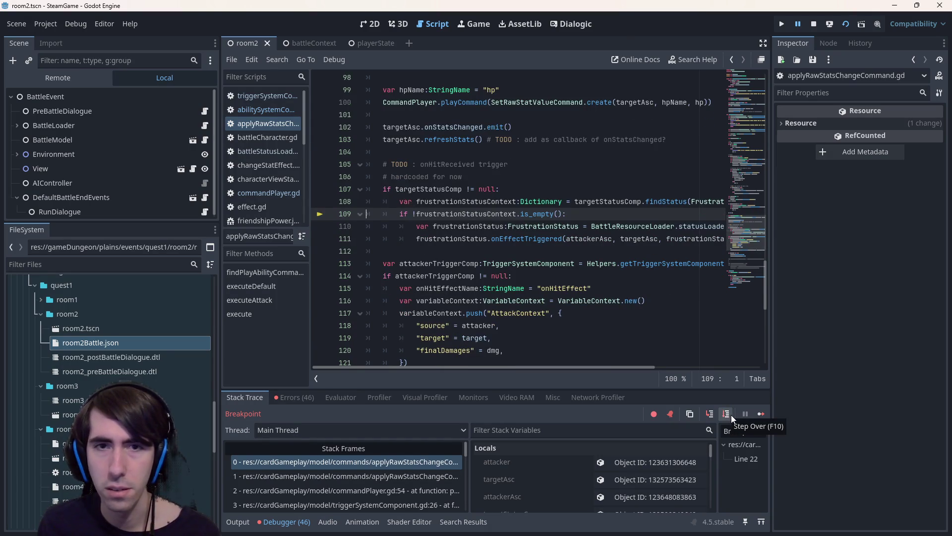
{"action": "left_click", "coordinate": [727, 414]}
{"action": "left_click", "coordinate": [726, 414]}
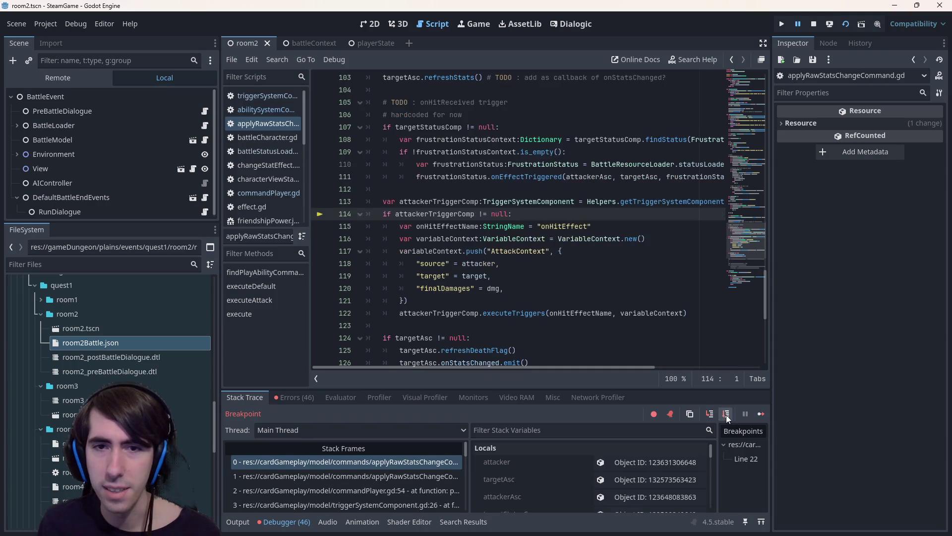
{"action": "left_click", "coordinate": [726, 414]}
{"action": "left_click", "coordinate": [726, 414]}
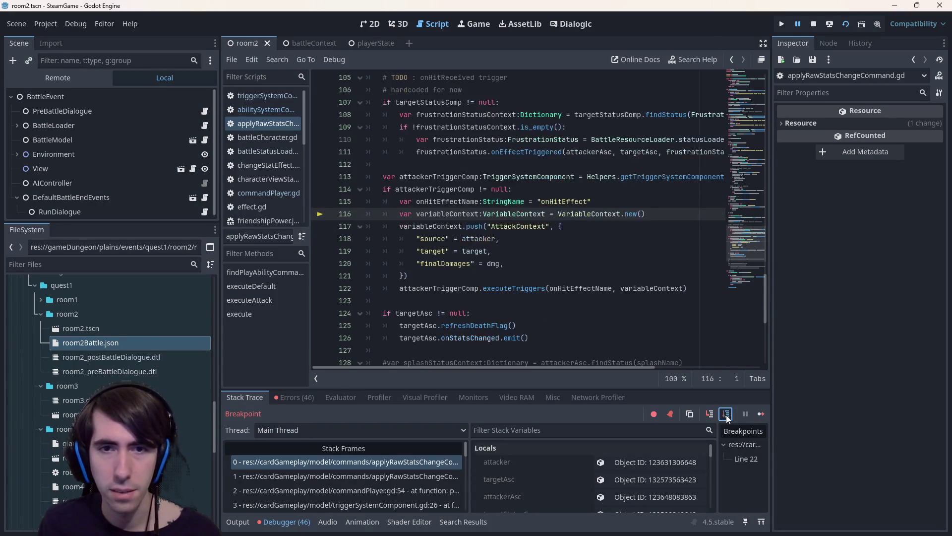
{"action": "left_click", "coordinate": [726, 414]}
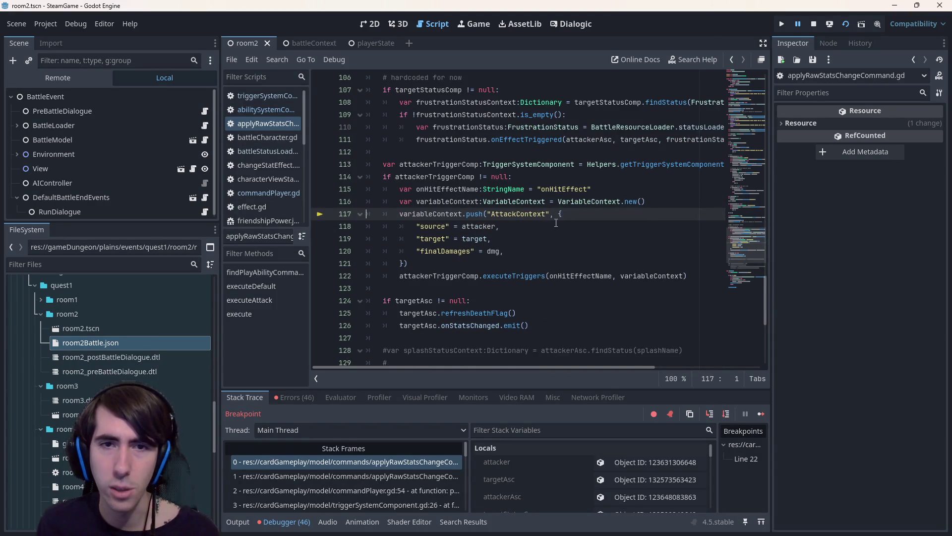
{"action": "scroll", "coordinate": [555, 258], "scroll_direction": "up", "scroll_amount": 2}
{"action": "scroll", "coordinate": [543, 277], "scroll_direction": "down", "scroll_amount": 1}
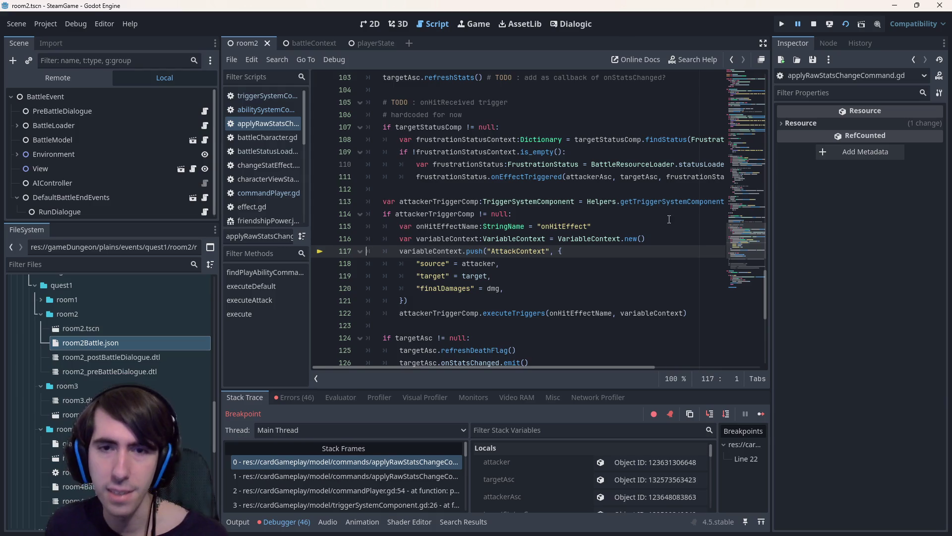
{"action": "left_click", "coordinate": [729, 416]}
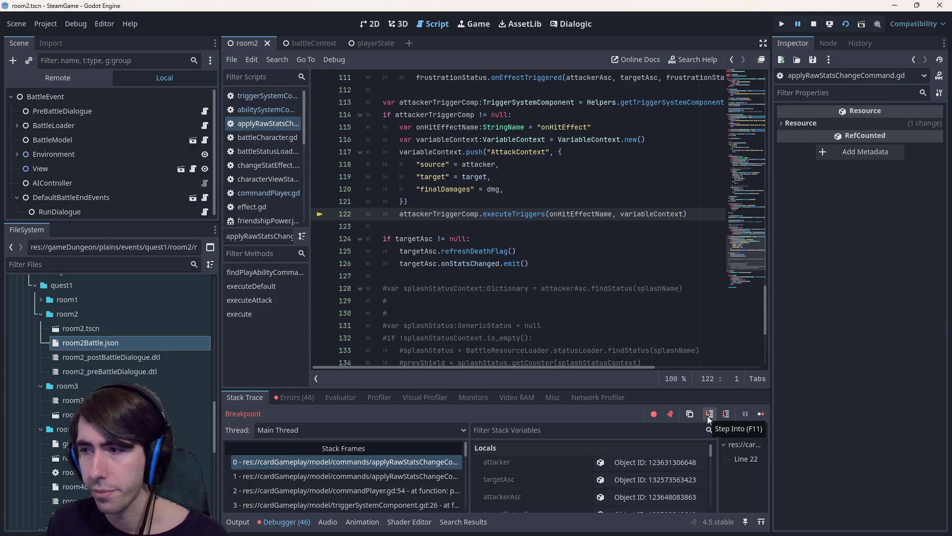
Step into executeTriggers and back out to the damage command.
{"action": "left_click", "coordinate": [709, 416]}
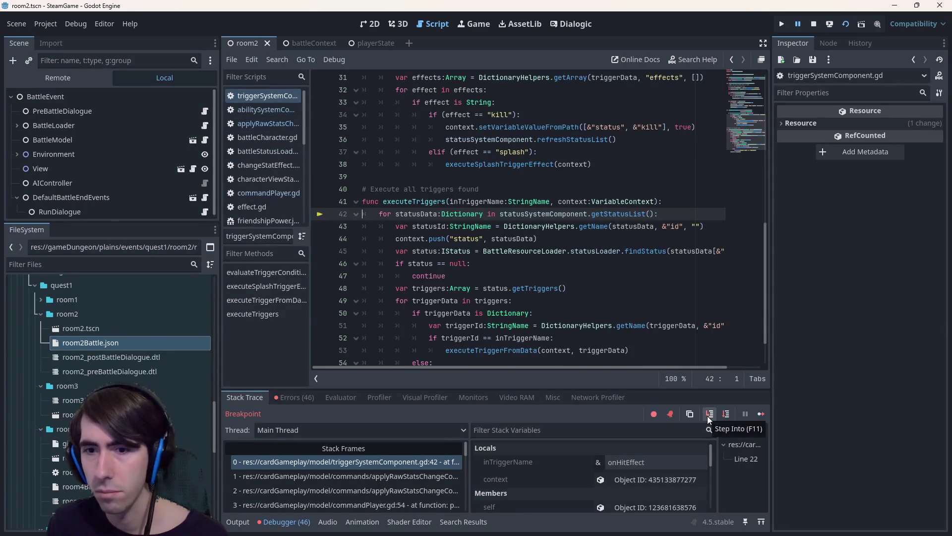
{"action": "left_click", "coordinate": [729, 415]}
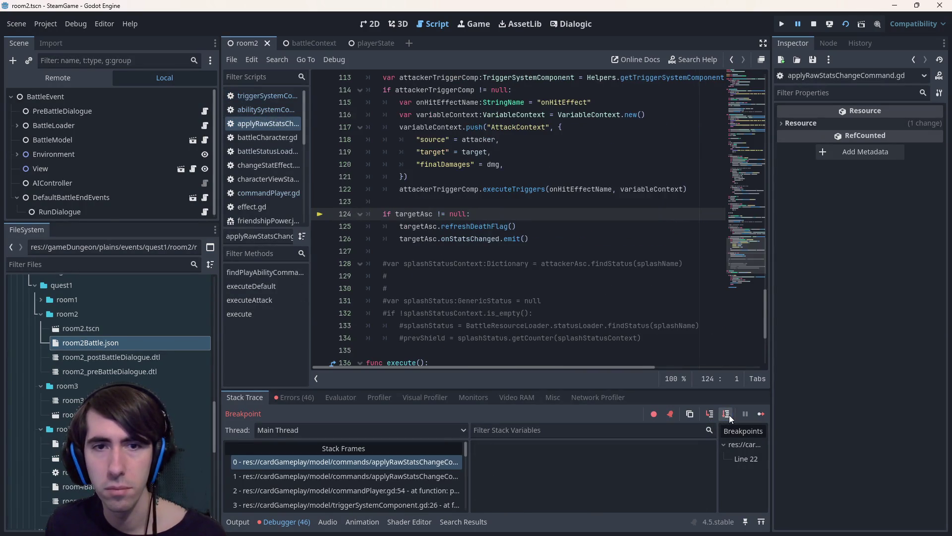
{"action": "scroll", "coordinate": [632, 330], "scroll_direction": "up", "scroll_amount": 3}
{"action": "left_click", "coordinate": [632, 334]}
{"action": "scroll", "coordinate": [595, 308], "scroll_direction": "down", "scroll_amount": 4}
View the executeTriggers definition, check statusSystemComponent on line 42, then return to the call.
{"action": "left_click", "coordinate": [486, 280]}
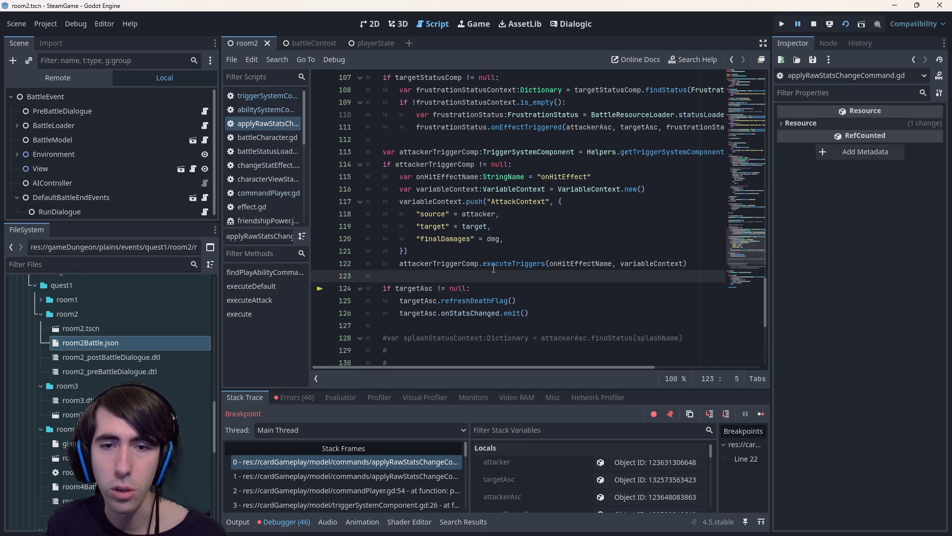
{"action": "left_click", "coordinate": [494, 266], "text": "ctrl"}
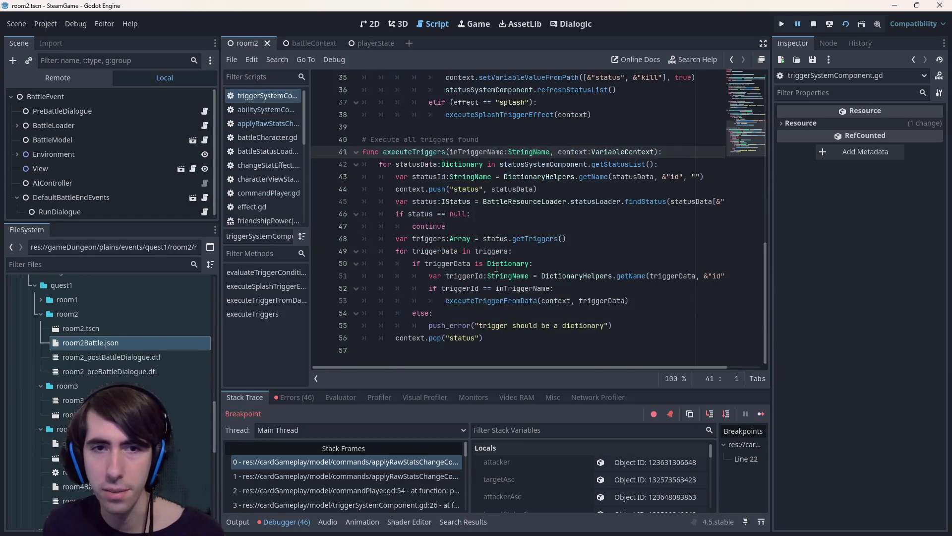
{"action": "double_click", "coordinate": [553, 165]}
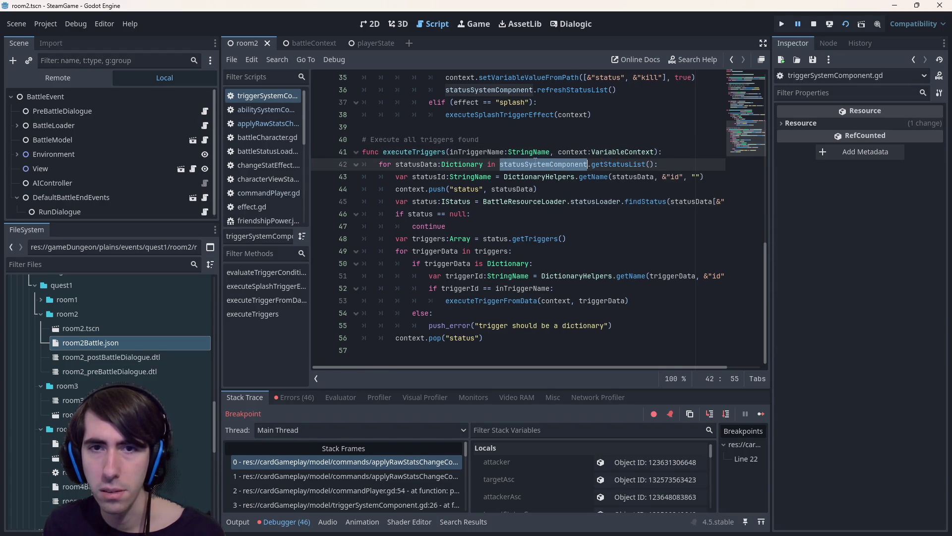
{"action": "scroll", "coordinate": [555, 175], "scroll_direction": "up", "scroll_amount": 10}
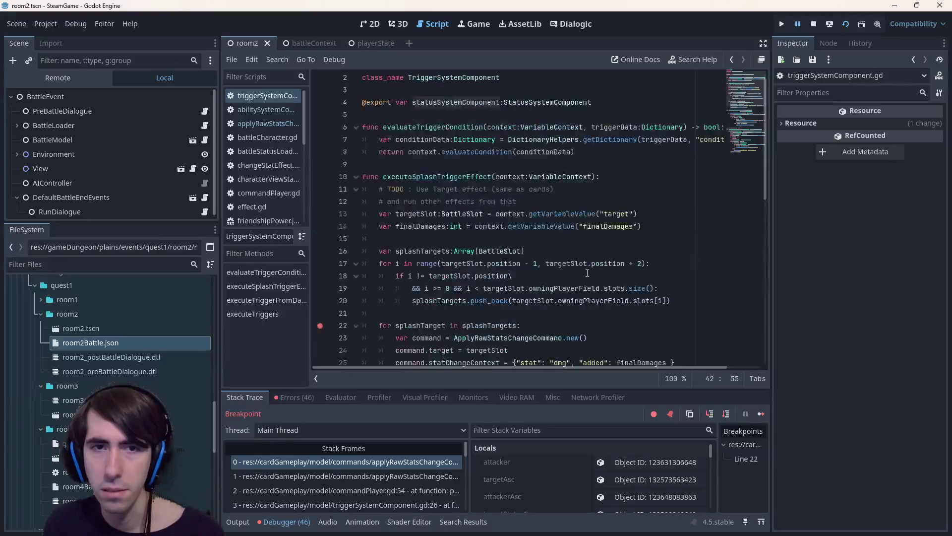
{"action": "scroll", "coordinate": [583, 271], "scroll_direction": "down", "scroll_amount": 10}
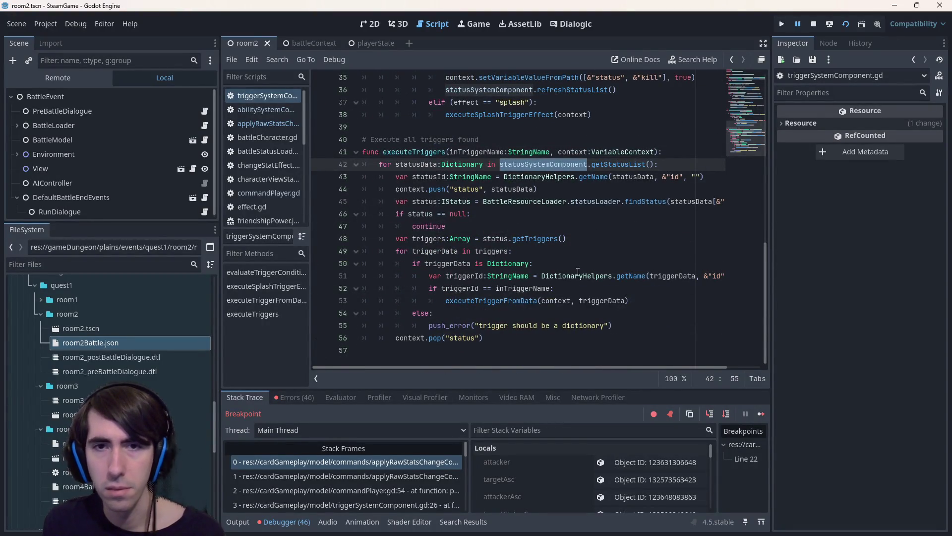
{"action": "key", "text": "alt+Left"}
{"action": "key", "text": "alt+Left"}
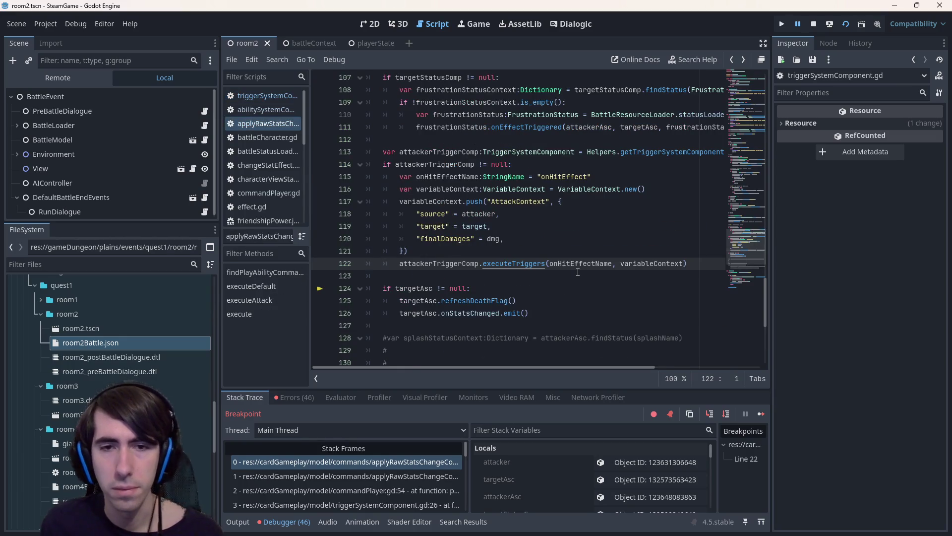
Inspect the onHitEffectName, variableContext and attackerTriggerComp values at line 122.
{"action": "mouse_move", "coordinate": [624, 265]}
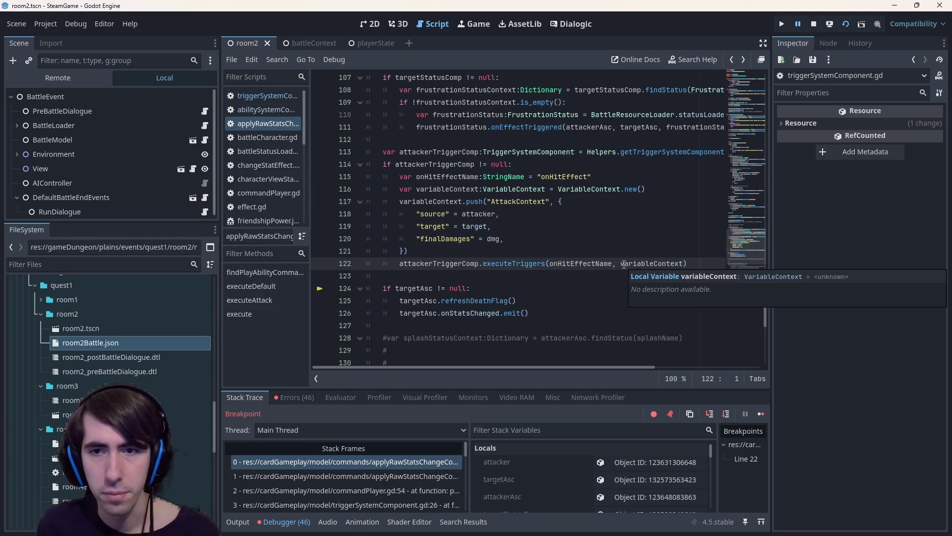
{"action": "left_click", "coordinate": [575, 261]}
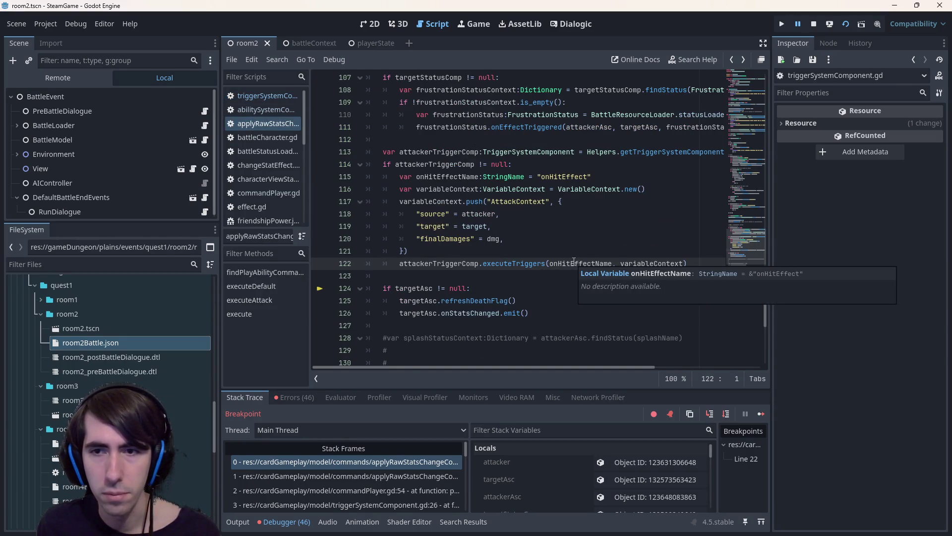
{"action": "double_click", "coordinate": [574, 262]}
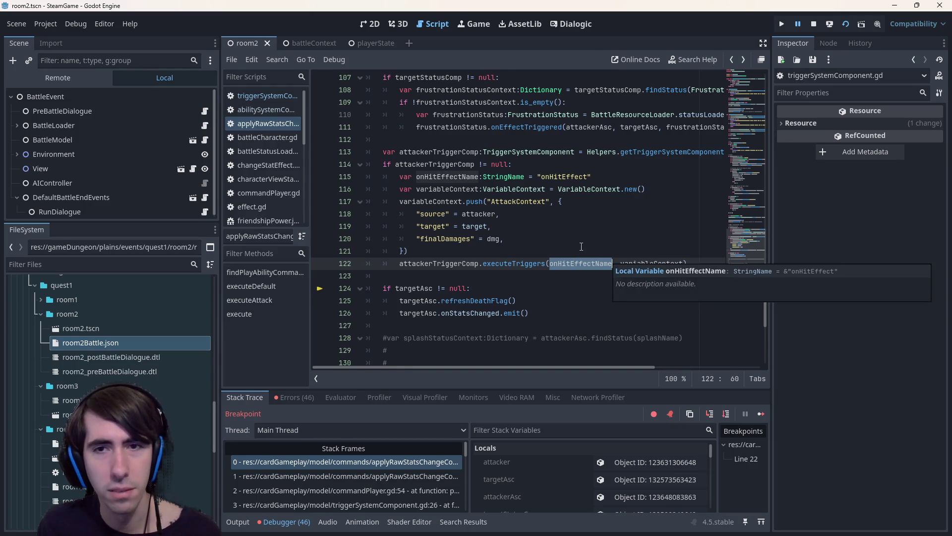
{"action": "double_click", "coordinate": [651, 263]}
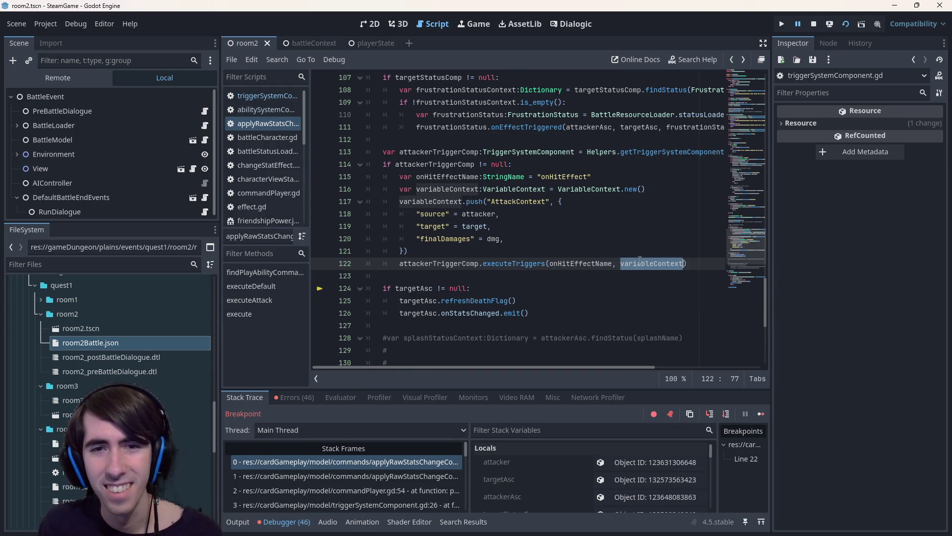
{"action": "double_click", "coordinate": [580, 265]}
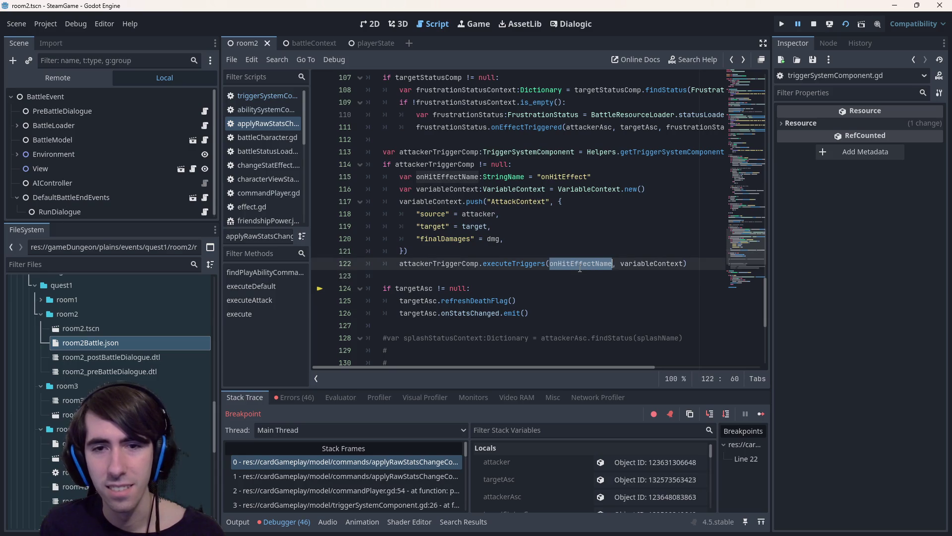
{"action": "double_click", "coordinate": [462, 264]}
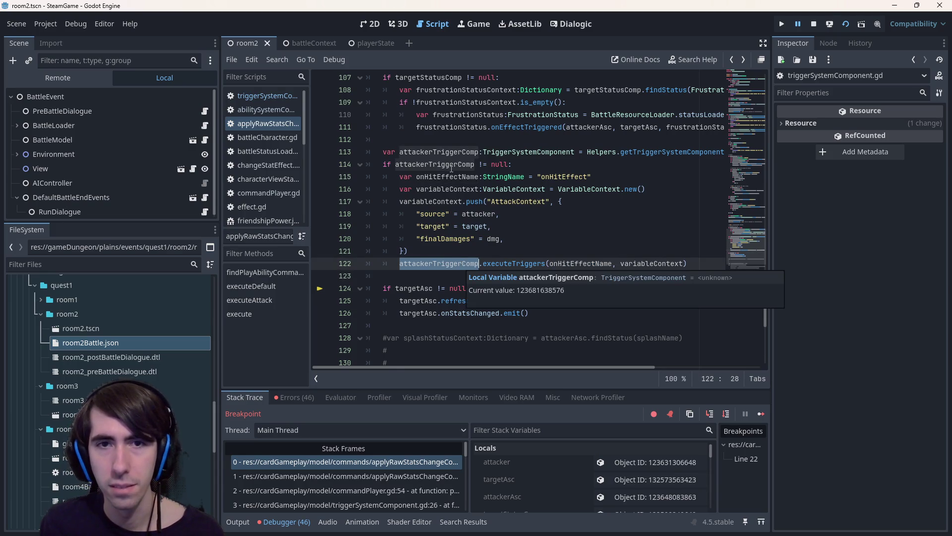
{"action": "mouse_move", "coordinate": [453, 152]}
{"action": "scroll", "coordinate": [572, 468], "scroll_direction": "down", "scroll_amount": 3}
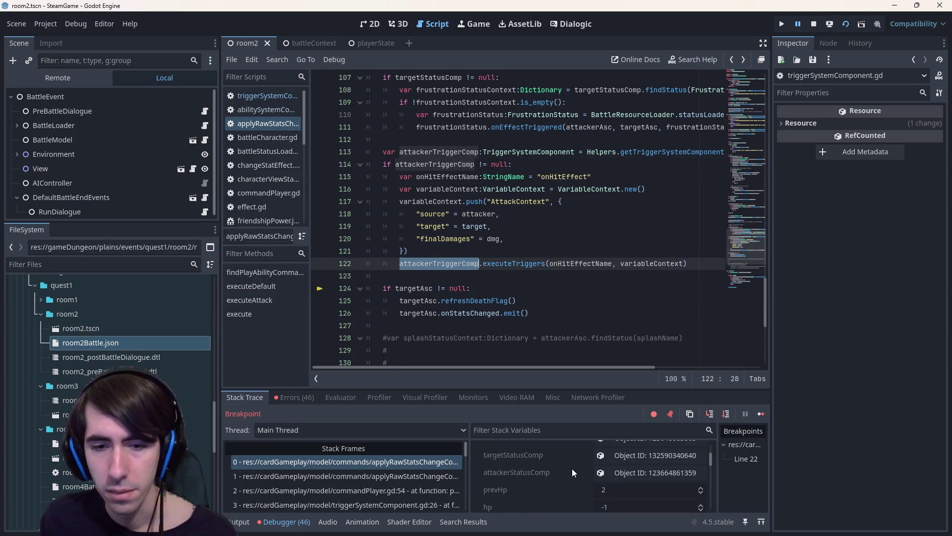
View attackerStatusComp and attackerTriggerComp in the Inspector, then step over twice to line 126.
{"action": "left_click", "coordinate": [607, 472]}
{"action": "scroll", "coordinate": [608, 473], "scroll_direction": "down", "scroll_amount": 5}
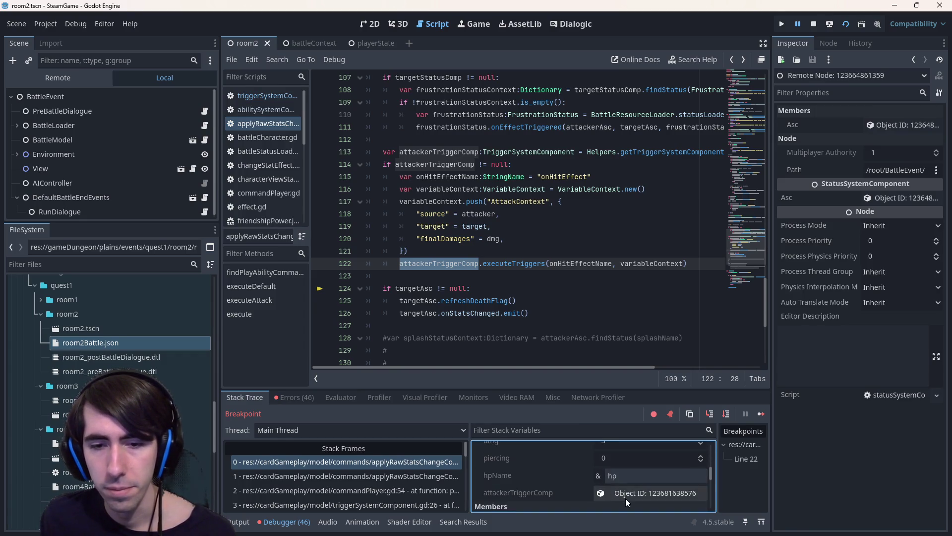
{"action": "left_click", "coordinate": [626, 498]}
{"action": "left_click", "coordinate": [877, 198]}
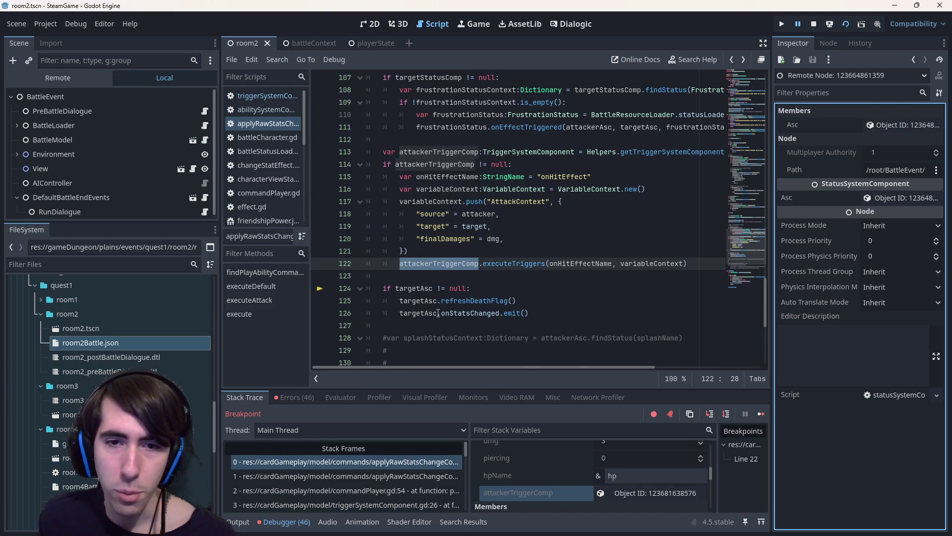
{"action": "scroll", "coordinate": [472, 270], "scroll_direction": "down", "scroll_amount": 1}
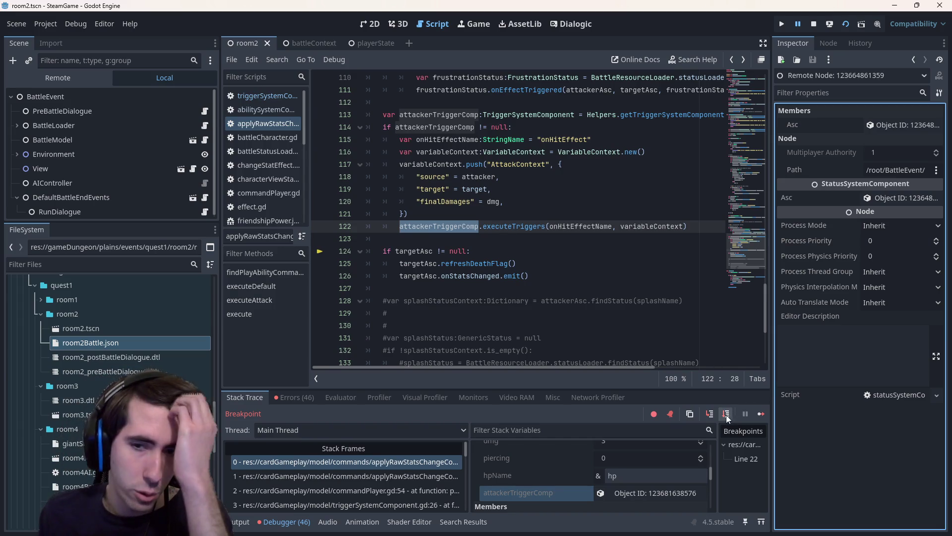
{"action": "left_click", "coordinate": [726, 414]}
{"action": "left_click", "coordinate": [725, 415]}
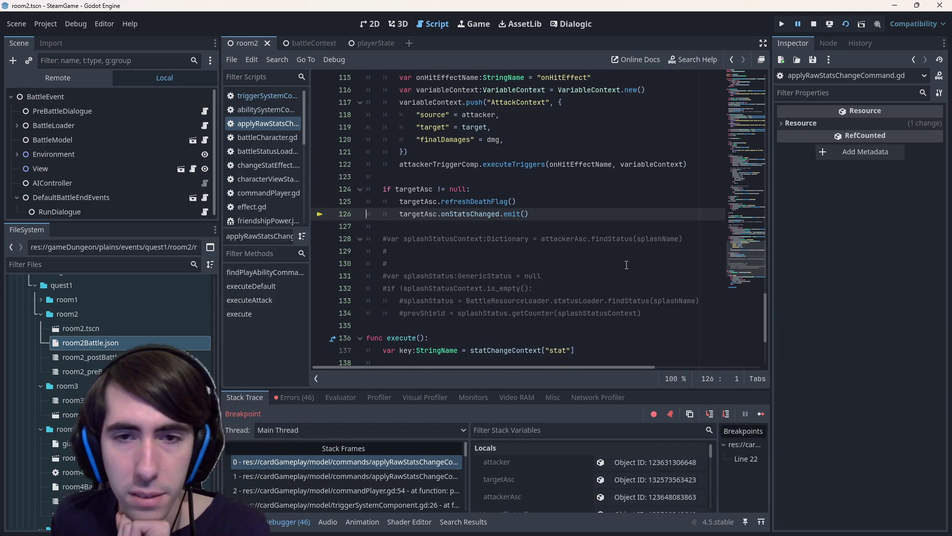
Review executeAttack back to line 118, then open abilitySystemComponent.gd at refreshStats.
{"action": "scroll", "coordinate": [593, 194], "scroll_direction": "up", "scroll_amount": 7}
{"action": "scroll", "coordinate": [594, 194], "scroll_direction": "up", "scroll_amount": 8}
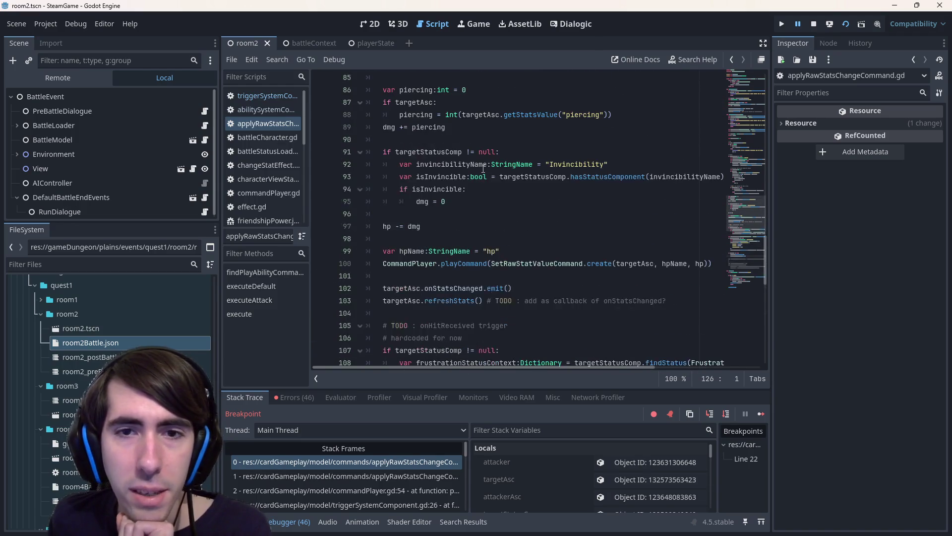
{"action": "scroll", "coordinate": [483, 169], "scroll_direction": "up", "scroll_amount": 10}
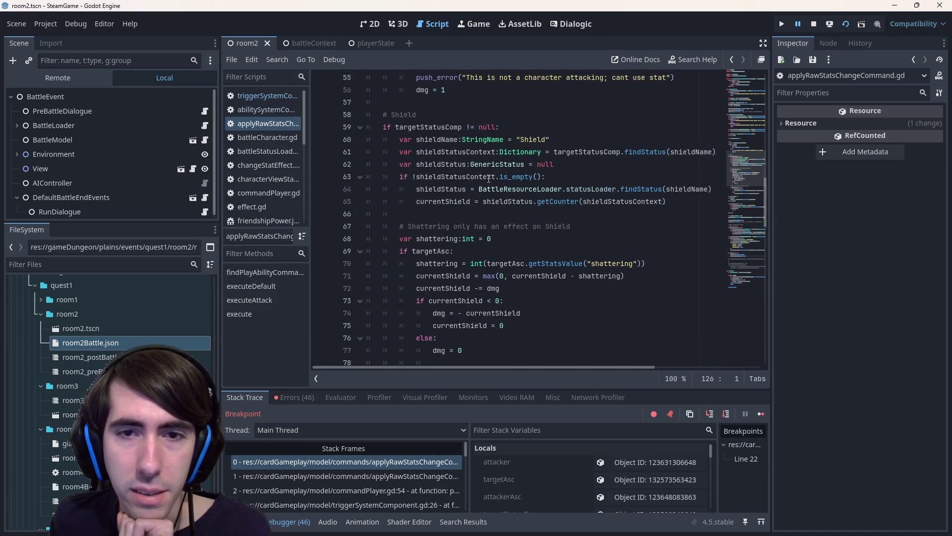
{"action": "scroll", "coordinate": [498, 179], "scroll_direction": "up", "scroll_amount": 6}
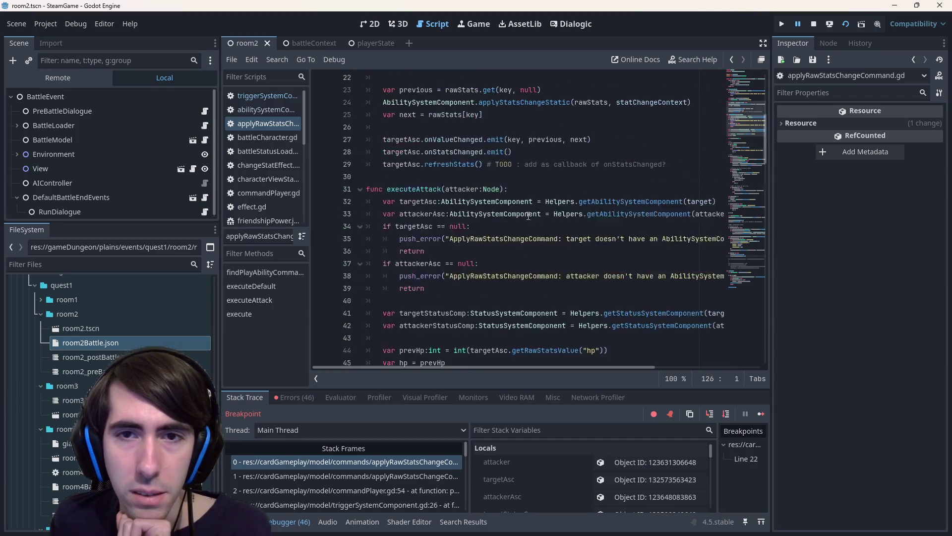
{"action": "scroll", "coordinate": [528, 214], "scroll_direction": "up", "scroll_amount": 5}
{"action": "scroll", "coordinate": [531, 226], "scroll_direction": "down", "scroll_amount": 14}
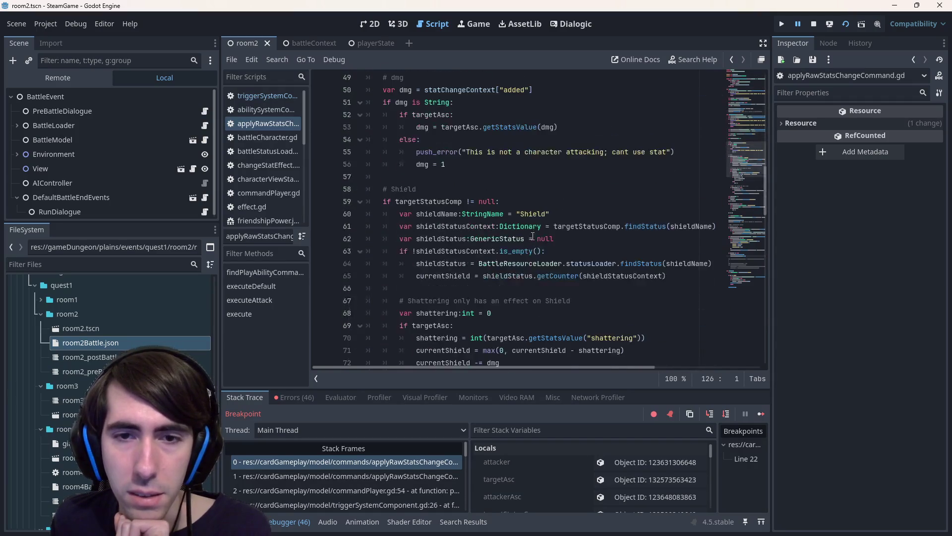
{"action": "scroll", "coordinate": [532, 237], "scroll_direction": "down", "scroll_amount": 12}
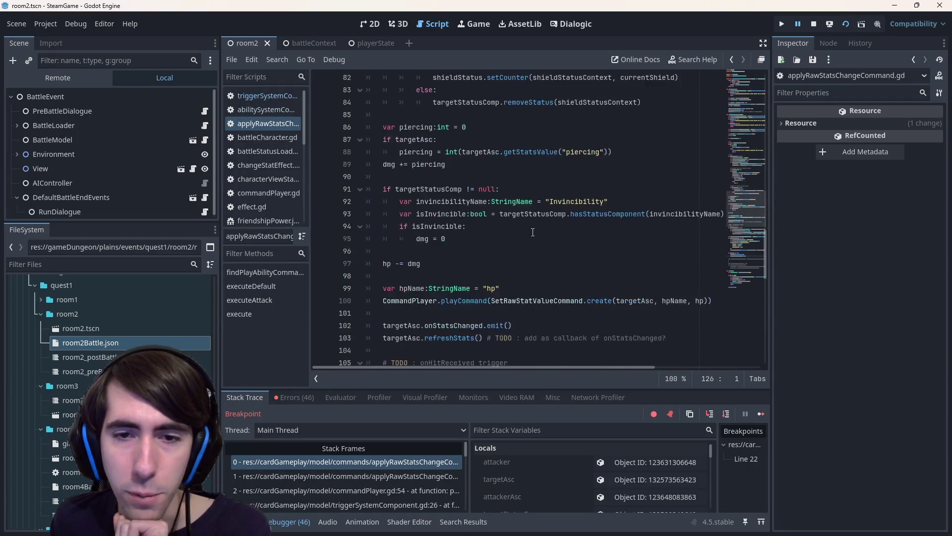
{"action": "scroll", "coordinate": [532, 232], "scroll_direction": "down", "scroll_amount": 6}
{"action": "left_click", "coordinate": [546, 189]}
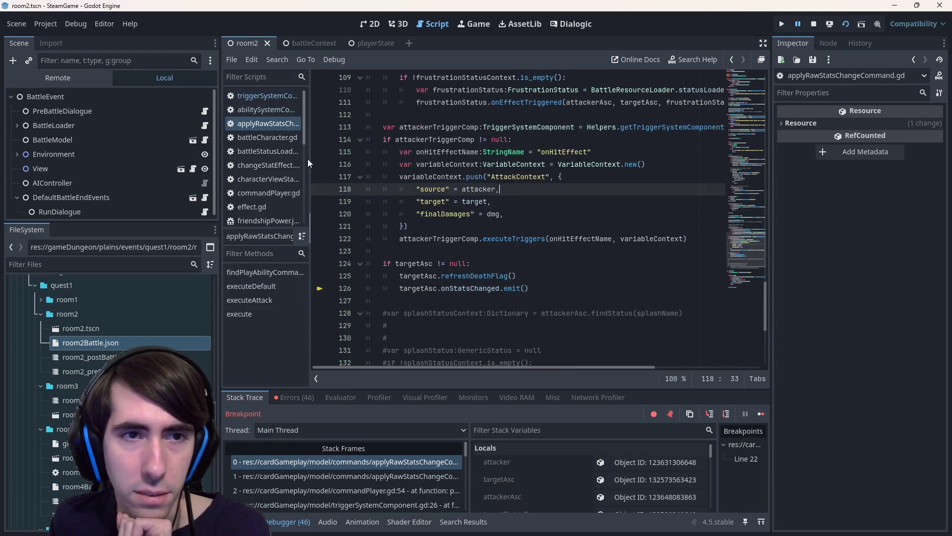
{"action": "left_click", "coordinate": [286, 110]}
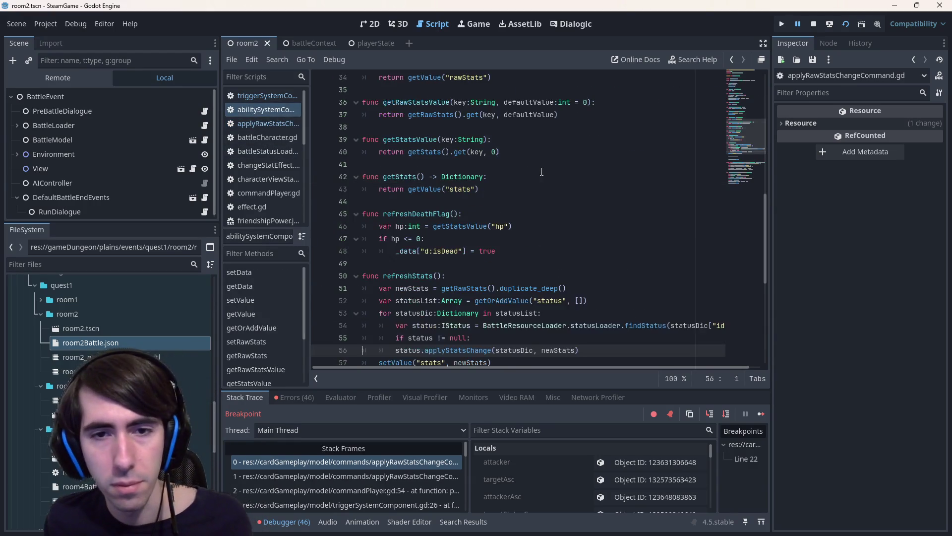
Indent status.applyStatsChange on line 56 under the 'if status != null:' check.
{"action": "key", "text": "Tab"}
{"action": "key", "text": "Up"}
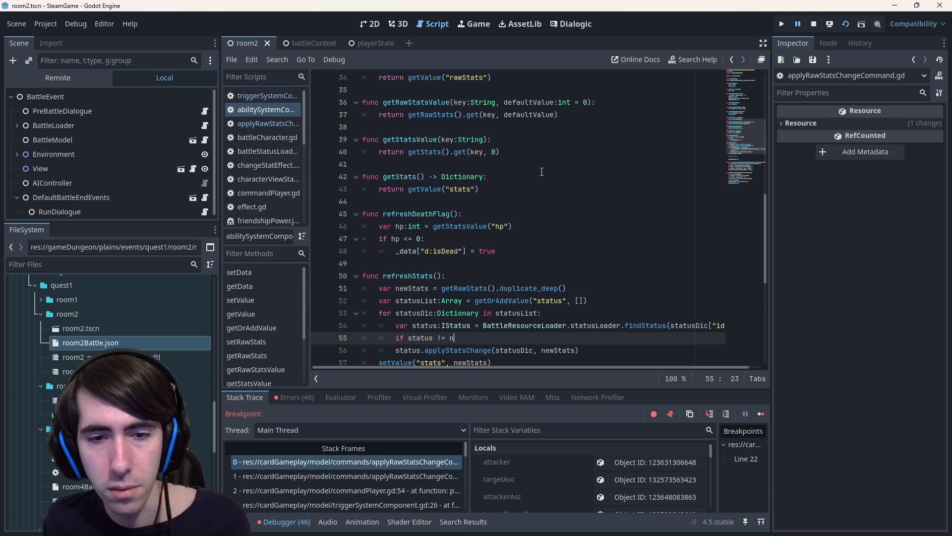
{"action": "key", "text": "Down"}
{"action": "scroll", "coordinate": [545, 200], "scroll_direction": "down", "scroll_amount": 5}
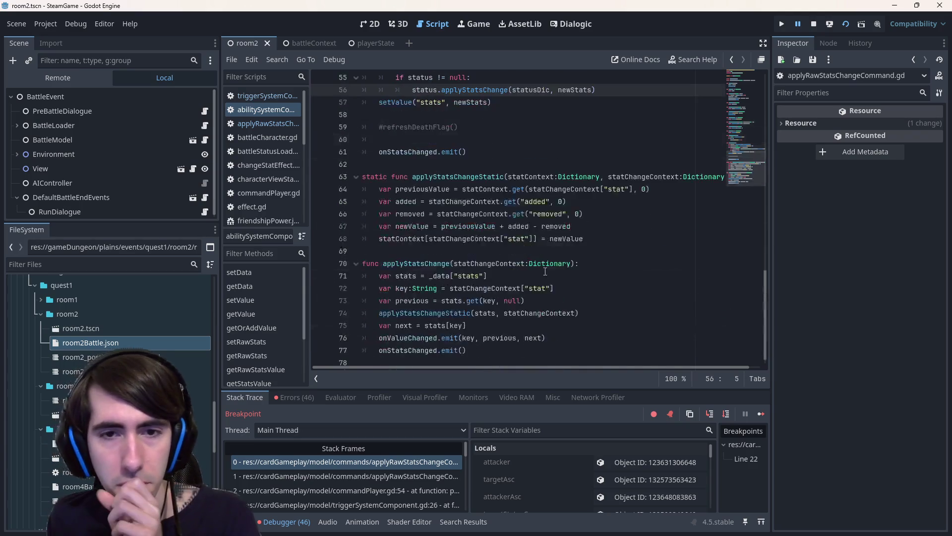
{"action": "scroll", "coordinate": [484, 247], "scroll_direction": "up", "scroll_amount": 3}
{"action": "left_click", "coordinate": [485, 264]}
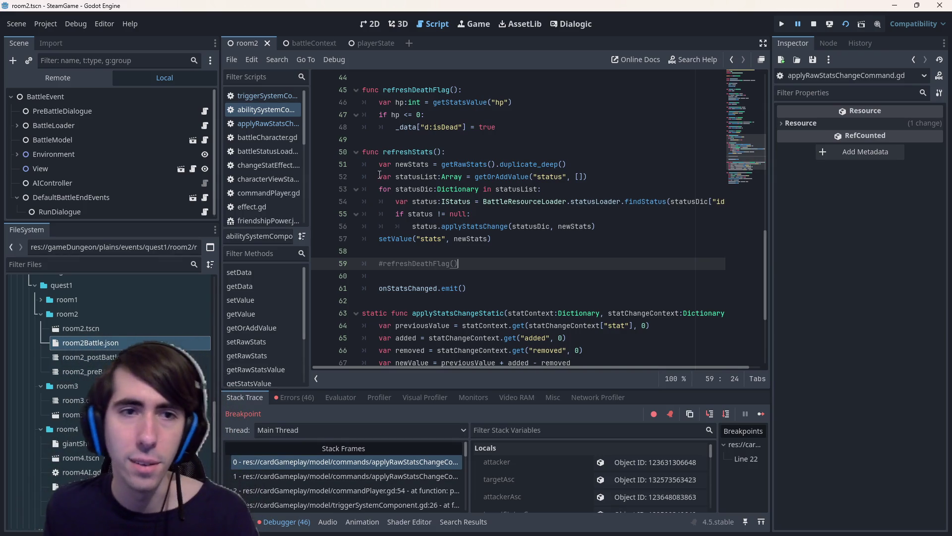
Return to applyRawStatsChangeCommand.gd at line 118 from the Scripts list.
{"action": "left_click", "coordinate": [263, 124]}
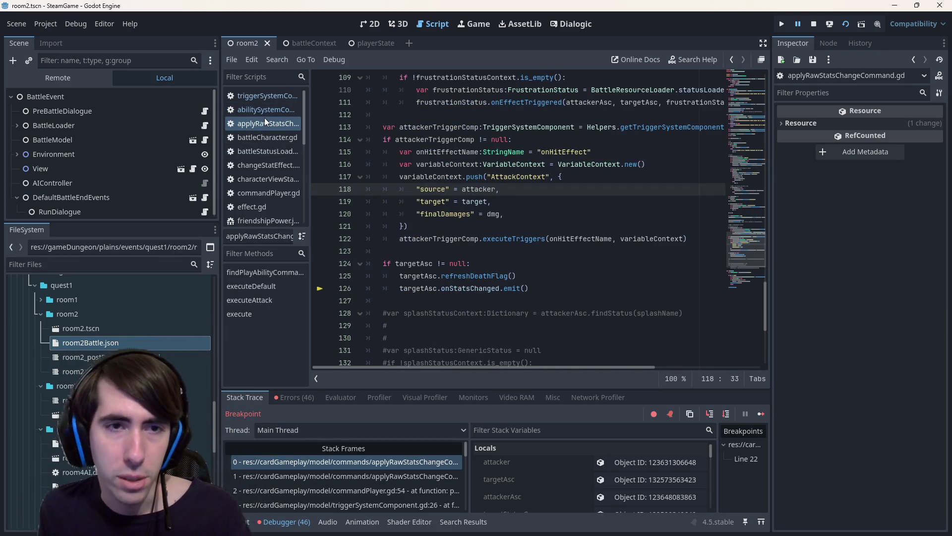
{"action": "left_click", "coordinate": [250, 96]}
{"action": "left_click", "coordinate": [267, 129]}
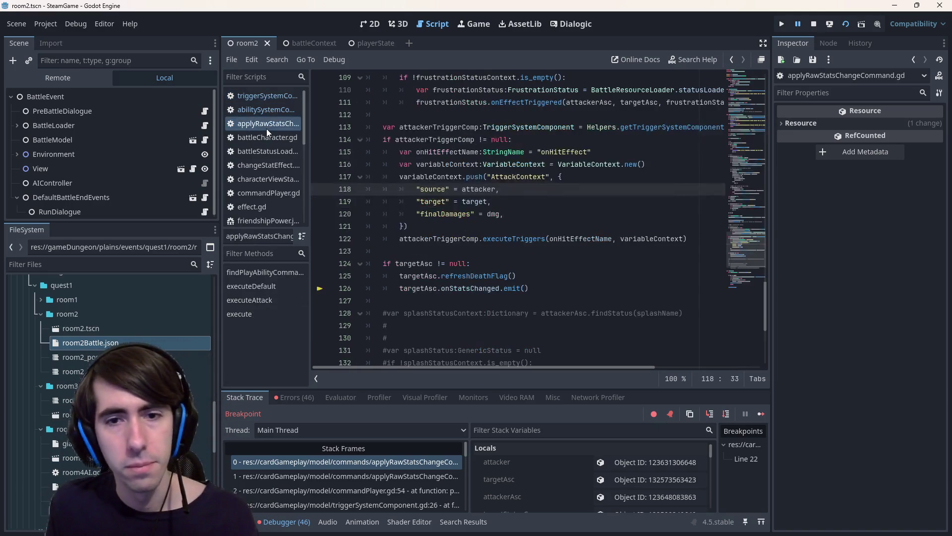
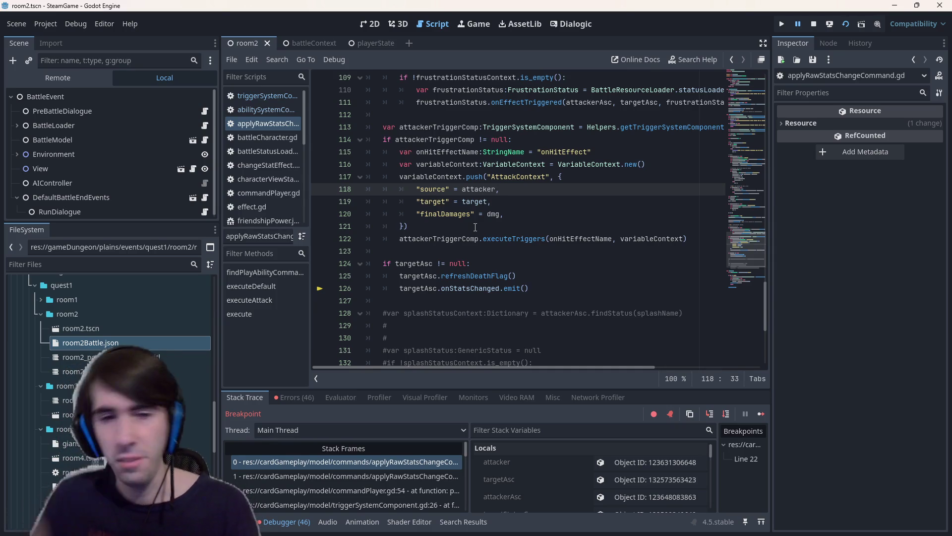
Walk up the call stack to triggerSystemComponent.gd line 26 and inspect playCommand and executeSplashTriggerEffect.
{"action": "left_click", "coordinate": [374, 470]}
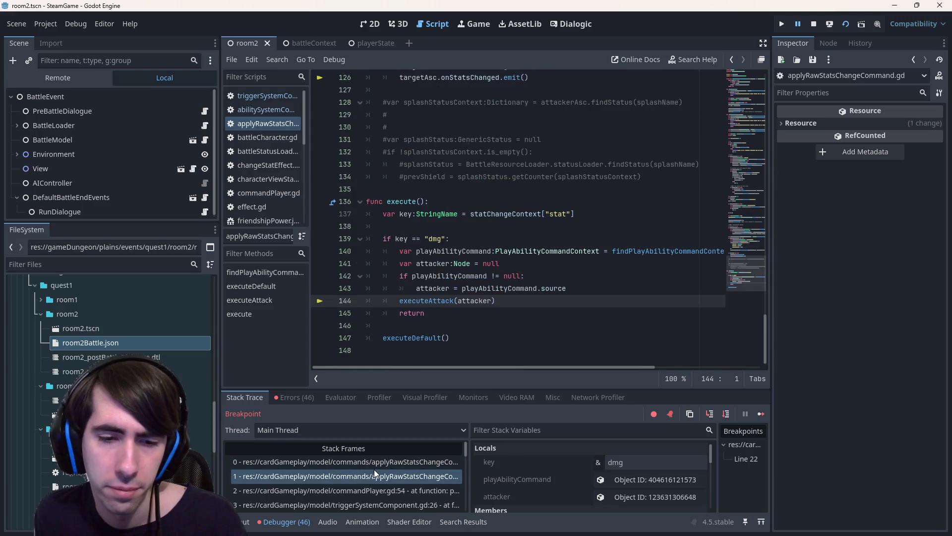
{"action": "left_click", "coordinate": [382, 487]}
{"action": "scroll", "coordinate": [380, 484], "scroll_direction": "down", "scroll_amount": 1}
{"action": "left_click", "coordinate": [386, 490]}
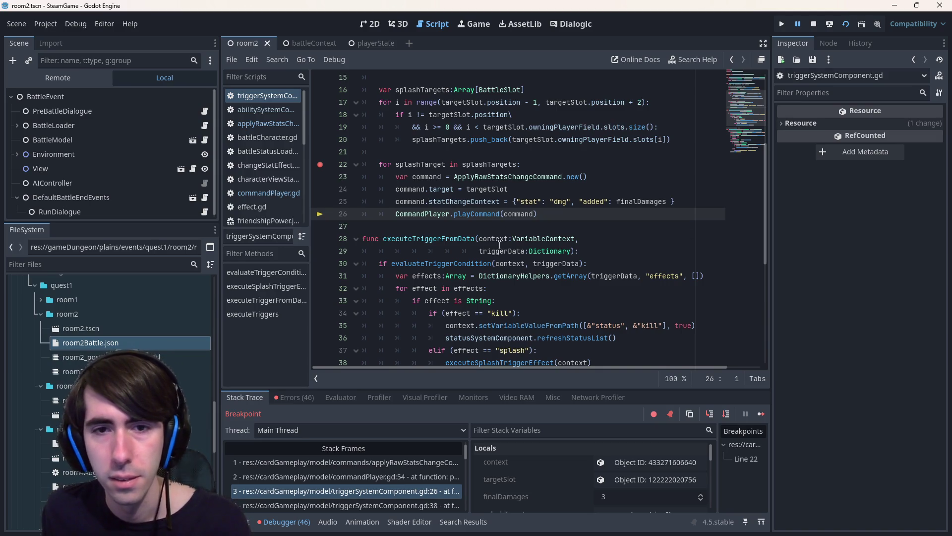
{"action": "left_click", "coordinate": [466, 202]}
{"action": "left_click", "coordinate": [463, 213]}
{"action": "double_click", "coordinate": [464, 212]}
{"action": "scroll", "coordinate": [464, 212], "scroll_direction": "up", "scroll_amount": 2}
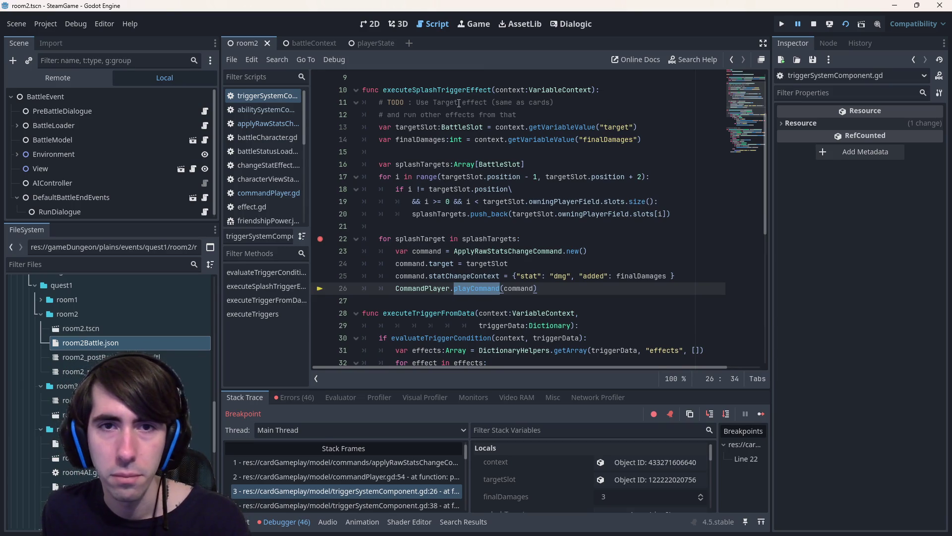
{"action": "double_click", "coordinate": [456, 90]}
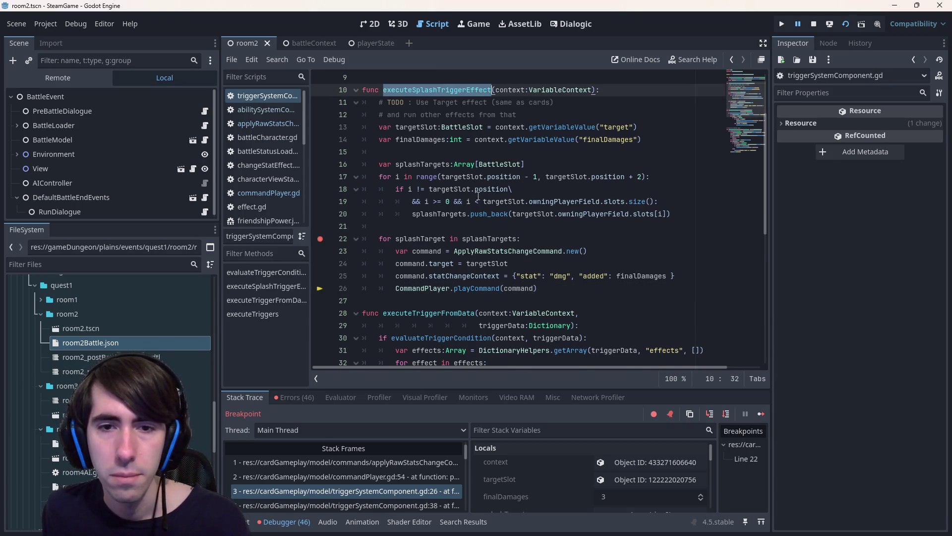
{"action": "scroll", "coordinate": [478, 197], "scroll_direction": "down", "scroll_amount": 1}
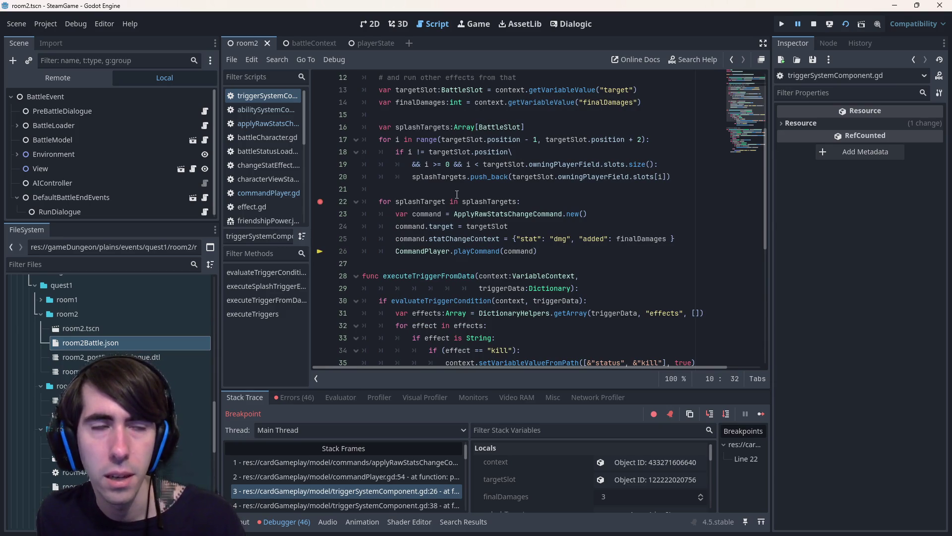
{"action": "mouse_move", "coordinate": [455, 177]}
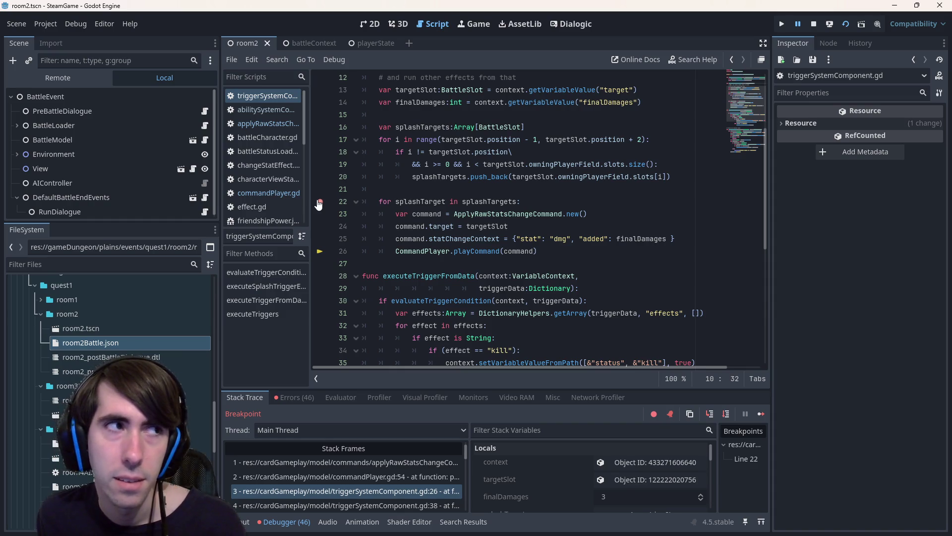
{"action": "scroll", "coordinate": [415, 484], "scroll_direction": "up", "scroll_amount": 1}
Return to the applyRawStatsChangeCommand frames at lines 144 and 126 and read through the code.
{"action": "left_click", "coordinate": [403, 475]}
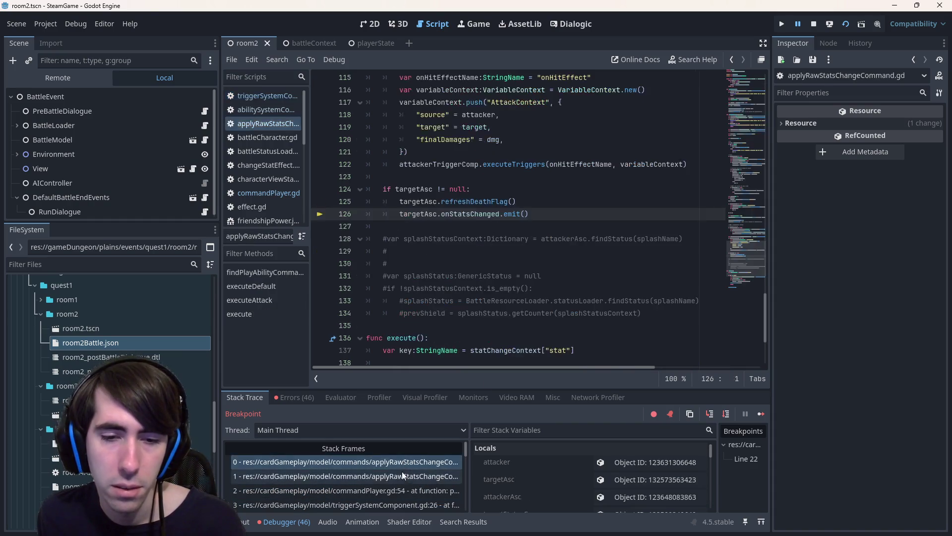
{"action": "left_click", "coordinate": [422, 460]}
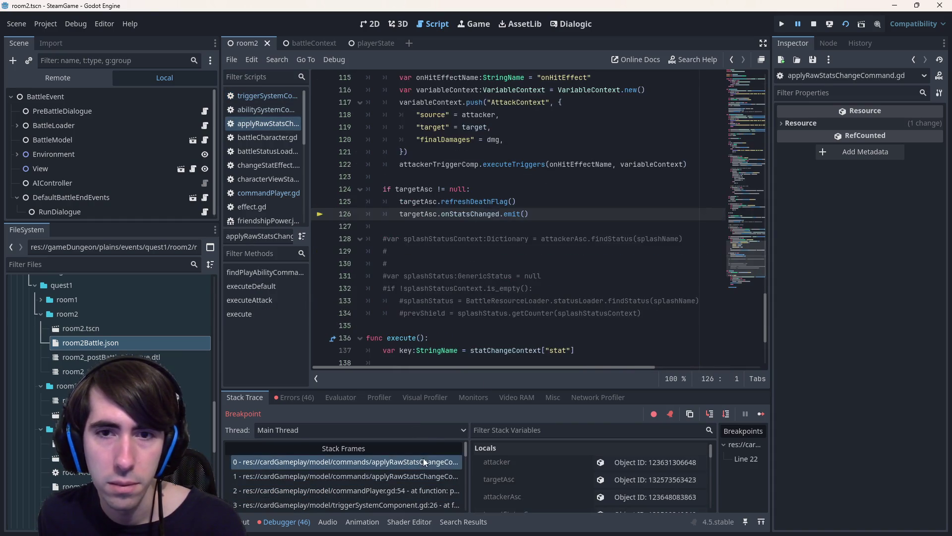
{"action": "scroll", "coordinate": [457, 257], "scroll_direction": "up", "scroll_amount": 10}
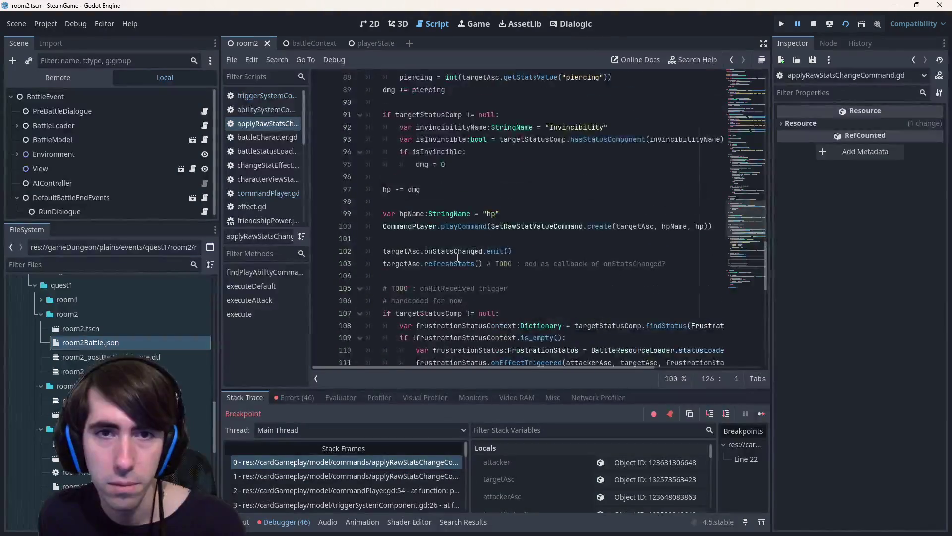
{"action": "scroll", "coordinate": [458, 257], "scroll_direction": "up", "scroll_amount": 15}
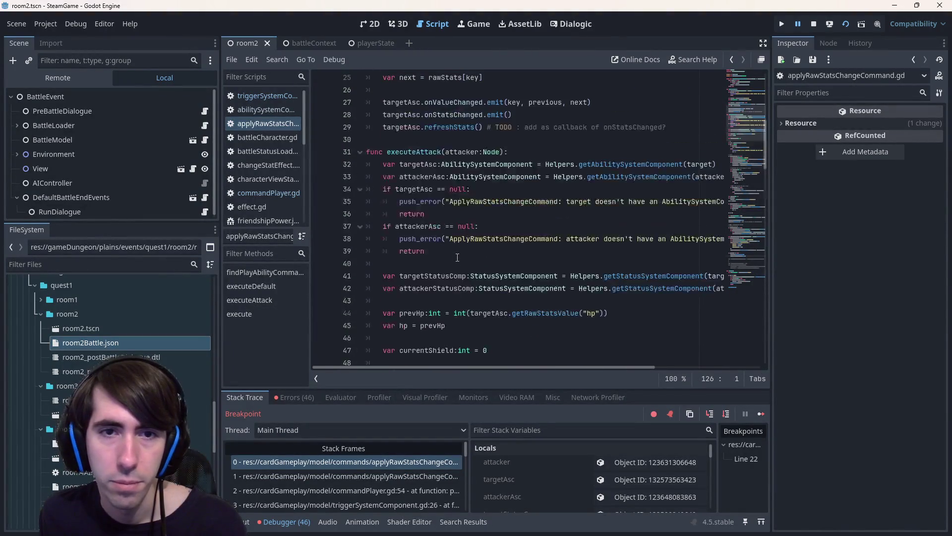
{"action": "scroll", "coordinate": [457, 258], "scroll_direction": "down", "scroll_amount": 2}
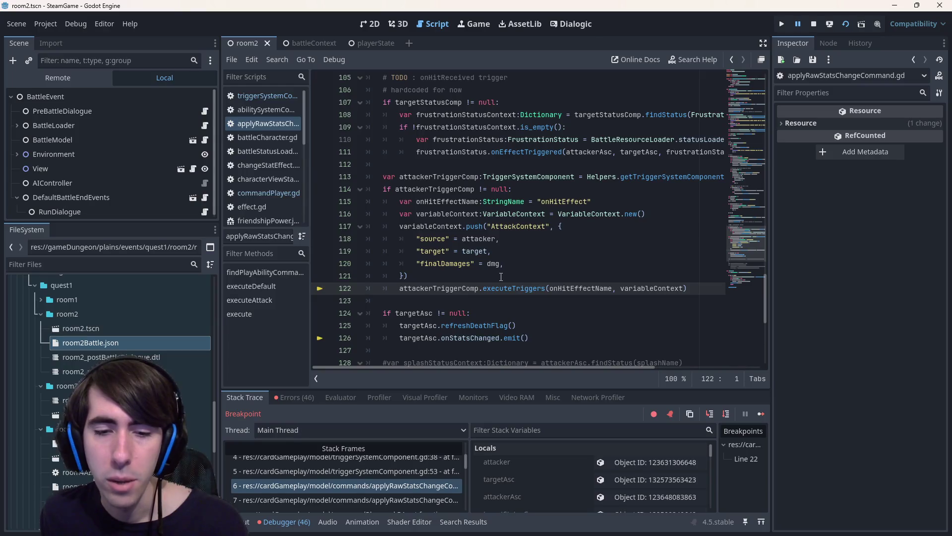
{"action": "scroll", "coordinate": [501, 277], "scroll_direction": "up", "scroll_amount": 1}
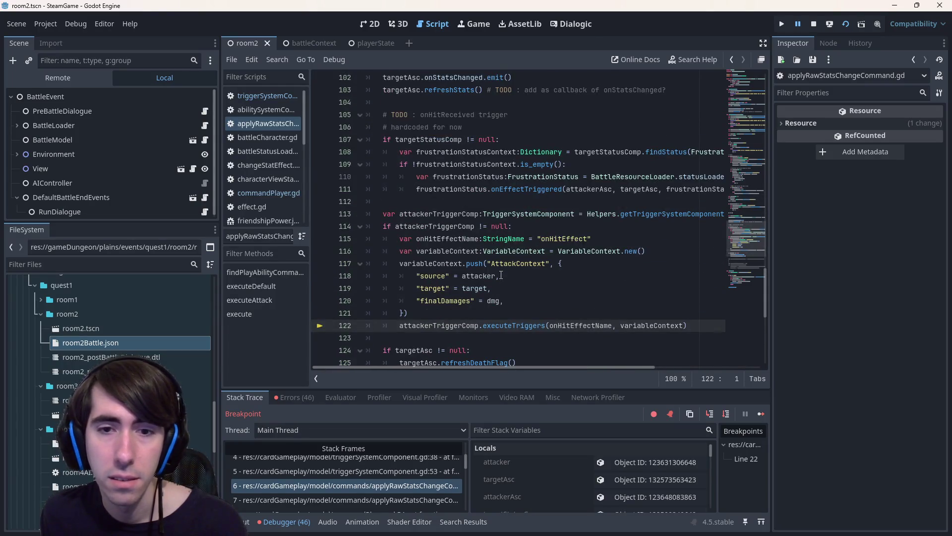
{"action": "scroll", "coordinate": [409, 456], "scroll_direction": "down", "scroll_amount": 2}
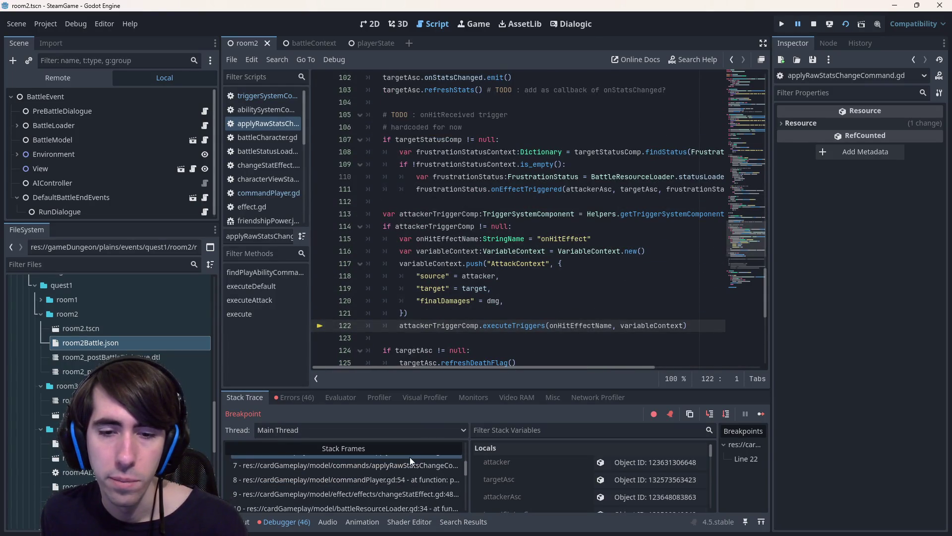
{"action": "scroll", "coordinate": [516, 218], "scroll_direction": "right", "scroll_amount": 3}
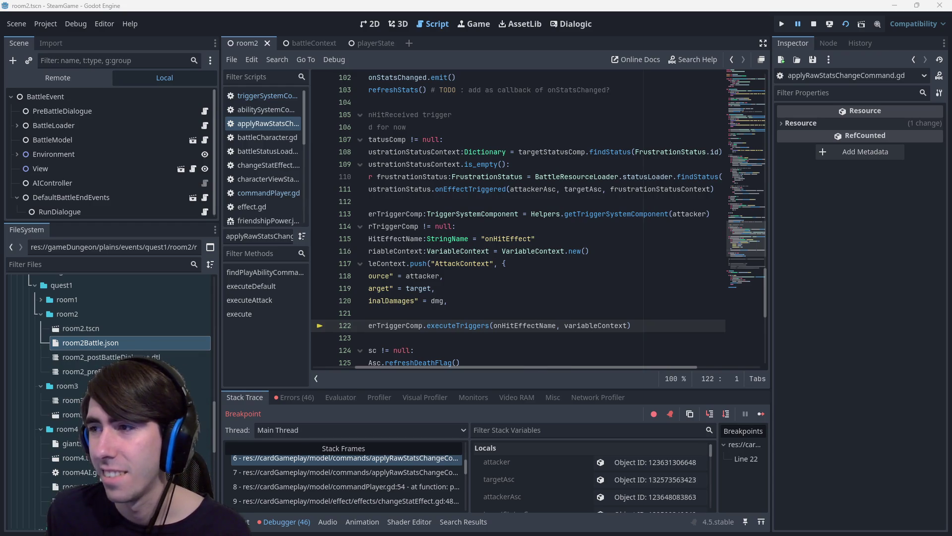
{"action": "scroll", "coordinate": [397, 248], "scroll_direction": "up", "scroll_amount": 1}
Trace attackerTriggerComp on line 114 to executeAttack's attacker parameter and the statChangeContext uses.
{"action": "double_click", "coordinate": [395, 188]}
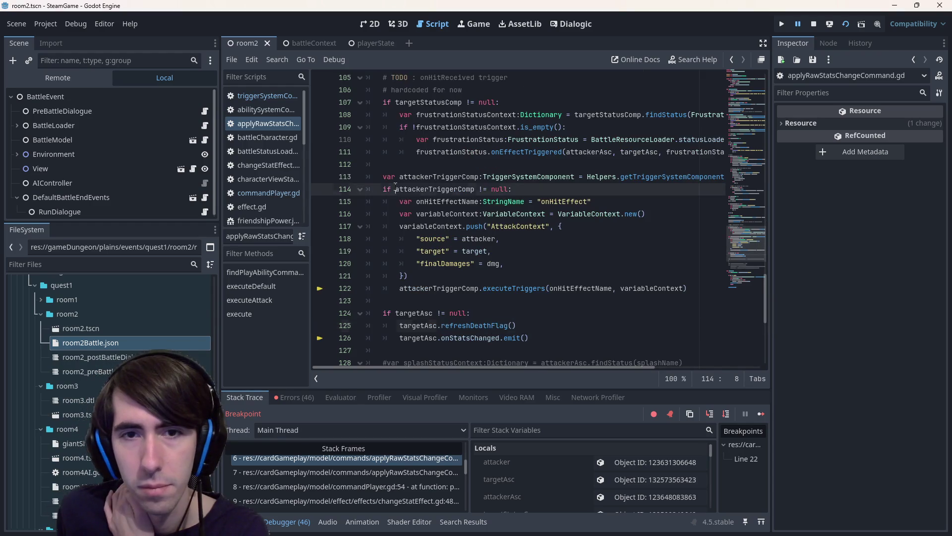
{"action": "scroll", "coordinate": [397, 193], "scroll_direction": "up", "scroll_amount": 17}
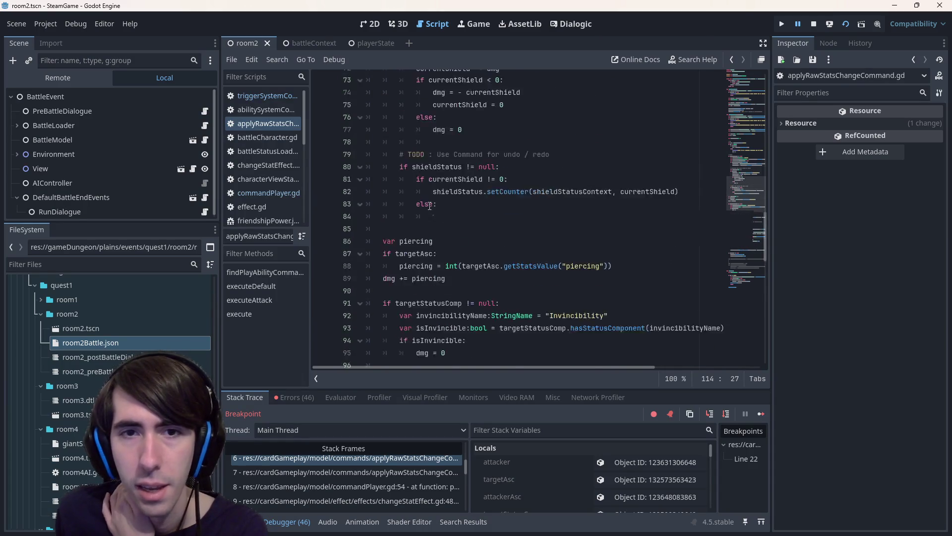
{"action": "scroll", "coordinate": [430, 205], "scroll_direction": "up", "scroll_amount": 4}
{"action": "left_click_drag", "start_coordinate": [433, 202], "coordinate": [347, 189]}
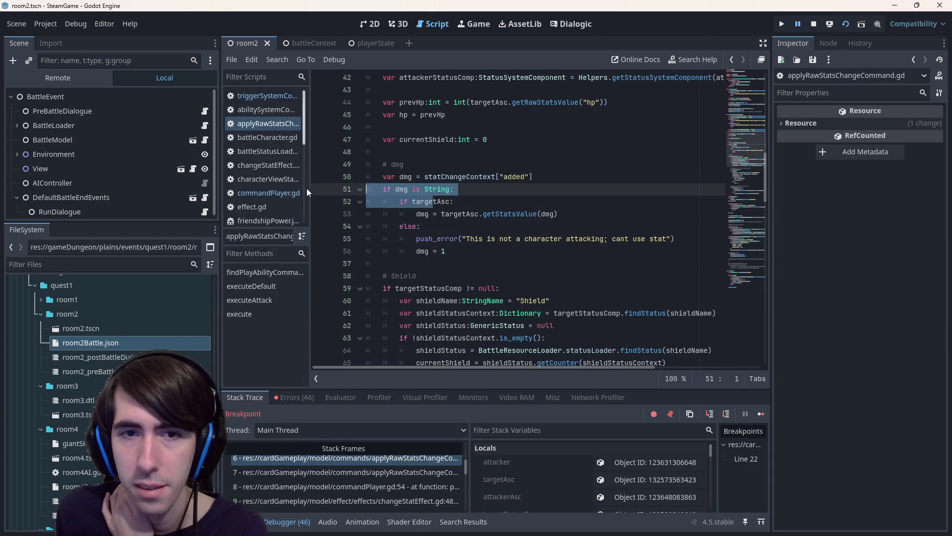
{"action": "scroll", "coordinate": [441, 192], "scroll_direction": "up", "scroll_amount": 3}
{"action": "scroll", "coordinate": [442, 192], "scroll_direction": "up", "scroll_amount": 5}
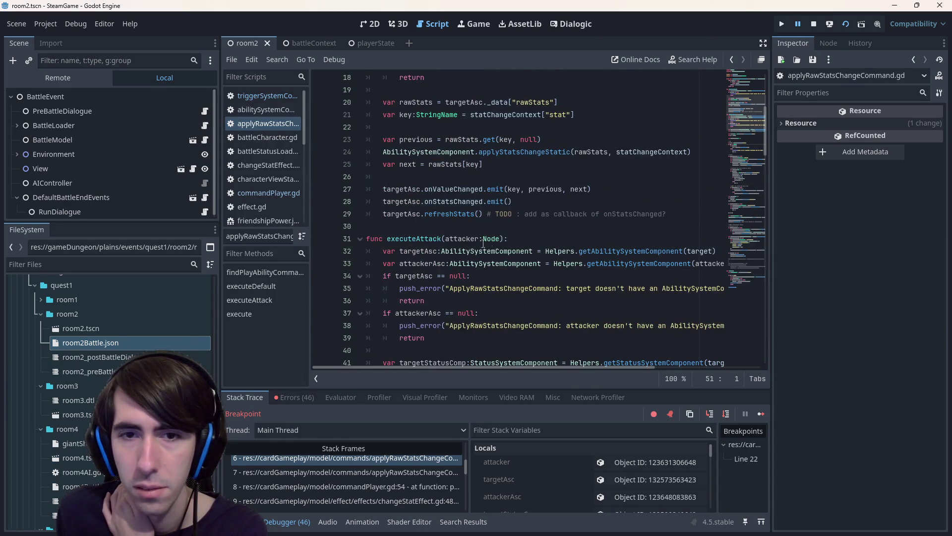
{"action": "double_click", "coordinate": [469, 239]}
{"action": "scroll", "coordinate": [472, 245], "scroll_direction": "up", "scroll_amount": 6}
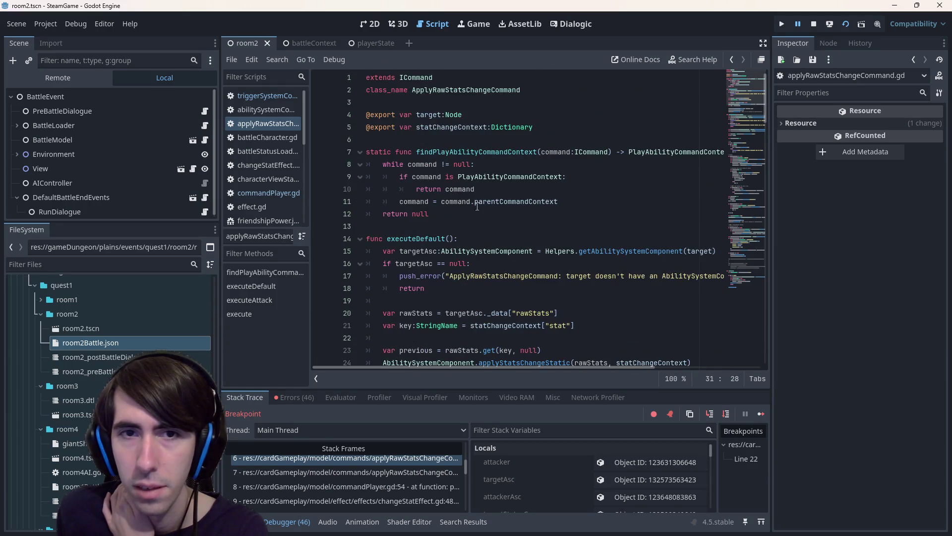
{"action": "double_click", "coordinate": [440, 128]}
{"action": "mouse_move", "coordinate": [443, 133]}
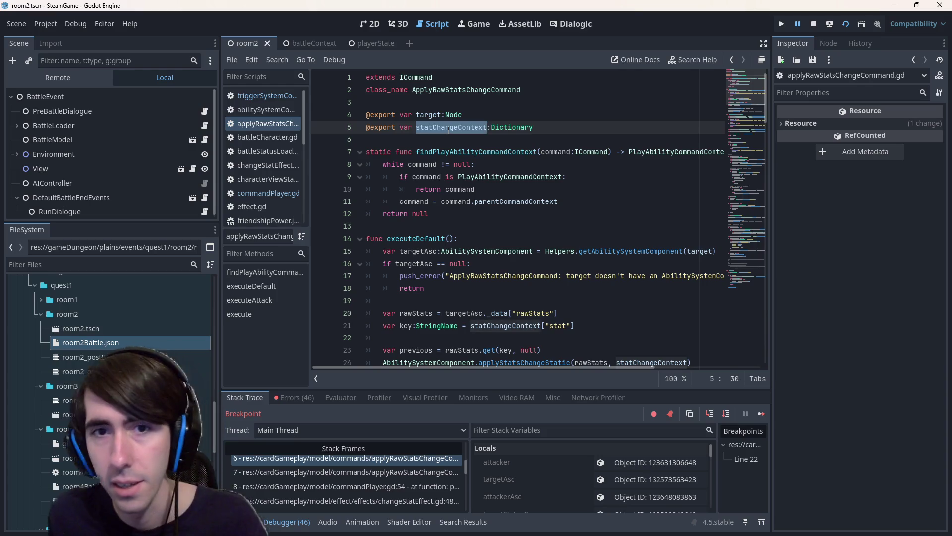
{"action": "mouse_move", "coordinate": [455, 128]}
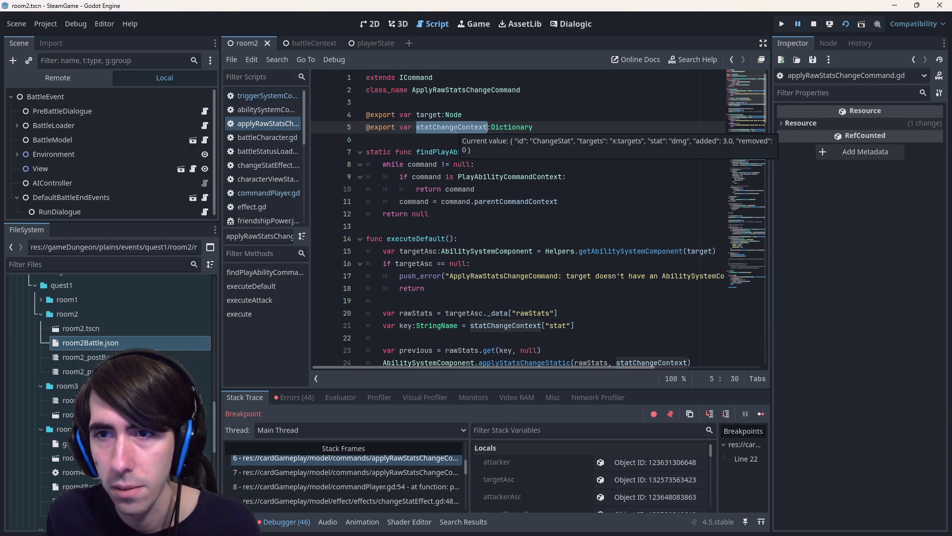
{"action": "scroll", "coordinate": [494, 227], "scroll_direction": "down", "scroll_amount": 20}
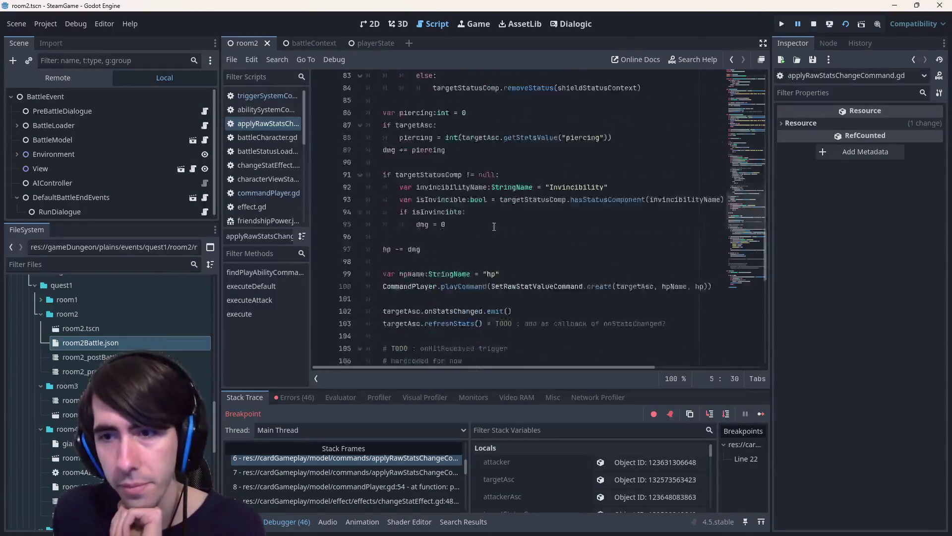
{"action": "scroll", "coordinate": [494, 227], "scroll_direction": "down", "scroll_amount": 9}
{"action": "scroll", "coordinate": [455, 235], "scroll_direction": "up", "scroll_amount": 3}
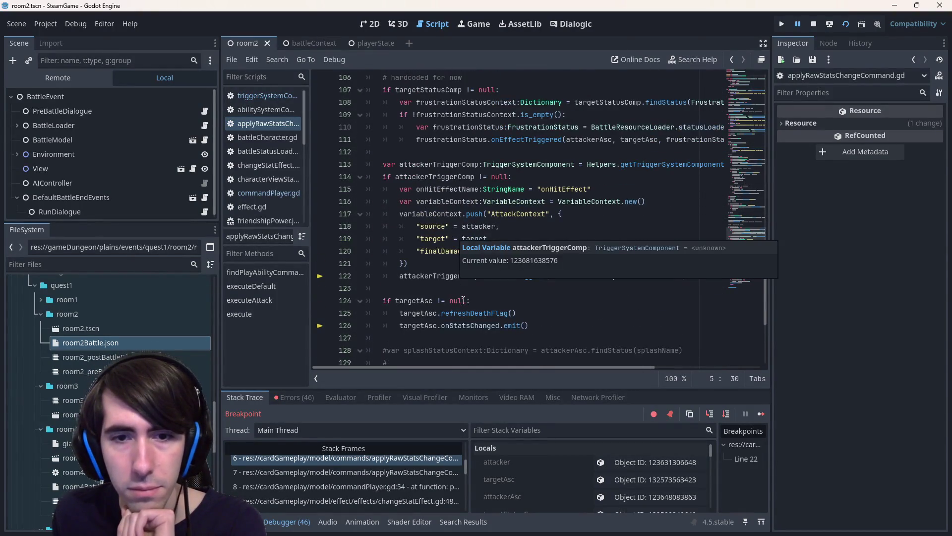
Append '&& statChangeContext.get("d:applyOnHitEffects' to the line 114 condition.
{"action": "left_click", "coordinate": [395, 176]}
{"action": "double_click", "coordinate": [410, 173]}
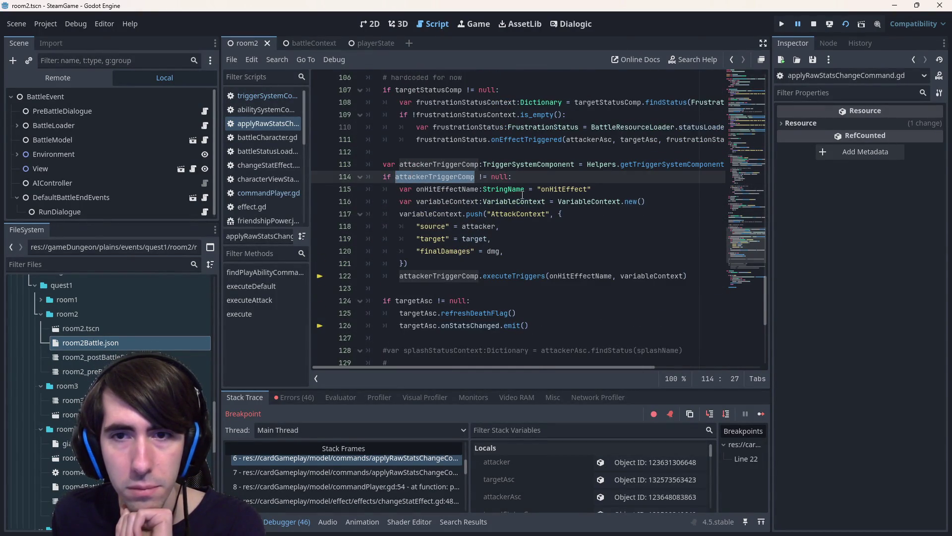
{"action": "key", "text": "End"}
{"action": "key", "text": "Left"}
{"action": "type", "text": "&"}
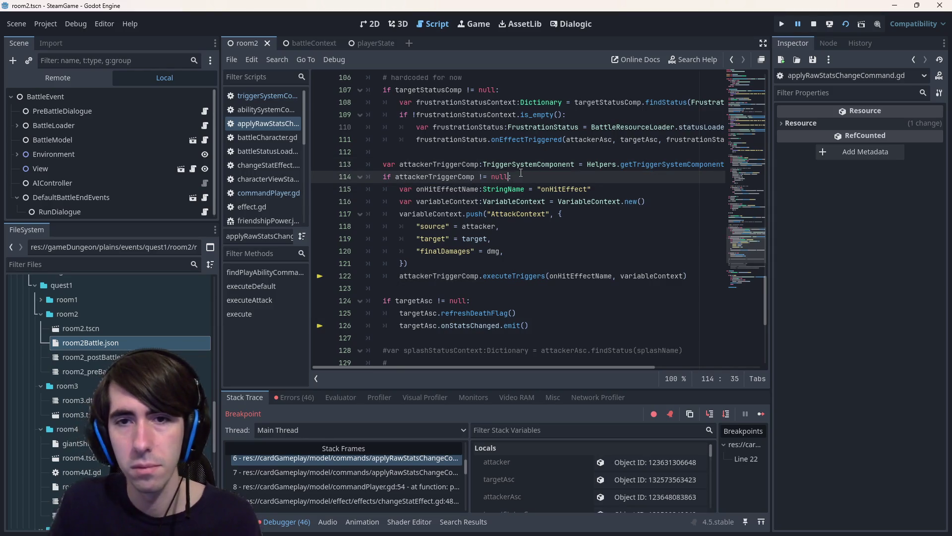
{"action": "type", "text": "& statChangeContext."}
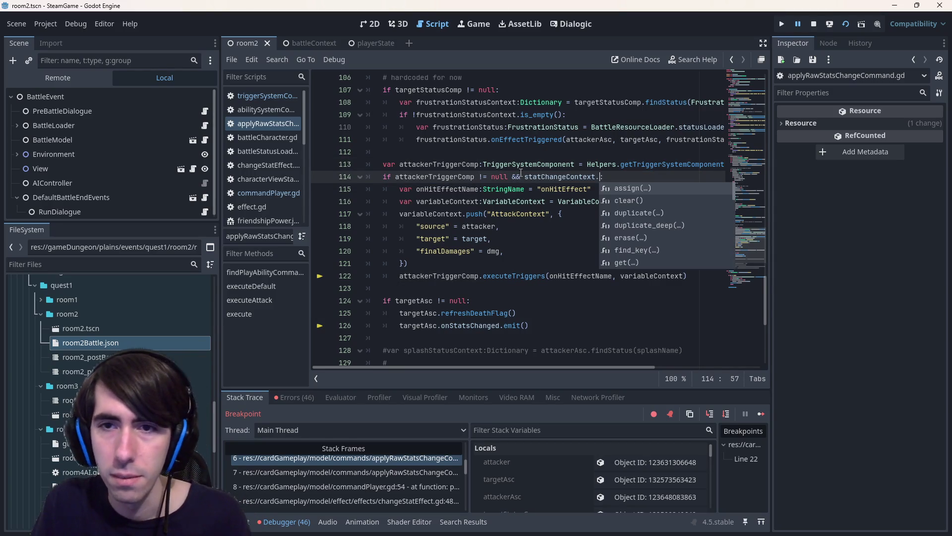
{"action": "type", "text": "get("}
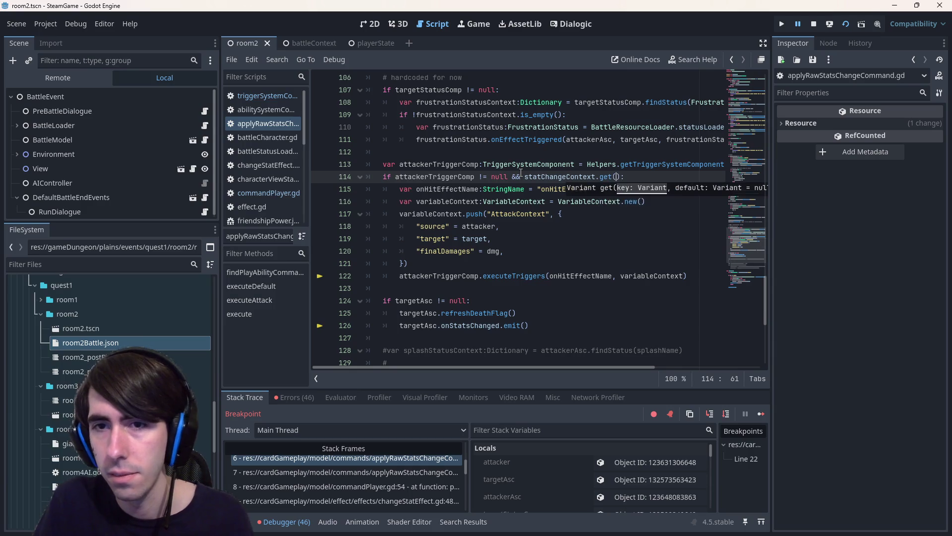
{"action": "type", "text": "\"d"}
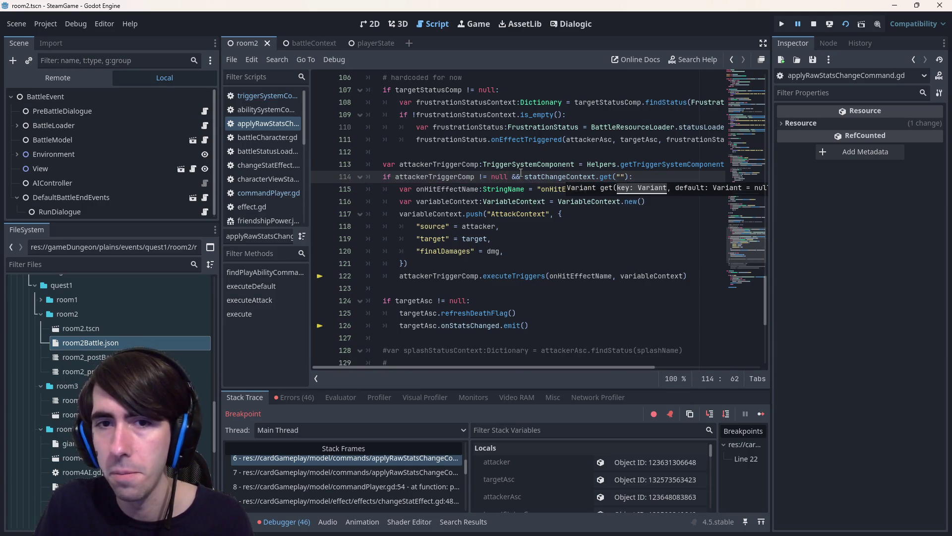
{"action": "type", "text": ":"}
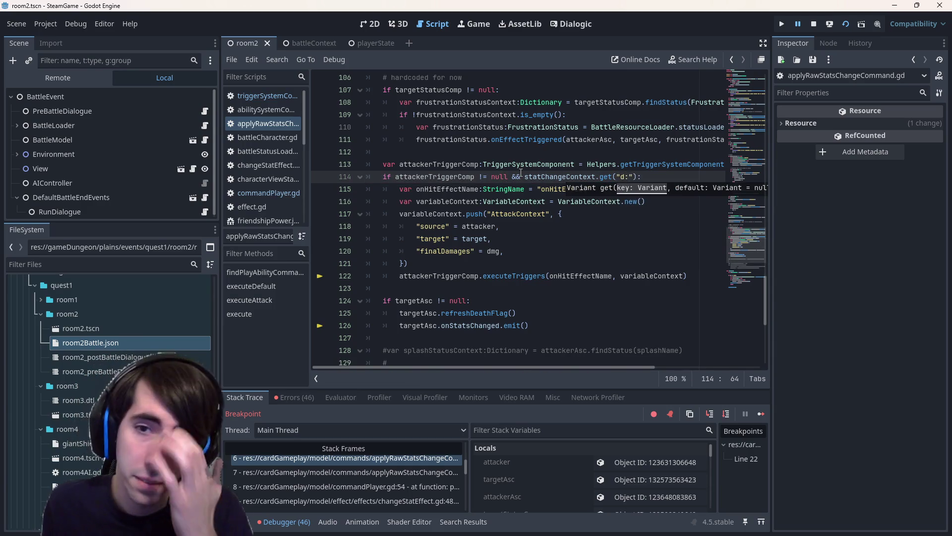
{"action": "scroll", "coordinate": [521, 172], "scroll_direction": "up", "scroll_amount": 1}
{"action": "type", "text": "applyOnHit"}
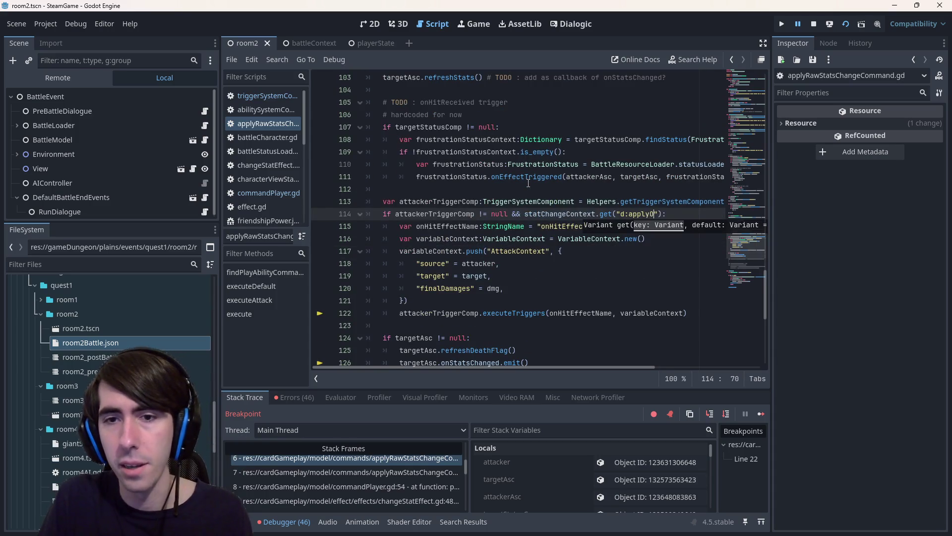
{"action": "type", "text": "Effects"}
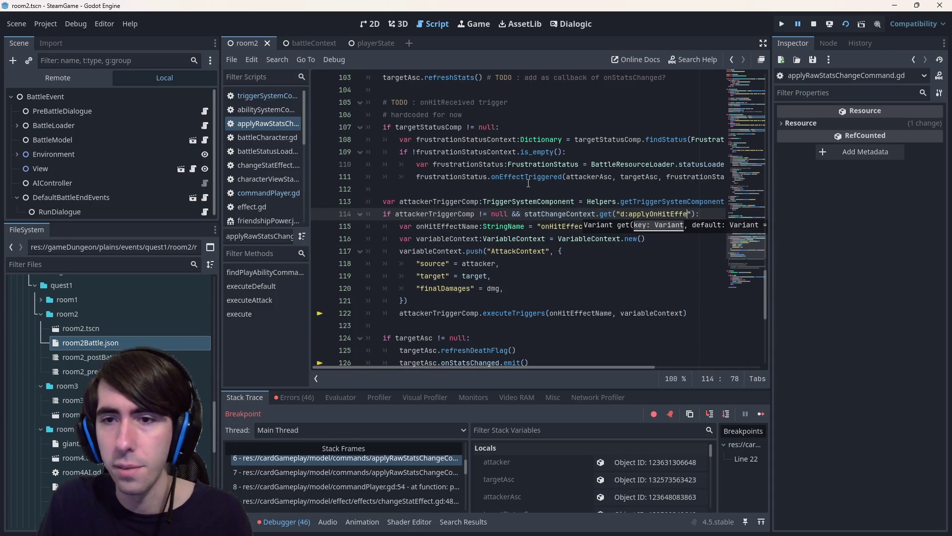
Swap the key to onHitEffect copied from line 115, add a true default, and save.
{"action": "left_click", "coordinate": [550, 177]}
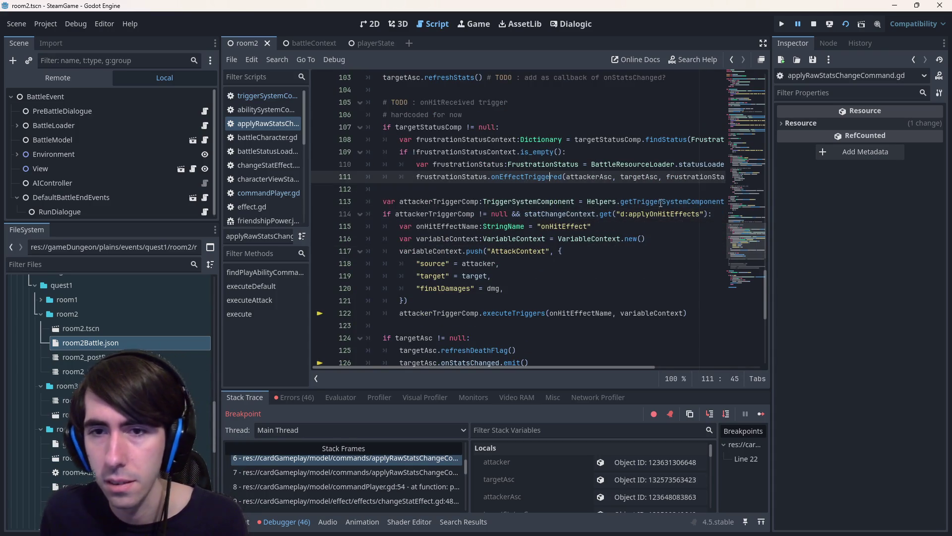
{"action": "left_click", "coordinate": [714, 213]}
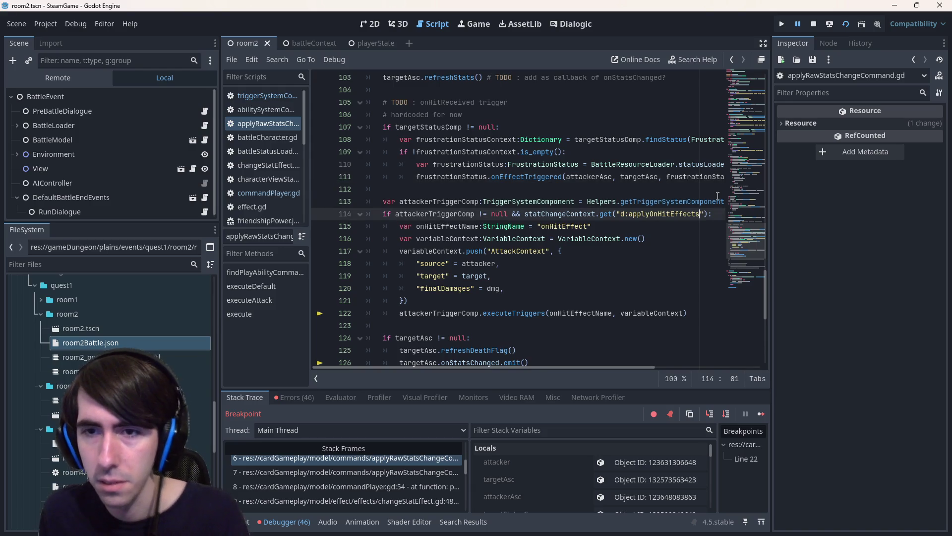
{"action": "double_click", "coordinate": [575, 227]}
{"action": "key", "text": "ctrl+c"}
{"action": "double_click", "coordinate": [641, 213]}
{"action": "key", "text": "ctrl+v"}
{"action": "key", "text": "ctrl+s"}
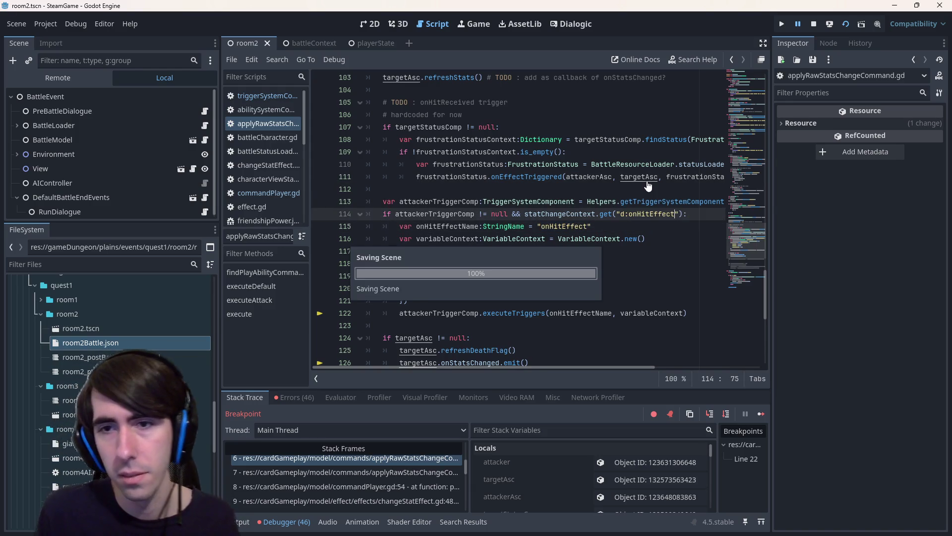
{"action": "key", "text": "Right"}
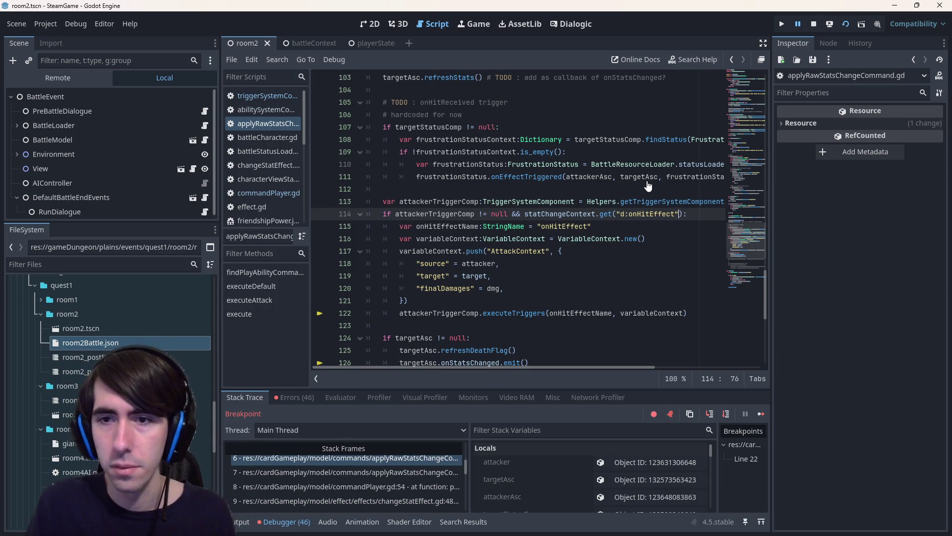
{"action": "type", "text": ", true"}
{"action": "key", "text": "ctrl+s"}
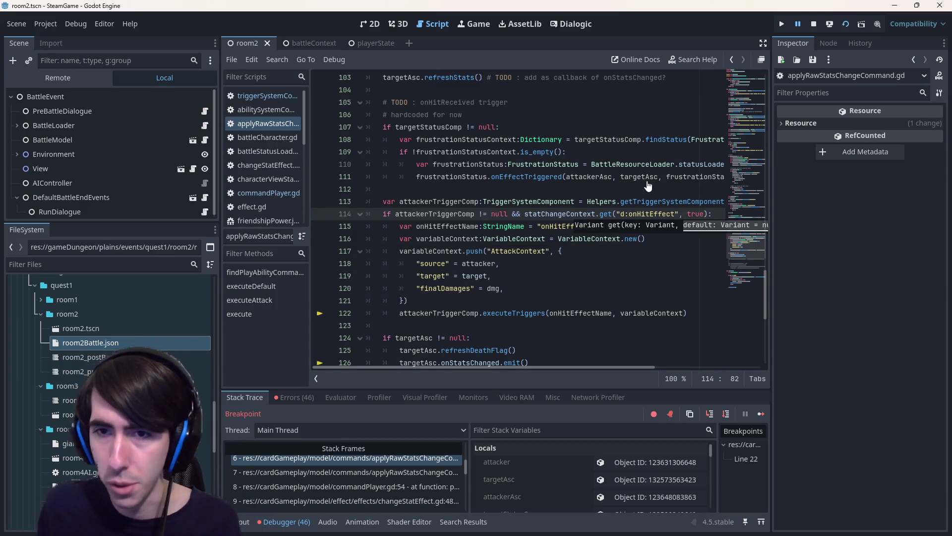
Review the onHitEffect key on line 114, then switch to triggerSystemComponent.gd.
{"action": "left_click_drag", "start_coordinate": [678, 215], "coordinate": [624, 214]}
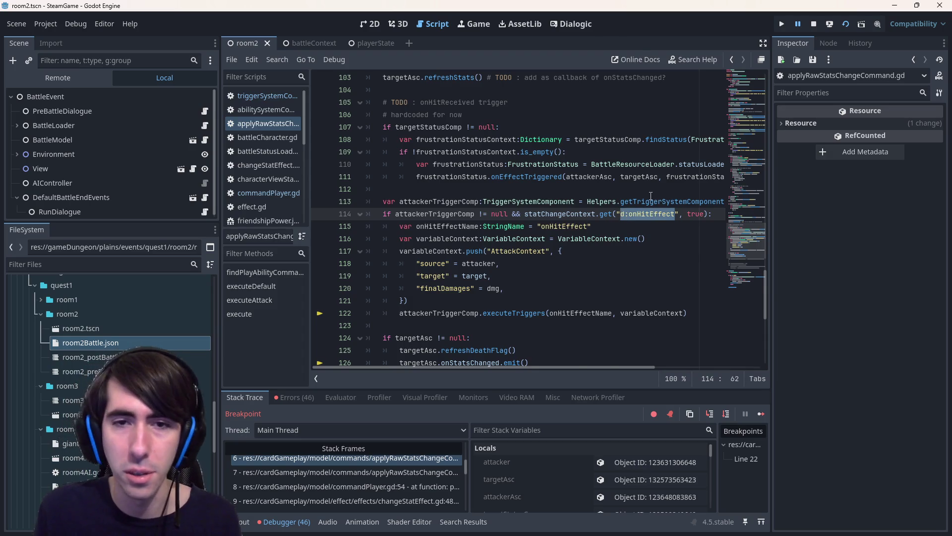
{"action": "key", "text": "alt+Left"}
{"action": "key", "text": "alt+Right"}
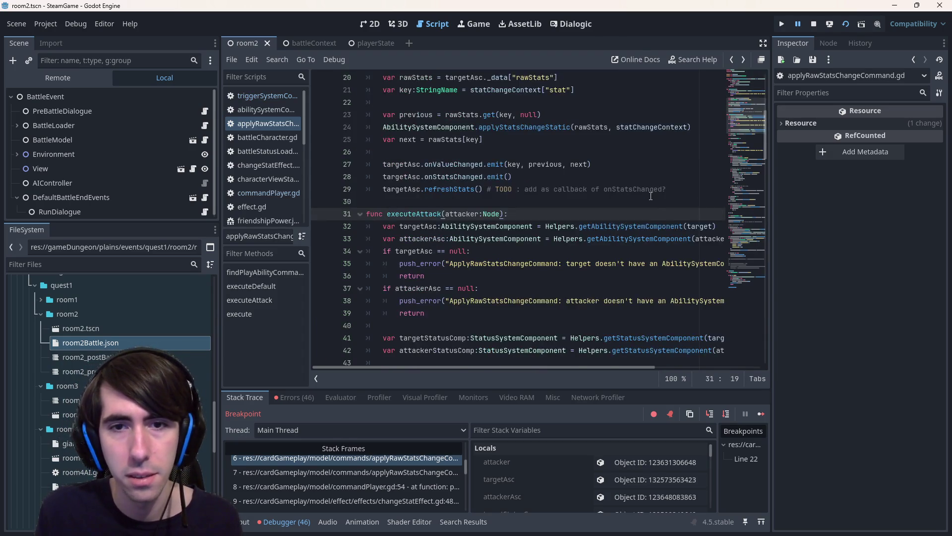
{"action": "left_click", "coordinate": [272, 93]}
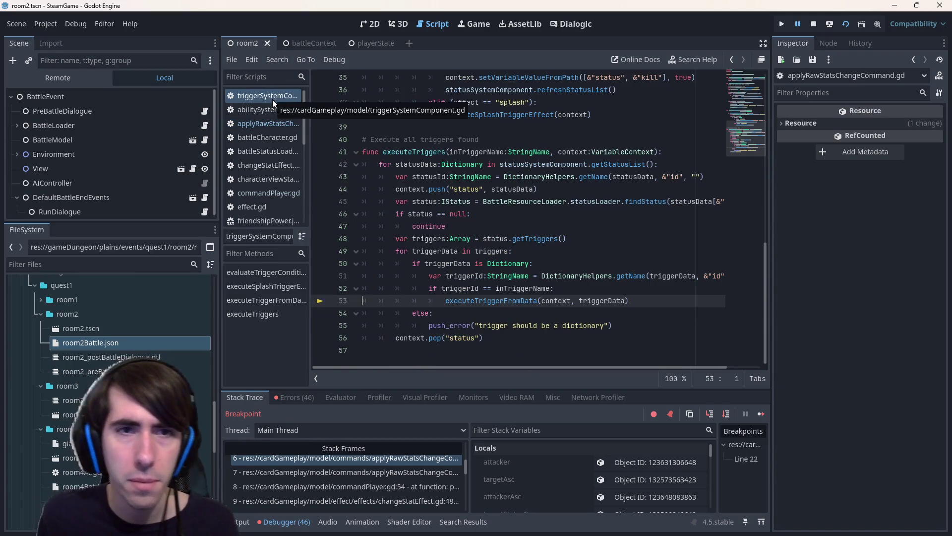
Add a "d:onHitEffect": false entry to the splash stat change dictionary and save.
{"action": "scroll", "coordinate": [504, 209], "scroll_direction": "up", "scroll_amount": 7}
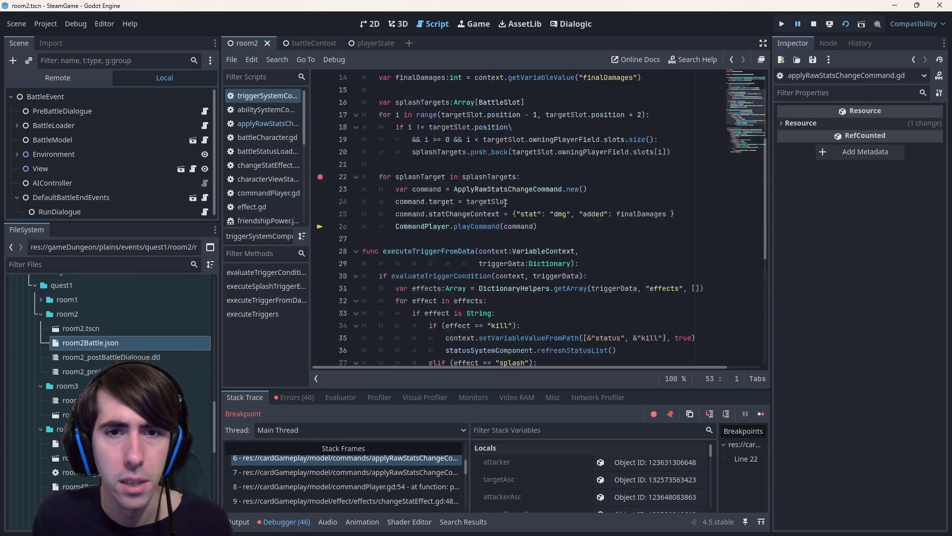
{"action": "scroll", "coordinate": [504, 209], "scroll_direction": "up", "scroll_amount": 5}
{"action": "scroll", "coordinate": [511, 197], "scroll_direction": "down", "scroll_amount": 2}
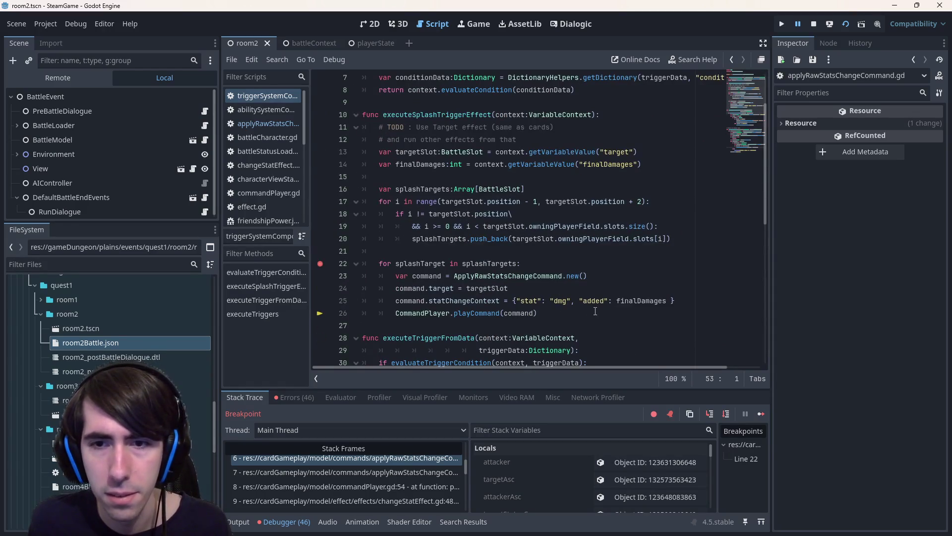
{"action": "left_click", "coordinate": [672, 301]}
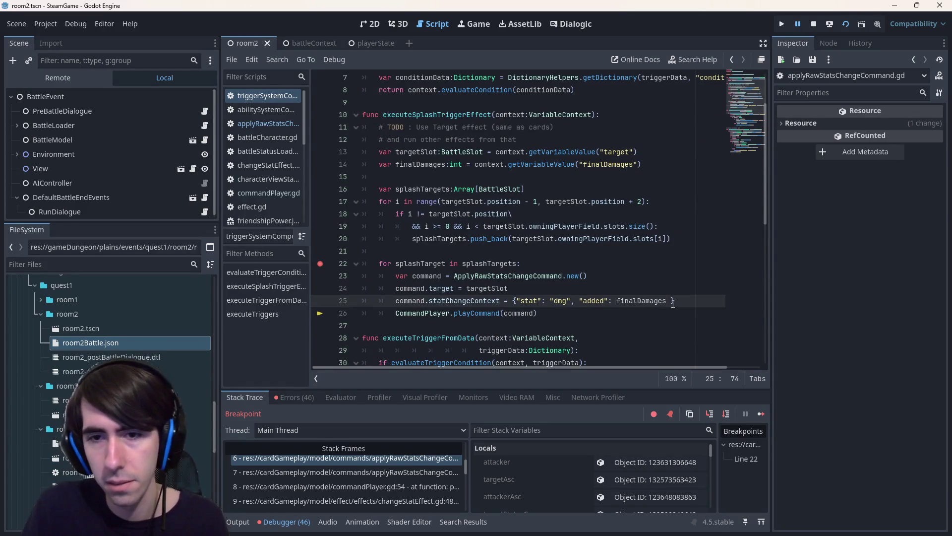
{"action": "type", "text": ","}
{"action": "key", "text": "ctrl+space"}
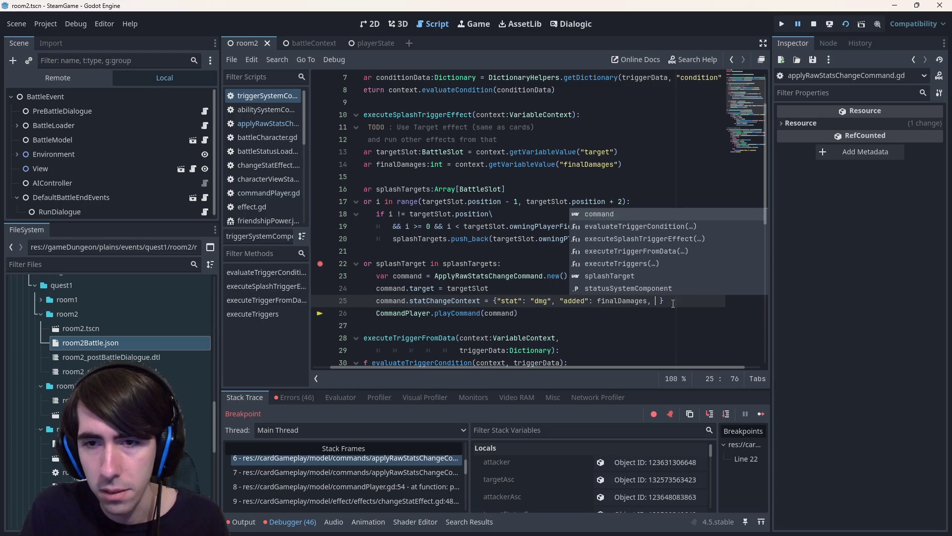
{"action": "type", "text": "\"d:onHitEffect\":"}
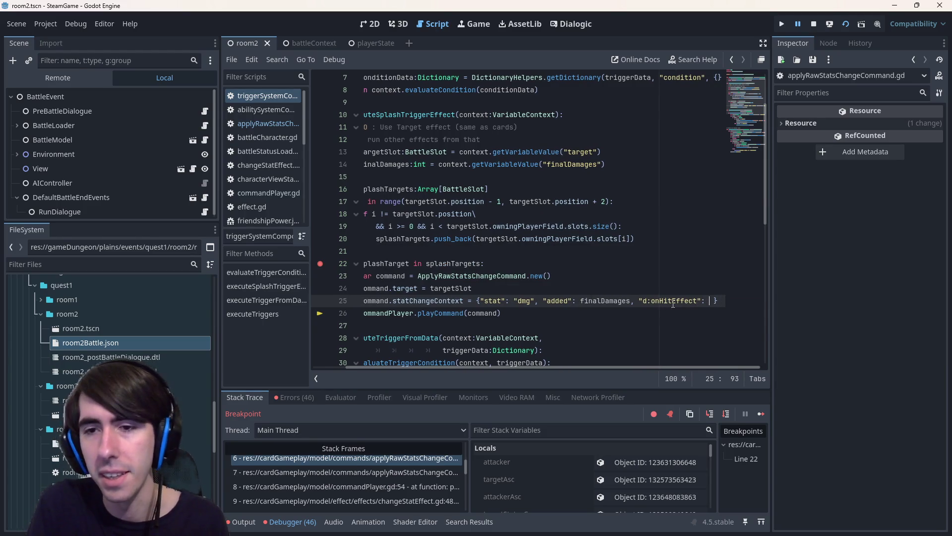
{"action": "type", "text": " false"}
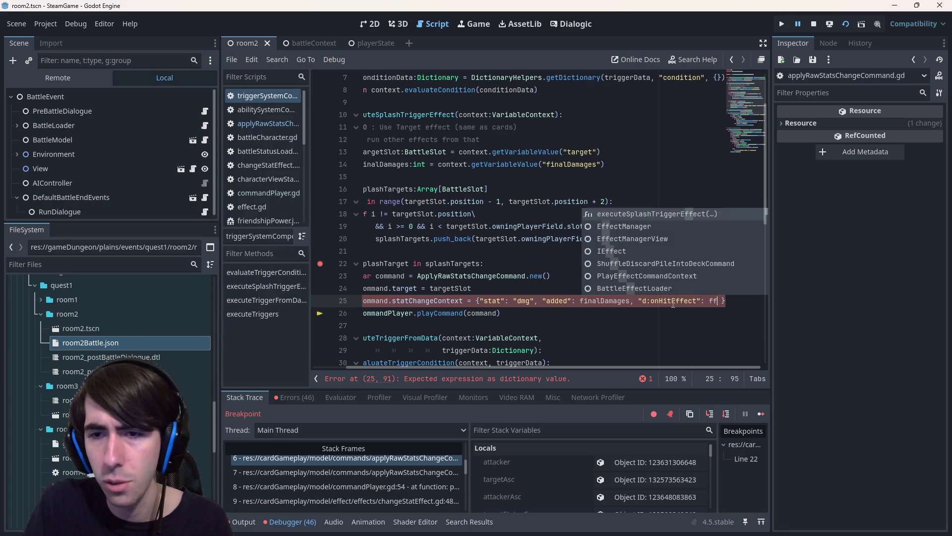
{"action": "key", "text": "ctrl+s"}
Move the breakpoint from line 22 to line 26, stop the game, and relaunch it.
{"action": "left_click_drag", "start_coordinate": [488, 313], "coordinate": [335, 298]}
{"action": "left_click", "coordinate": [321, 264]}
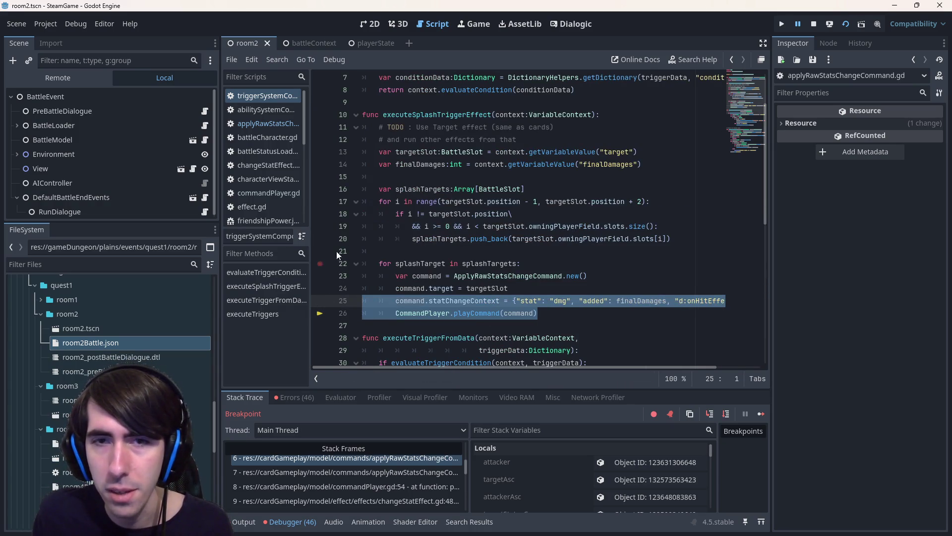
{"action": "left_click", "coordinate": [319, 313]}
{"action": "left_click", "coordinate": [814, 24]}
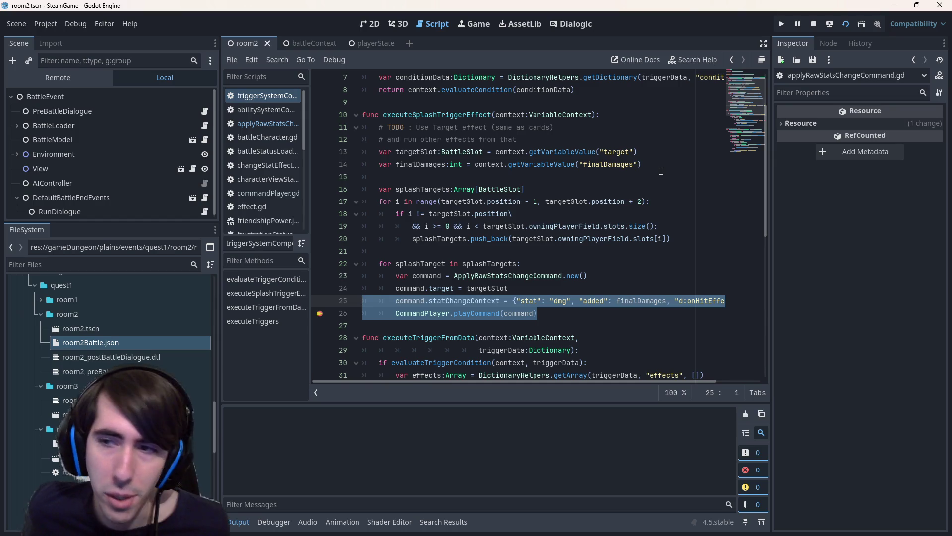
{"action": "key", "text": "F6"}
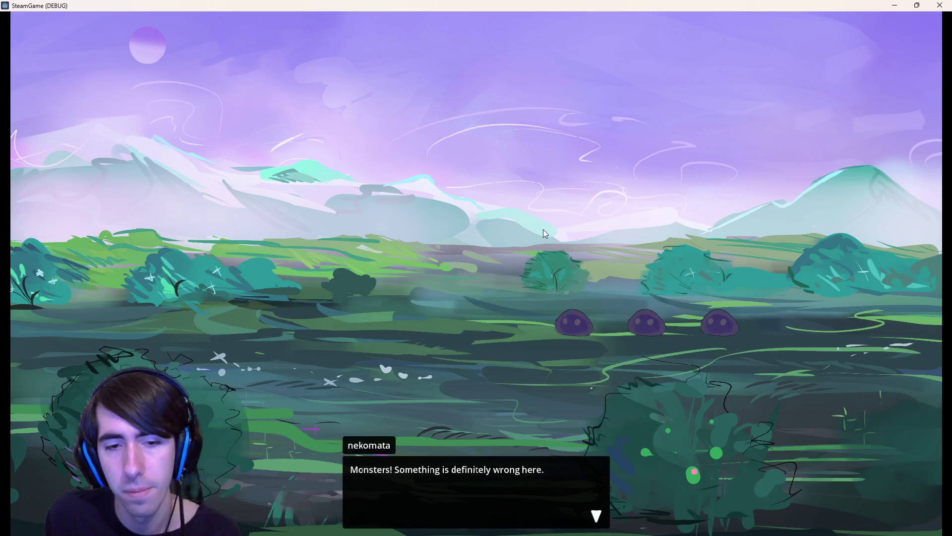
Skip the dialogue, field the dark cat and shrine maiden, and play Shockwave on the slimes.
{"action": "left_click", "coordinate": [541, 227]}
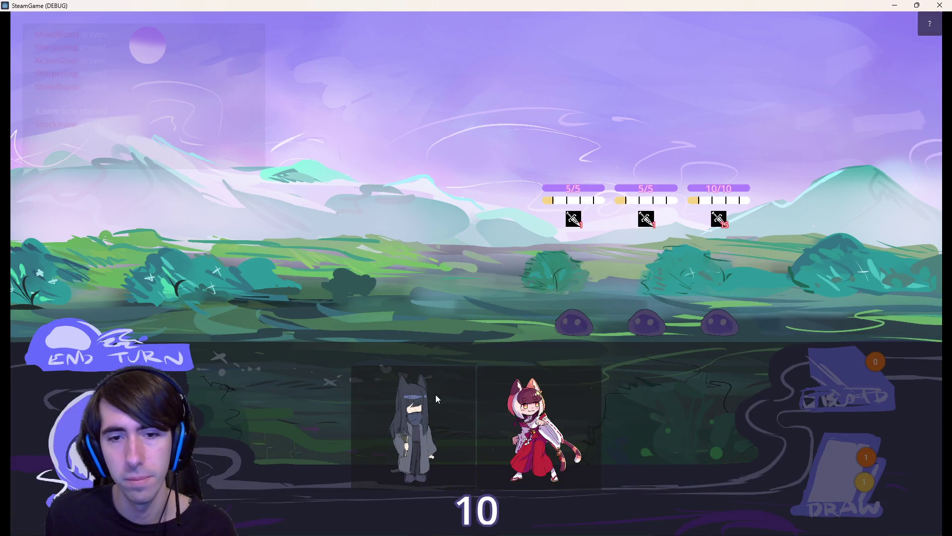
{"action": "left_click_drag", "start_coordinate": [435, 400], "coordinate": [315, 287]}
{"action": "left_click_drag", "start_coordinate": [516, 439], "coordinate": [314, 272]}
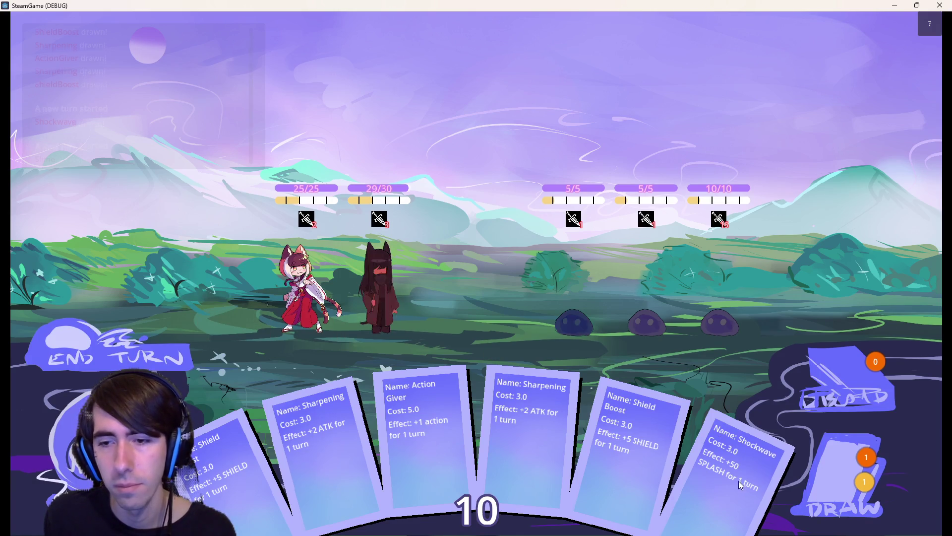
{"action": "mouse_move", "coordinate": [743, 485]}
{"action": "left_mouse_down"}
{"action": "mouse_move", "coordinate": [345, 274]}
{"action": "mouse_move", "coordinate": [365, 283]}
{"action": "left_mouse_up"}
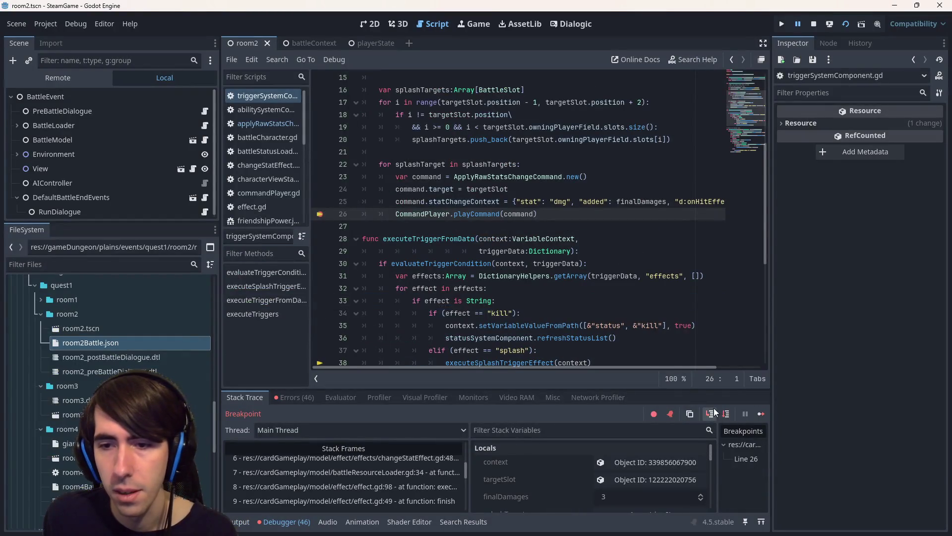
{"action": "left_click", "coordinate": [712, 413]}
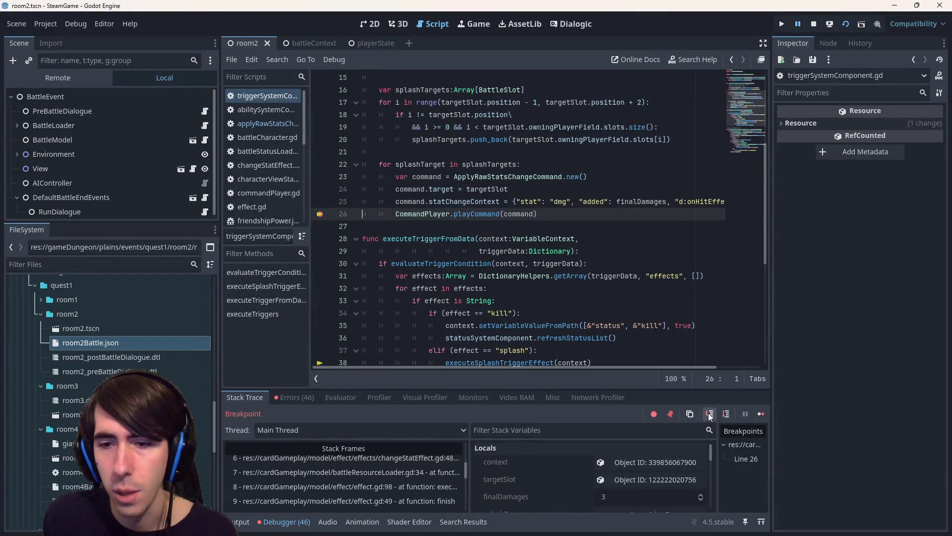
Step into the command's execute function and through executeAttack to line 42.
{"action": "left_click", "coordinate": [727, 414]}
{"action": "left_click", "coordinate": [713, 414]}
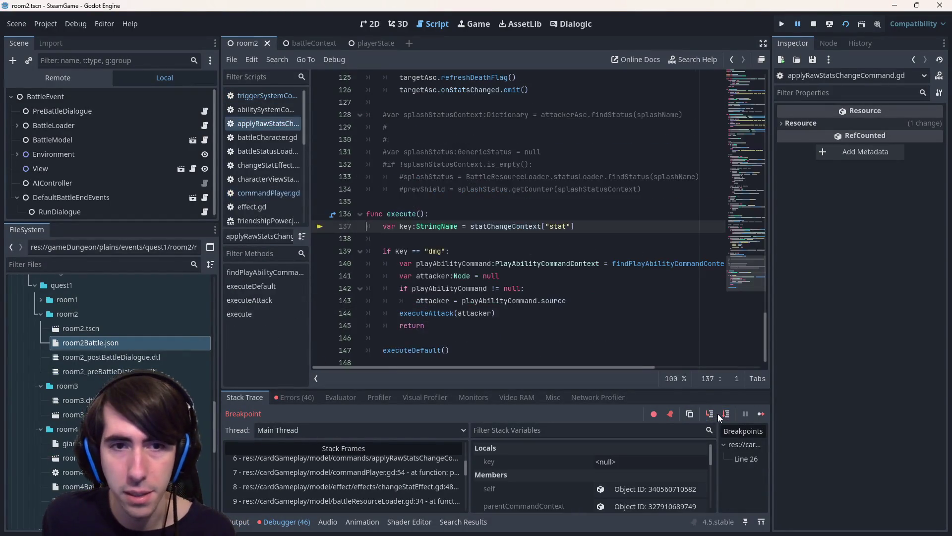
{"action": "left_click", "coordinate": [727, 414]}
{"action": "left_click", "coordinate": [727, 415]}
{"action": "left_click", "coordinate": [727, 414]}
{"action": "left_click", "coordinate": [727, 415]}
{"action": "left_click", "coordinate": [727, 414]}
{"action": "left_click", "coordinate": [727, 415]}
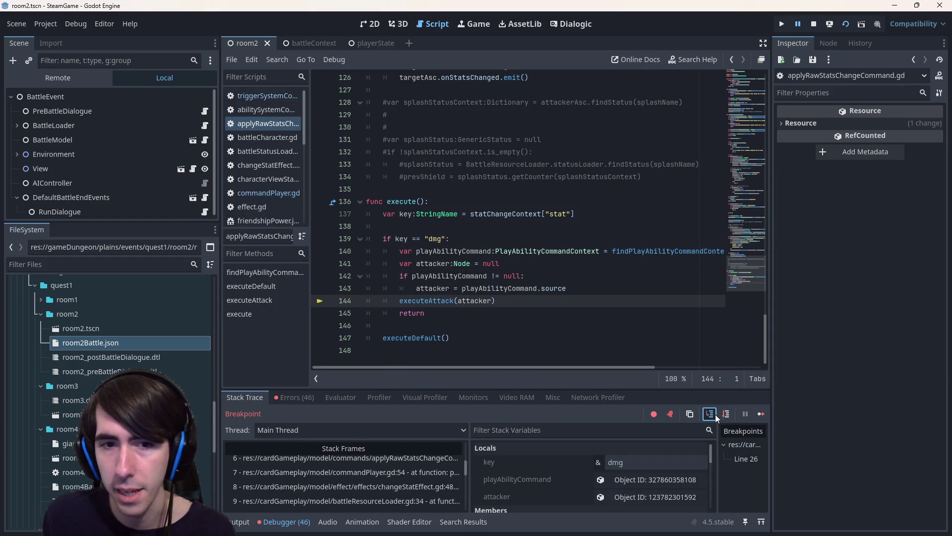
{"action": "left_click", "coordinate": [713, 415]}
{"action": "left_click", "coordinate": [727, 415]}
{"action": "left_click", "coordinate": [727, 415]}
{"action": "left_click", "coordinate": [727, 415]}
{"action": "left_click", "coordinate": [727, 415]}
{"action": "left_click", "coordinate": [727, 414]}
Step on through lines 51–109 past the line 114 on-hit block, then continue to the next breakpoint.
{"action": "left_click", "coordinate": [727, 415]}
{"action": "left_click", "coordinate": [727, 415]}
{"action": "left_click", "coordinate": [727, 414]}
{"action": "left_click", "coordinate": [727, 415]}
{"action": "left_click", "coordinate": [727, 414]}
{"action": "left_click", "coordinate": [727, 414]}
{"action": "left_click", "coordinate": [727, 415]}
{"action": "left_click", "coordinate": [727, 414]}
{"action": "left_click", "coordinate": [727, 414]}
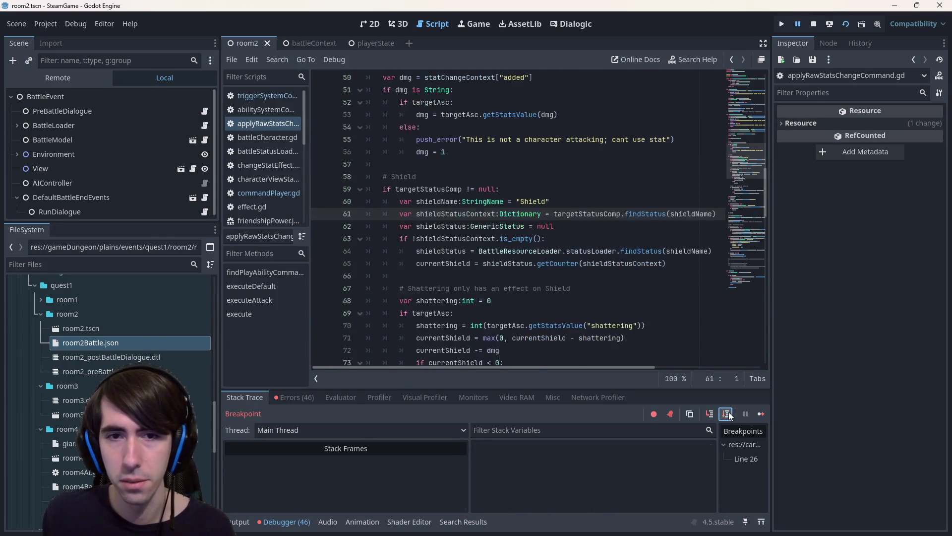
{"action": "left_click", "coordinate": [727, 415]}
{"action": "left_click", "coordinate": [727, 414]}
{"action": "left_click", "coordinate": [727, 414]}
{"action": "left_click", "coordinate": [727, 415]}
{"action": "left_click", "coordinate": [727, 415]}
{"action": "left_click", "coordinate": [727, 415]}
{"action": "left_click", "coordinate": [727, 415]}
{"action": "left_click", "coordinate": [727, 415]}
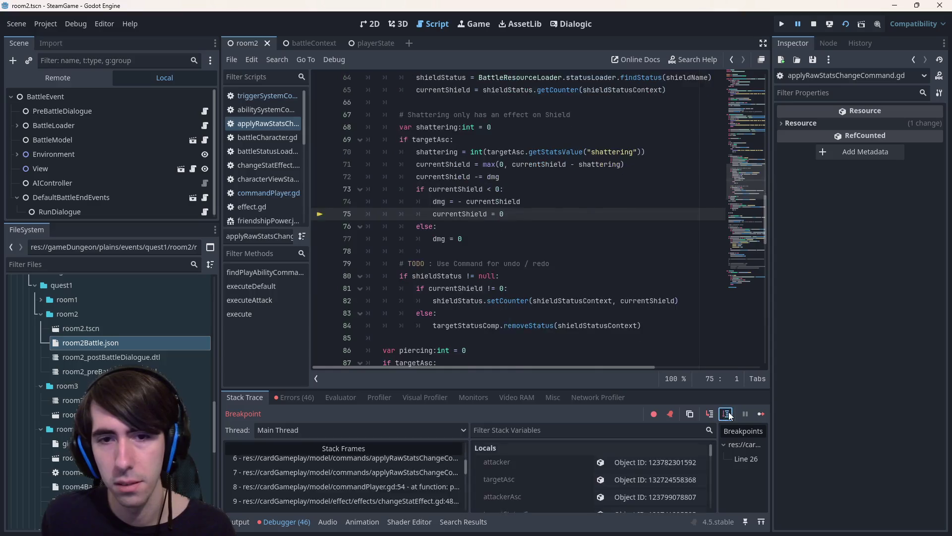
{"action": "left_click", "coordinate": [727, 414]}
{"action": "left_click", "coordinate": [727, 415]}
{"action": "left_click", "coordinate": [727, 414]}
{"action": "left_click", "coordinate": [727, 415]}
{"action": "left_click", "coordinate": [727, 415]}
{"action": "left_click", "coordinate": [727, 414]}
{"action": "left_click", "coordinate": [727, 414]}
{"action": "left_click", "coordinate": [727, 415]}
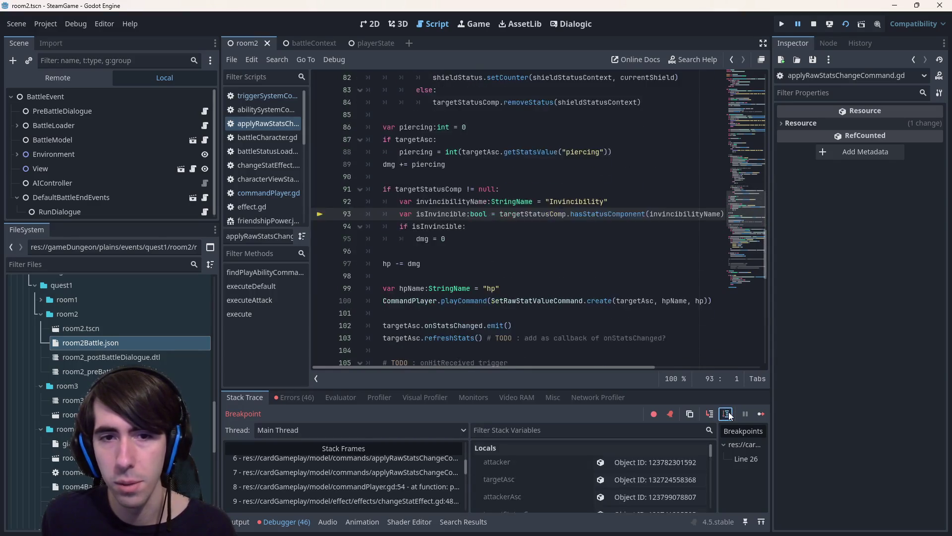
{"action": "left_click", "coordinate": [727, 415]}
{"action": "left_click", "coordinate": [727, 415]}
{"action": "left_click", "coordinate": [727, 414]}
{"action": "left_click", "coordinate": [727, 414]}
{"action": "left_click", "coordinate": [727, 414]}
{"action": "left_click", "coordinate": [727, 414]}
{"action": "left_click", "coordinate": [727, 414]}
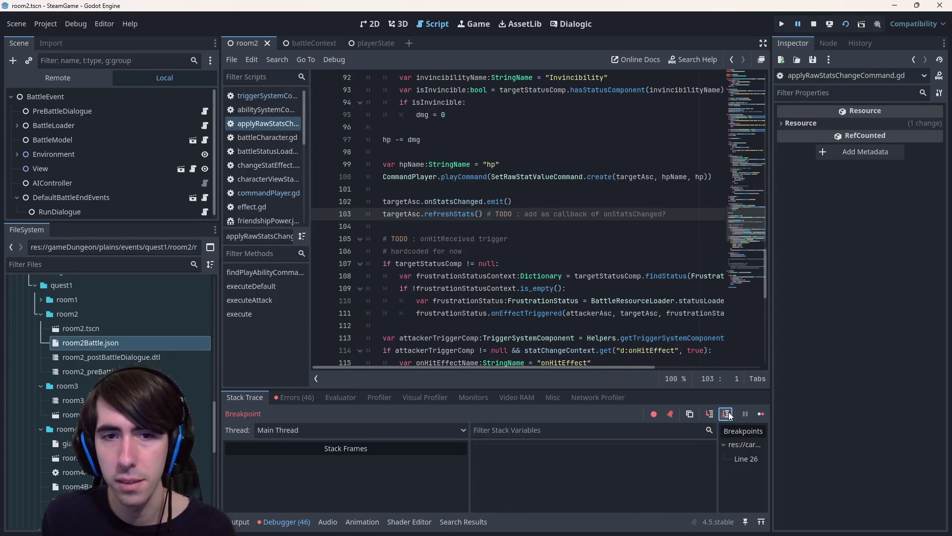
{"action": "left_click", "coordinate": [727, 414]}
{"action": "left_click", "coordinate": [727, 414]}
{"action": "left_click", "coordinate": [727, 414]}
{"action": "left_click", "coordinate": [727, 414]}
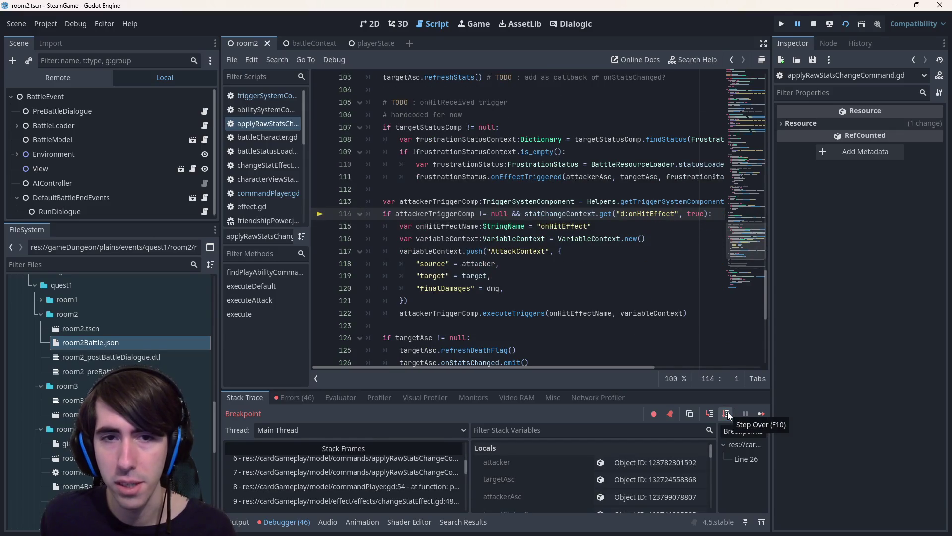
{"action": "left_click", "coordinate": [727, 414]}
{"action": "left_click", "coordinate": [727, 414]}
{"action": "left_click", "coordinate": [727, 415]}
{"action": "left_click", "coordinate": [727, 414]}
{"action": "left_click", "coordinate": [727, 414]}
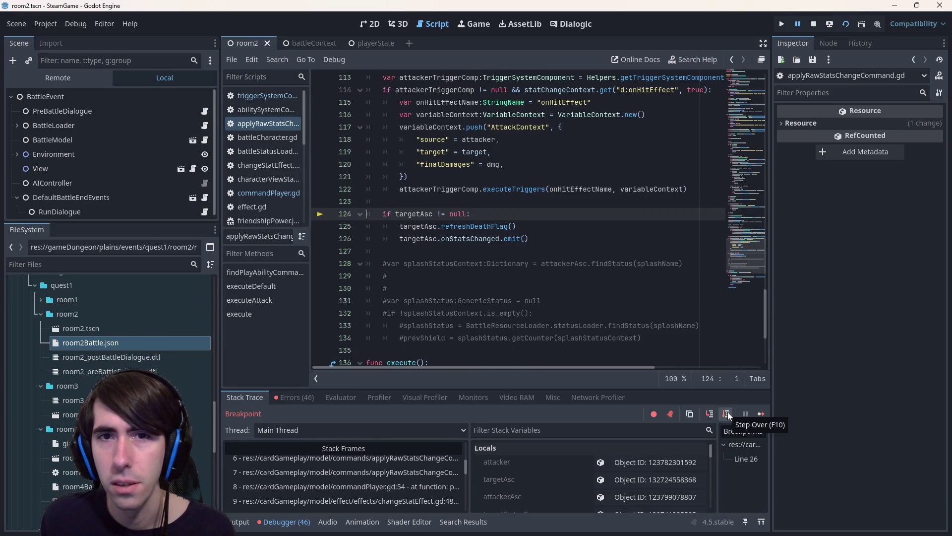
{"action": "scroll", "coordinate": [471, 253], "scroll_direction": "up", "scroll_amount": 2}
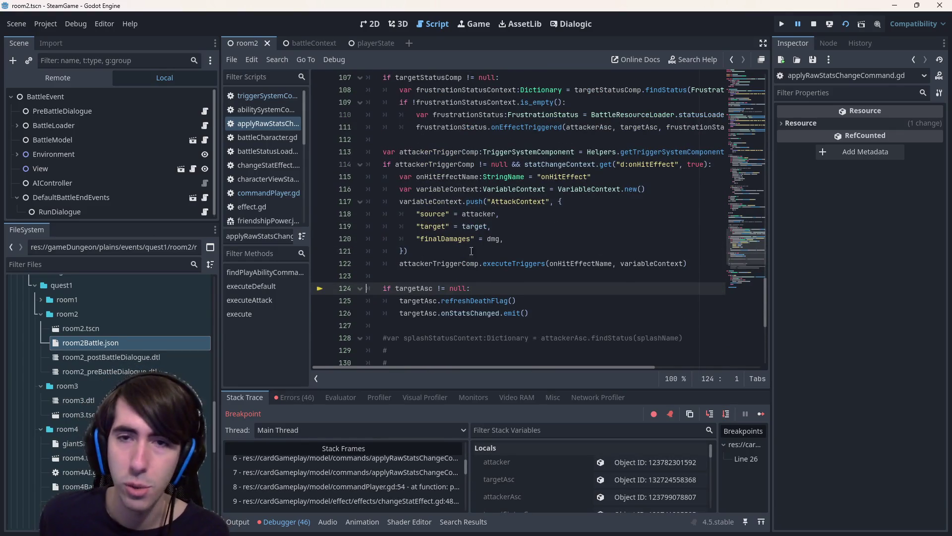
{"action": "left_click", "coordinate": [762, 413]}
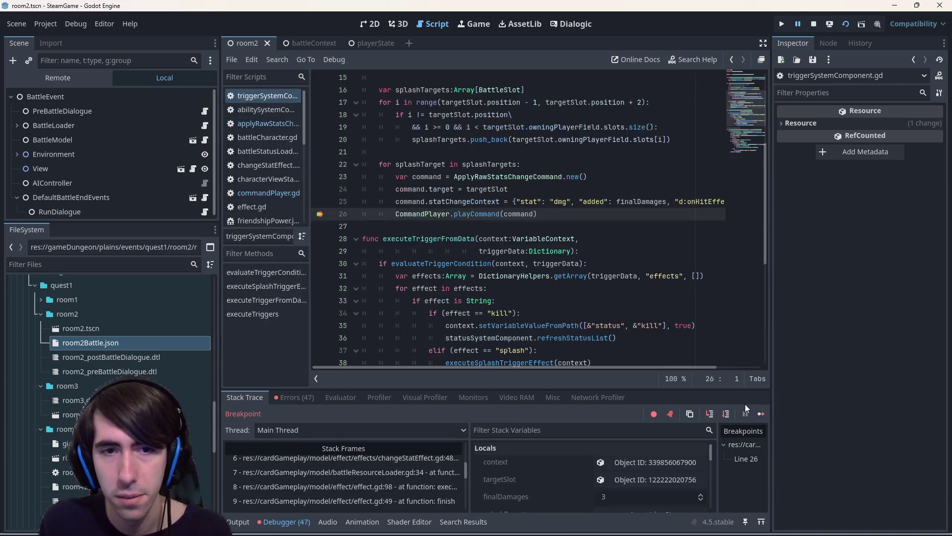
Inspect line 25, resume the game from the breakpoint, and close the SteamGame (DEBUG) window.
{"action": "scroll", "coordinate": [398, 282], "scroll_direction": "up", "scroll_amount": 2}
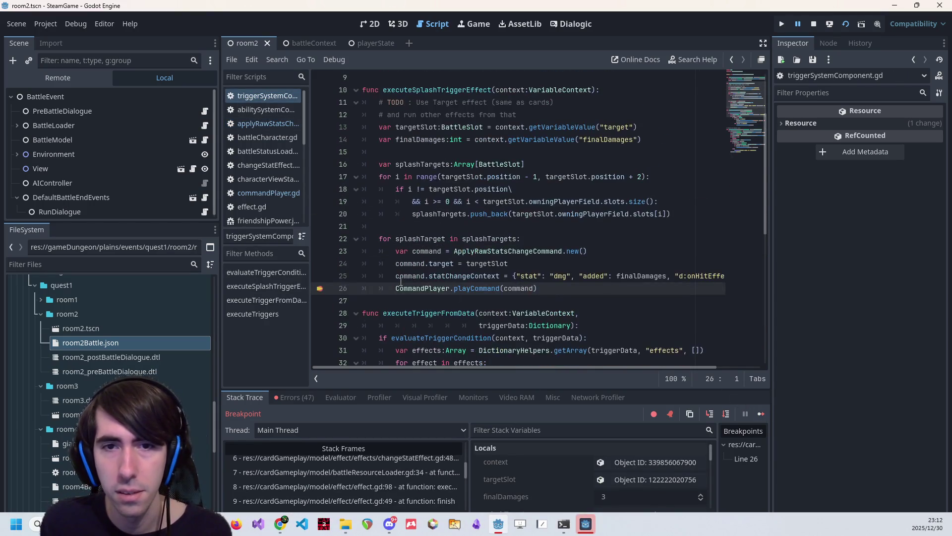
{"action": "mouse_move", "coordinate": [397, 282]}
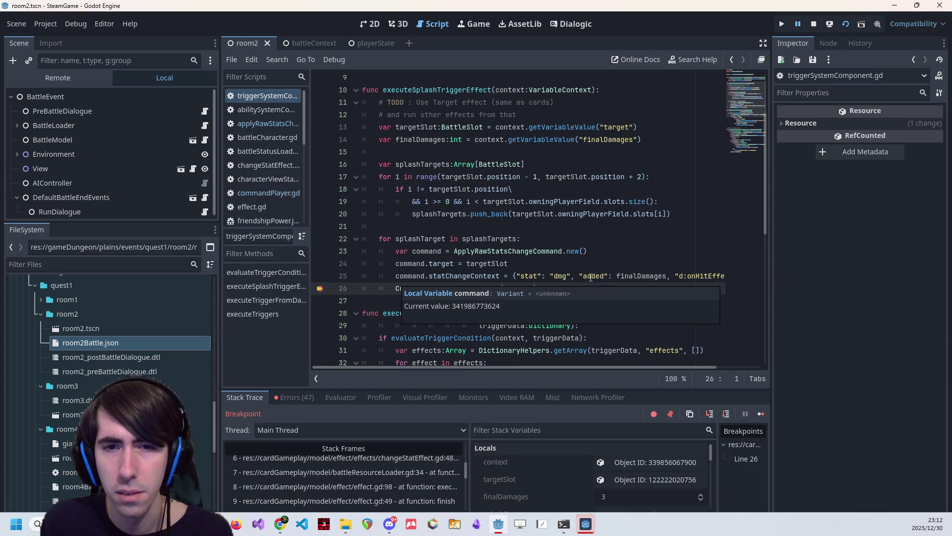
{"action": "left_click", "coordinate": [583, 276]}
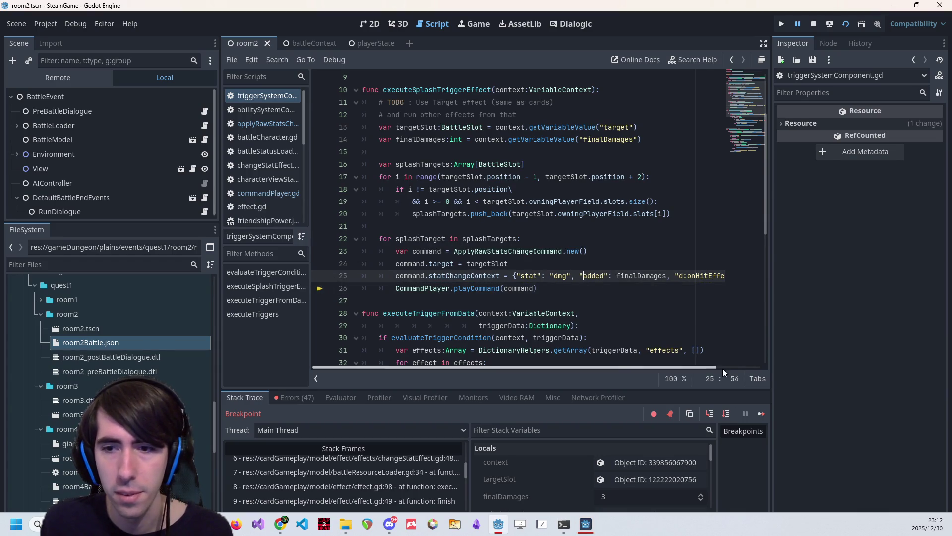
{"action": "left_click", "coordinate": [761, 414]}
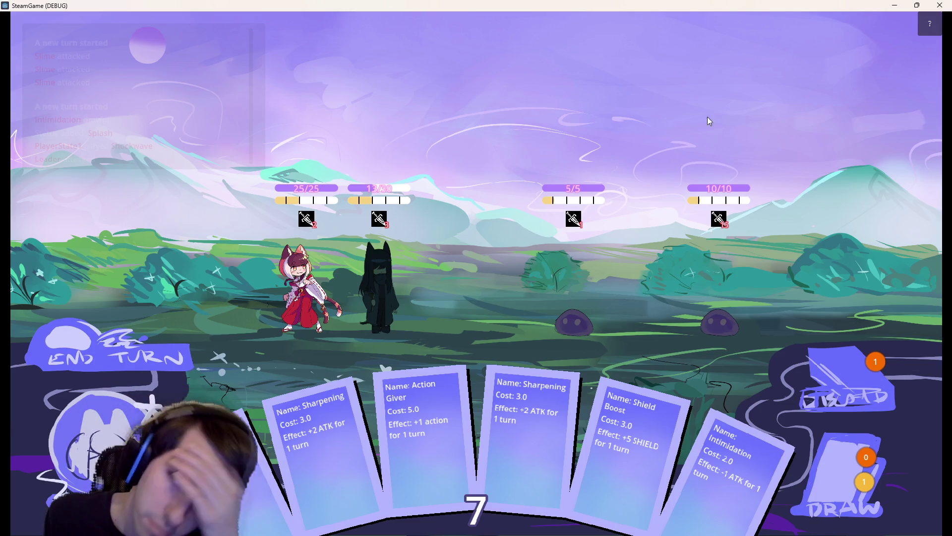
{"action": "left_click", "coordinate": [940, 5]}
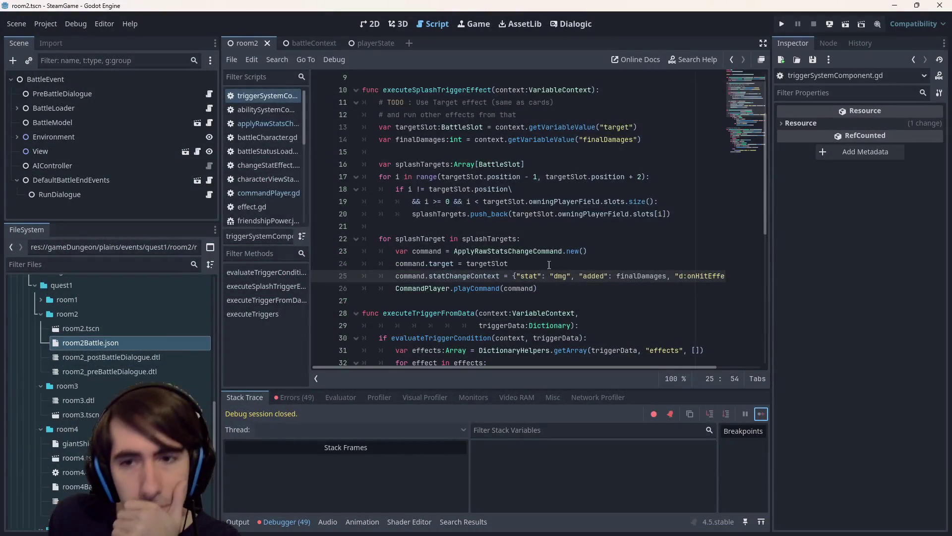
{"action": "left_click", "coordinate": [616, 280]}
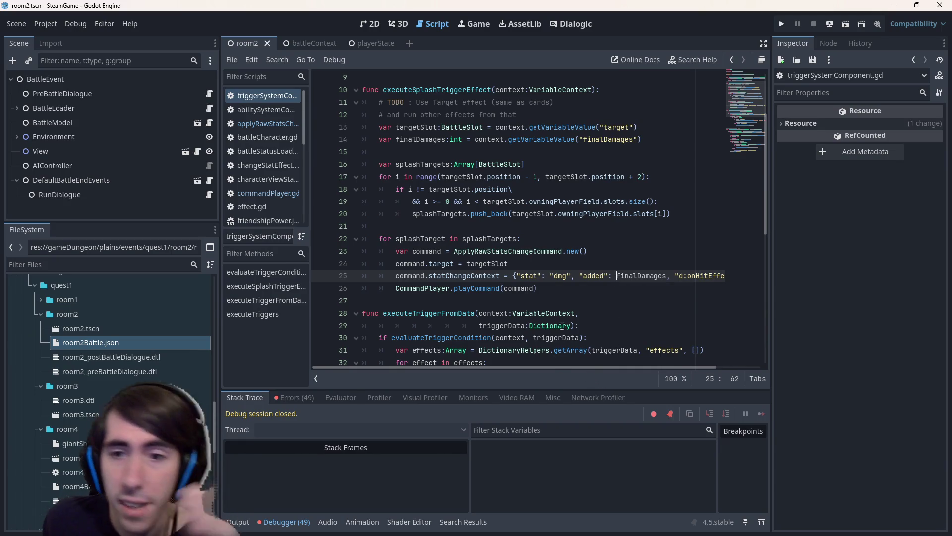
{"action": "mouse_move", "coordinate": [642, 367]}
{"action": "left_mouse_down"}
{"action": "mouse_move", "coordinate": [687, 361]}
{"action": "mouse_move", "coordinate": [634, 363]}
{"action": "left_mouse_up"}
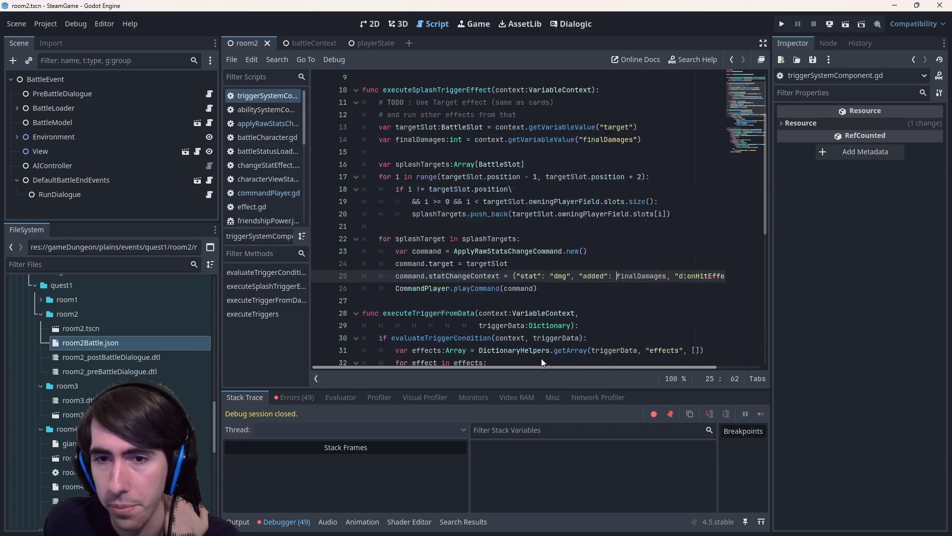
{"action": "double_click", "coordinate": [560, 276]}
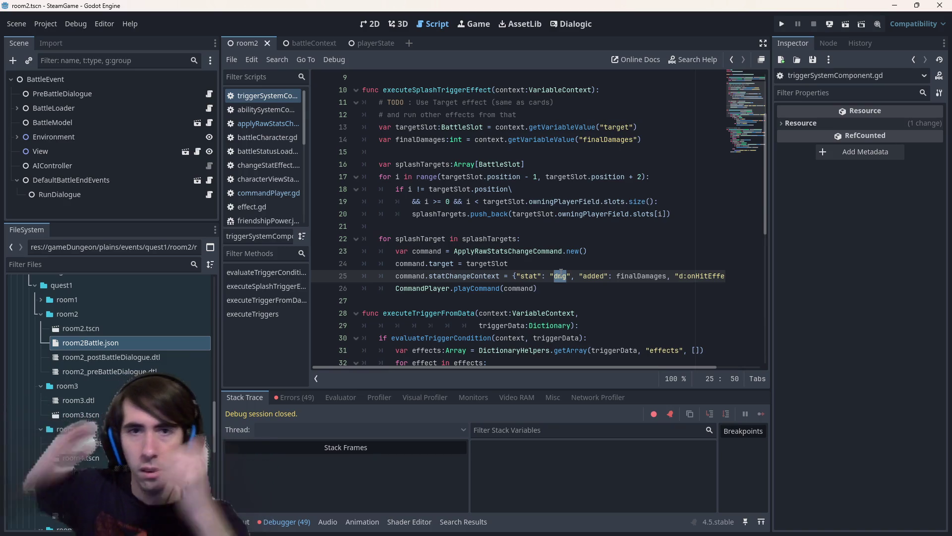
{"action": "left_click", "coordinate": [528, 251]}
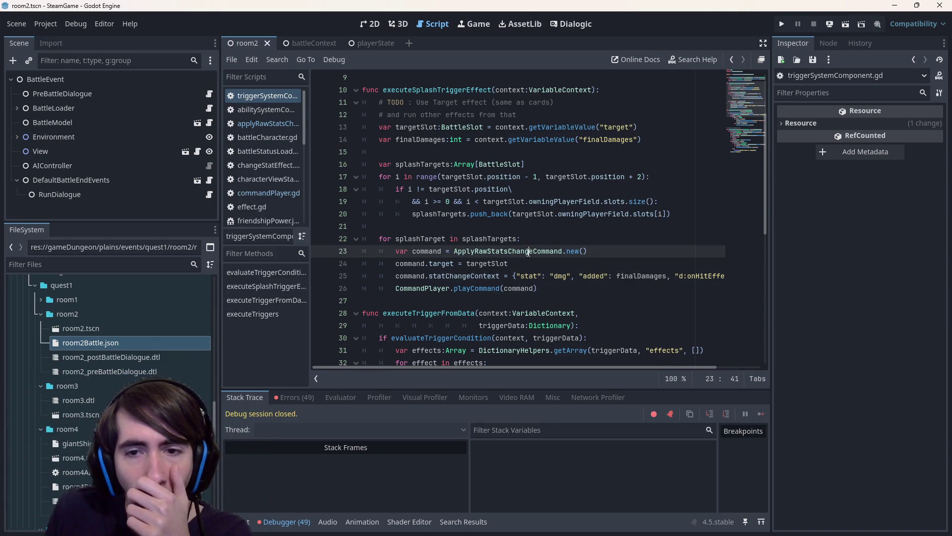
{"action": "mouse_move", "coordinate": [514, 252]}
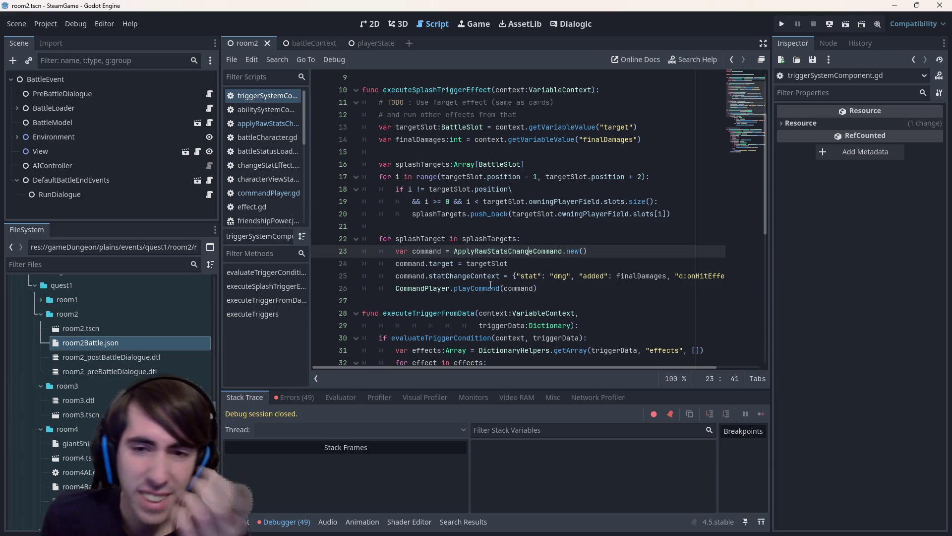
{"action": "left_click", "coordinate": [514, 277]}
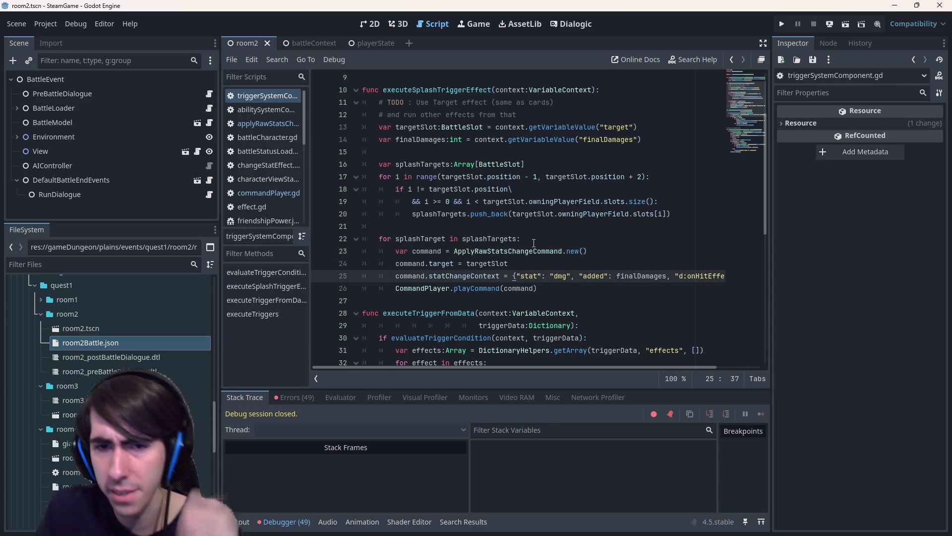
{"action": "key", "text": "Return"}
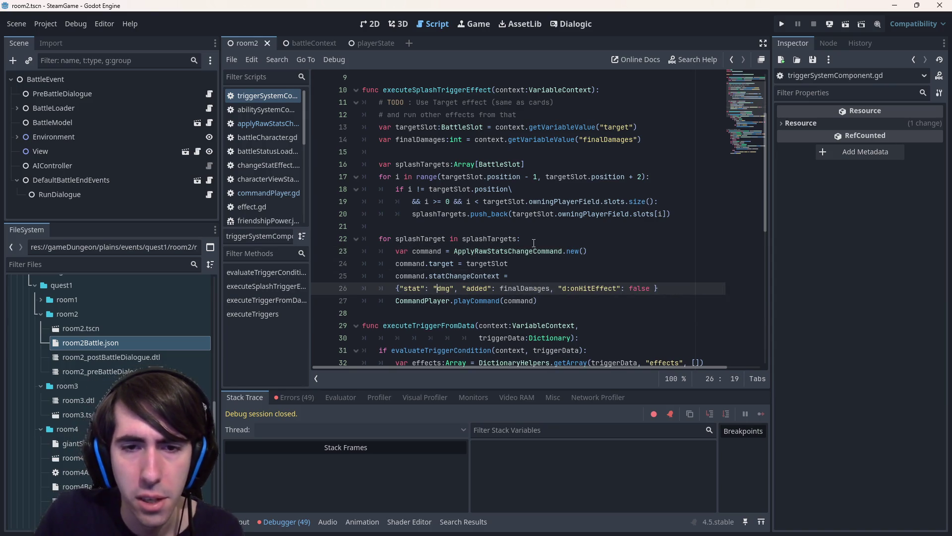
Break the splash statChangeContext dictionary into one indented entry per line with the closing brace outdented.
{"action": "key", "text": "Left"}
{"action": "key", "text": "Delete"}
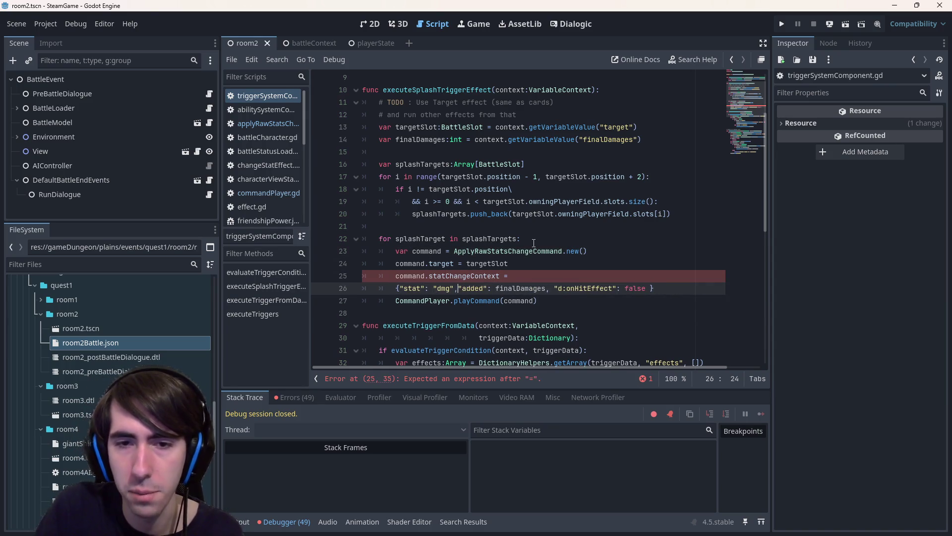
{"action": "key", "text": "Return"}
{"action": "key", "text": "Up"}
{"action": "key", "text": "Right"}
{"action": "key", "text": "Return"}
{"action": "key", "text": "Down"}
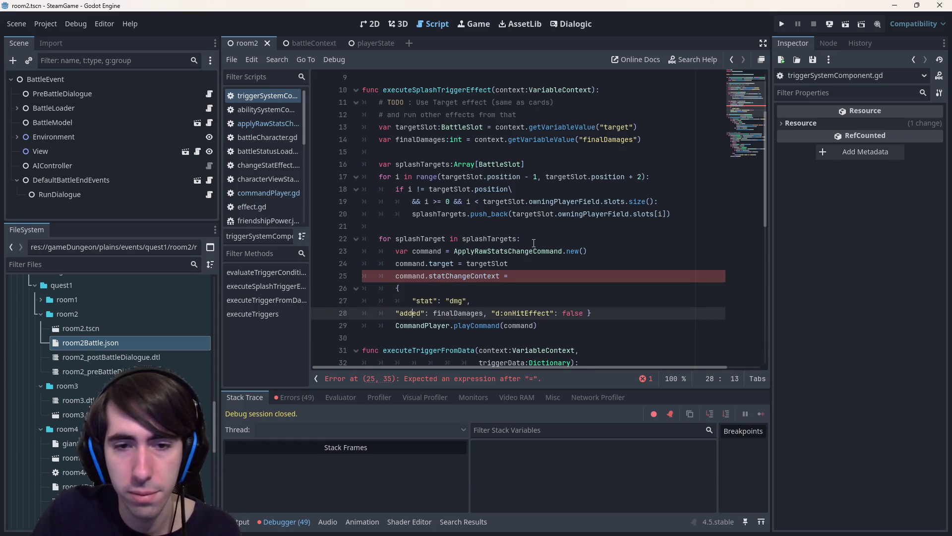
{"action": "key", "text": "Tab"}
{"action": "key", "text": "ctrl+Right"}
{"action": "key", "text": "ctrl+Right"}
{"action": "key", "text": "ctrl+Right"}
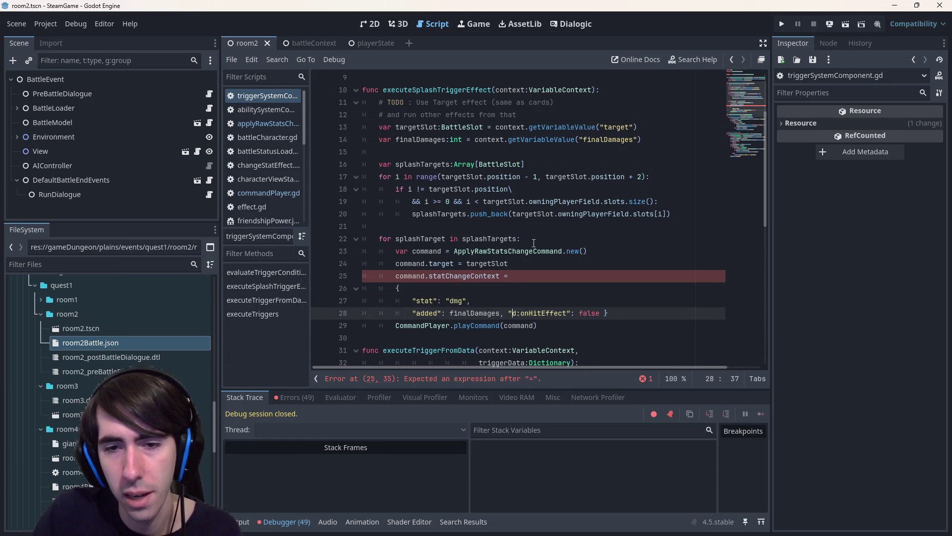
{"action": "key", "text": "BackSpace"}
{"action": "key", "text": "Return"}
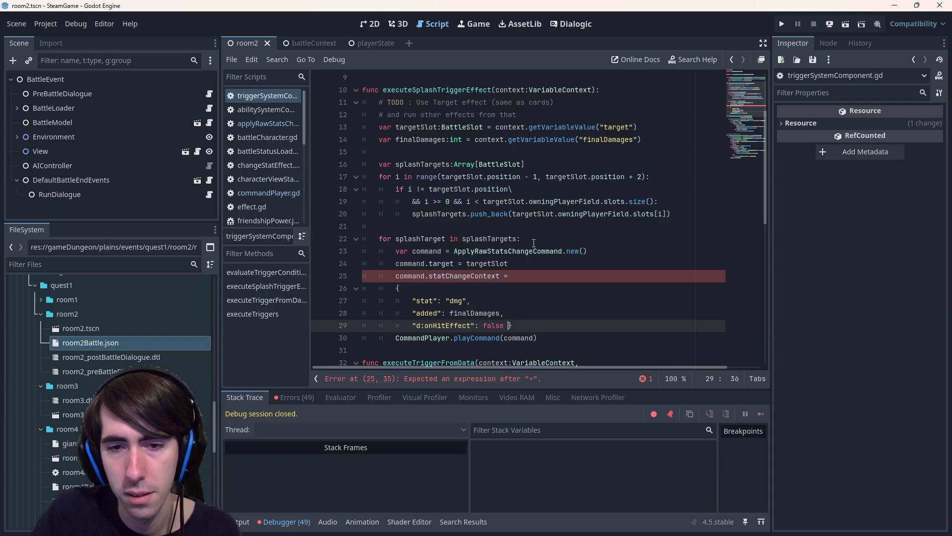
{"action": "key", "text": "Return"}
{"action": "key", "text": "BackSpace"}
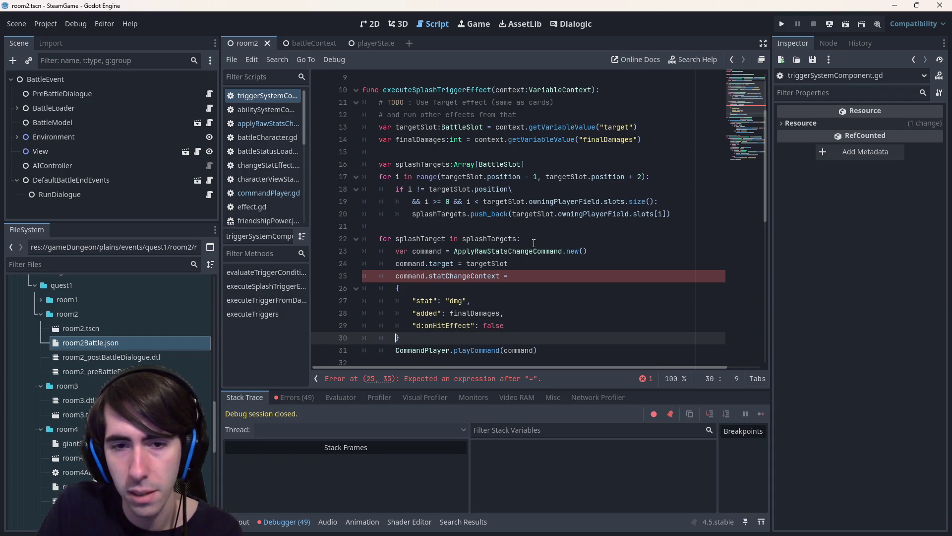
Join the opening brace onto line 25, save, and open ApplyRawStatsChangeCommand at line 113.
{"action": "left_click", "coordinate": [479, 286]}
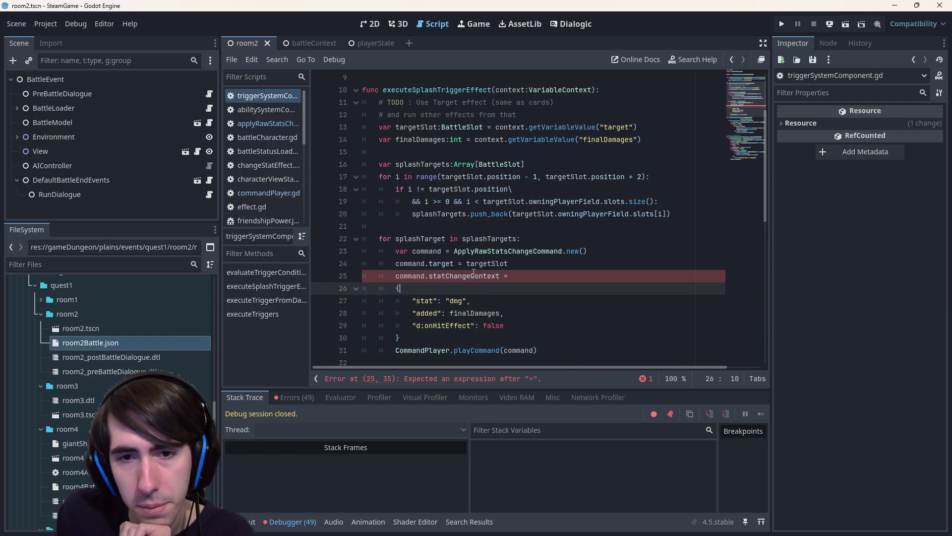
{"action": "left_click", "coordinate": [479, 274]}
{"action": "key", "text": "Delete"}
{"action": "key", "text": "Delete"}
{"action": "key", "text": "Delete"}
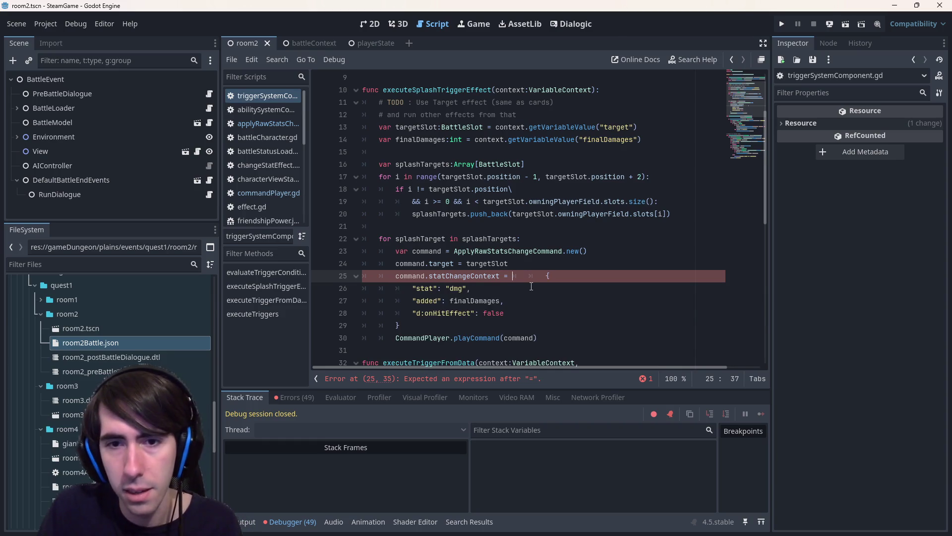
{"action": "key", "text": "ctrl+space"}
{"action": "key", "text": "ctrl+s"}
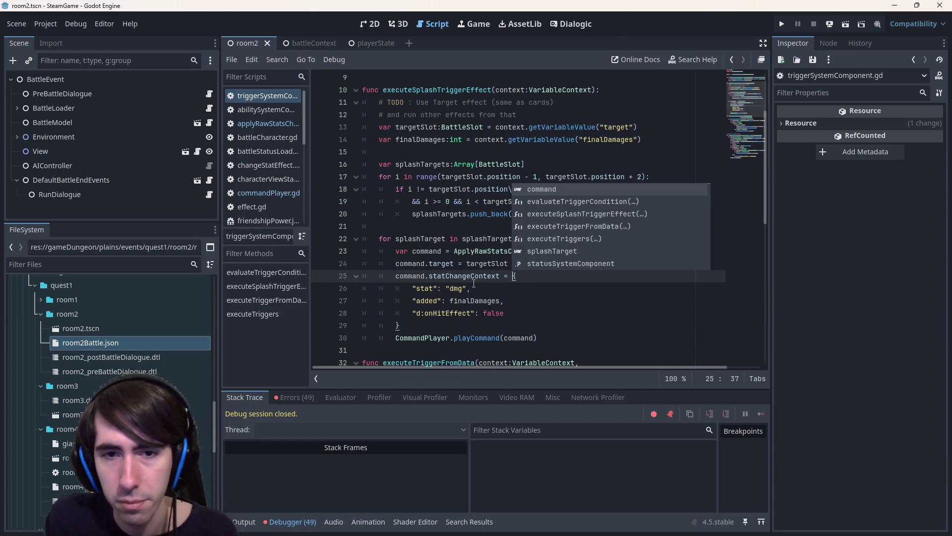
{"action": "double_click", "coordinate": [476, 277]}
{"action": "key", "text": "ctrl+c"}
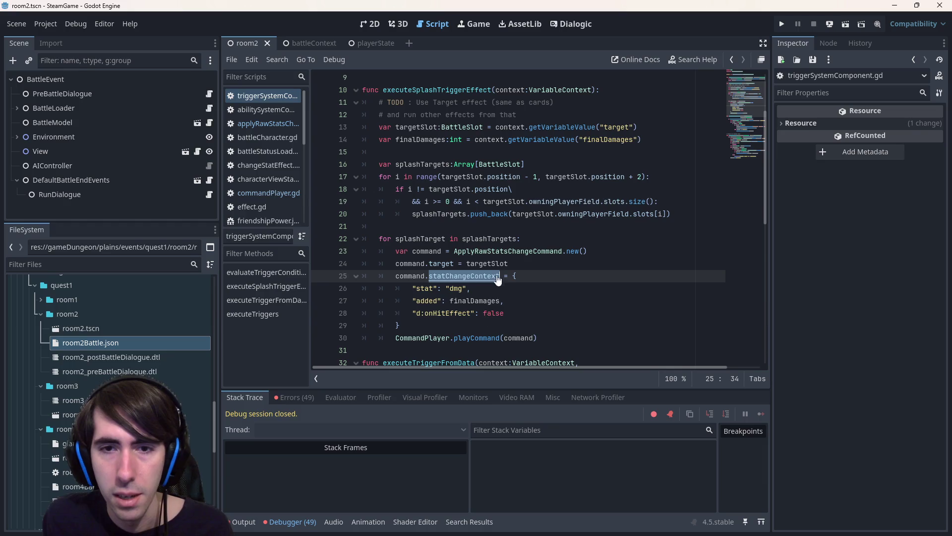
{"action": "left_click", "coordinate": [501, 251], "text": "ctrl"}
{"action": "left_click", "coordinate": [524, 149]}
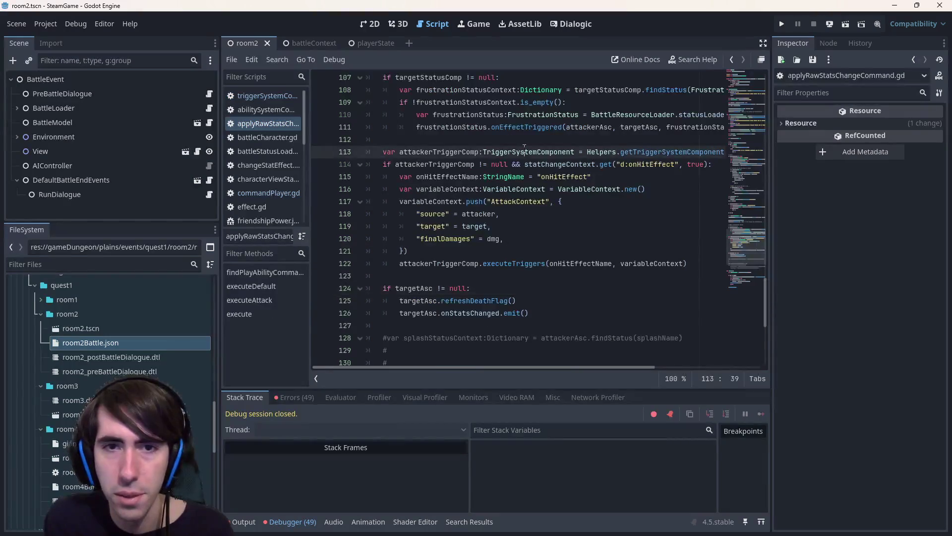
{"action": "key", "text": "ctrl+f"}
{"action": "key", "text": "ctrl+v"}
{"action": "scroll", "coordinate": [521, 199], "scroll_direction": "up", "scroll_amount": 20}
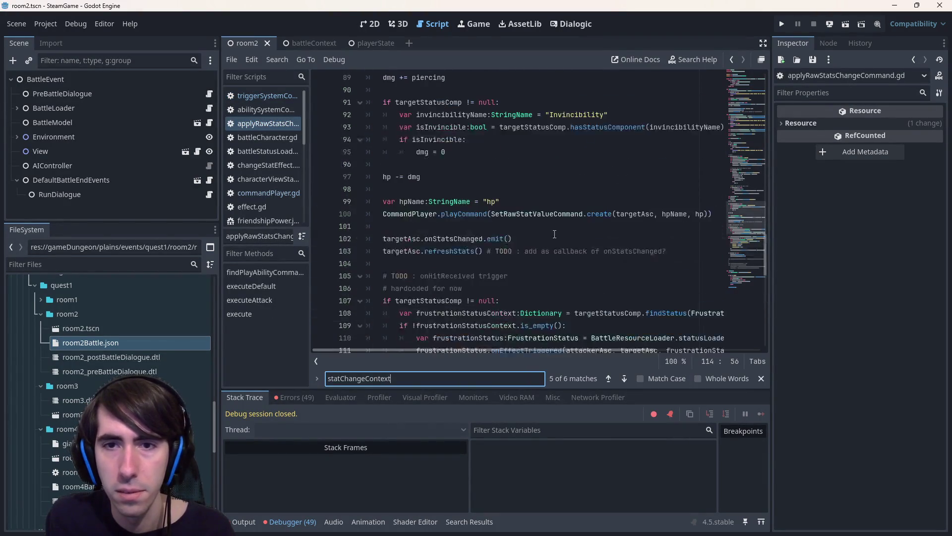
{"action": "scroll", "coordinate": [560, 201], "scroll_direction": "up", "scroll_amount": 5}
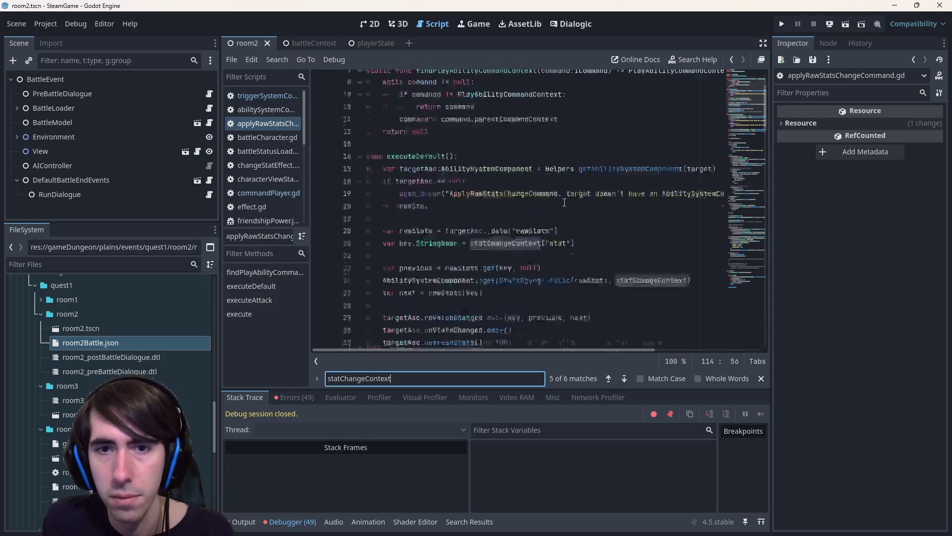
{"action": "scroll", "coordinate": [561, 176], "scroll_direction": "down", "scroll_amount": 1}
{"action": "scroll", "coordinate": [560, 179], "scroll_direction": "up", "scroll_amount": 1}
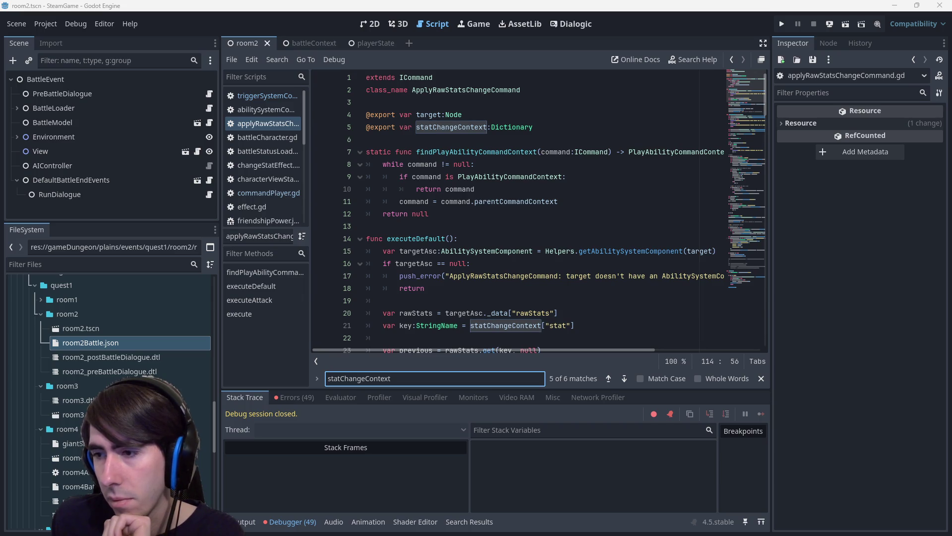
{"action": "double_click", "coordinate": [452, 127]}
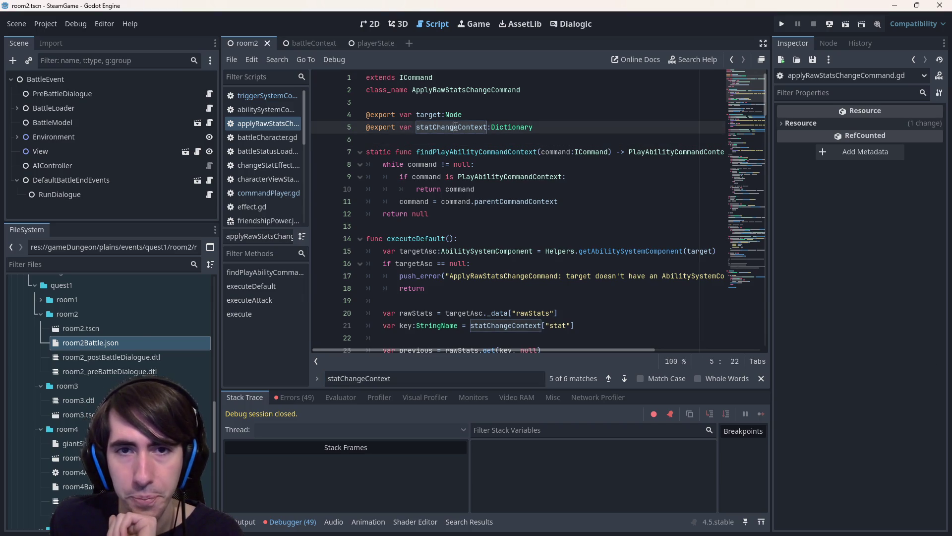
{"action": "scroll", "coordinate": [473, 209], "scroll_direction": "down", "scroll_amount": 3}
{"action": "scroll", "coordinate": [492, 221], "scroll_direction": "down", "scroll_amount": 15}
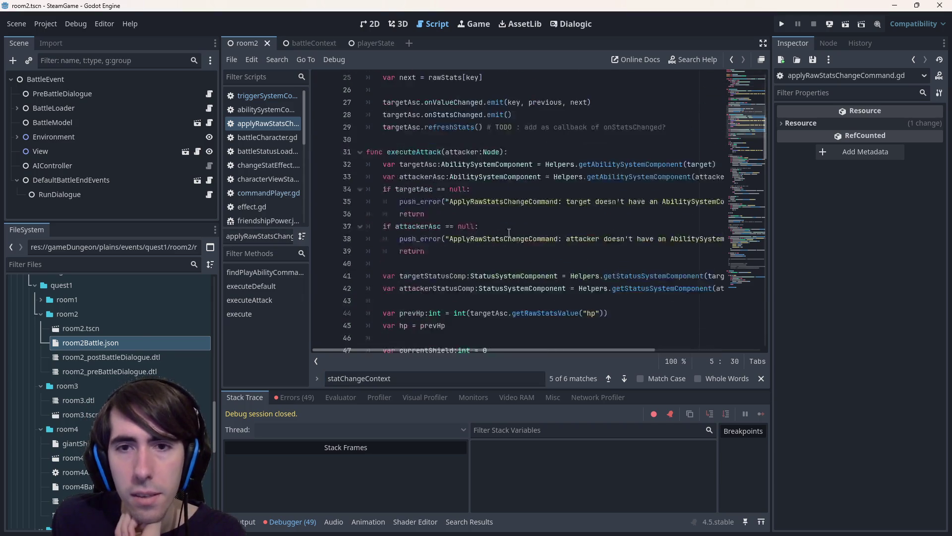
{"action": "scroll", "coordinate": [509, 230], "scroll_direction": "down", "scroll_amount": 20}
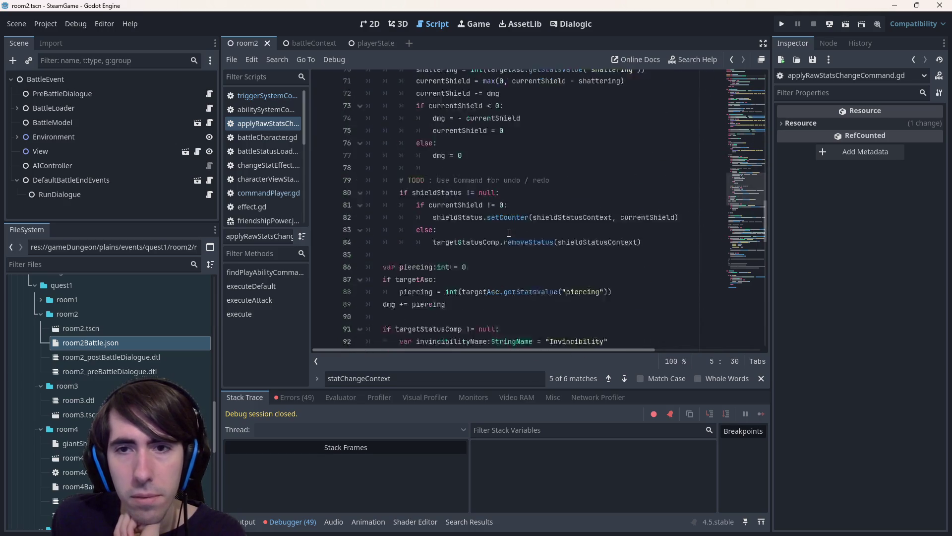
{"action": "scroll", "coordinate": [508, 229], "scroll_direction": "down", "scroll_amount": 3}
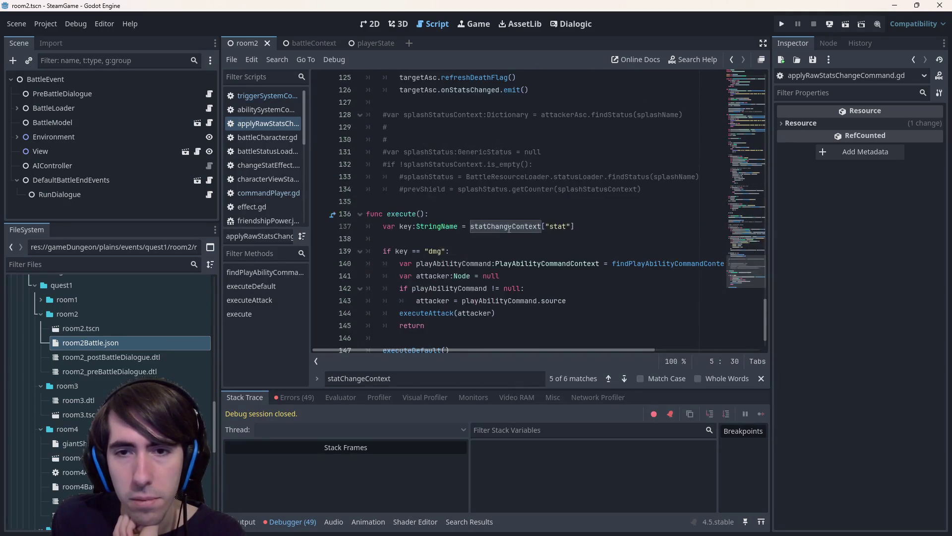
{"action": "left_click_drag", "start_coordinate": [746, 267], "coordinate": [716, 85]}
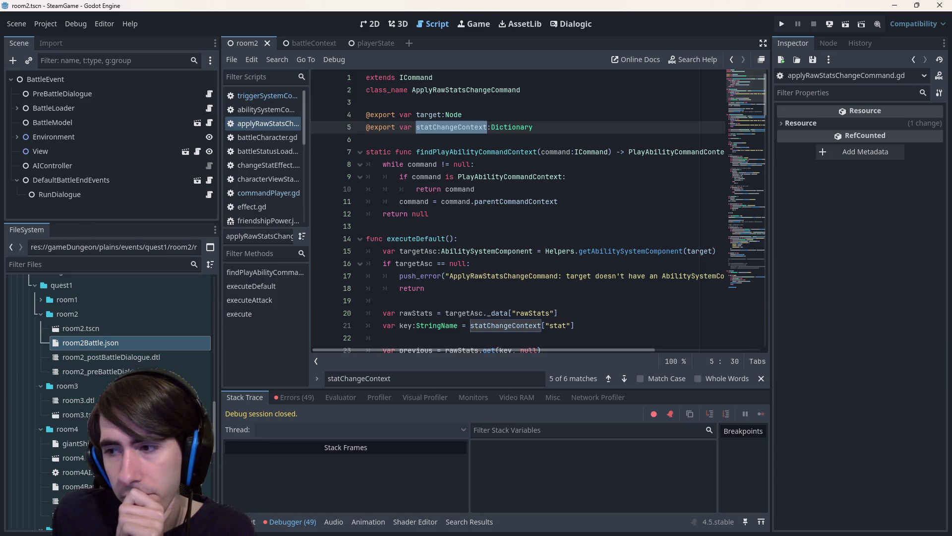
{"action": "left_click", "coordinate": [445, 142]}
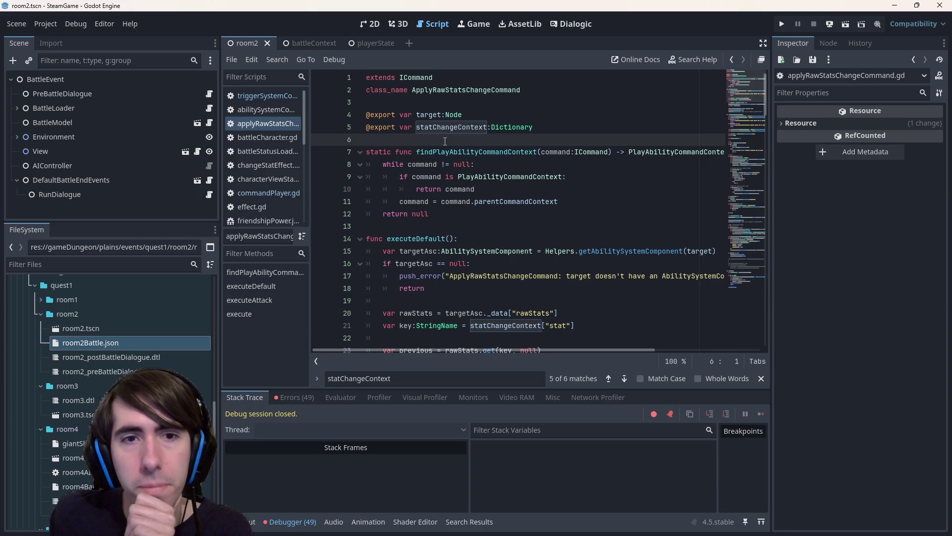
{"action": "double_click", "coordinate": [439, 127]}
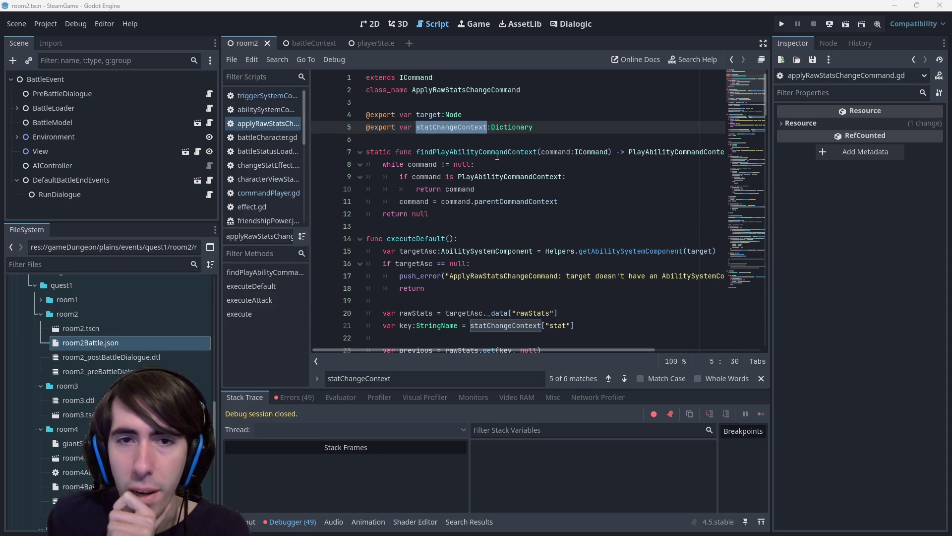
{"action": "scroll", "coordinate": [450, 205], "scroll_direction": "down", "scroll_amount": 2}
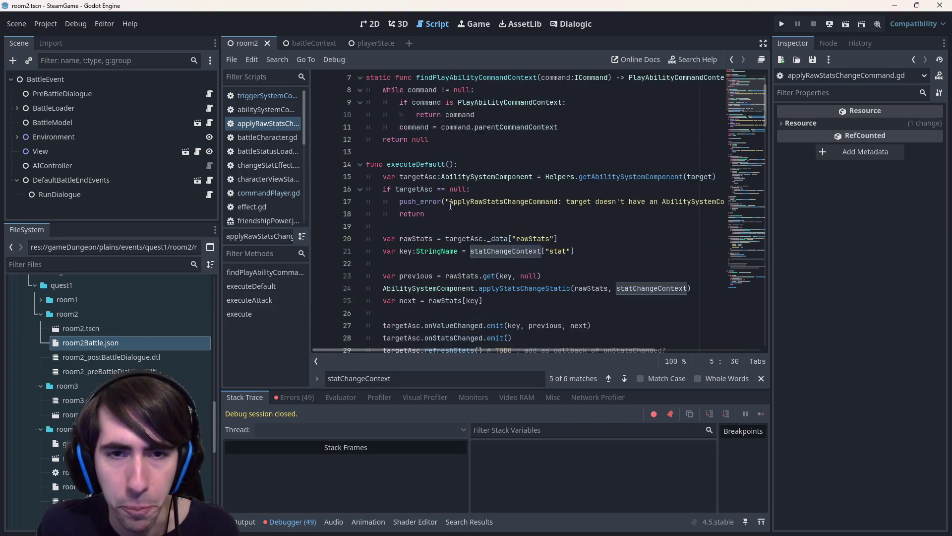
{"action": "scroll", "coordinate": [450, 205], "scroll_direction": "down", "scroll_amount": 3}
{"action": "scroll", "coordinate": [416, 170], "scroll_direction": "down", "scroll_amount": 4}
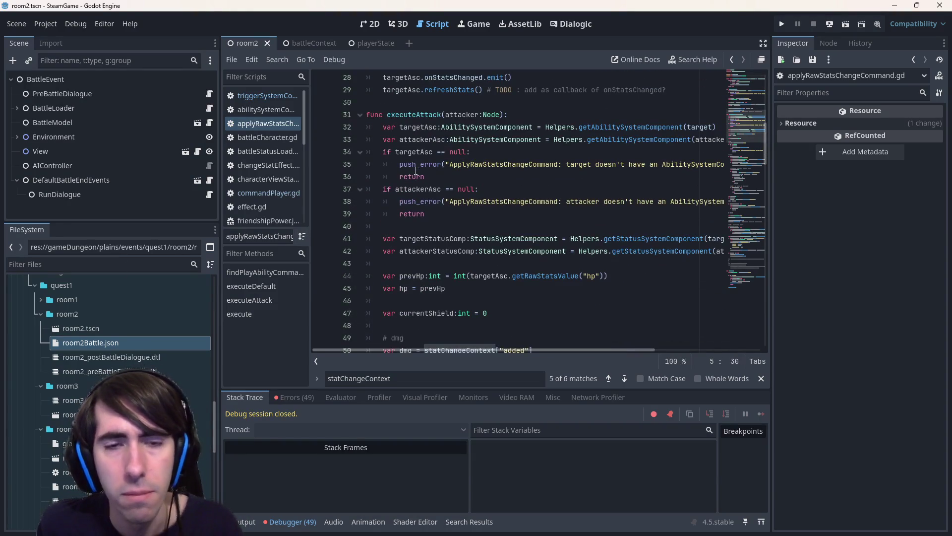
{"action": "double_click", "coordinate": [416, 152]}
{"action": "scroll", "coordinate": [416, 200], "scroll_direction": "up", "scroll_amount": 6}
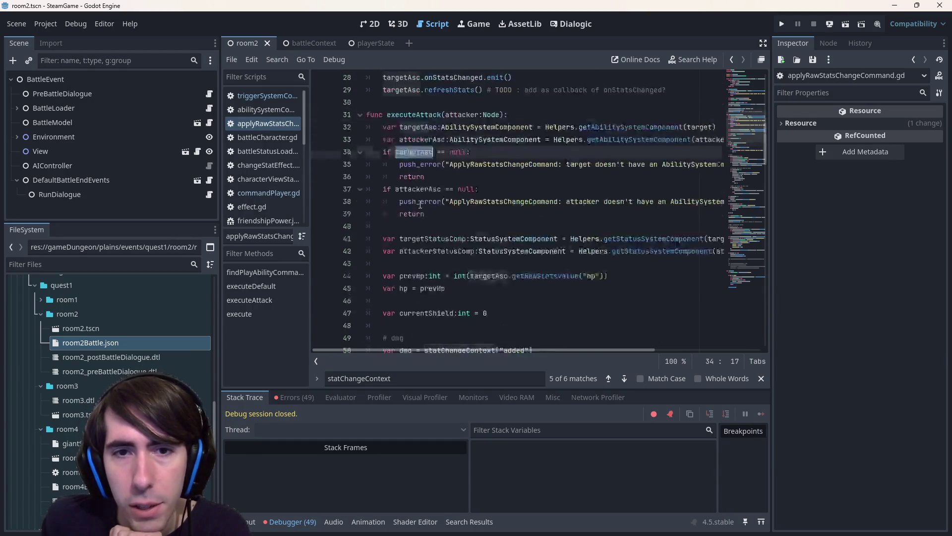
{"action": "scroll", "coordinate": [412, 205], "scroll_direction": "up", "scroll_amount": 3}
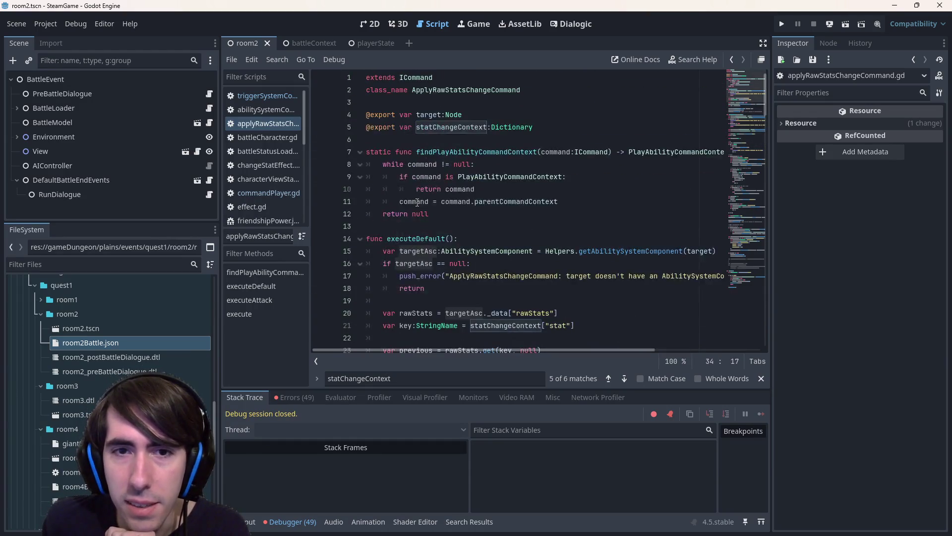
{"action": "double_click", "coordinate": [428, 115]}
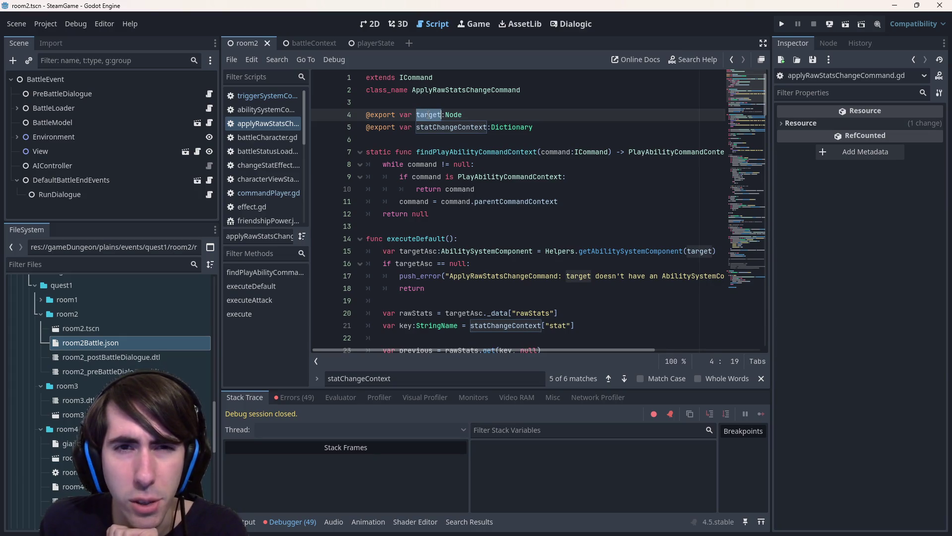
{"action": "left_click", "coordinate": [242, 97]}
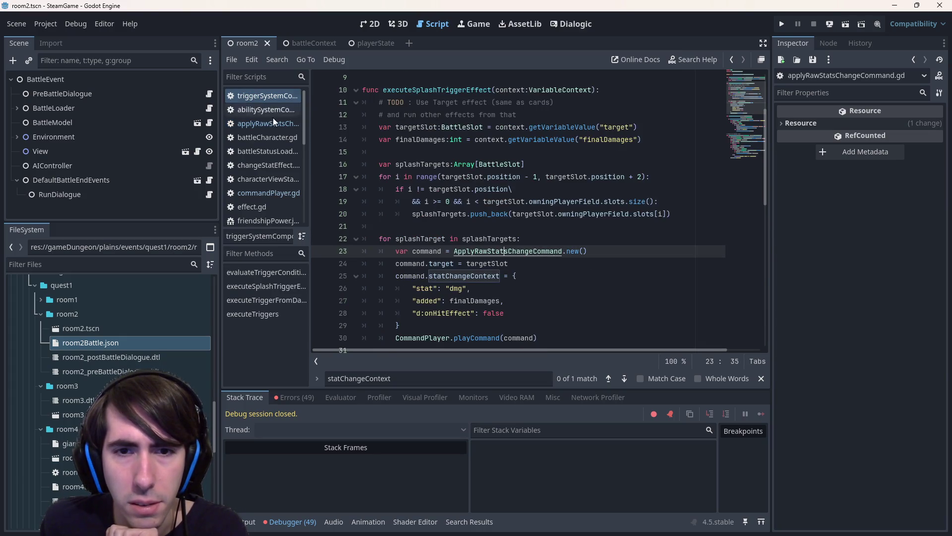
Change line 24 to command.target = splashTarget, save the script, and run the current scene.
{"action": "scroll", "coordinate": [494, 287], "scroll_direction": "down", "scroll_amount": 1}
{"action": "double_click", "coordinate": [477, 227]}
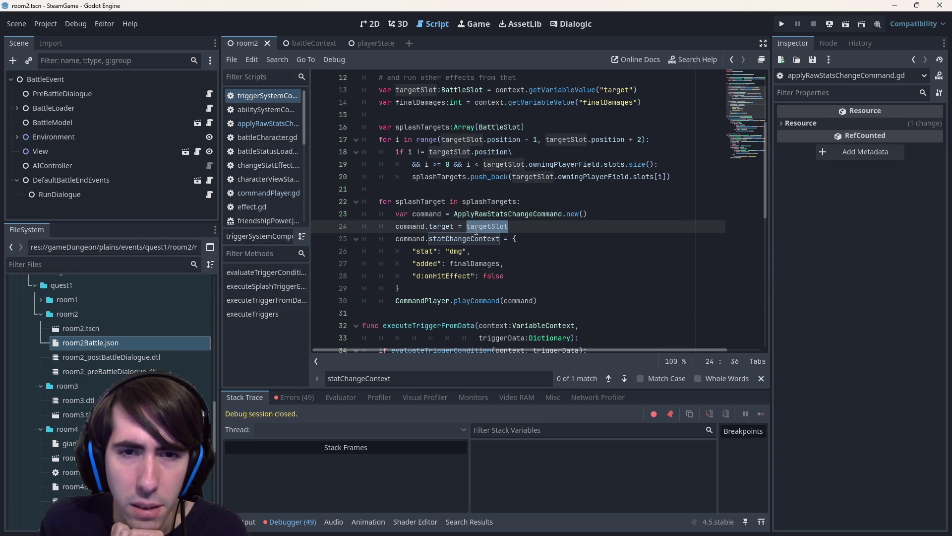
{"action": "double_click", "coordinate": [426, 202]}
{"action": "key", "text": "ctrl+c"}
{"action": "double_click", "coordinate": [487, 226]}
{"action": "key", "text": "ctrl+v"}
{"action": "key", "text": "ctrl+s"}
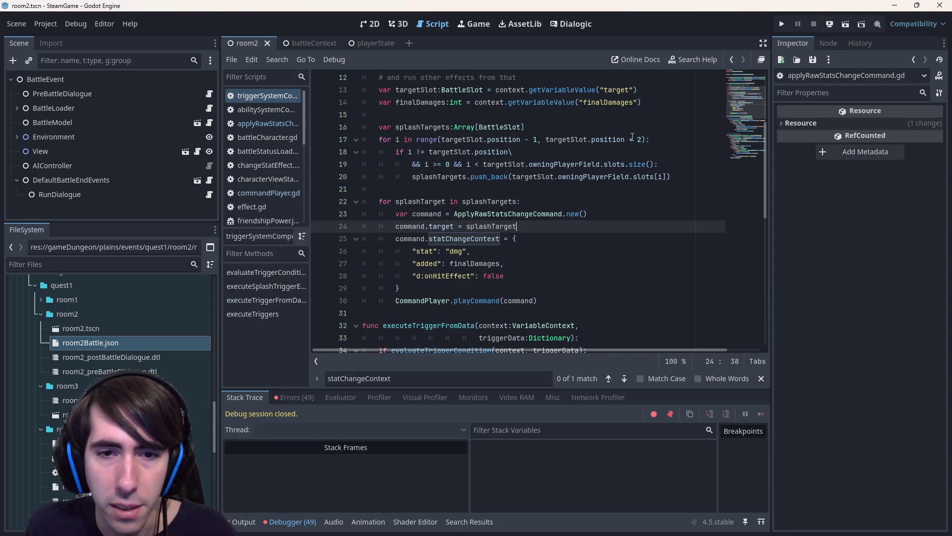
{"action": "left_click", "coordinate": [843, 25]}
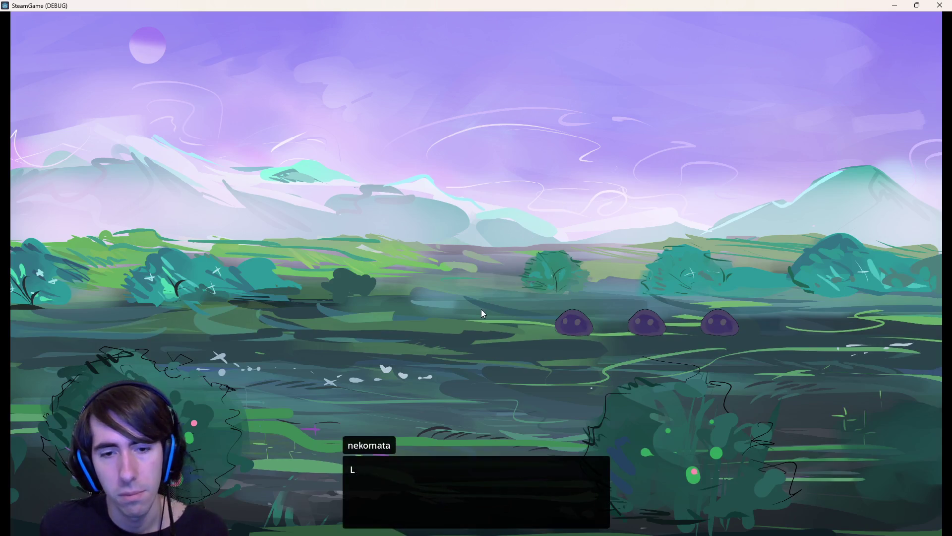
Place the dark cat and red cat-girl on the field, end the turn, and cast Shockwave on the dark cat.
{"action": "left_click", "coordinate": [481, 308]}
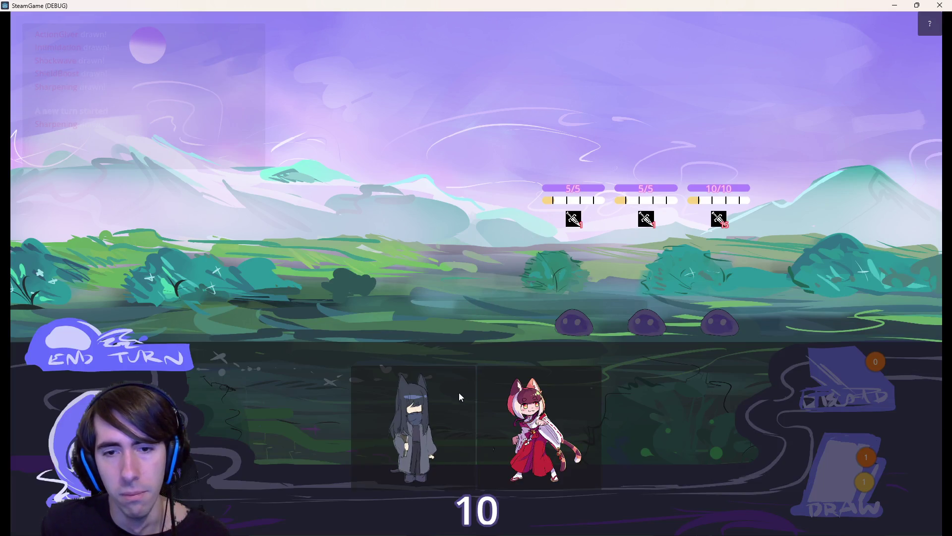
{"action": "mouse_move", "coordinate": [459, 391]}
{"action": "left_mouse_down"}
{"action": "mouse_move", "coordinate": [352, 258]}
{"action": "mouse_move", "coordinate": [367, 287]}
{"action": "left_mouse_up"}
{"action": "mouse_move", "coordinate": [541, 422]}
{"action": "left_mouse_down"}
{"action": "mouse_move", "coordinate": [357, 292]}
{"action": "mouse_move", "coordinate": [280, 280]}
{"action": "mouse_move", "coordinate": [298, 307]}
{"action": "left_mouse_up"}
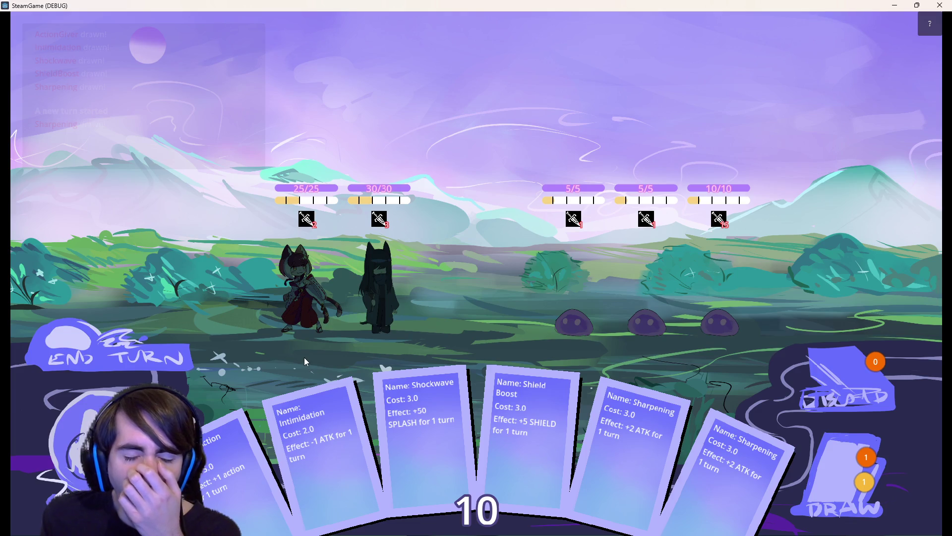
{"action": "left_click", "coordinate": [158, 343]}
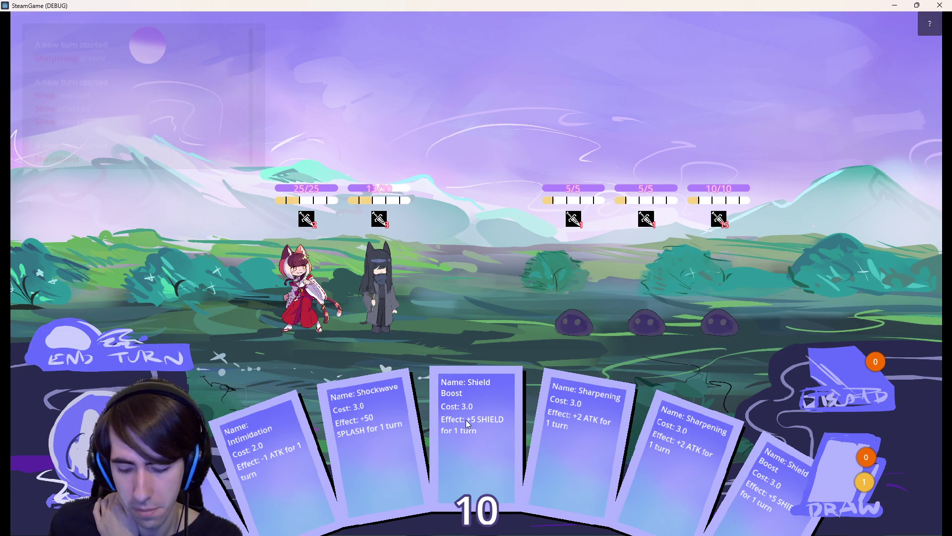
{"action": "left_click_drag", "start_coordinate": [389, 444], "coordinate": [388, 279]}
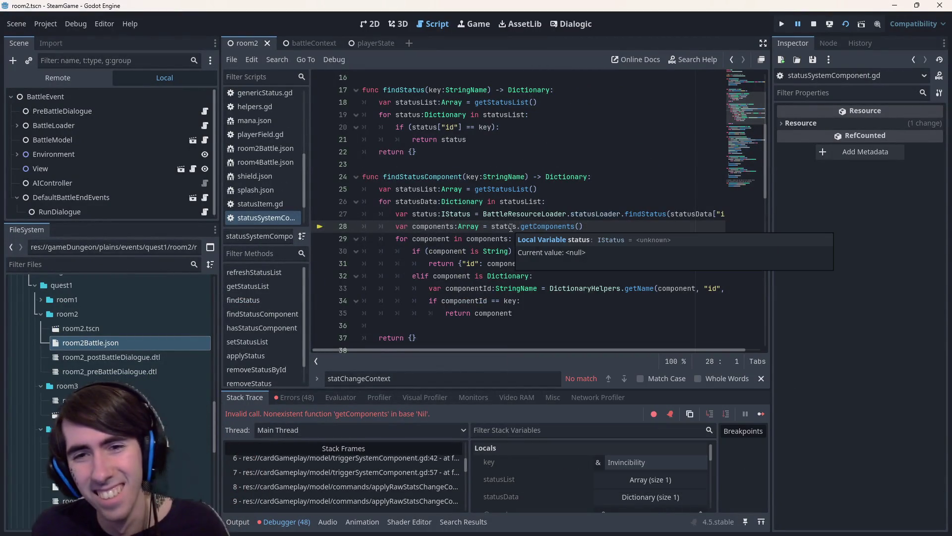
Insert 'if status == null: continue' at line 28 of statusSystemComponent.gd, then stop and relaunch the game with F5.
{"action": "double_click", "coordinate": [510, 227]}
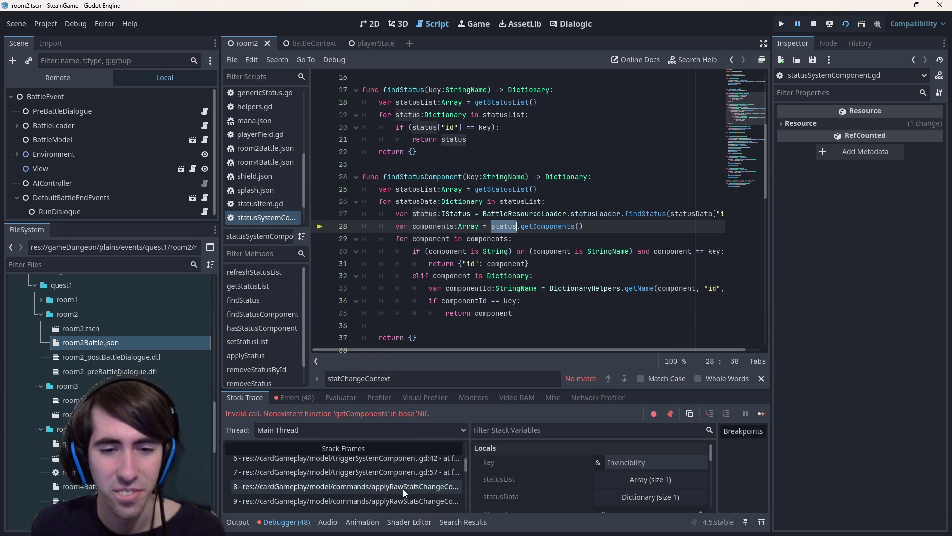
{"action": "double_click", "coordinate": [429, 214]}
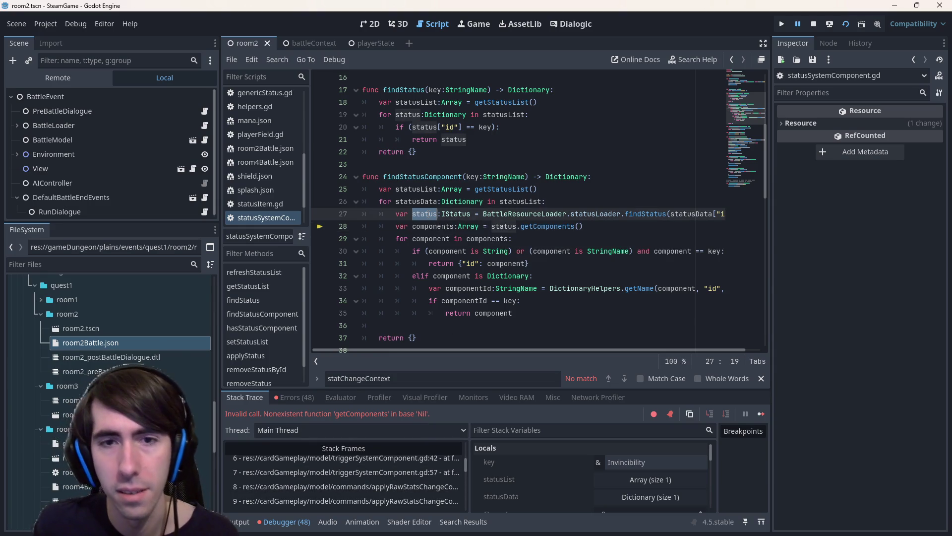
{"action": "left_click", "coordinate": [396, 226]}
{"action": "key", "text": "Return"}
{"action": "key", "text": "Return"}
{"action": "key", "text": "Up"}
{"action": "key", "text": "Up"}
{"action": "type", "text": "if status"}
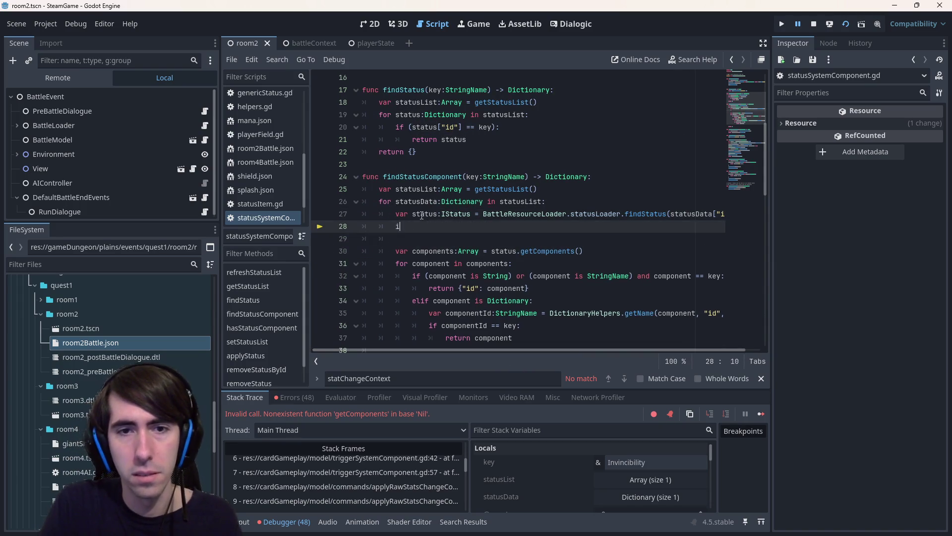
{"action": "type", "text": " == null:"}
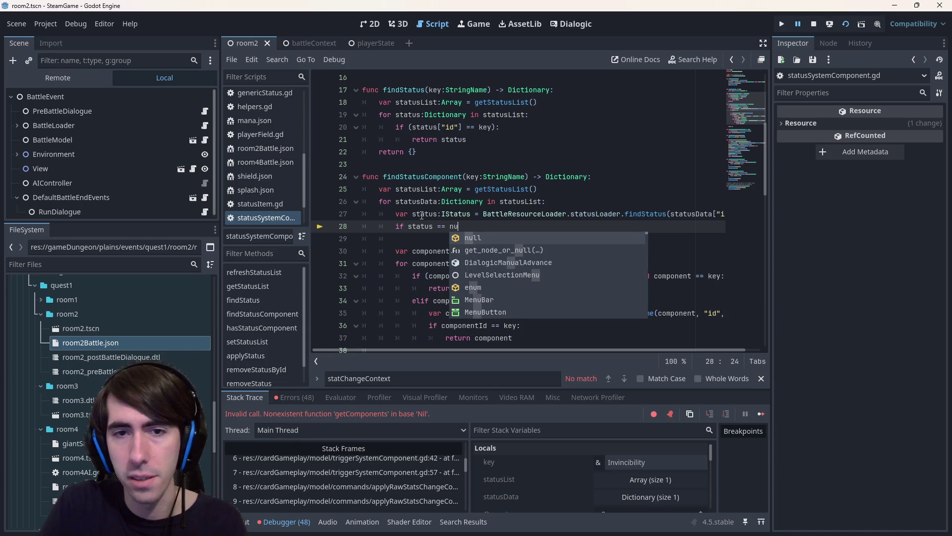
{"action": "key", "text": "Return"}
{"action": "type", "text": "continue"}
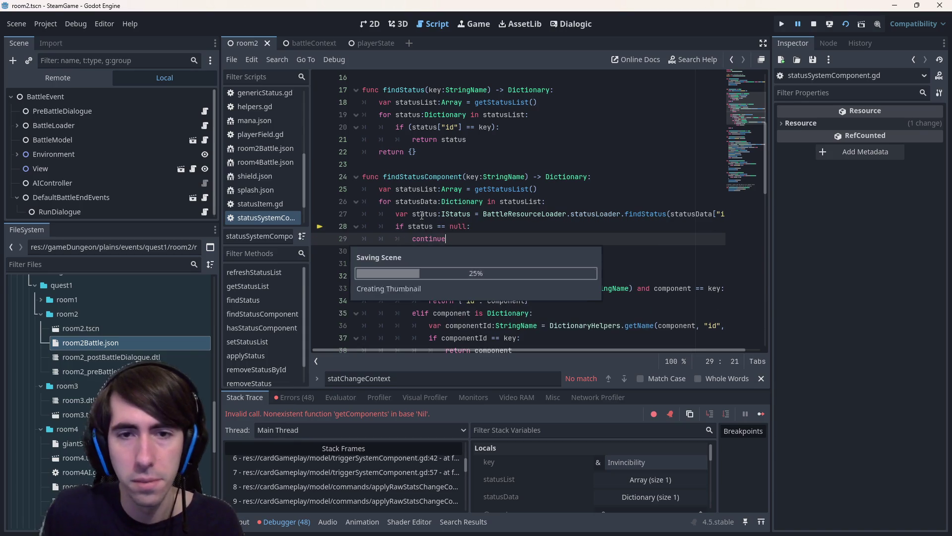
{"action": "left_click", "coordinate": [813, 24]}
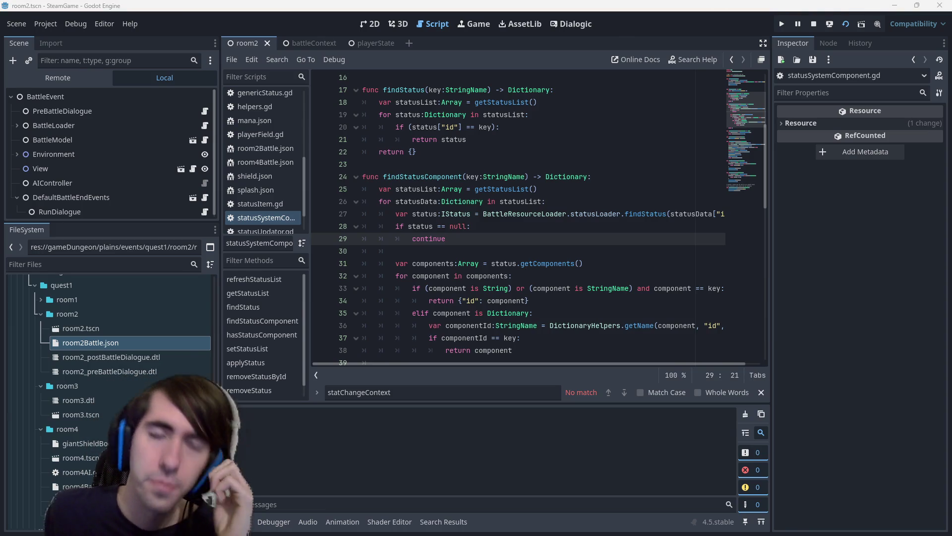
{"action": "key", "text": "F5"}
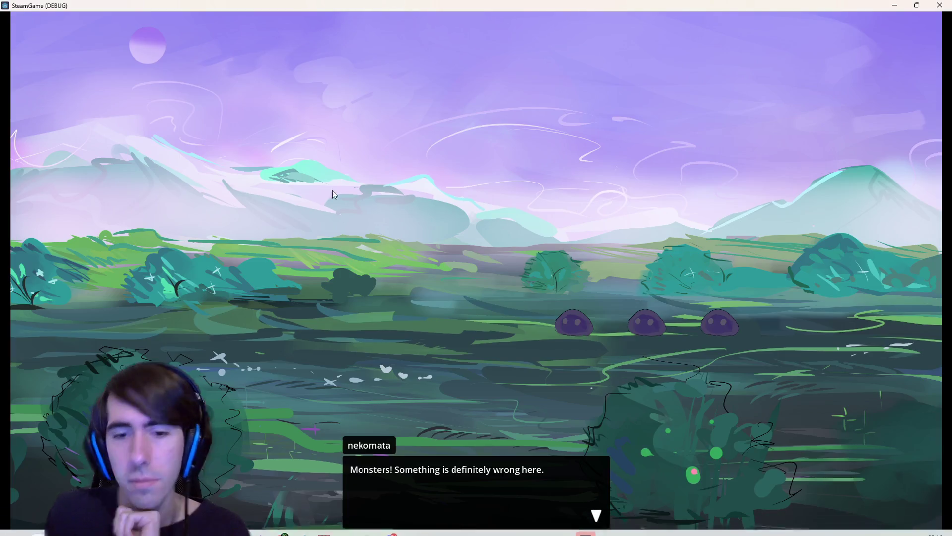
Finish the game's opening dialogue and bring the Godot editor back to the front.
{"action": "left_click", "coordinate": [310, 196]}
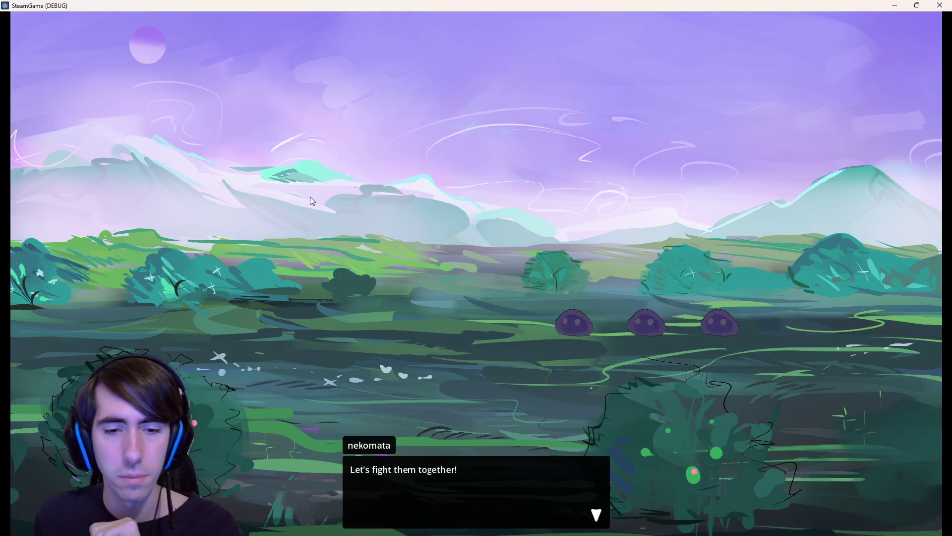
{"action": "left_click", "coordinate": [311, 195]}
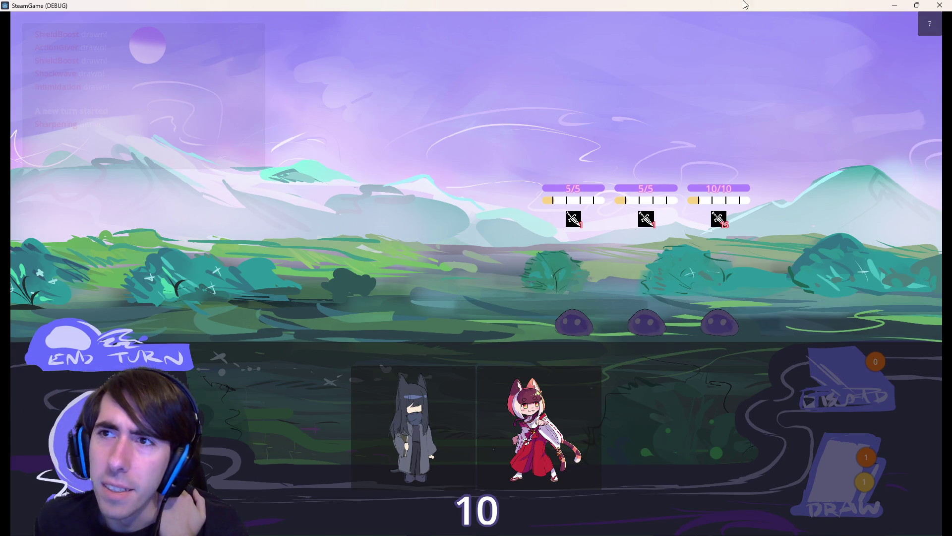
{"action": "left_click", "coordinate": [903, 4]}
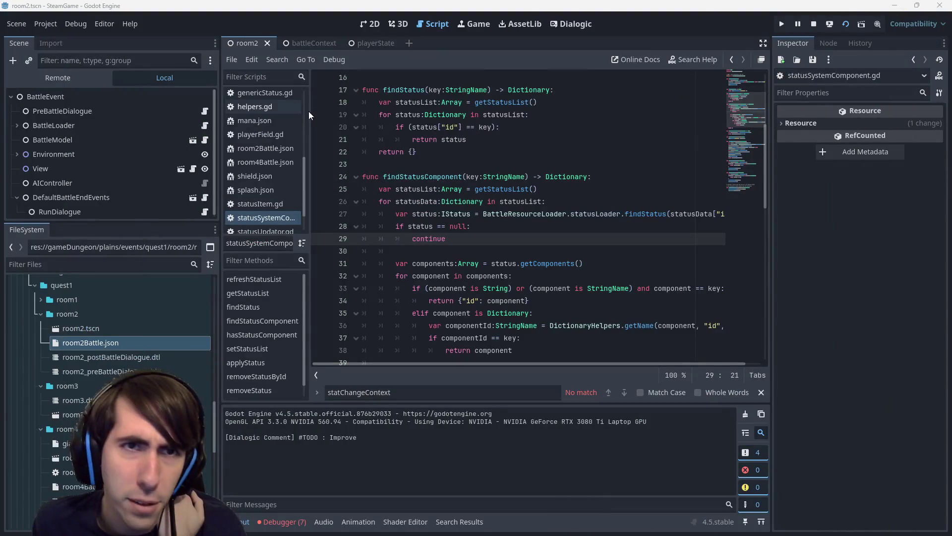
{"action": "left_click", "coordinate": [453, 146]}
Quick Open the characterView2D.gd script.
{"action": "key", "text": "ctrl+shift+o"}
{"action": "type", "text": "bat"}
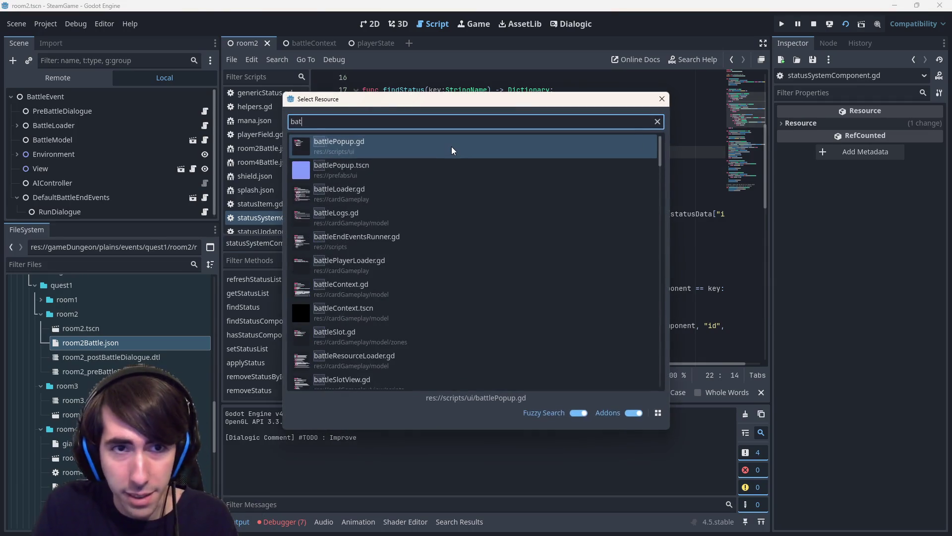
{"action": "type", "text": "tlecharacter"}
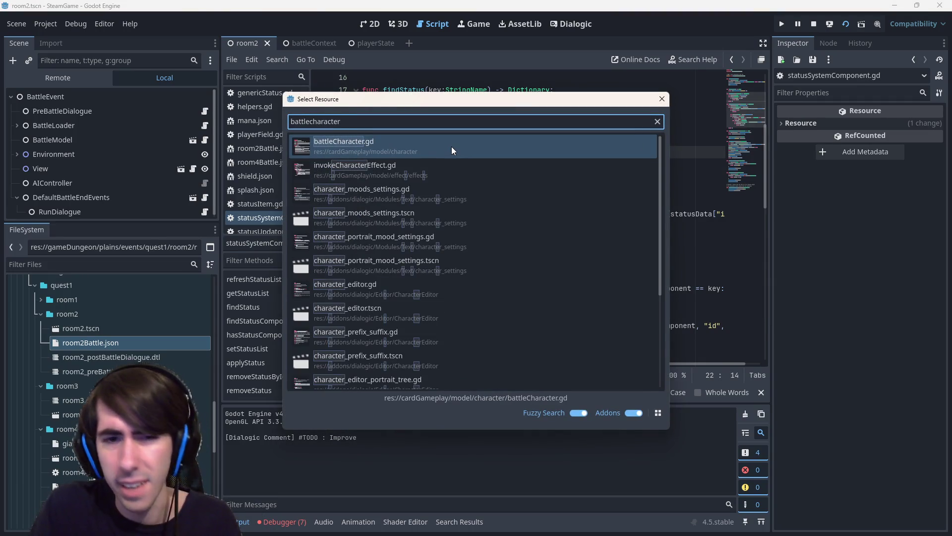
{"action": "key", "text": "BackSpace"}
{"action": "key", "text": "BackSpace"}
{"action": "key", "text": "BackSpace"}
{"action": "type", "text": "charav"}
{"action": "key", "text": "BackSpace"}
{"action": "type", "text": "cr"}
{"action": "key", "text": "BackSpace"}
{"action": "type", "text": "terview"}
{"action": "key", "text": "Return"}
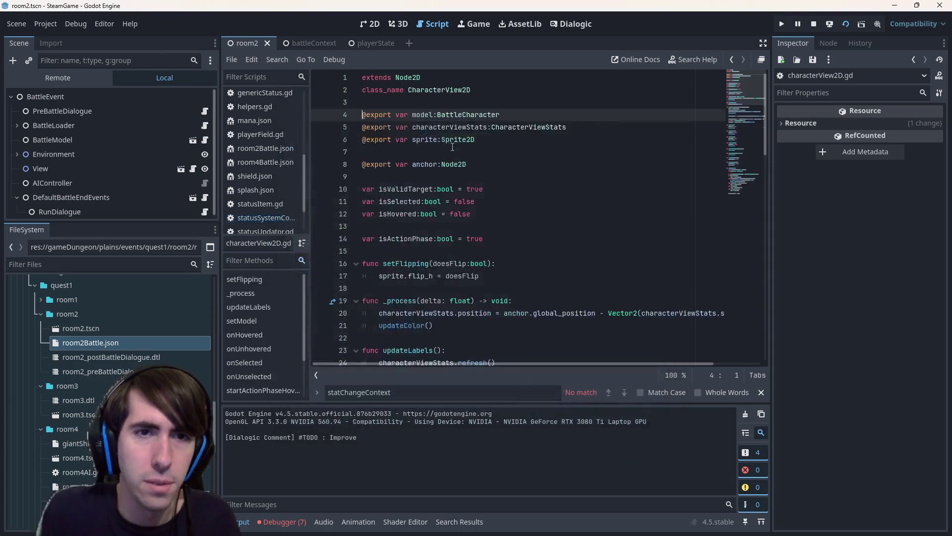
Quick Open the characterView2D.tscn scene.
{"action": "key", "text": "shift+alt+o"}
{"action": "type", "text": "cha"}
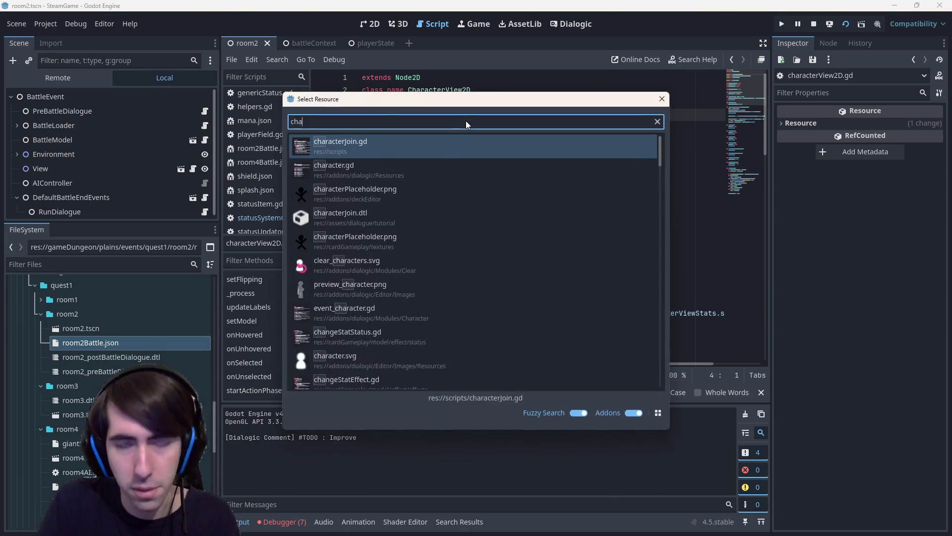
{"action": "type", "text": "racterview"}
{"action": "key", "text": "Down"}
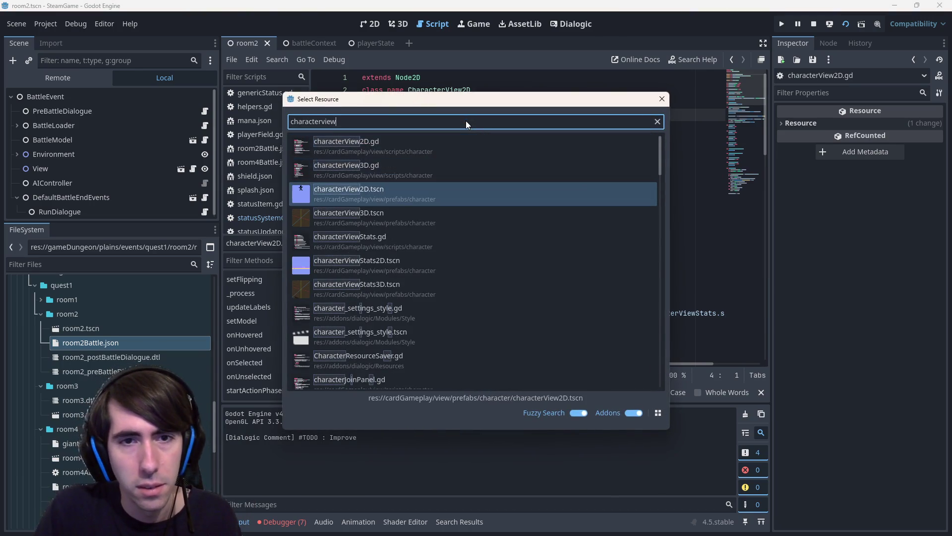
{"action": "key", "text": "Down"}
{"action": "key", "text": "Return"}
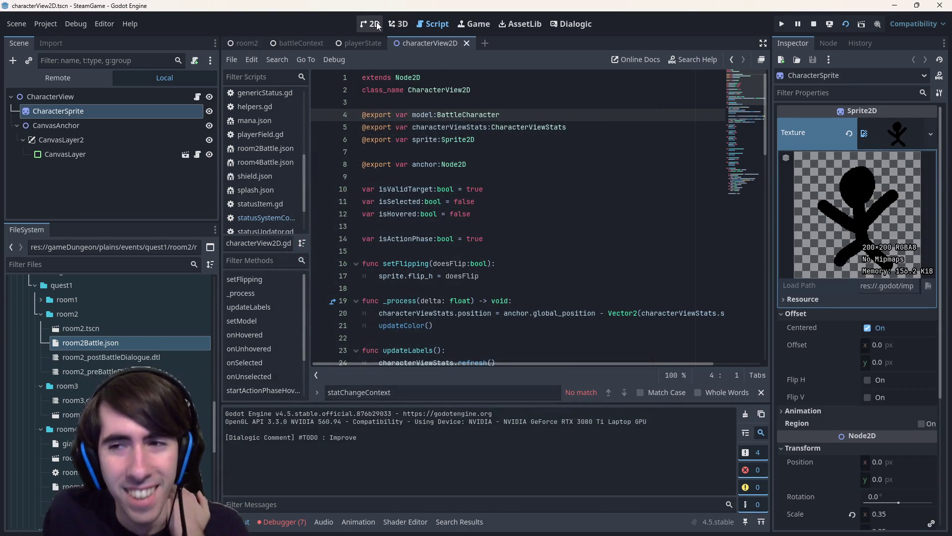
Switch to the 2D view, select CanvasAnchor, and expand its Visibility properties.
{"action": "left_click", "coordinate": [376, 25]}
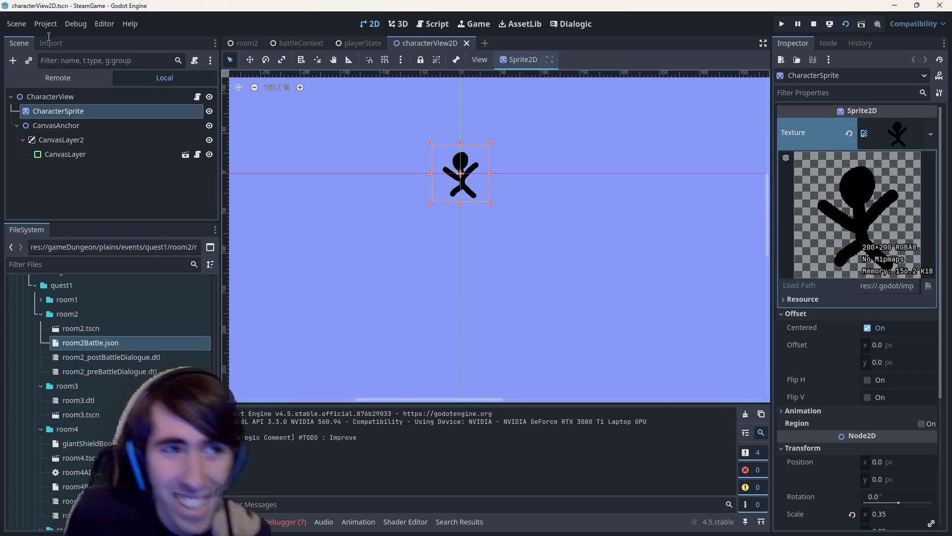
{"action": "left_click", "coordinate": [89, 124]}
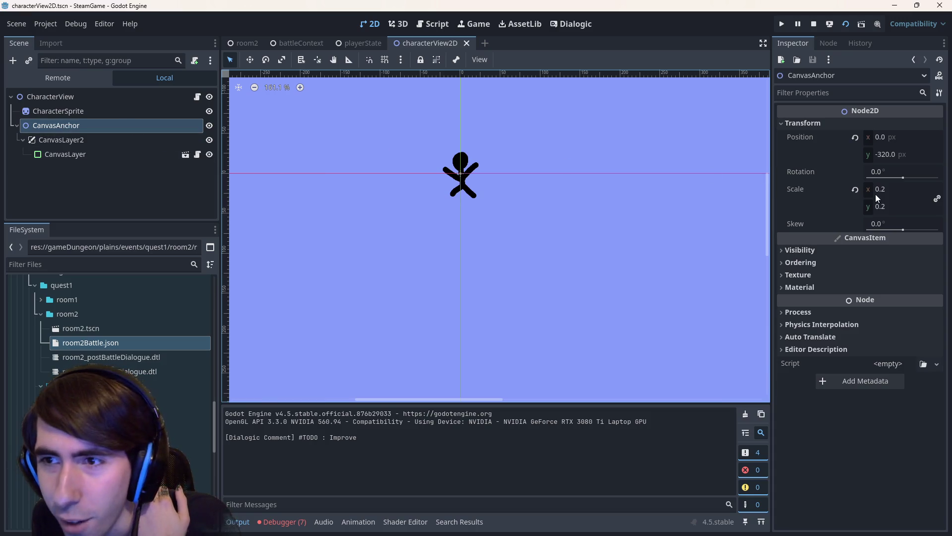
{"action": "left_click", "coordinate": [841, 251]}
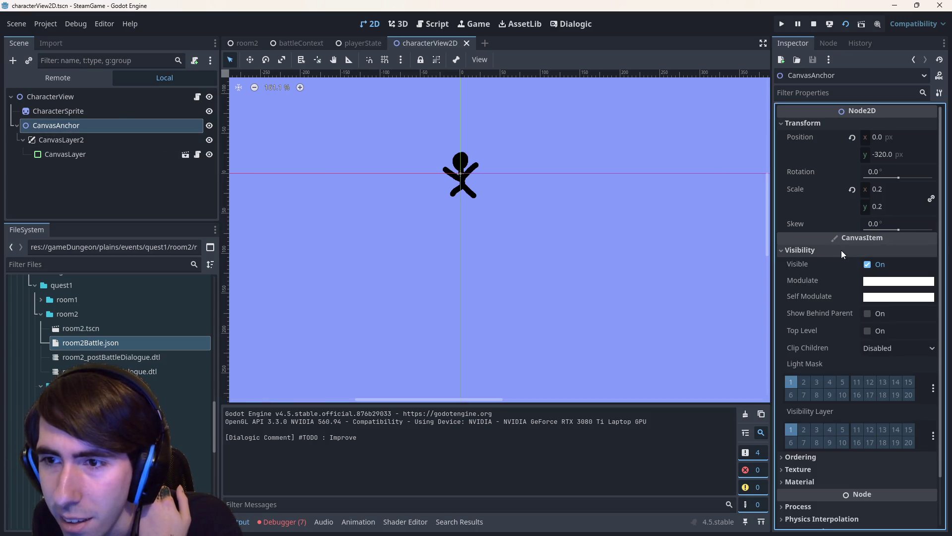
{"action": "left_click", "coordinate": [842, 252]}
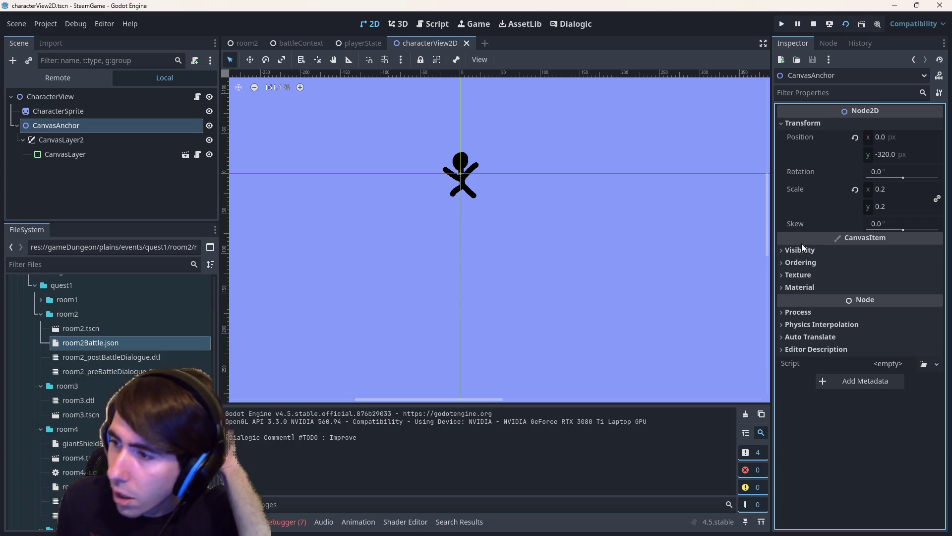
{"action": "left_click", "coordinate": [822, 267]}
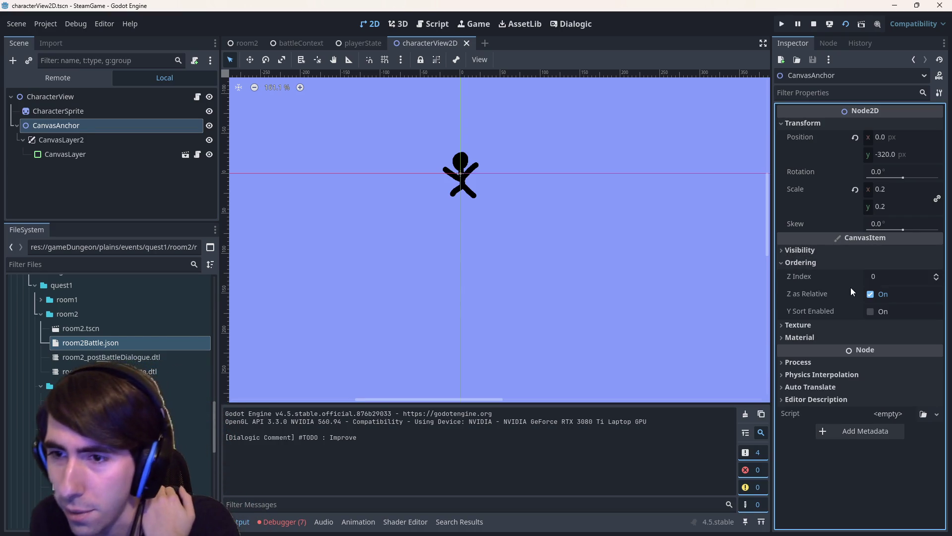
{"action": "left_click", "coordinate": [816, 249]}
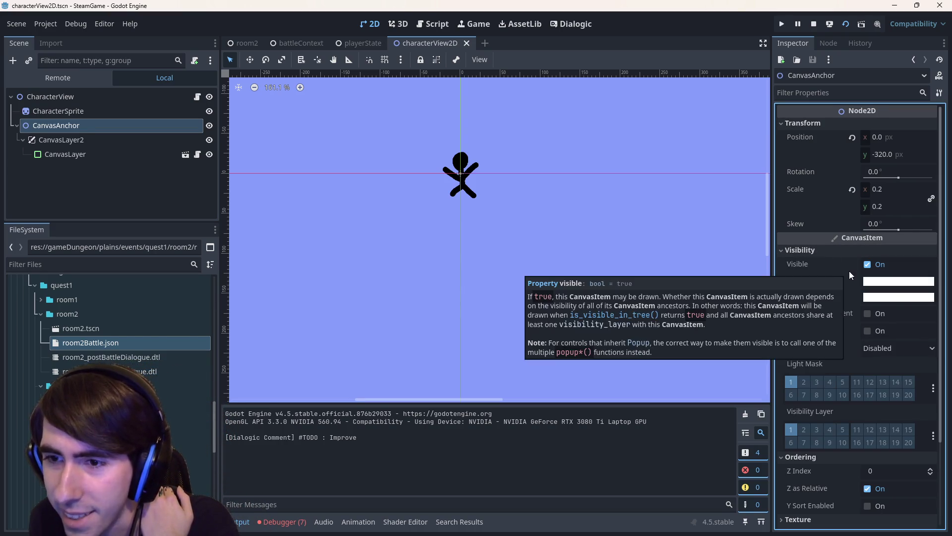
Uncheck Visible on CanvasAnchor to hide it and its health bar.
{"action": "mouse_move", "coordinate": [799, 263]}
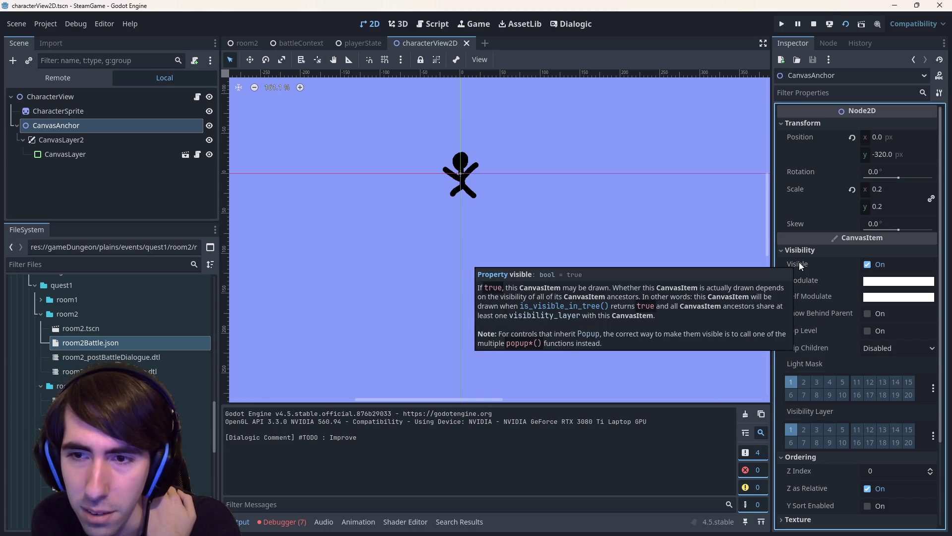
{"action": "left_click", "coordinate": [876, 267]}
{"action": "left_click", "coordinate": [878, 269]}
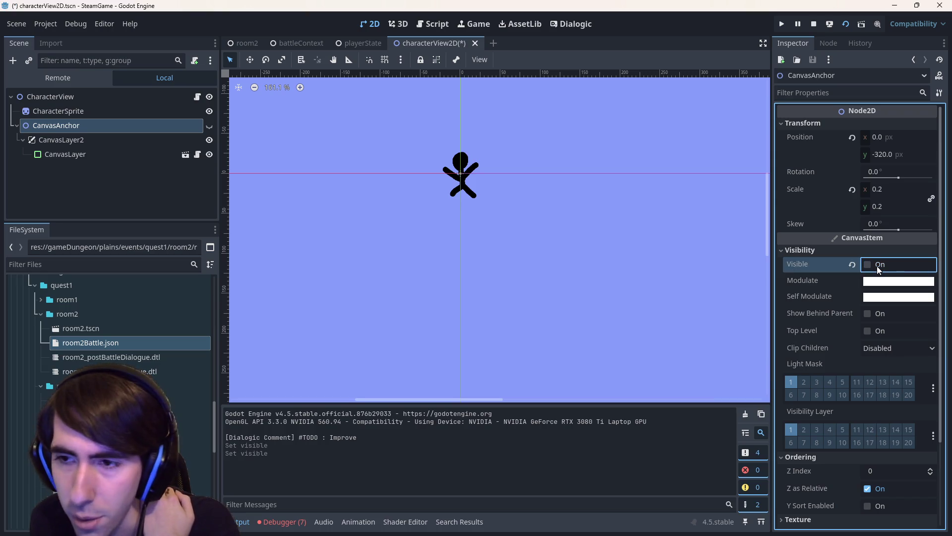
{"action": "scroll", "coordinate": [547, 231], "scroll_direction": "down", "scroll_amount": 3}
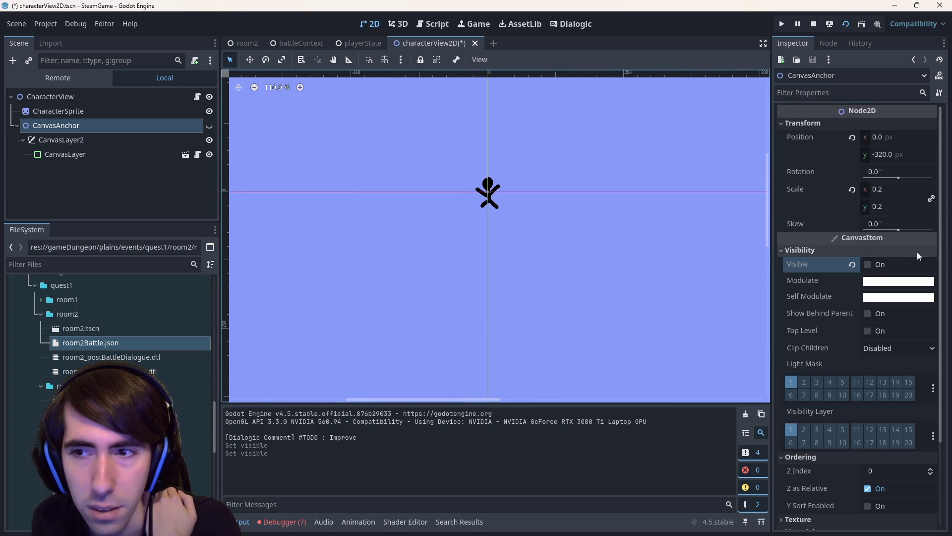
{"action": "left_click", "coordinate": [867, 264]}
{"action": "scroll", "coordinate": [430, 172], "scroll_direction": "down", "scroll_amount": 4}
{"action": "scroll", "coordinate": [644, 233], "scroll_direction": "up", "scroll_amount": 2}
{"action": "scroll", "coordinate": [644, 233], "scroll_direction": "right", "scroll_amount": 5}
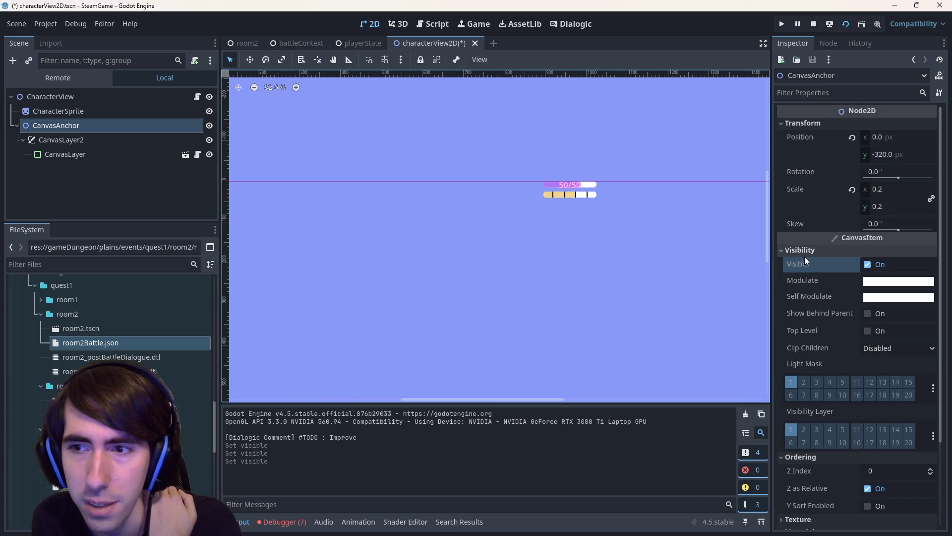
{"action": "left_click", "coordinate": [867, 265]}
Filter the CanvasAnchor's Inspector properties by 'mouse', then clear the filter.
{"action": "key", "text": "f"}
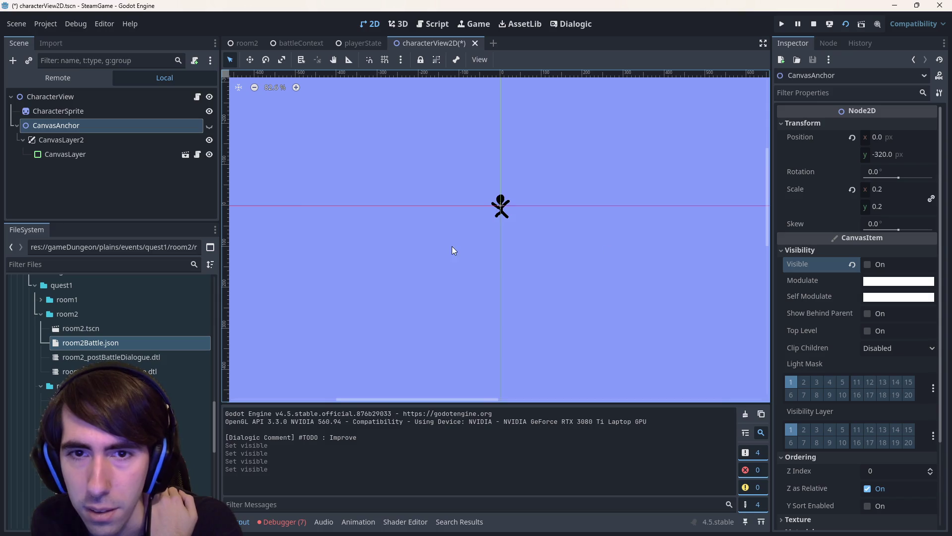
{"action": "scroll", "coordinate": [497, 261], "scroll_direction": "up", "scroll_amount": 2}
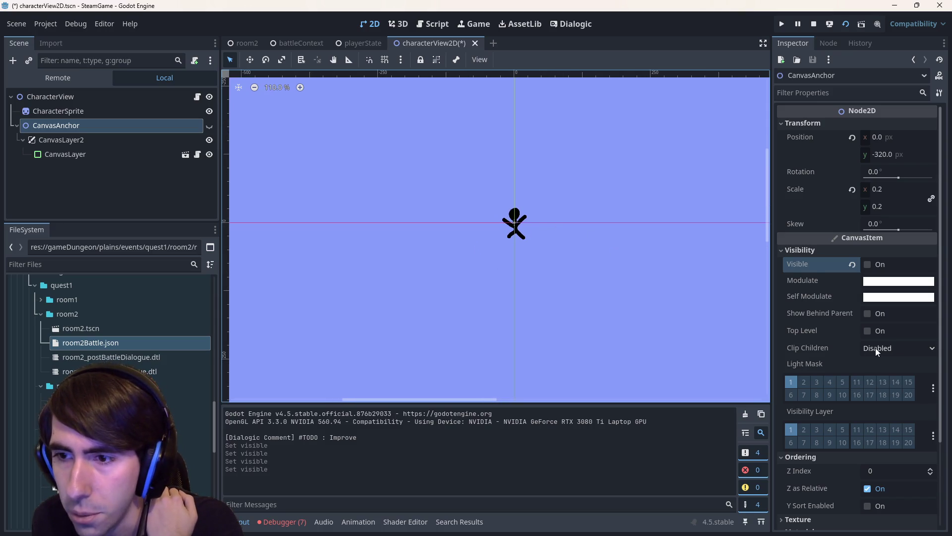
{"action": "scroll", "coordinate": [876, 347], "scroll_direction": "down", "scroll_amount": 3}
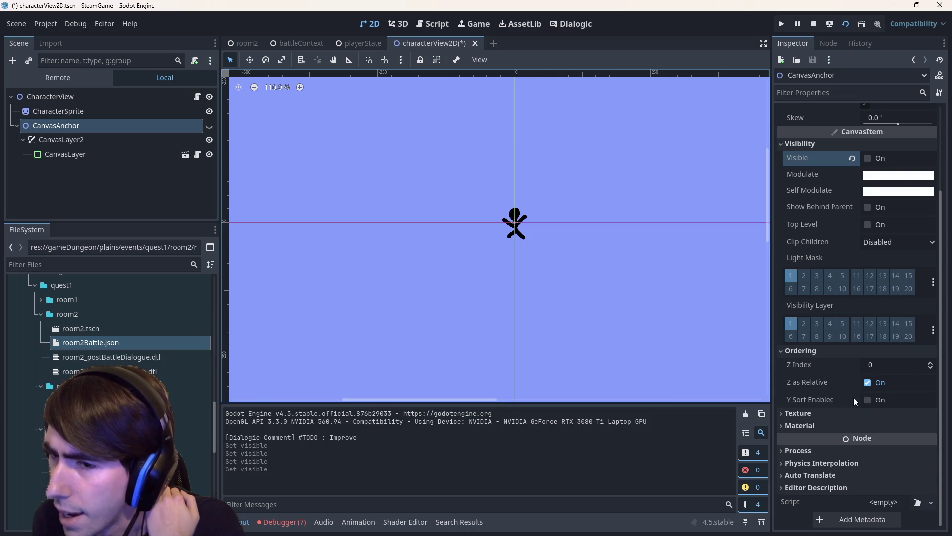
{"action": "mouse_move", "coordinate": [854, 400]}
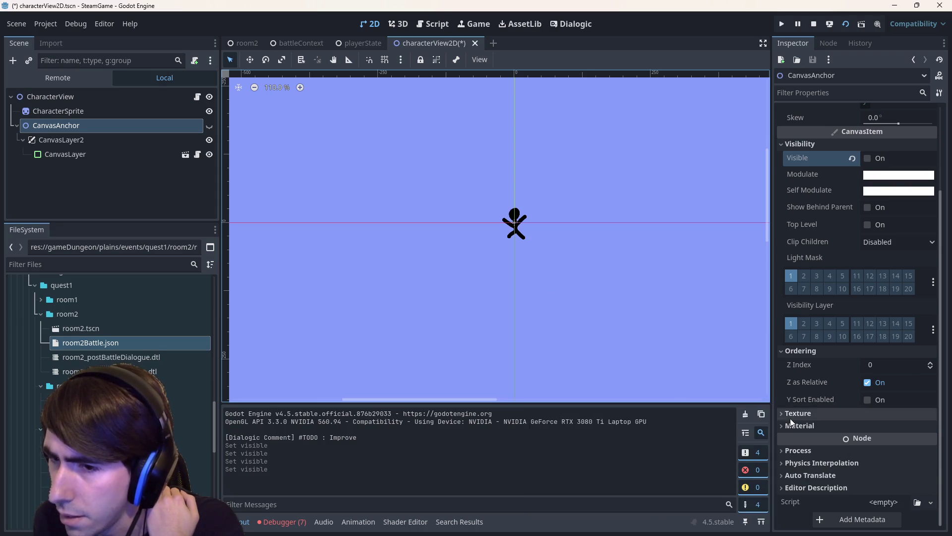
{"action": "scroll", "coordinate": [846, 220], "scroll_direction": "up", "scroll_amount": 3}
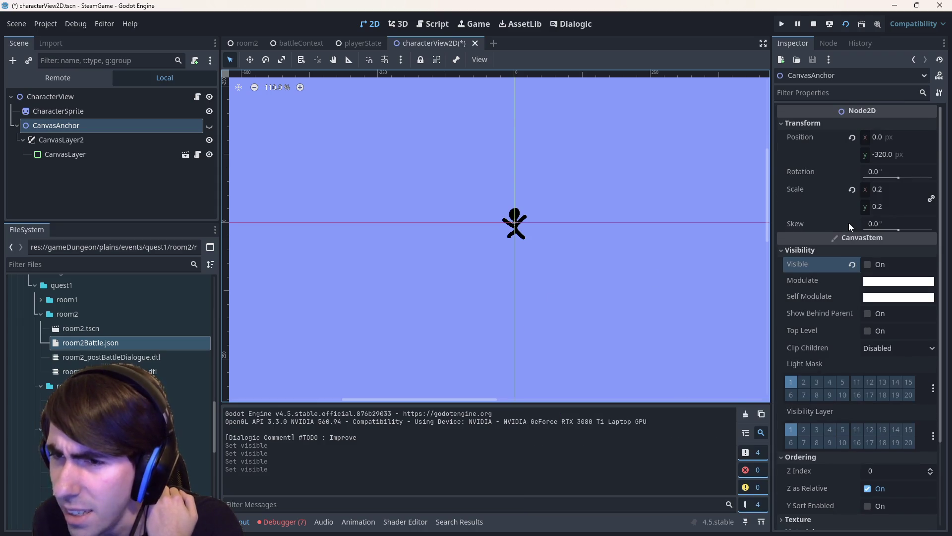
{"action": "left_click", "coordinate": [833, 94]}
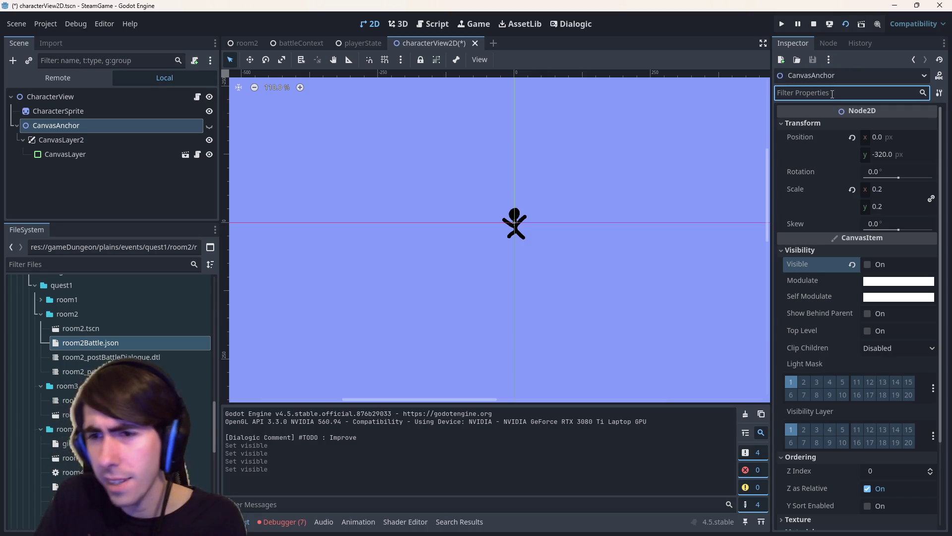
{"action": "type", "text": "mouse"}
{"action": "key", "text": "ctrl+a"}
{"action": "key", "text": "BackSpace"}
{"action": "type", "text": "mou"}
{"action": "key", "text": "ctrl+a"}
{"action": "key", "text": "BackSpace"}
Stop the running game, save the characterView2D scene, and drag CanvasAnchor to reorder it.
{"action": "left_click", "coordinate": [814, 24]}
{"action": "key", "text": "ctrl+s"}
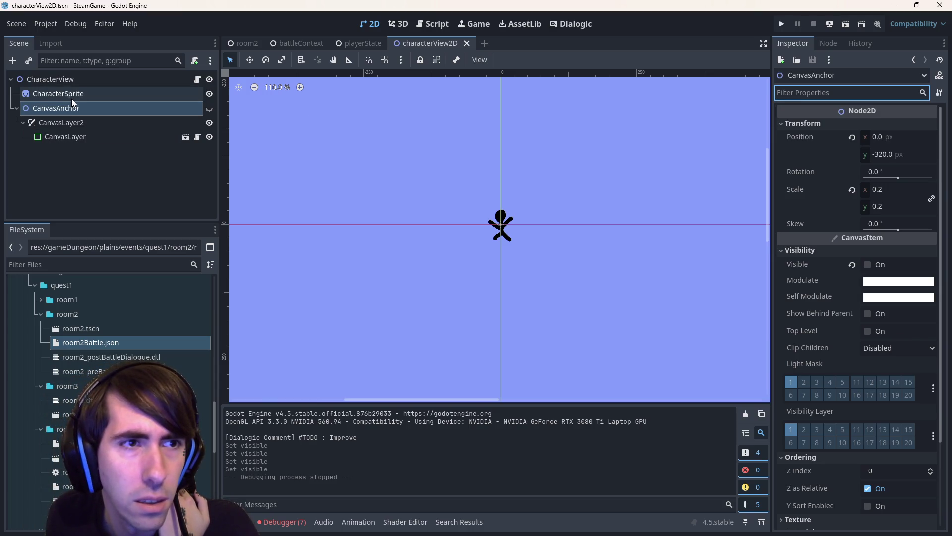
{"action": "mouse_move", "coordinate": [78, 106]}
{"action": "left_mouse_down"}
{"action": "mouse_move", "coordinate": [81, 91]}
{"action": "mouse_move", "coordinate": [47, 87]}
{"action": "left_mouse_up"}
Undo the accidental reparent, save, close the characterView2D tab, and run the game again.
{"action": "key", "text": "ctrl+z"}
{"action": "key", "text": "ctrl+s"}
{"action": "left_click", "coordinate": [61, 135]}
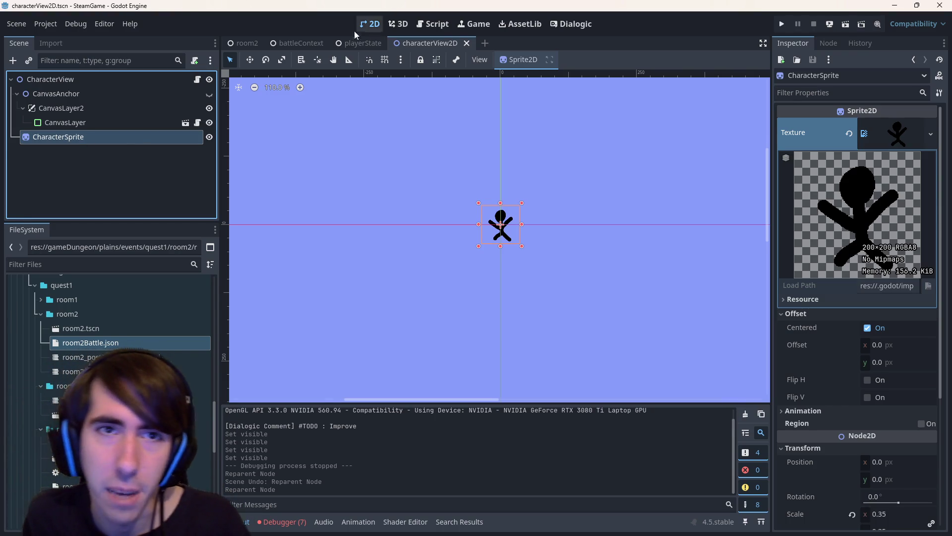
{"action": "middle_click", "coordinate": [391, 47]}
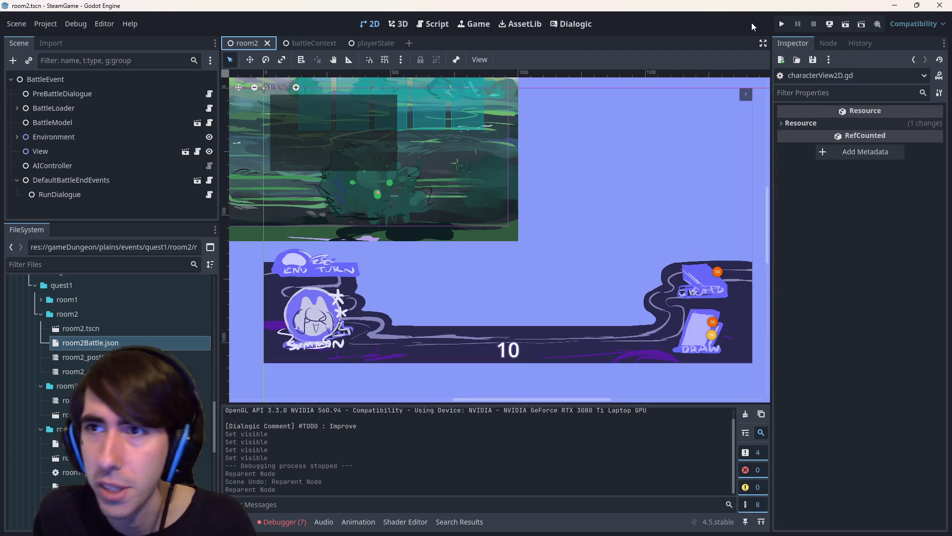
{"action": "left_click", "coordinate": [845, 24]}
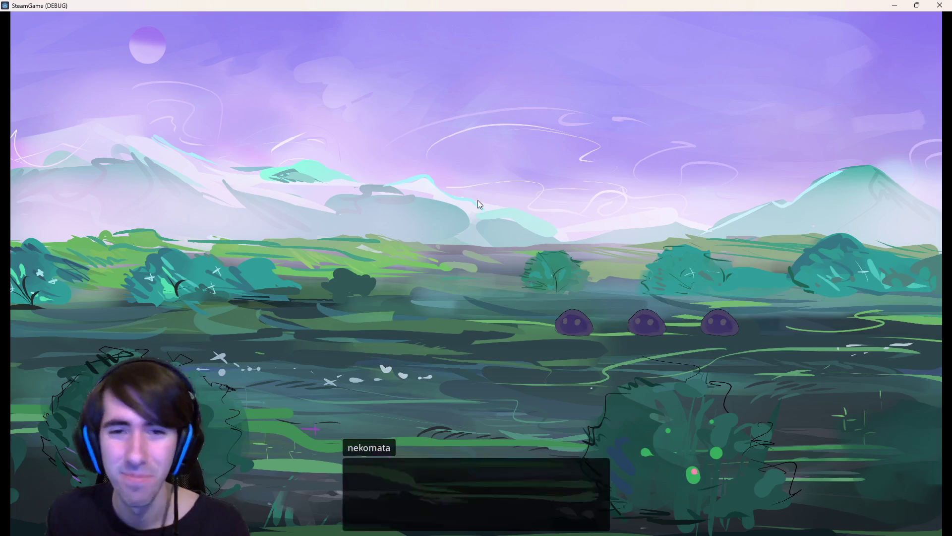
Dismiss the opening dialogue, play Shield Boost on the dark-haired character, and end the turn.
{"action": "left_click", "coordinate": [527, 394]}
{"action": "left_click", "coordinate": [528, 394]}
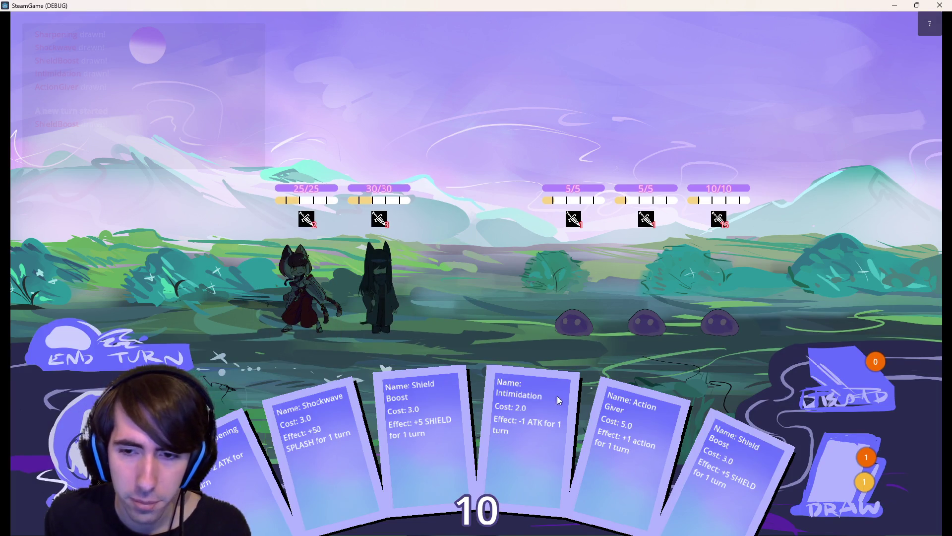
{"action": "left_click_drag", "start_coordinate": [739, 460], "coordinate": [389, 268]}
{"action": "mouse_move", "coordinate": [388, 221]}
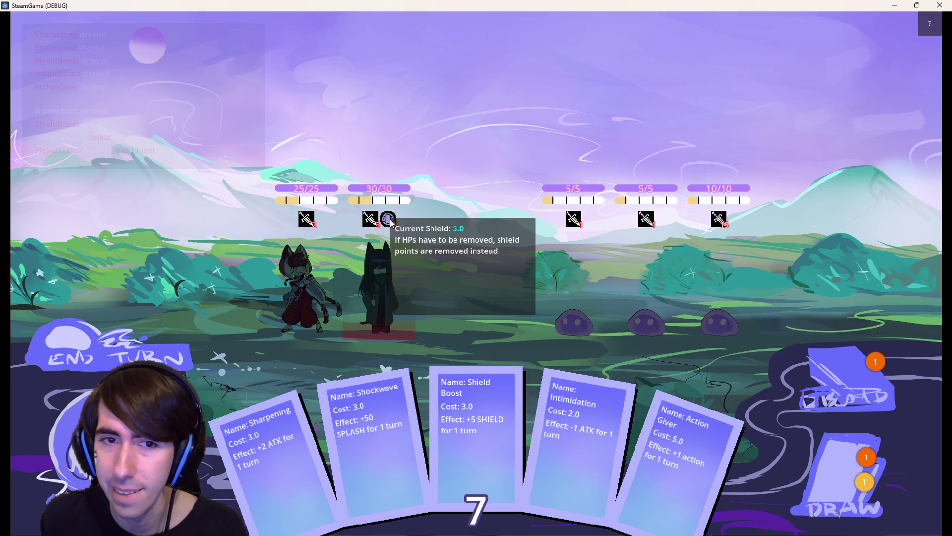
{"action": "left_click", "coordinate": [171, 354]}
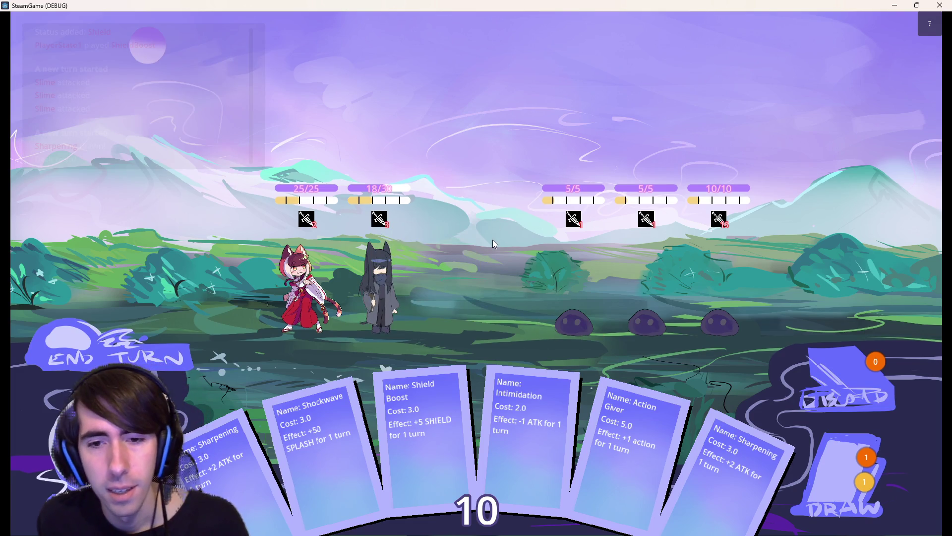
Attack the left slime, then give the dark-haired character Shockwave and splash-attack all slimes.
{"action": "left_click", "coordinate": [370, 288]}
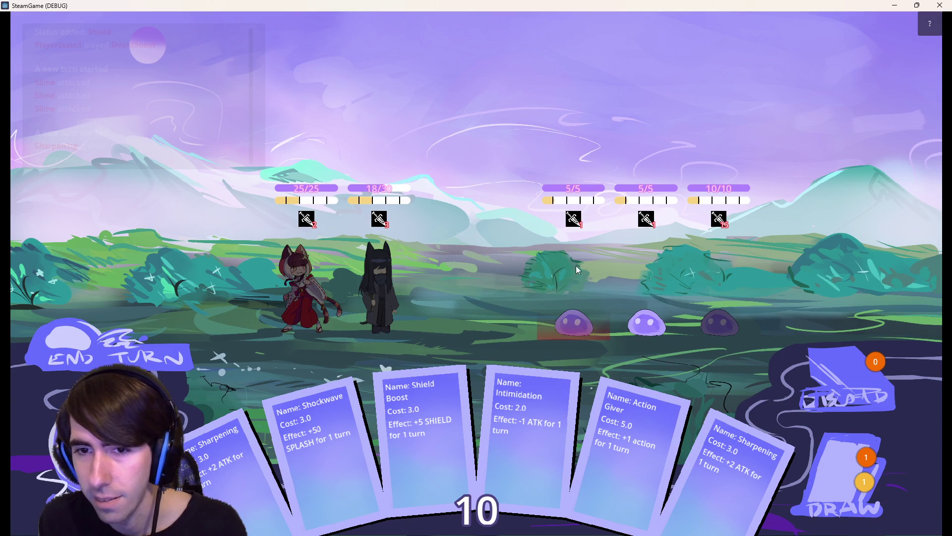
{"action": "left_click", "coordinate": [568, 317]}
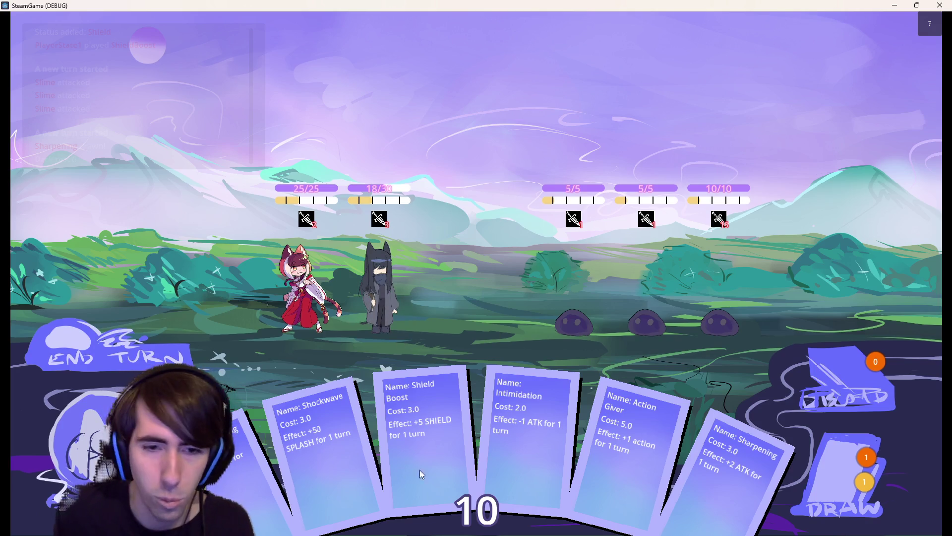
{"action": "mouse_move", "coordinate": [352, 454]}
{"action": "left_mouse_down"}
{"action": "mouse_move", "coordinate": [391, 258]}
{"action": "mouse_move", "coordinate": [391, 277]}
{"action": "left_mouse_up"}
{"action": "mouse_move", "coordinate": [390, 222]}
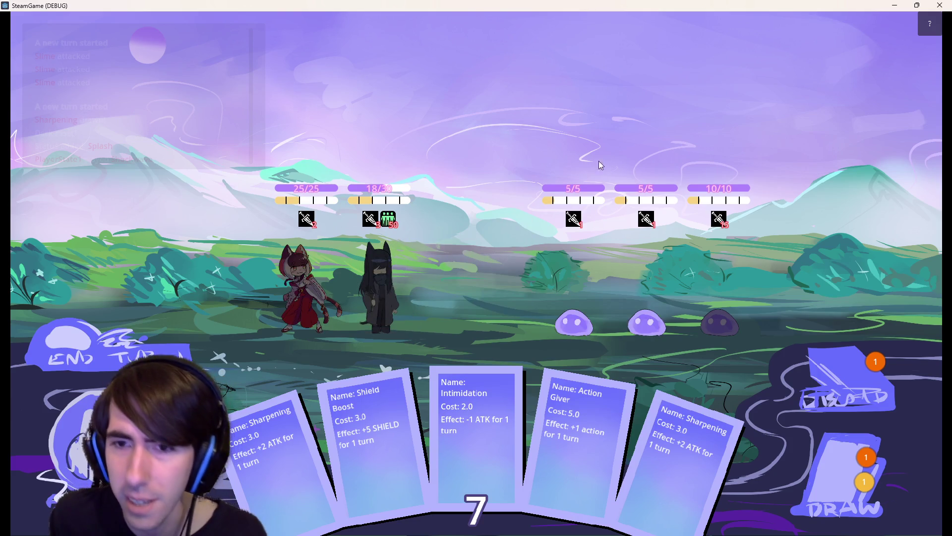
{"action": "left_click", "coordinate": [650, 273]}
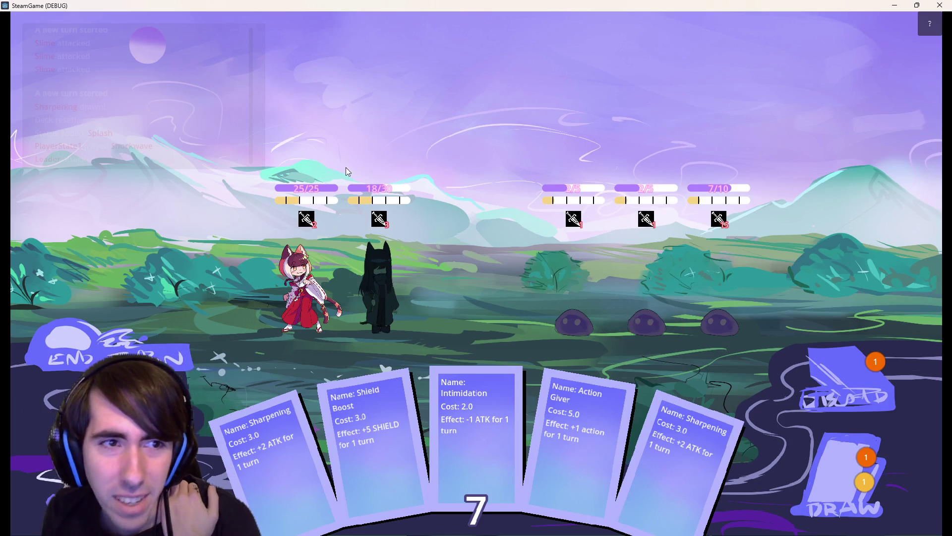
{"action": "mouse_move", "coordinate": [123, 153]}
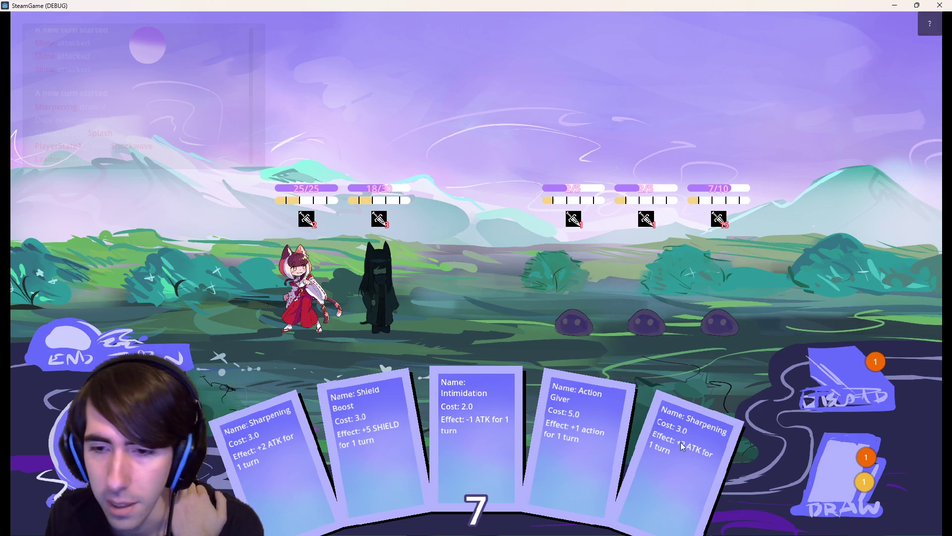
Defeat the middle slime, draw two cards, and end the turn.
{"action": "left_click", "coordinate": [638, 288]}
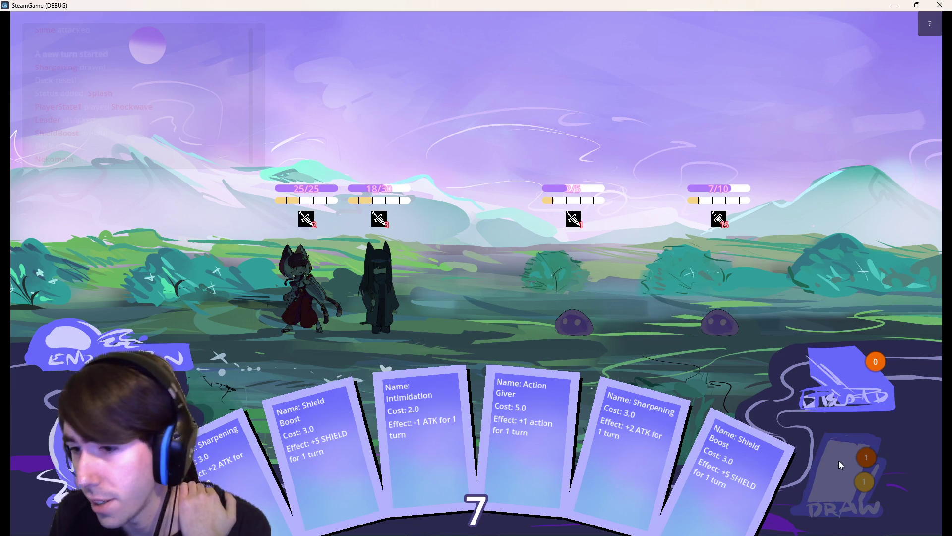
{"action": "left_click", "coordinate": [839, 463]}
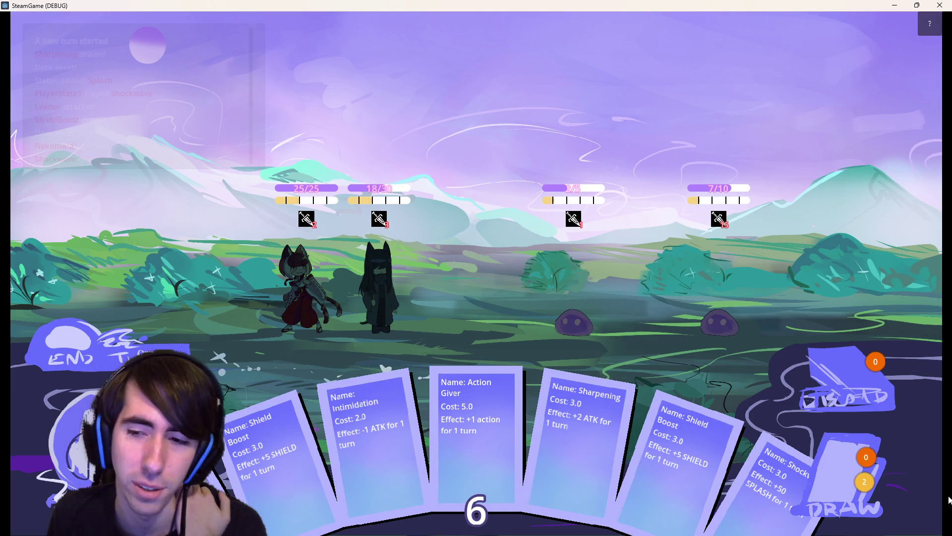
{"action": "left_click", "coordinate": [868, 492]}
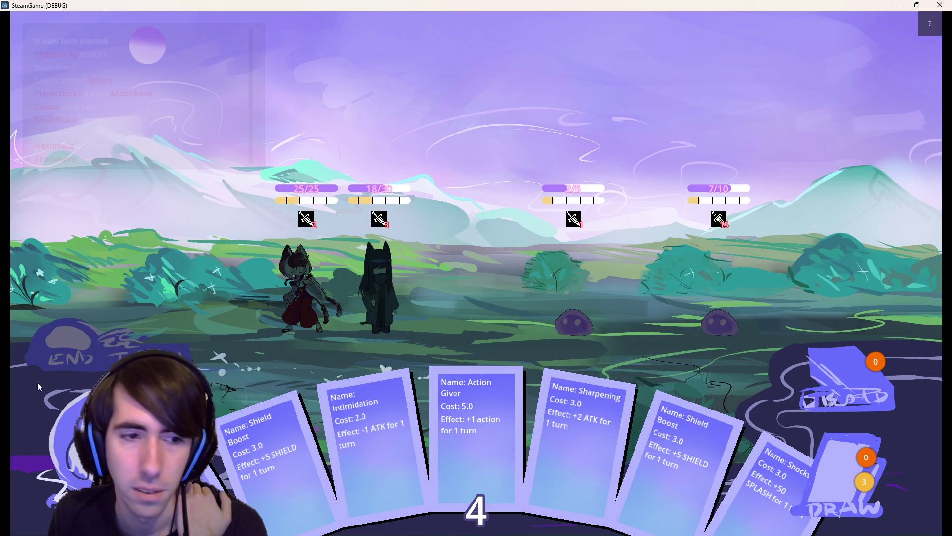
{"action": "left_click", "coordinate": [876, 396]}
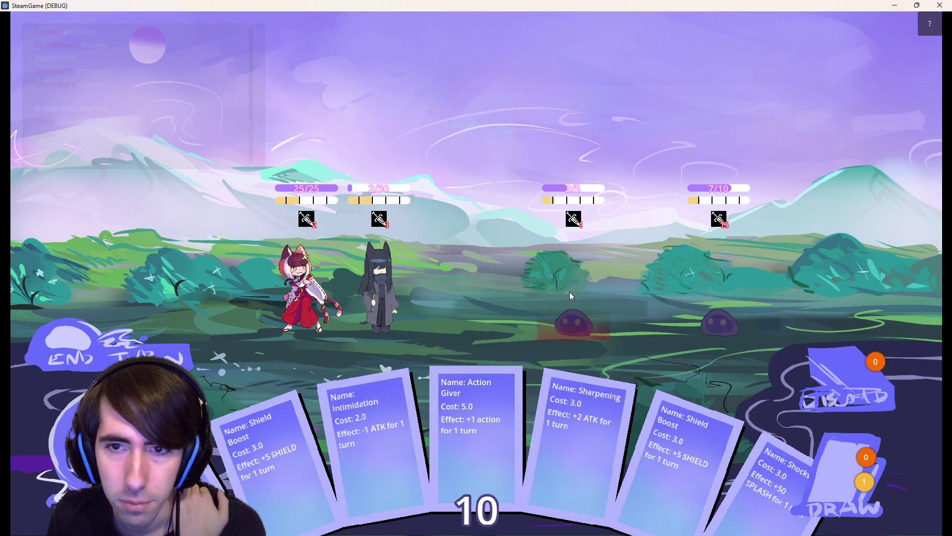
Buff the cats with Shield Boost, two Sharpenings and Shockwave, attack the last slime, then close the game.
{"action": "left_click_drag", "start_coordinate": [268, 456], "coordinate": [392, 299]}
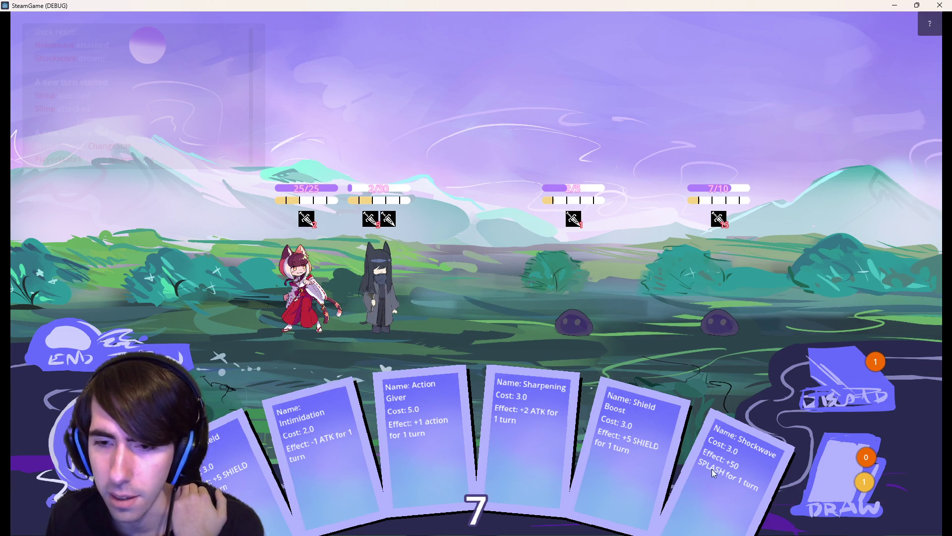
{"action": "mouse_move", "coordinate": [526, 436]}
{"action": "left_mouse_down"}
{"action": "mouse_move", "coordinate": [362, 308]}
{"action": "mouse_move", "coordinate": [266, 294]}
{"action": "mouse_move", "coordinate": [356, 274]}
{"action": "left_mouse_up"}
{"action": "mouse_move", "coordinate": [532, 433]}
{"action": "left_mouse_down"}
{"action": "mouse_move", "coordinate": [313, 286]}
{"action": "mouse_move", "coordinate": [325, 287]}
{"action": "left_mouse_up"}
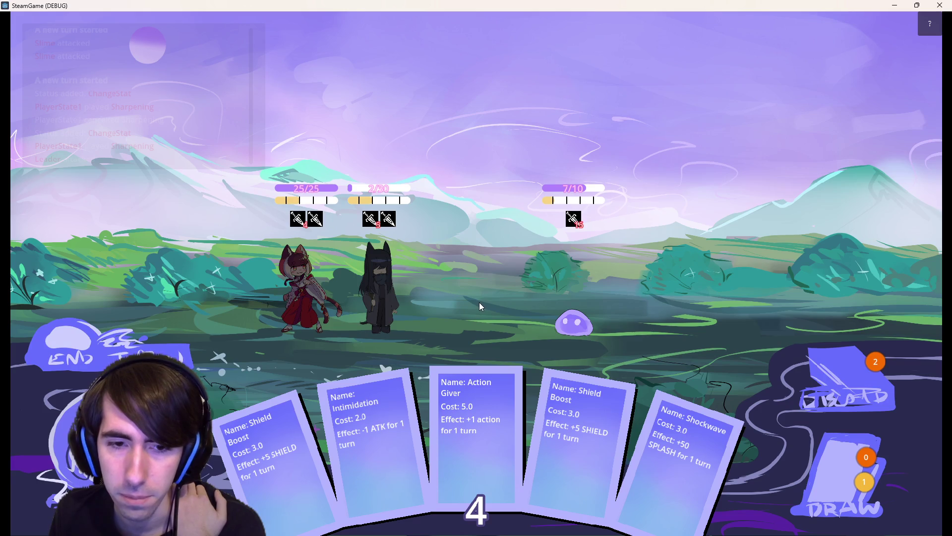
{"action": "mouse_move", "coordinate": [663, 472]}
{"action": "left_mouse_down"}
{"action": "mouse_move", "coordinate": [352, 317]}
{"action": "mouse_move", "coordinate": [289, 304]}
{"action": "mouse_move", "coordinate": [292, 283]}
{"action": "left_mouse_up"}
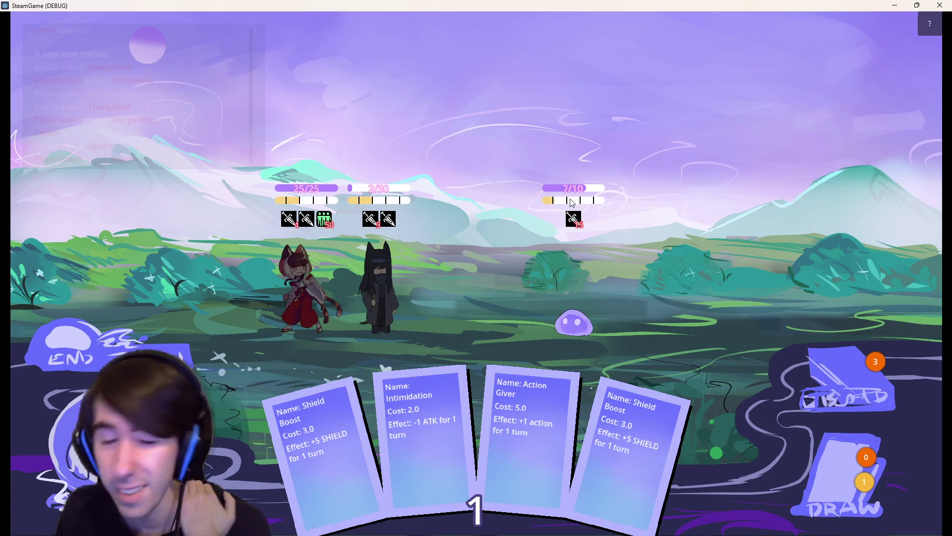
{"action": "left_click", "coordinate": [577, 272]}
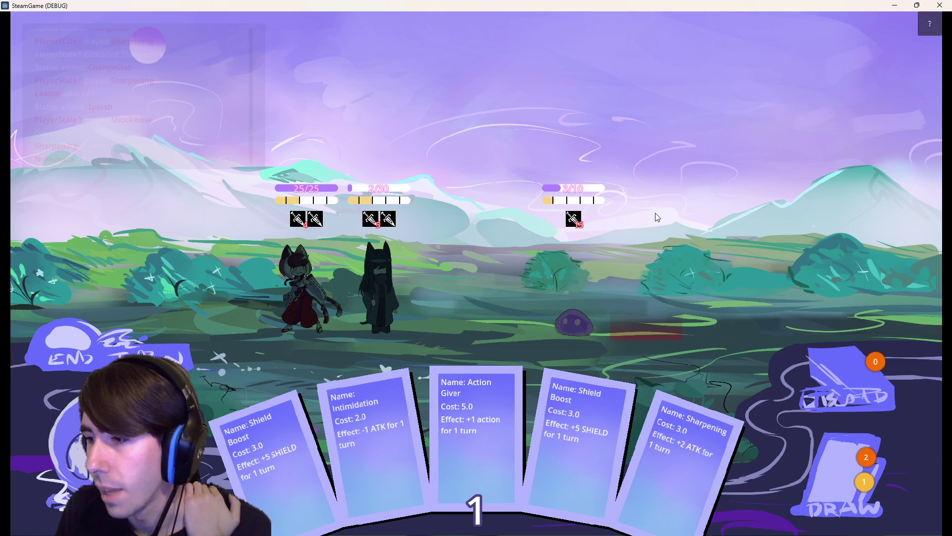
{"action": "left_click", "coordinate": [940, 5]}
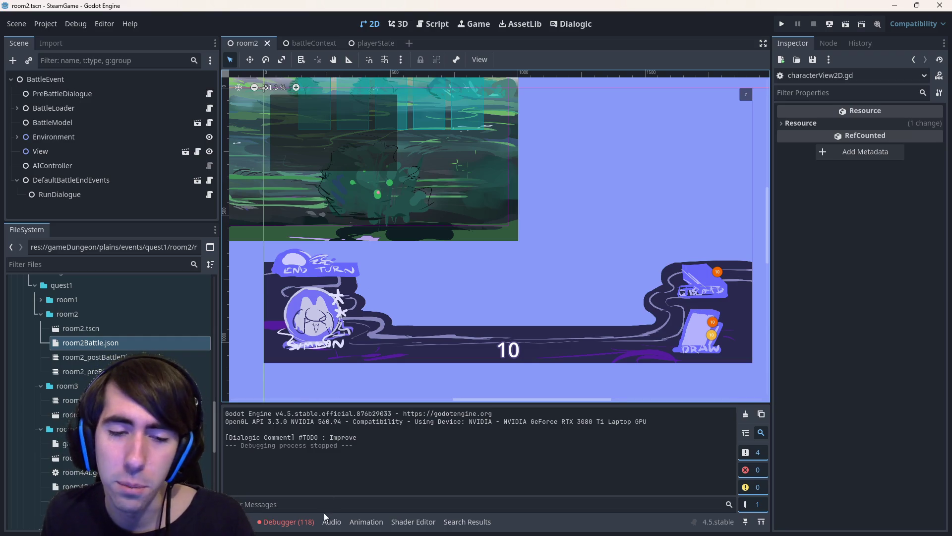
{"action": "left_click", "coordinate": [297, 521]}
Review the FriendshipPower2 not-found entries in the debugger's Errors list.
{"action": "left_click", "coordinate": [308, 397]}
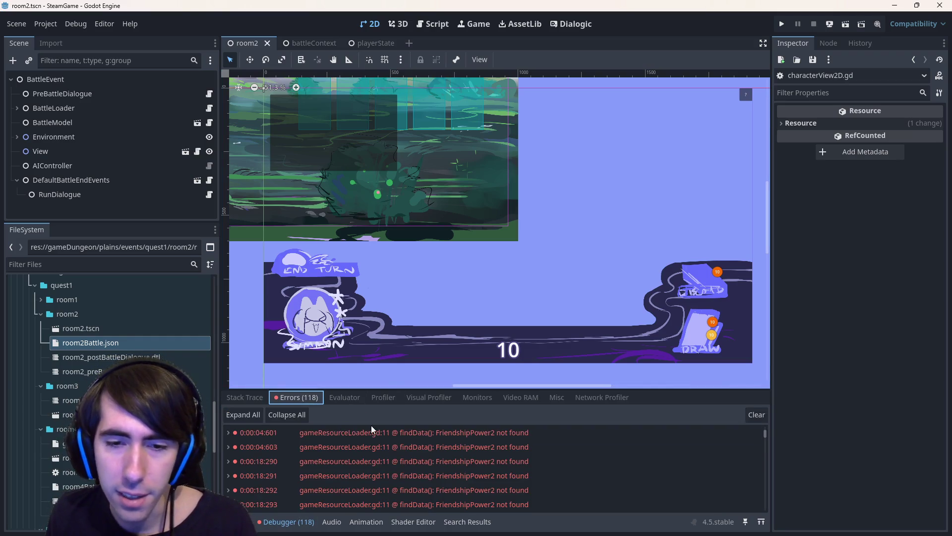
{"action": "scroll", "coordinate": [478, 496], "scroll_direction": "down", "scroll_amount": 10}
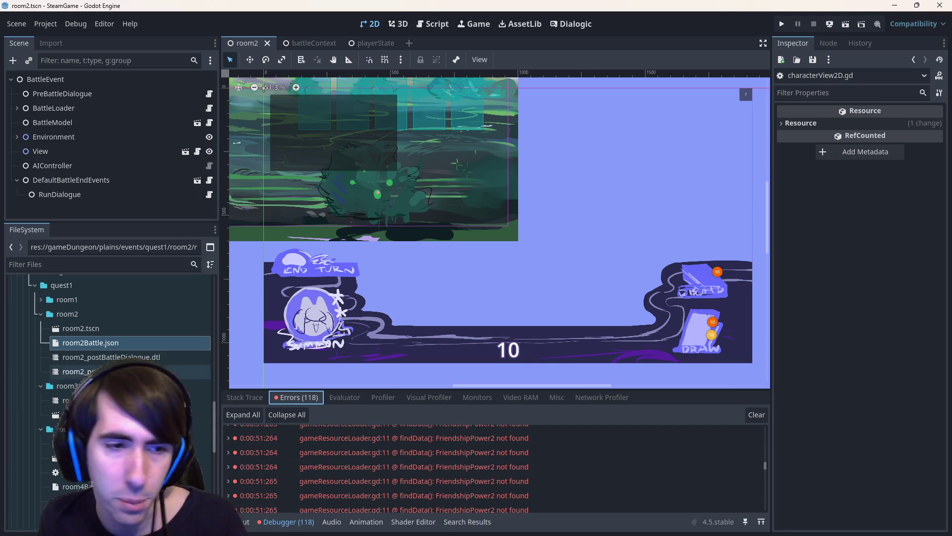
{"action": "scroll", "coordinate": [128, 360], "scroll_direction": "up", "scroll_amount": 15}
{"action": "scroll", "coordinate": [128, 361], "scroll_direction": "up", "scroll_amount": 2}
Open room2Battle.json from the FileSystem dock, then rerun the battle scene and dismiss the dialogue.
{"action": "double_click", "coordinate": [100, 336]}
{"action": "scroll", "coordinate": [97, 367], "scroll_direction": "down", "scroll_amount": 2}
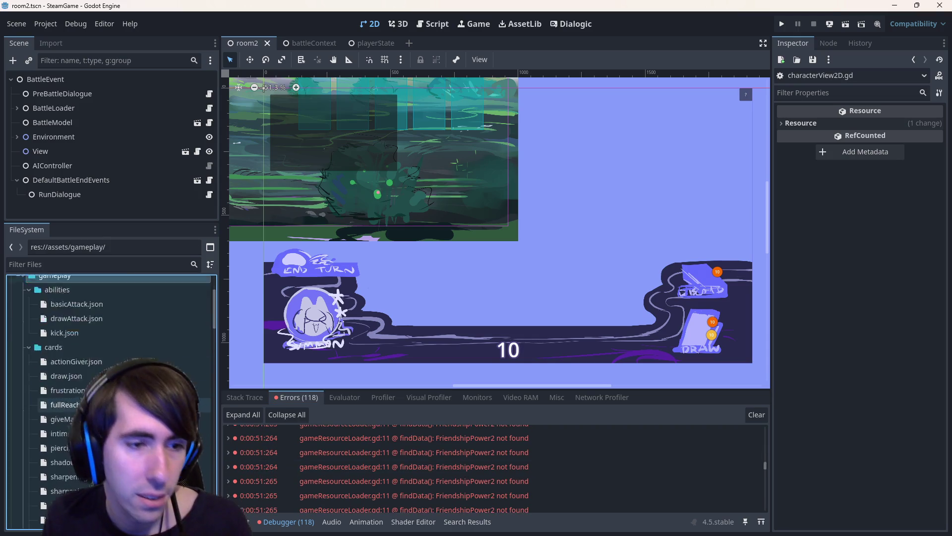
{"action": "scroll", "coordinate": [99, 380], "scroll_direction": "down", "scroll_amount": 7}
{"action": "scroll", "coordinate": [100, 402], "scroll_direction": "up", "scroll_amount": 8}
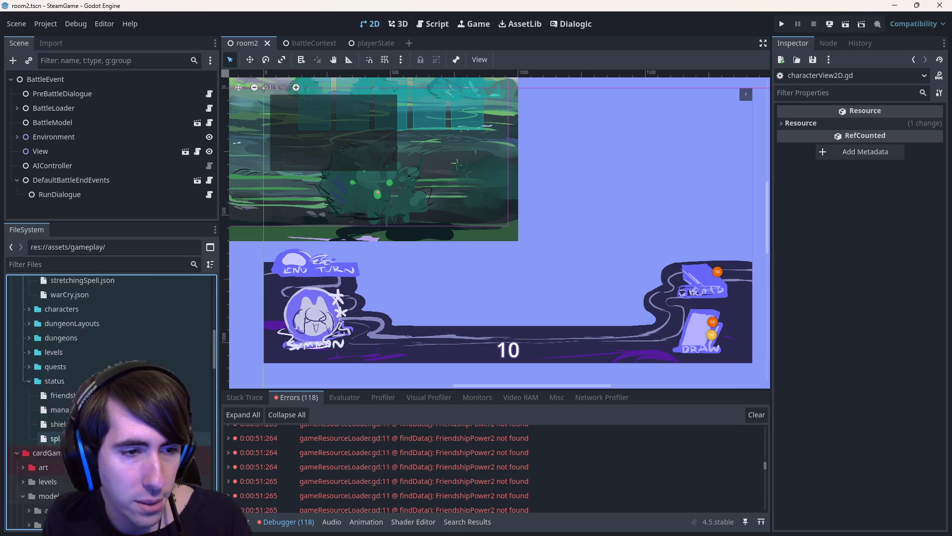
{"action": "scroll", "coordinate": [99, 376], "scroll_direction": "up", "scroll_amount": 3}
{"action": "double_click", "coordinate": [72, 376]}
{"action": "scroll", "coordinate": [73, 375], "scroll_direction": "down", "scroll_amount": 6}
{"action": "scroll", "coordinate": [74, 376], "scroll_direction": "up", "scroll_amount": 3}
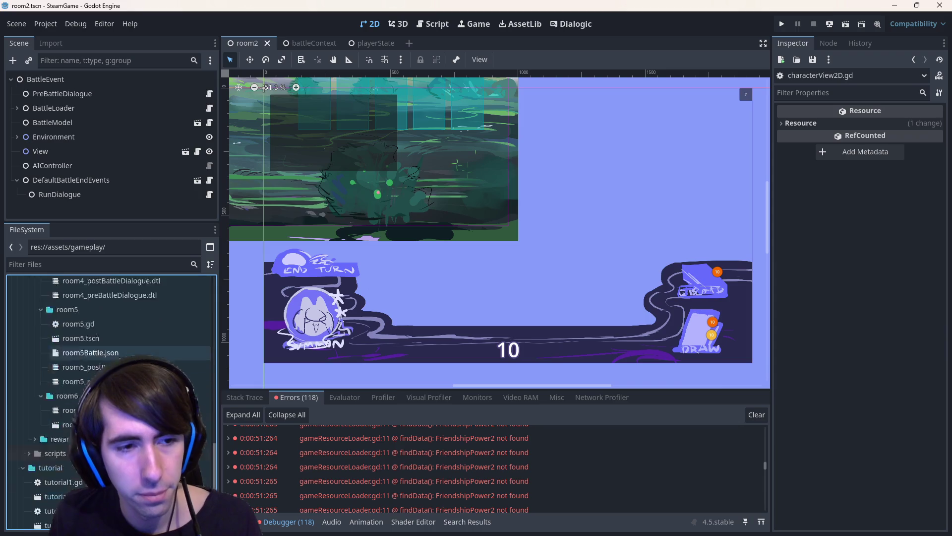
{"action": "double_click", "coordinate": [99, 345]}
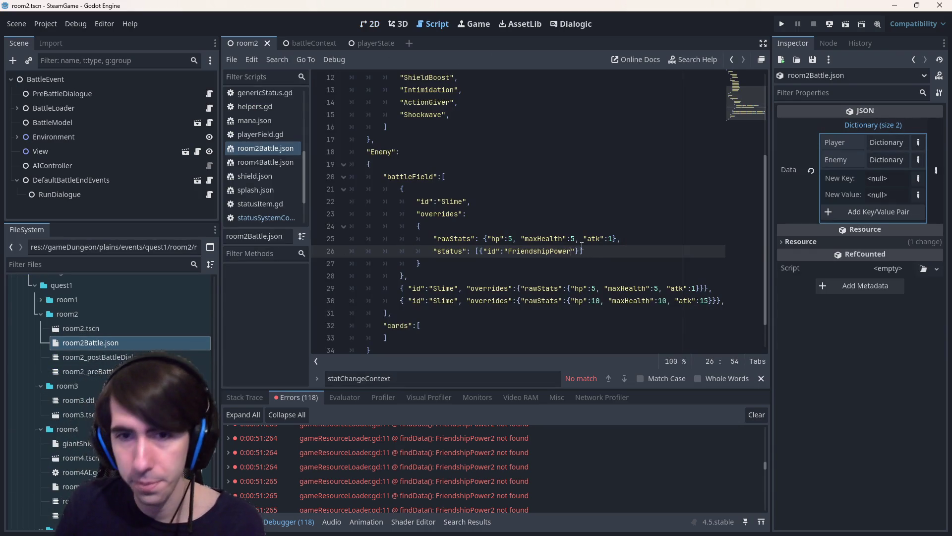
{"action": "left_click", "coordinate": [847, 23]}
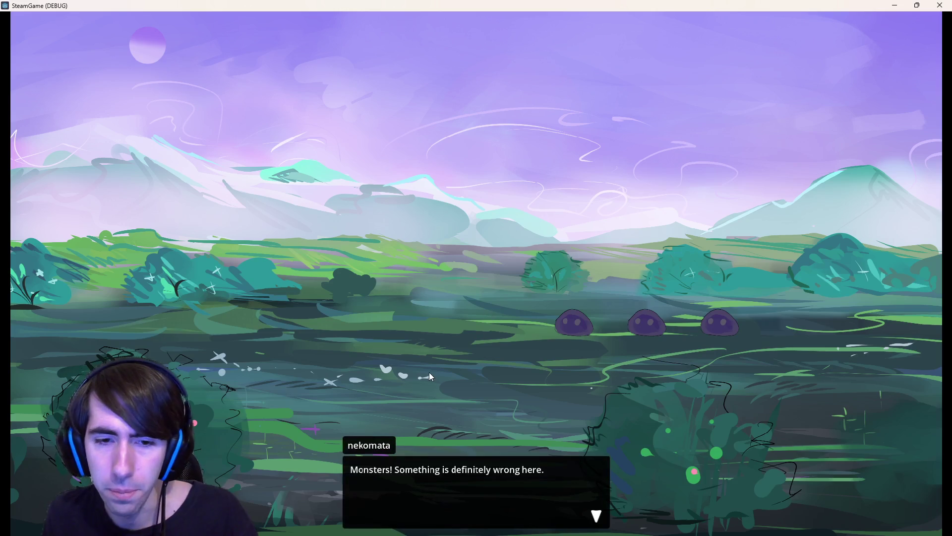
{"action": "left_click", "coordinate": [429, 371]}
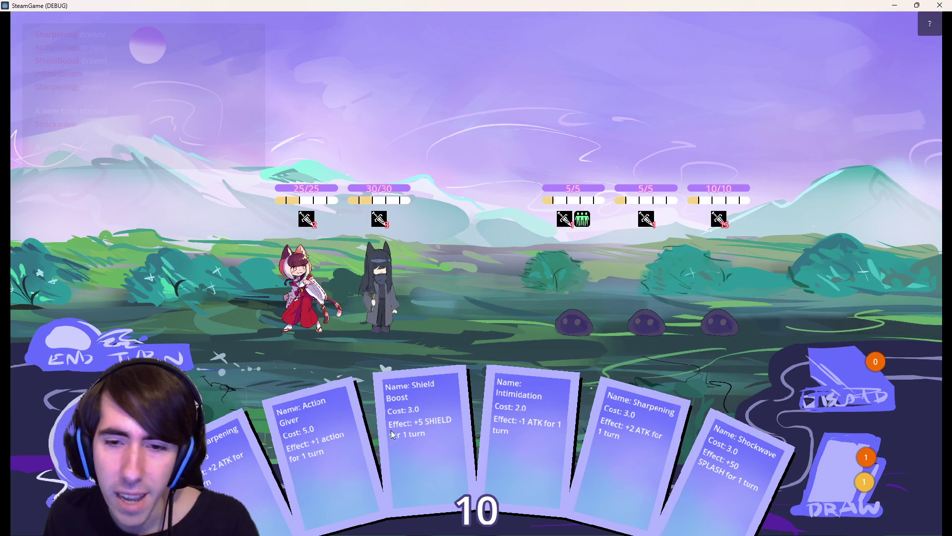
Give the dark-haired character Shockwave, splash-attack the middle slime, then close the game.
{"action": "mouse_move", "coordinate": [724, 436]}
{"action": "left_mouse_down"}
{"action": "mouse_move", "coordinate": [436, 282]}
{"action": "mouse_move", "coordinate": [390, 279]}
{"action": "mouse_move", "coordinate": [392, 221]}
{"action": "left_mouse_up"}
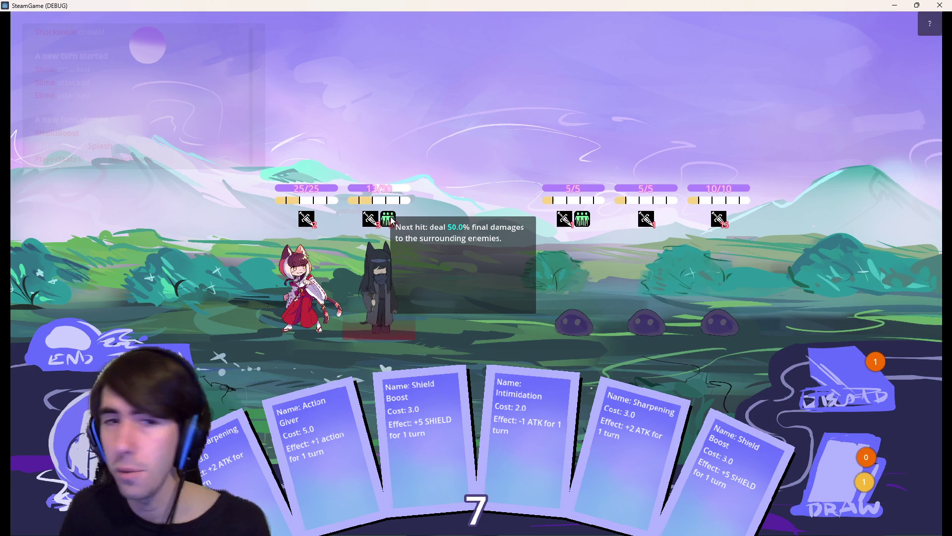
{"action": "left_click", "coordinate": [370, 219]}
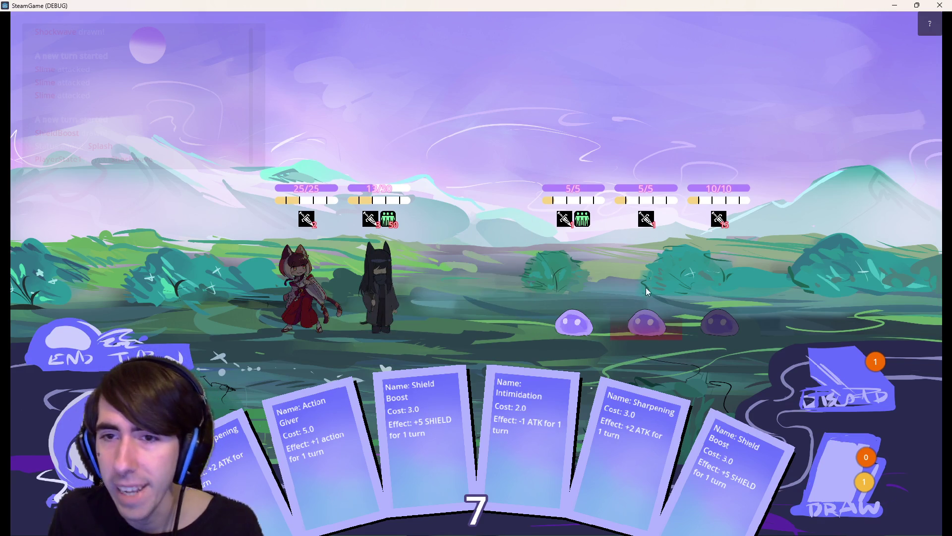
{"action": "left_click", "coordinate": [633, 265]}
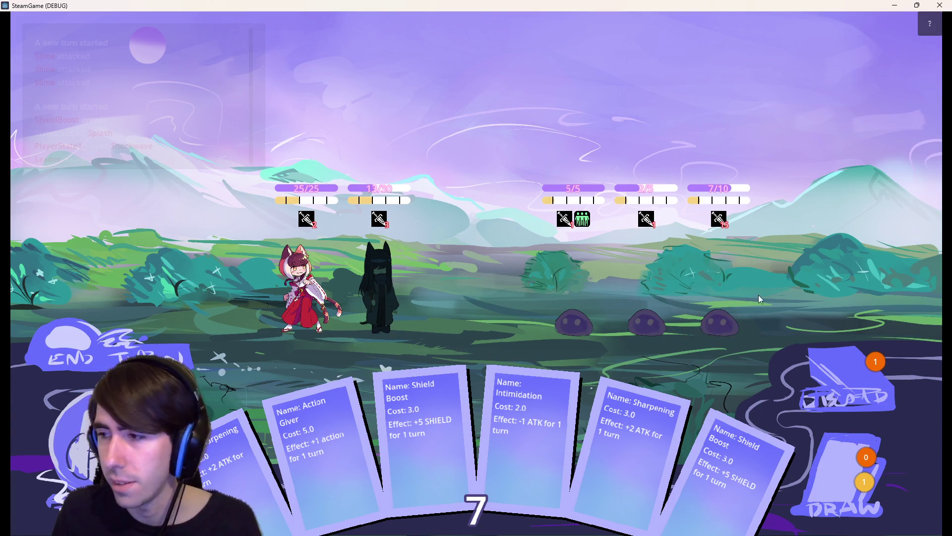
{"action": "mouse_move", "coordinate": [583, 221]}
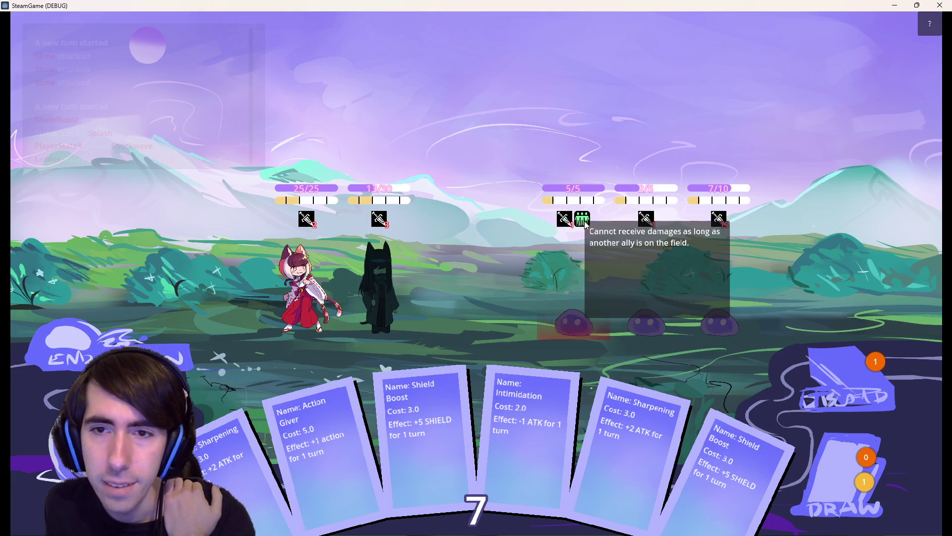
{"action": "left_click", "coordinate": [940, 5]}
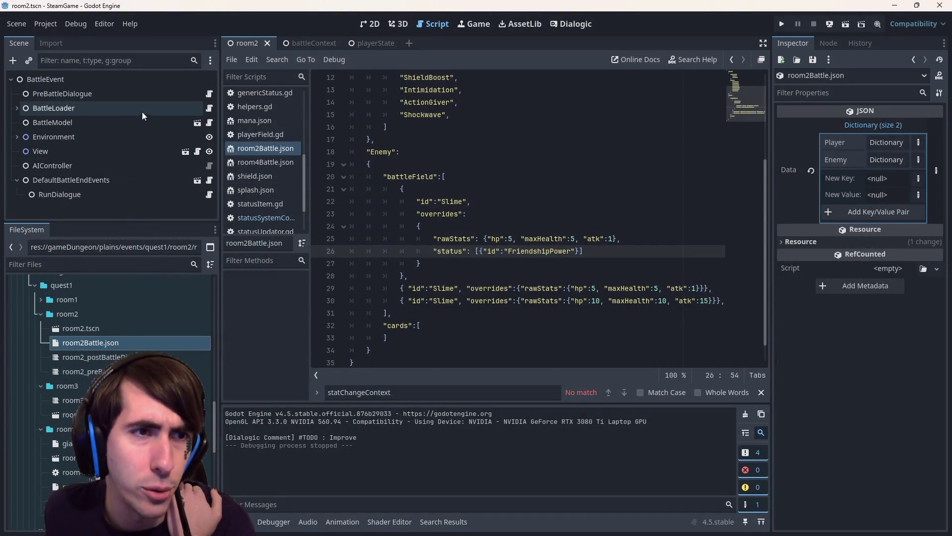
Look through the open scripts, including applyRawStatsChangeCommand and battleCharacter.gd.
{"action": "scroll", "coordinate": [266, 149], "scroll_direction": "up", "scroll_amount": 5}
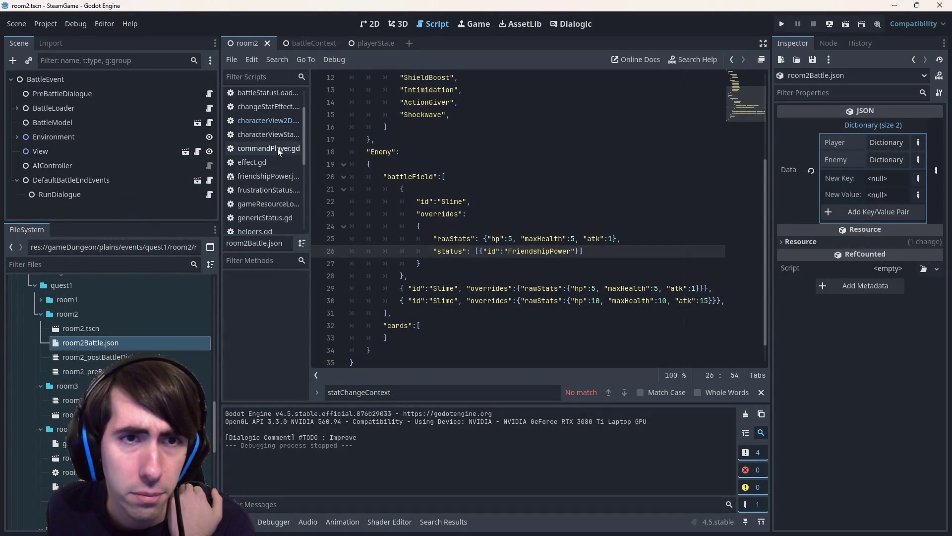
{"action": "left_click", "coordinate": [263, 144]}
{"action": "left_click", "coordinate": [268, 165]}
{"action": "left_click", "coordinate": [267, 137]}
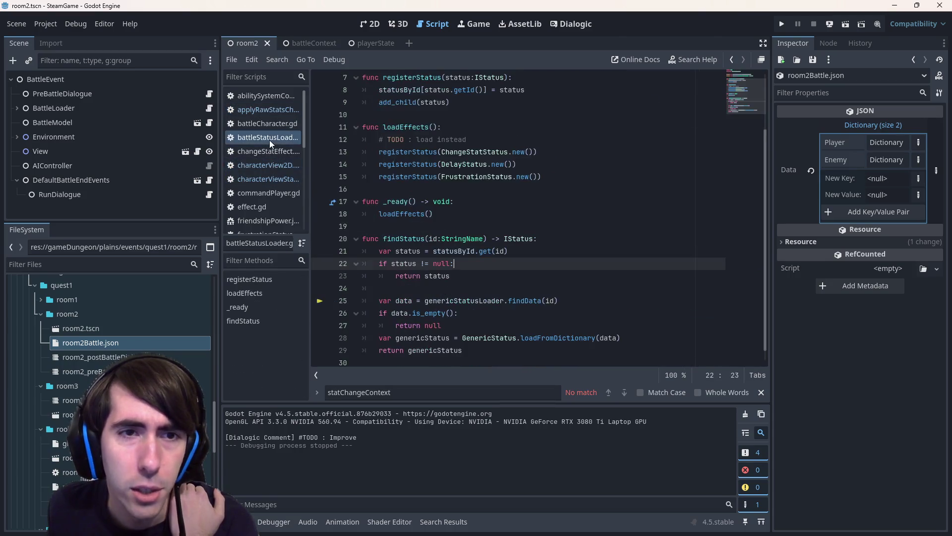
{"action": "left_click", "coordinate": [267, 124]}
{"action": "left_click", "coordinate": [269, 115]}
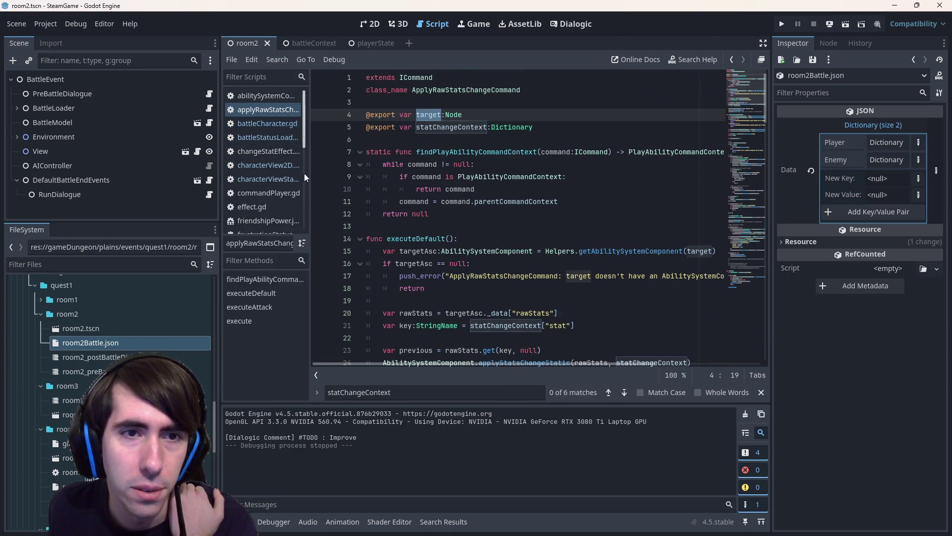
Quick-open triggerSystemComponent.gd by searching 'trigger'.
{"action": "left_click", "coordinate": [561, 179]}
{"action": "key", "text": "shift+alt+o"}
{"action": "type", "text": "trig"}
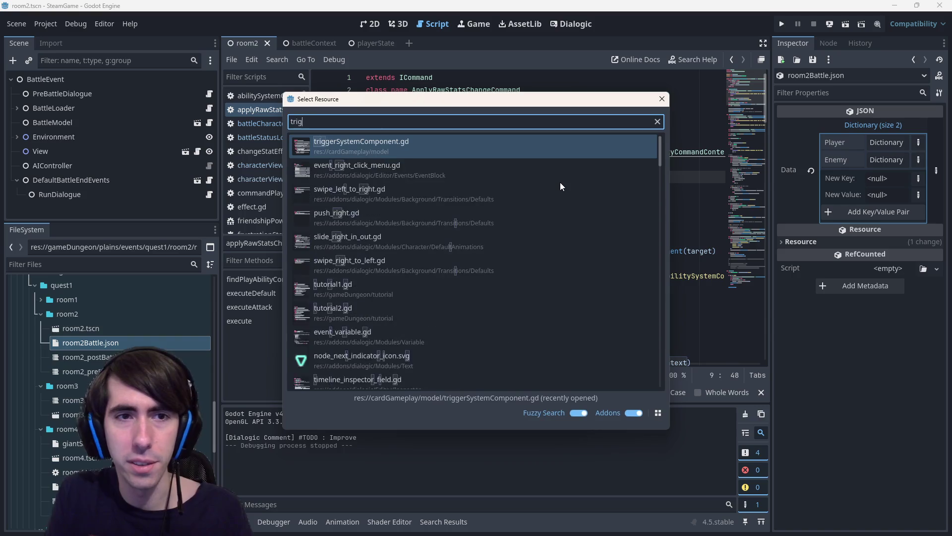
{"action": "type", "text": "ger"}
{"action": "key", "text": "Return"}
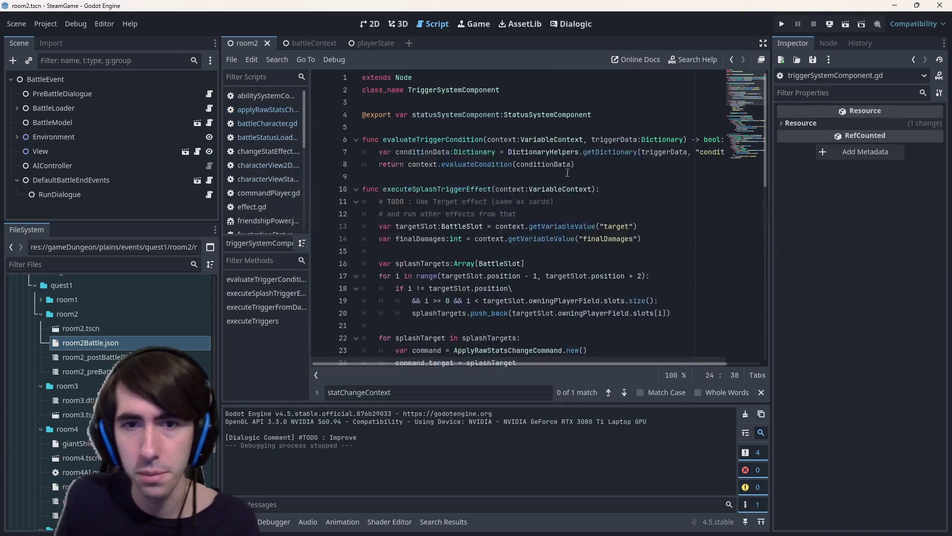
Highlight the uses of finalDamages and set a breakpoint on line 22.
{"action": "scroll", "coordinate": [559, 166], "scroll_direction": "down", "scroll_amount": 2}
{"action": "left_click", "coordinate": [556, 166]}
{"action": "double_click", "coordinate": [421, 164]}
{"action": "scroll", "coordinate": [550, 270], "scroll_direction": "down", "scroll_amount": 2}
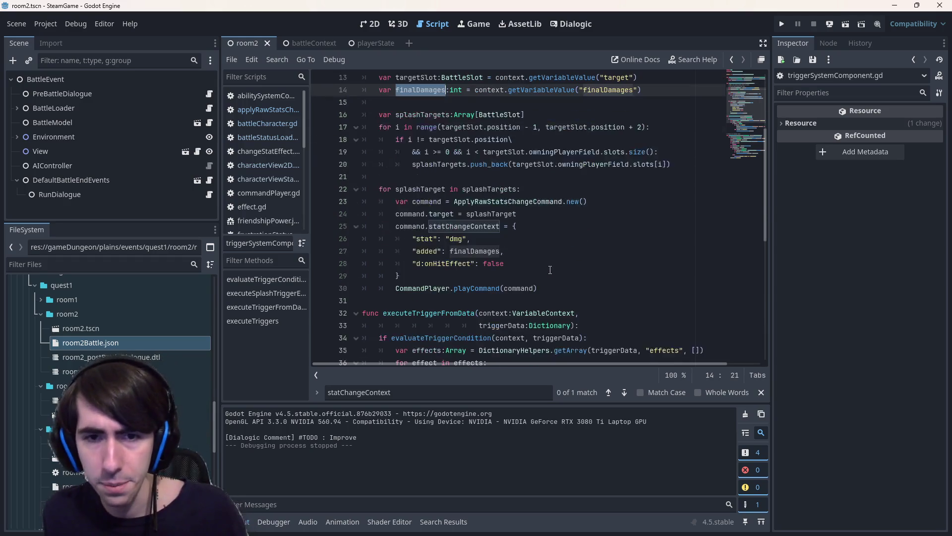
{"action": "left_click", "coordinate": [481, 251]}
{"action": "scroll", "coordinate": [481, 251], "scroll_direction": "up", "scroll_amount": 2}
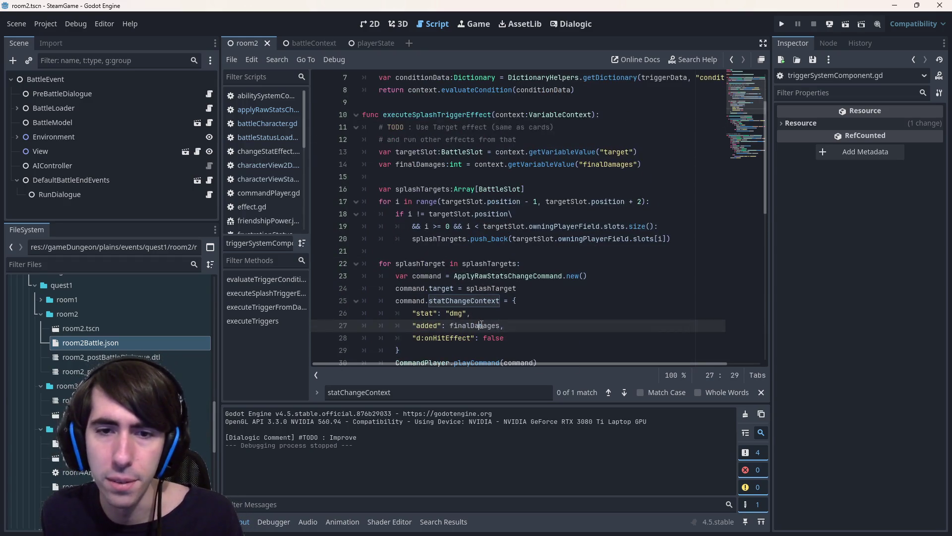
{"action": "double_click", "coordinate": [481, 325]}
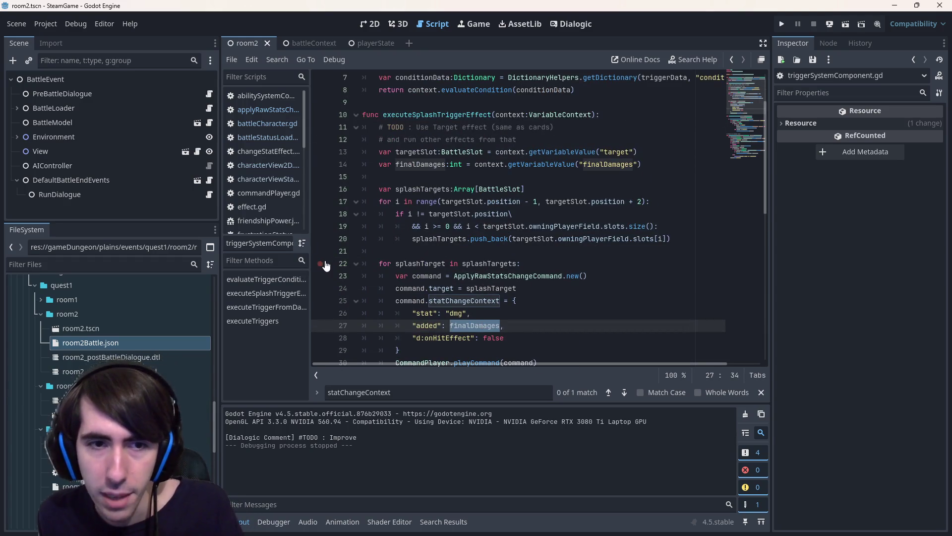
{"action": "left_click", "coordinate": [325, 264]}
Run the project, start the battle, end the turn, and play Shockwave on the dark-haired ally.
{"action": "left_click", "coordinate": [844, 24]}
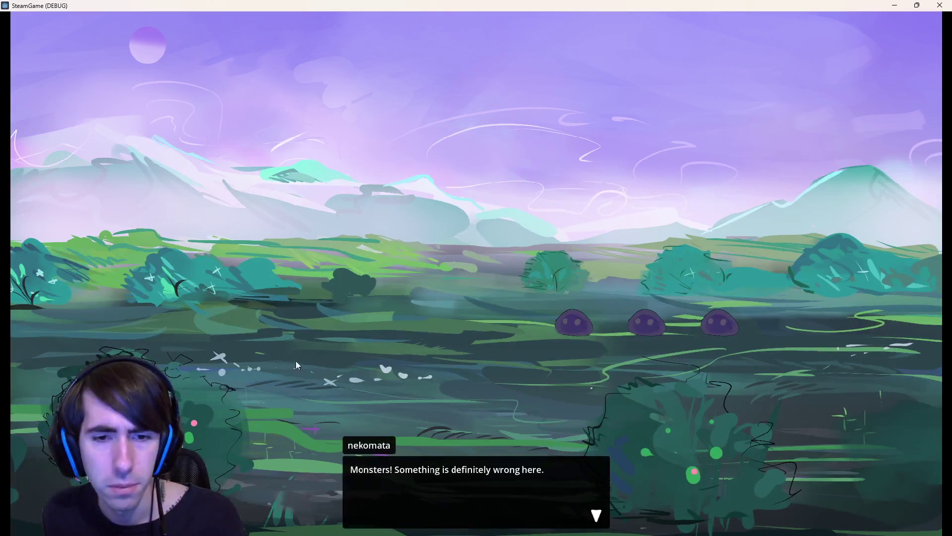
{"action": "left_click", "coordinate": [297, 365]}
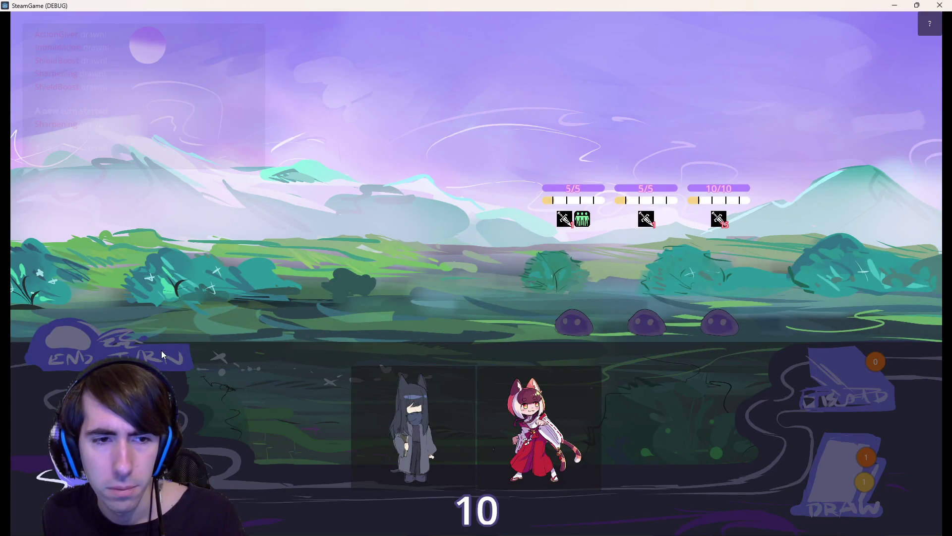
{"action": "left_click", "coordinate": [164, 354]}
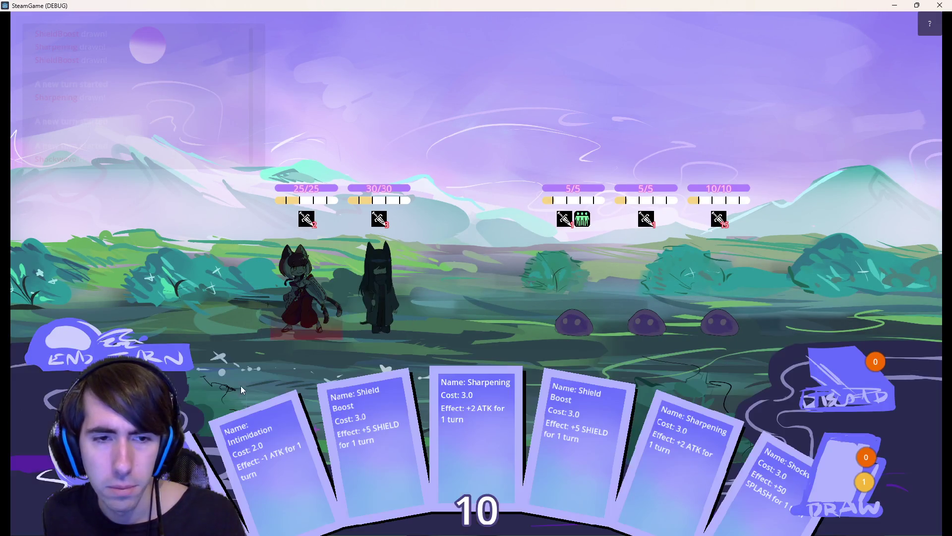
{"action": "left_click", "coordinate": [138, 352]}
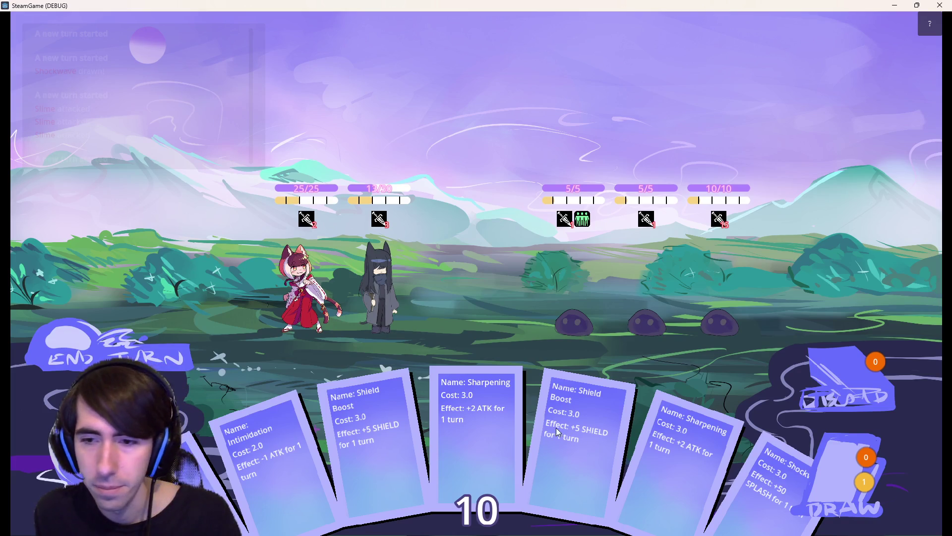
{"action": "left_click_drag", "start_coordinate": [743, 475], "coordinate": [382, 297]}
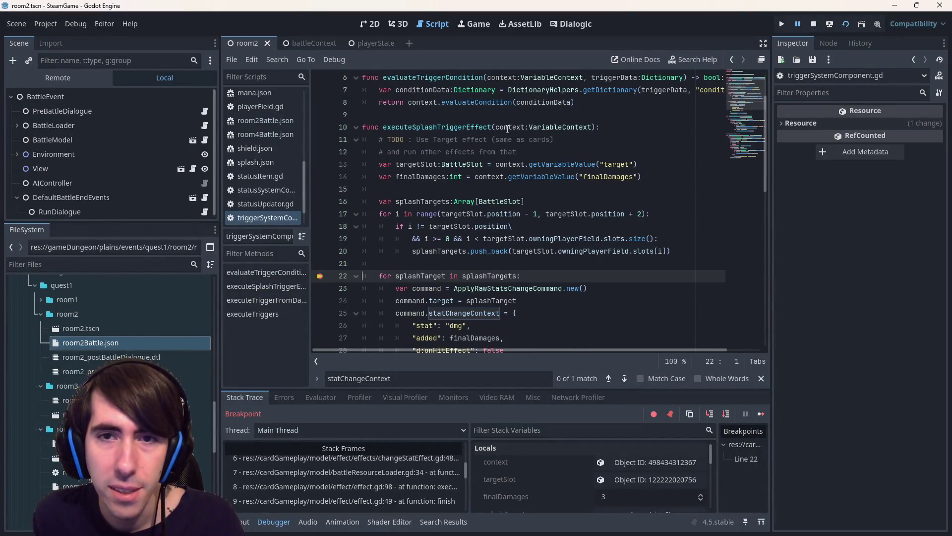
{"action": "left_click", "coordinate": [650, 462]}
{"action": "left_click_drag", "start_coordinate": [771, 137], "coordinate": [695, 137]}
{"action": "left_click", "coordinate": [843, 125]}
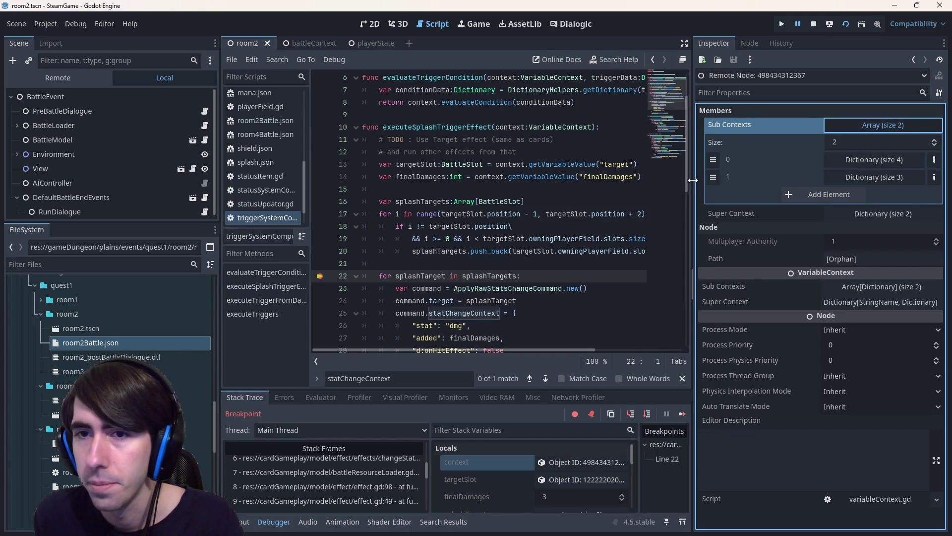
{"action": "left_click_drag", "start_coordinate": [692, 180], "coordinate": [661, 180]}
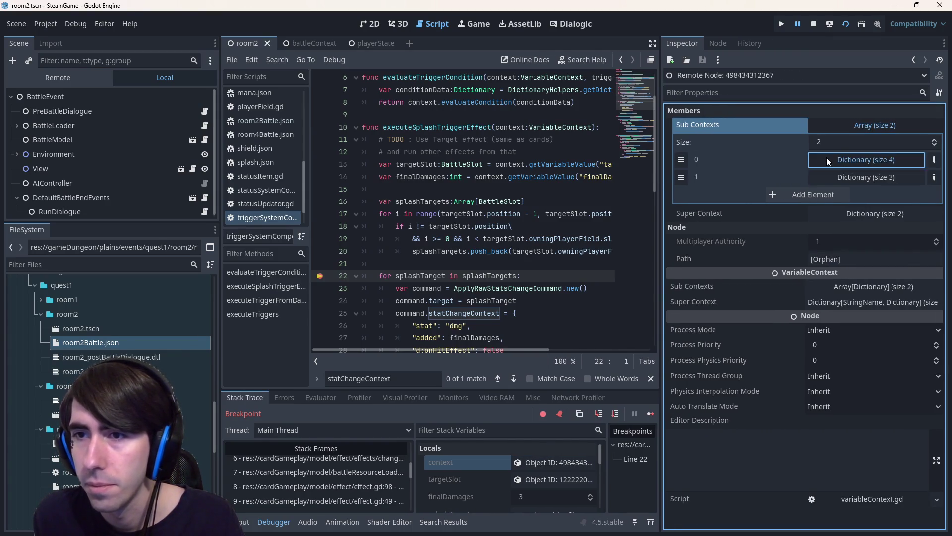
{"action": "left_click", "coordinate": [826, 160]}
{"action": "left_click", "coordinate": [855, 302]}
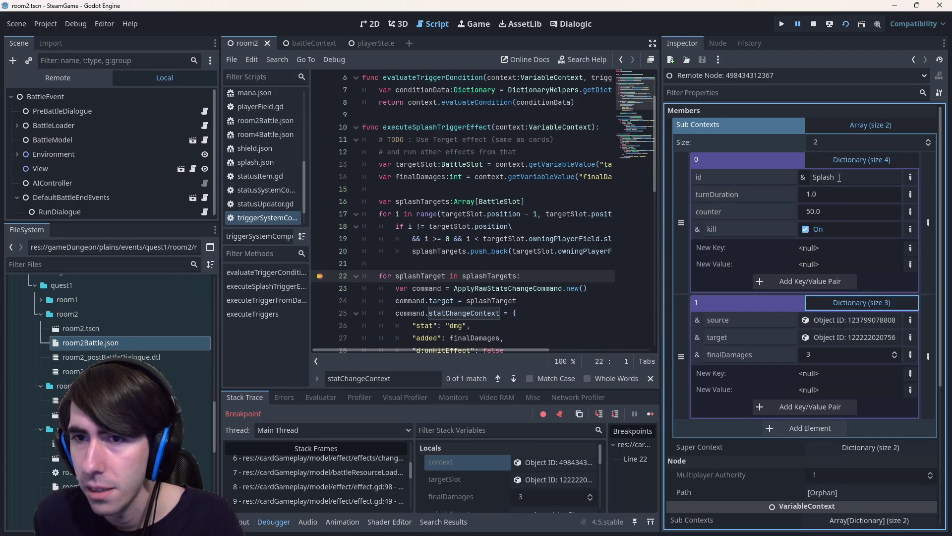
{"action": "left_click", "coordinate": [846, 160]}
{"action": "left_click", "coordinate": [846, 158]}
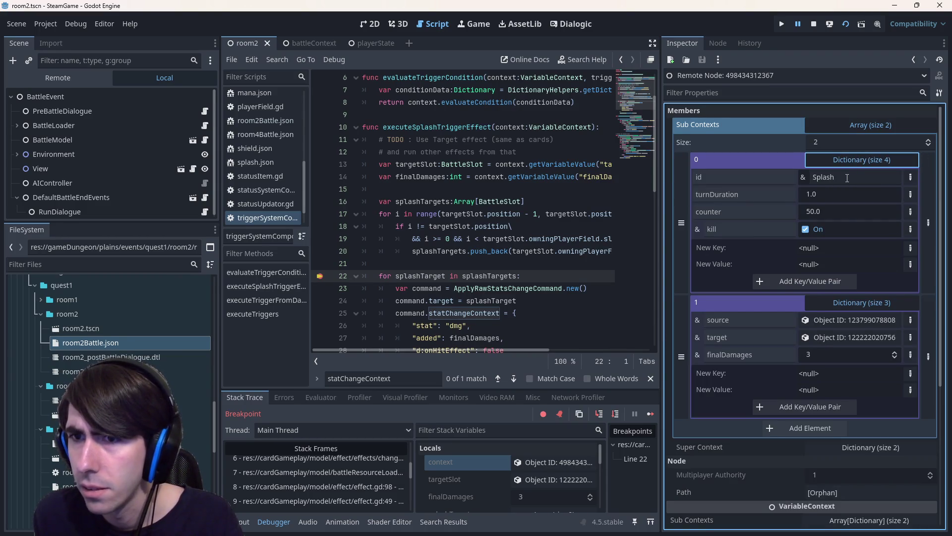
{"action": "left_click", "coordinate": [846, 178]}
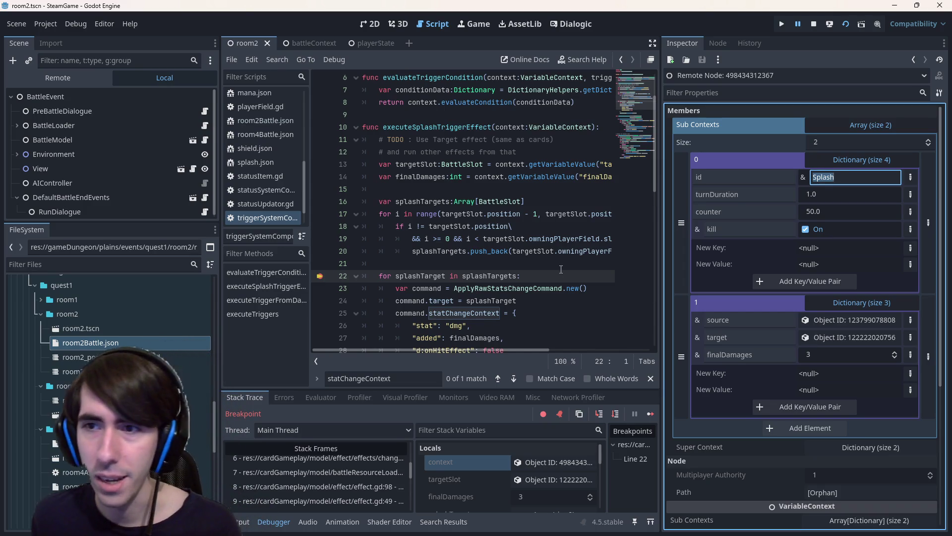
{"action": "scroll", "coordinate": [461, 274], "scroll_direction": "down", "scroll_amount": 1}
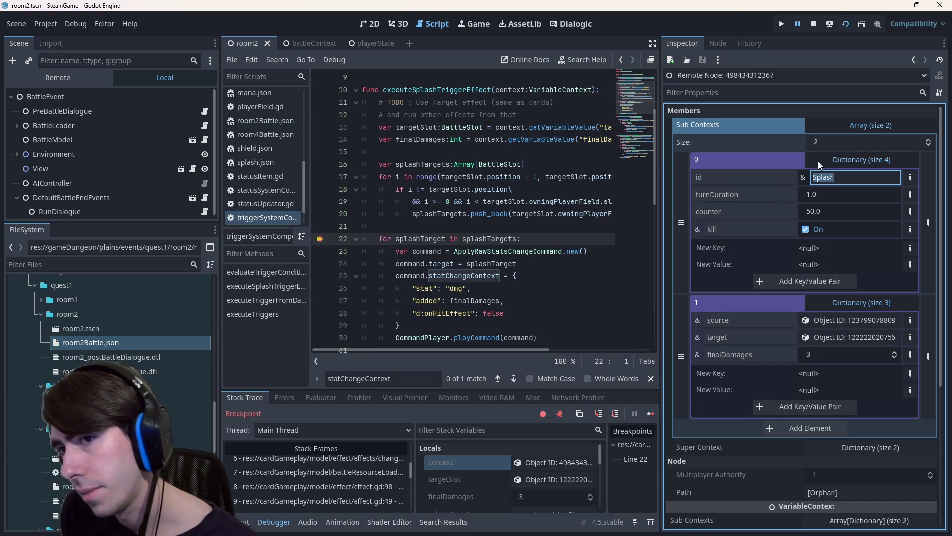
{"action": "scroll", "coordinate": [485, 300], "scroll_direction": "down", "scroll_amount": 3}
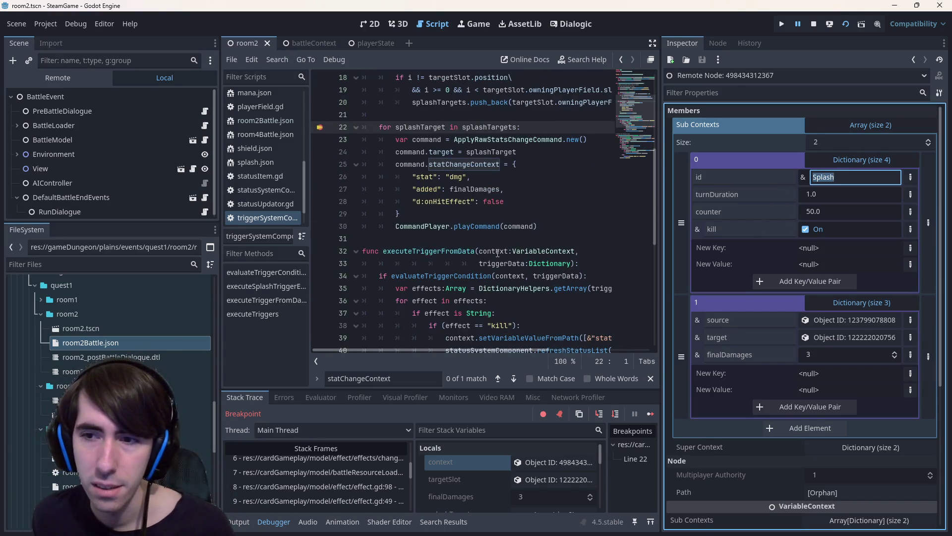
{"action": "scroll", "coordinate": [498, 254], "scroll_direction": "down", "scroll_amount": 1}
{"action": "scroll", "coordinate": [368, 481], "scroll_direction": "up", "scroll_amount": 5}
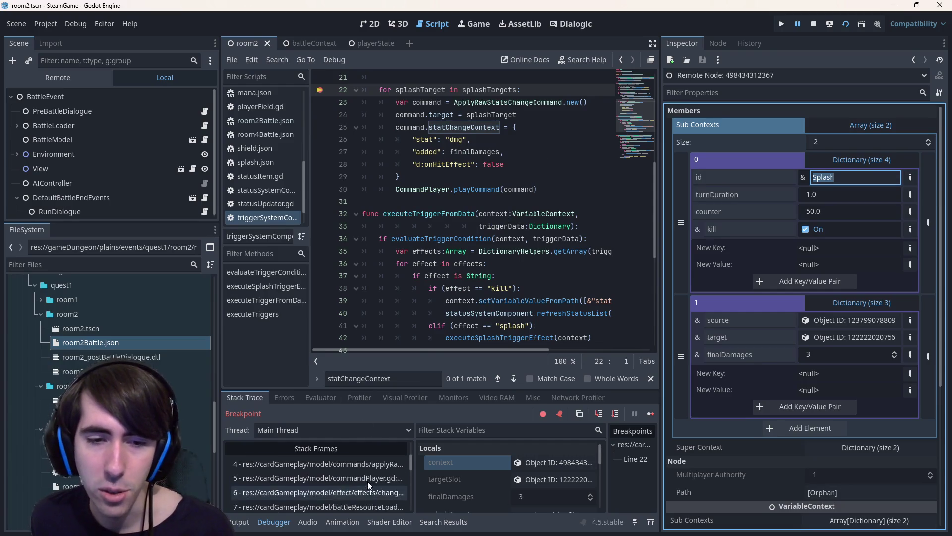
{"action": "scroll", "coordinate": [491, 252], "scroll_direction": "up", "scroll_amount": 5}
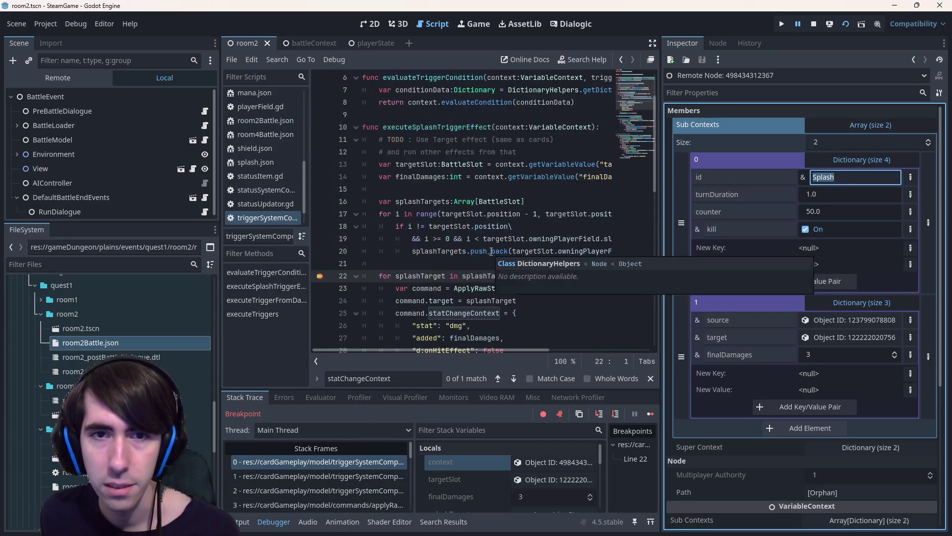
{"action": "key", "text": "ctrl+f"}
{"action": "type", "text": ".Push"}
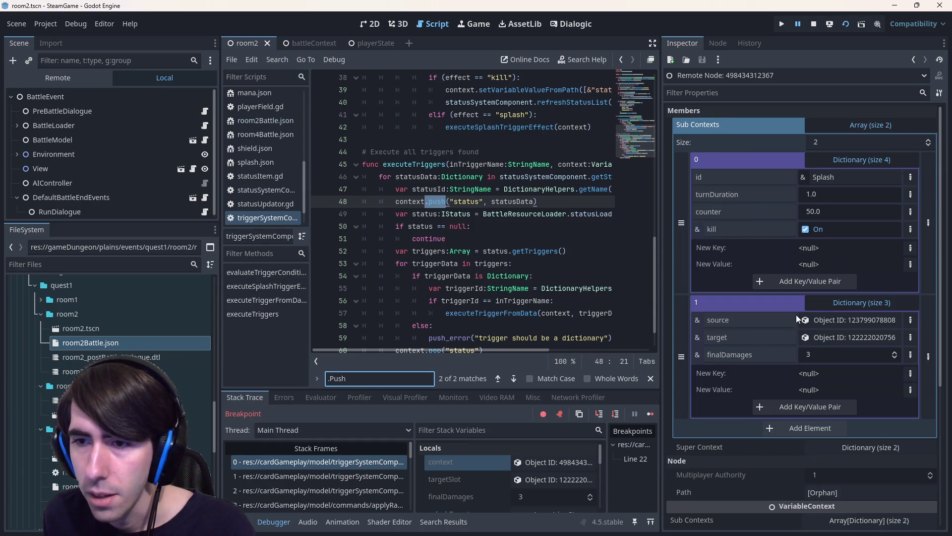
{"action": "left_click", "coordinate": [837, 308]}
{"action": "left_click", "coordinate": [837, 302]}
{"action": "left_click", "coordinate": [837, 302]}
{"action": "left_click", "coordinate": [840, 159]}
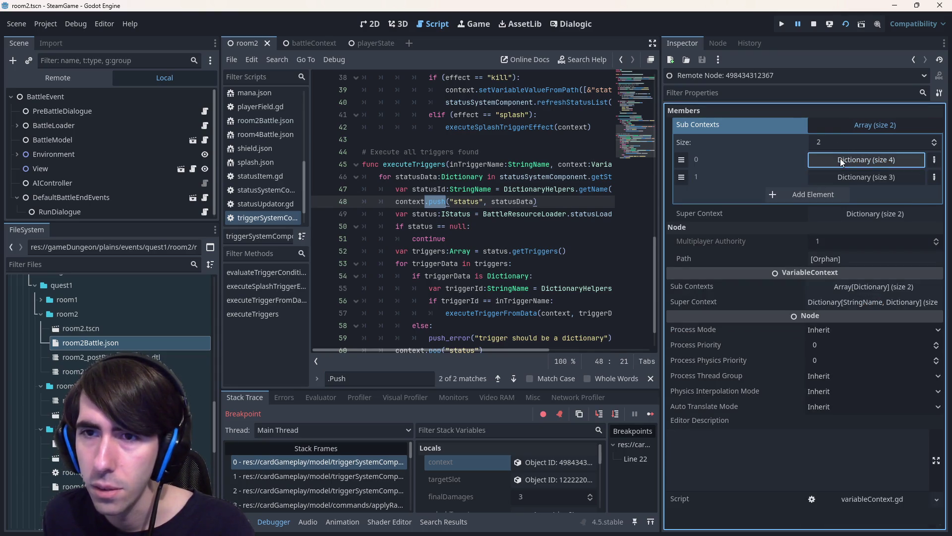
{"action": "left_click", "coordinate": [849, 130]}
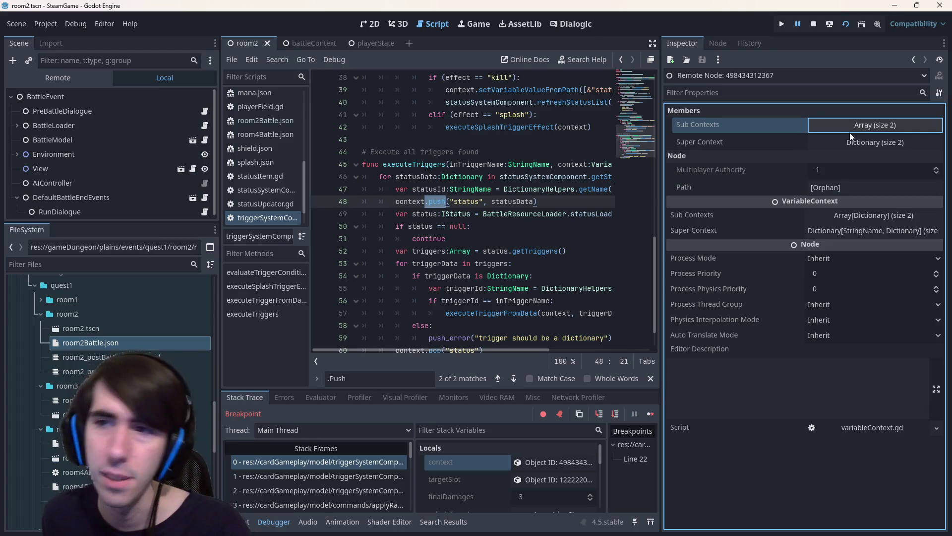
{"action": "left_click", "coordinate": [858, 141]}
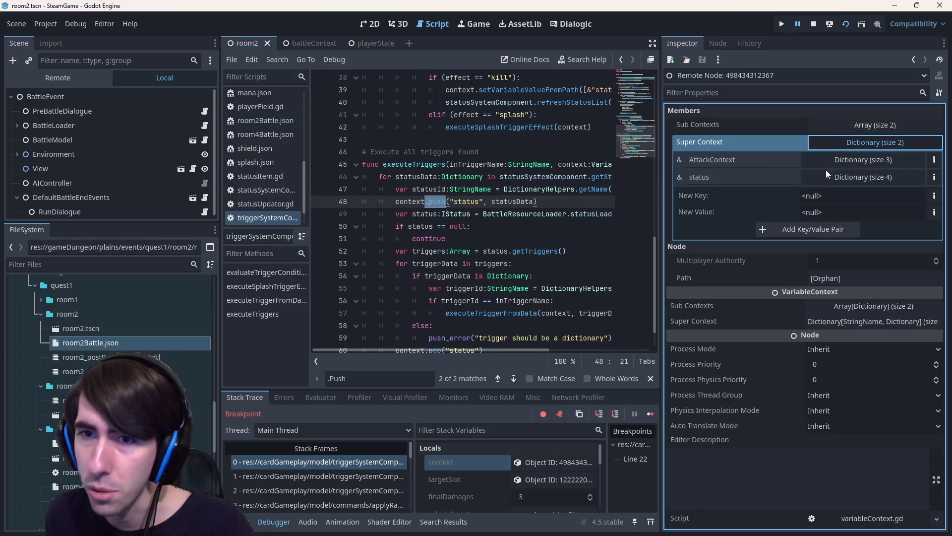
{"action": "left_click", "coordinate": [694, 179]}
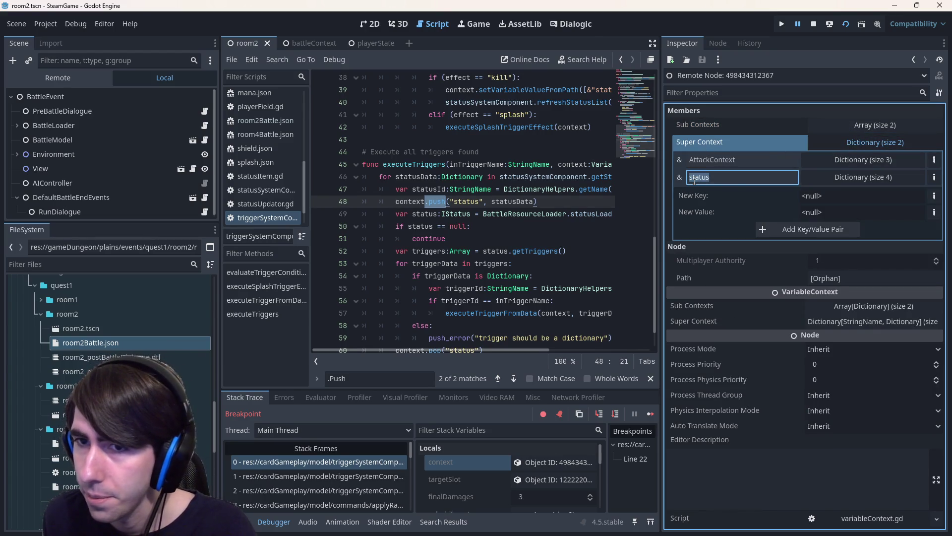
{"action": "left_click", "coordinate": [820, 178]}
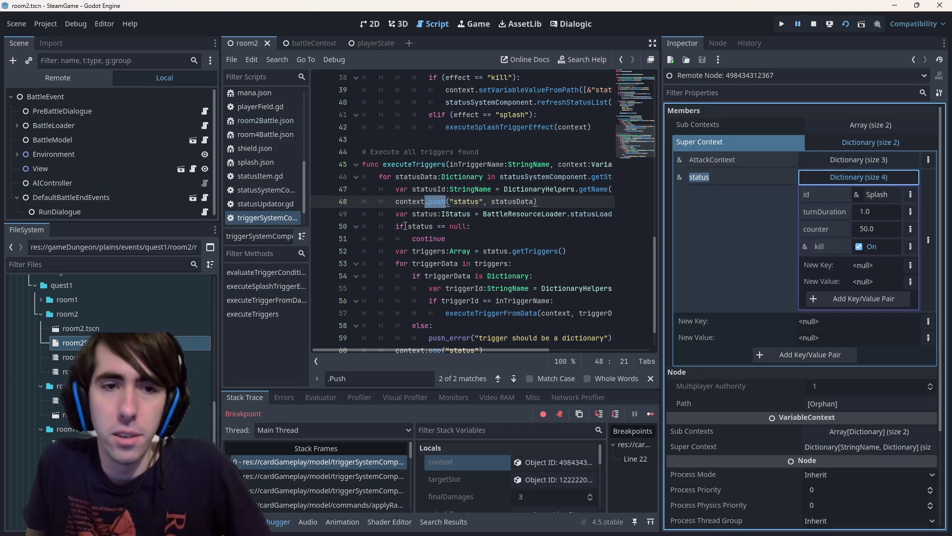
{"action": "left_click", "coordinate": [295, 463]}
{"action": "scroll", "coordinate": [457, 203], "scroll_direction": "up", "scroll_amount": 2}
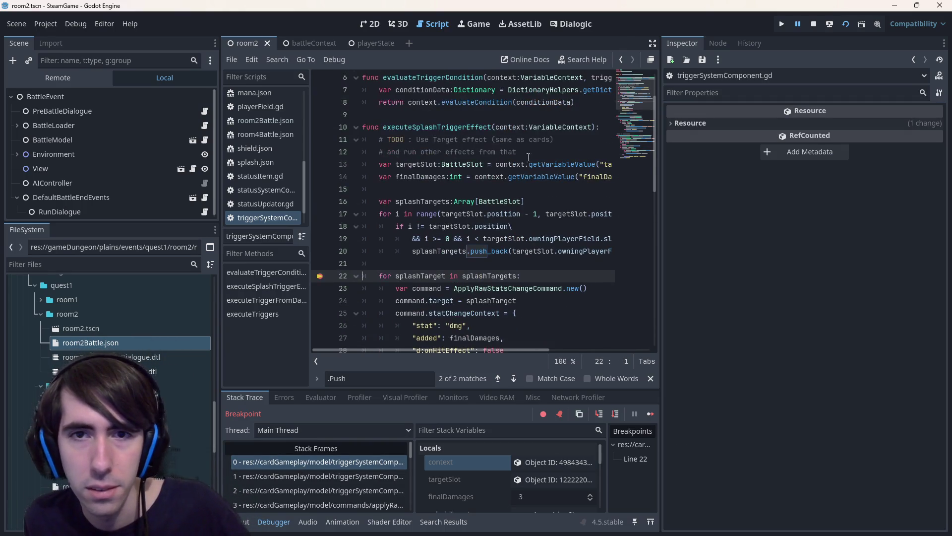
Inspect the paused context object and expand its status dictionary under Super Context.
{"action": "mouse_move", "coordinate": [518, 131]}
{"action": "left_click", "coordinate": [572, 465]}
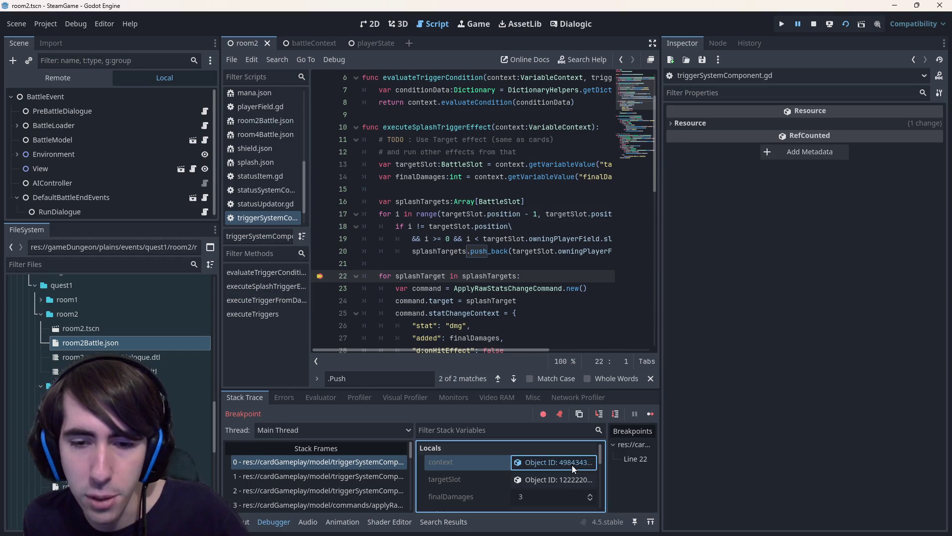
{"action": "left_click", "coordinate": [831, 181]}
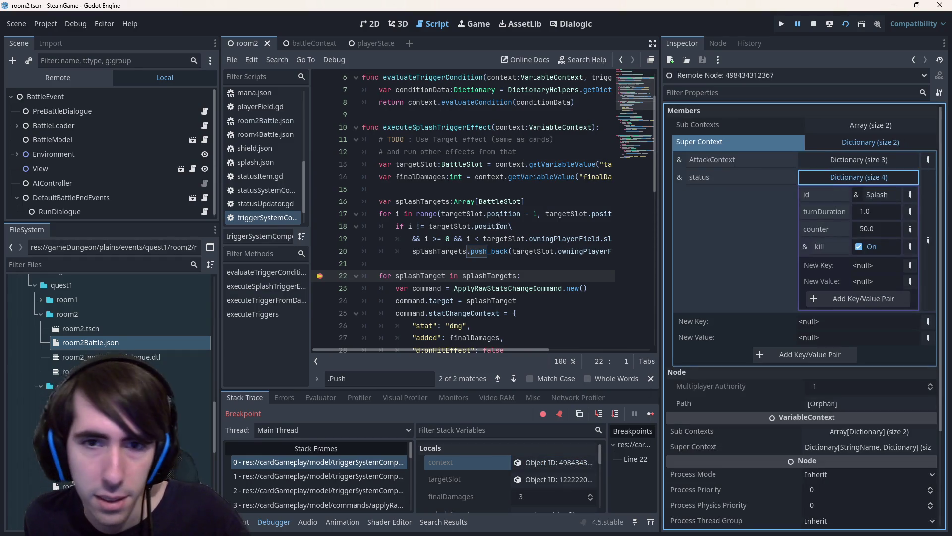
{"action": "scroll", "coordinate": [500, 221], "scroll_direction": "down", "scroll_amount": 1}
Narrow the inspector and side docks so the code editor is wider.
{"action": "left_click_drag", "start_coordinate": [658, 187], "coordinate": [678, 186]}
{"action": "left_click", "coordinate": [872, 229]}
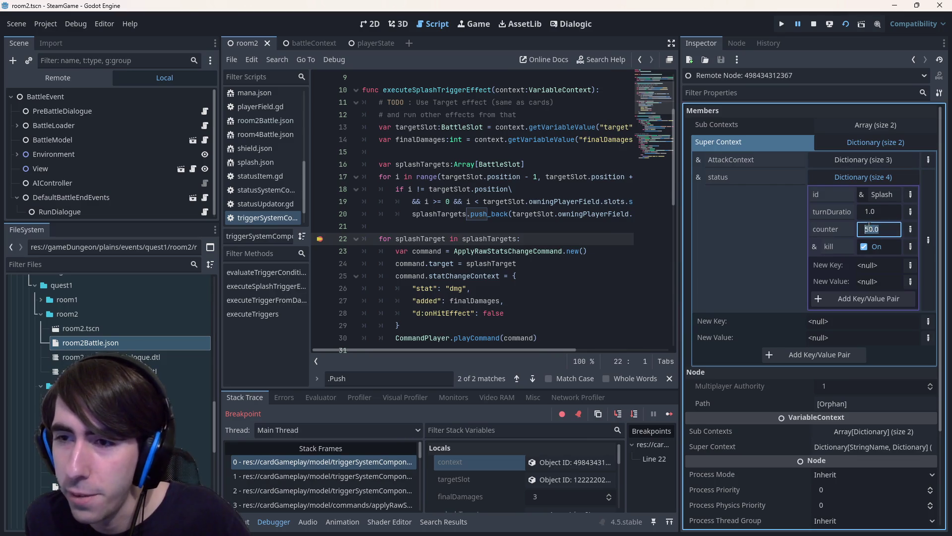
{"action": "left_click_drag", "start_coordinate": [679, 159], "coordinate": [712, 158]}
{"action": "left_click_drag", "start_coordinate": [220, 178], "coordinate": [187, 177]}
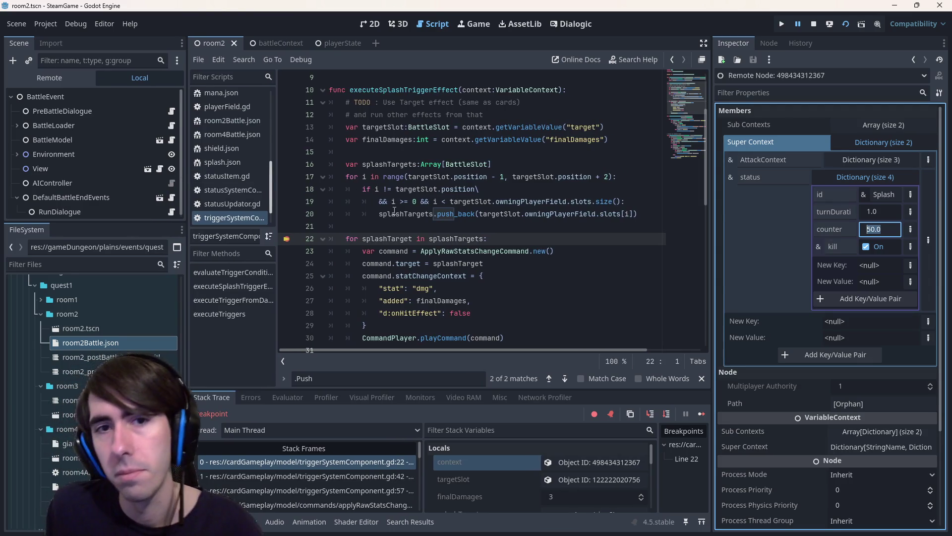
Highlight targetSlot, context and the getVariableValue finalDamages lookup on line 14.
{"action": "double_click", "coordinate": [385, 128]}
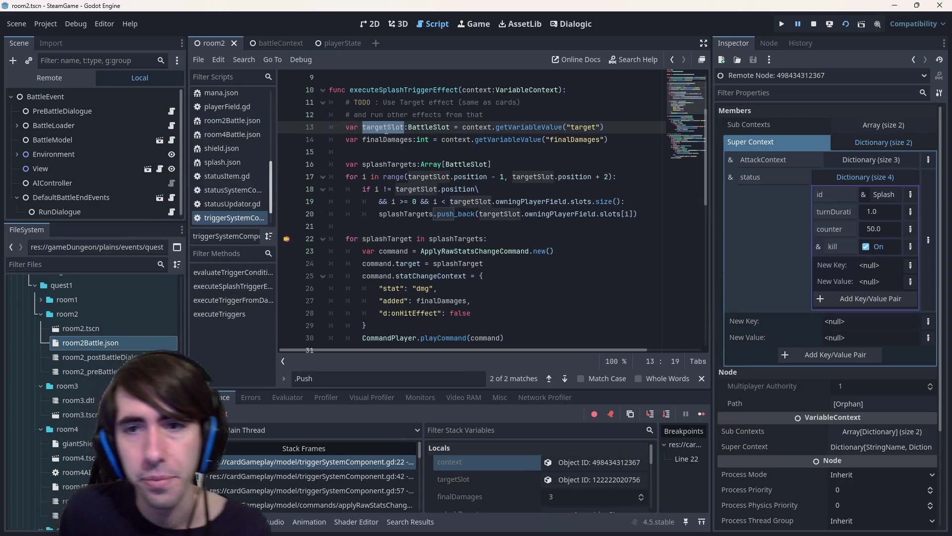
{"action": "double_click", "coordinate": [472, 89]}
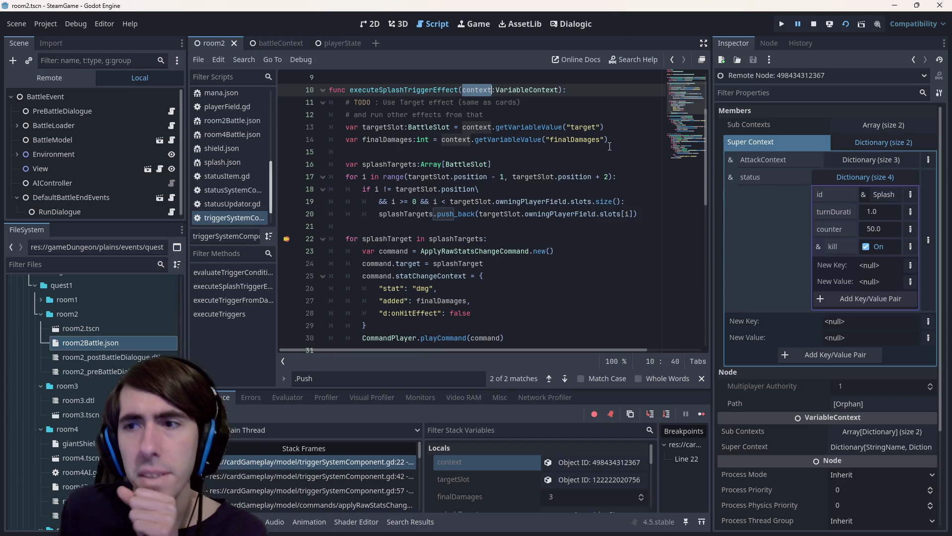
{"action": "left_click", "coordinate": [607, 142]}
{"action": "double_click", "coordinate": [574, 140]}
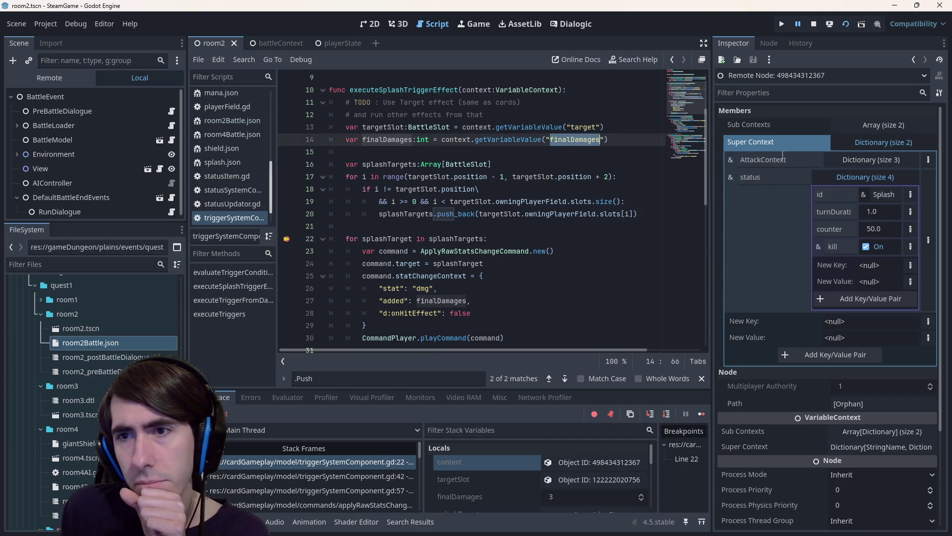
{"action": "left_click", "coordinate": [551, 139]}
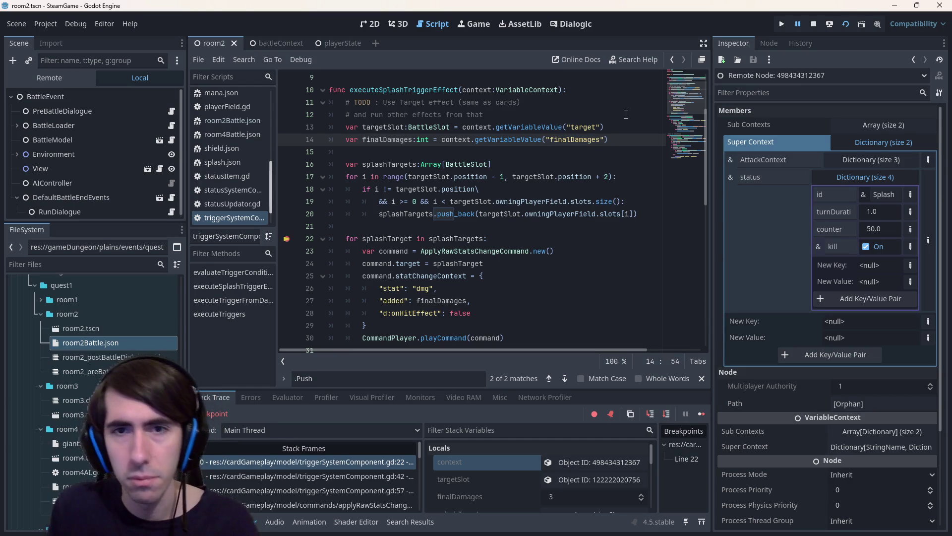
{"action": "double_click", "coordinate": [508, 140]}
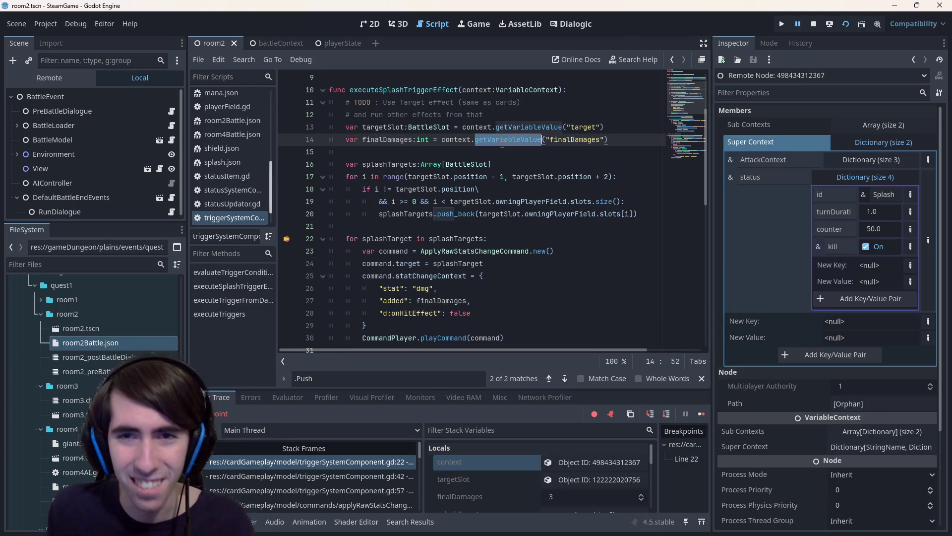
Undo an accidental 'evalu' edit on line 14.
{"action": "type", "text": "evalu"}
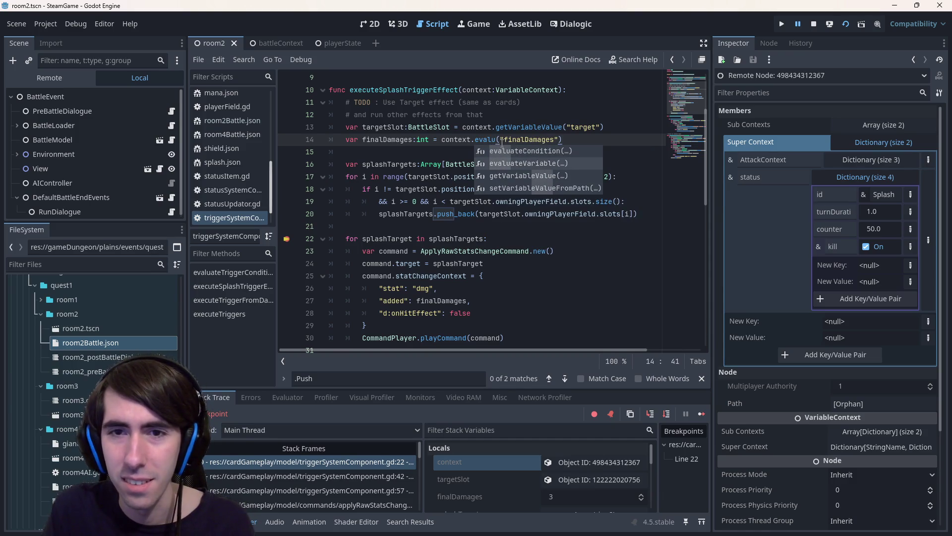
{"action": "key", "text": "ctrl+z"}
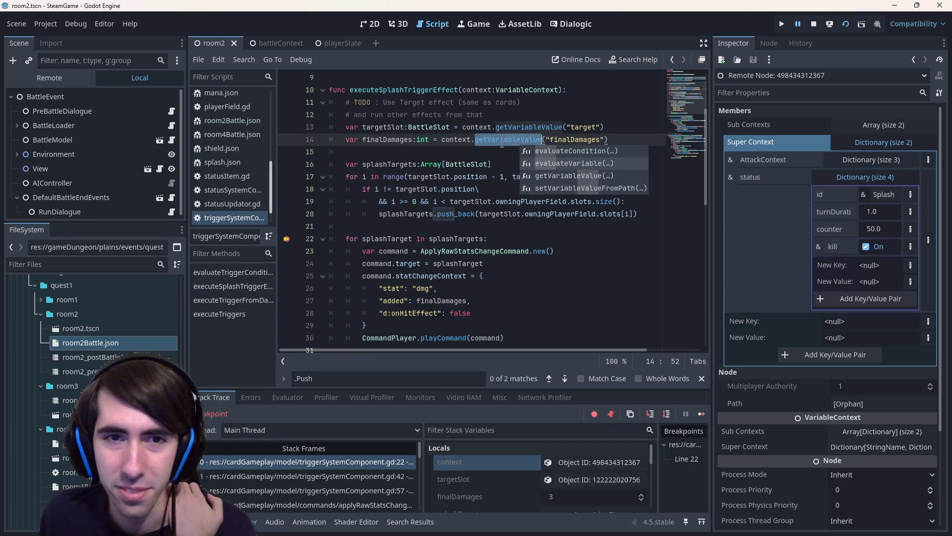
{"action": "scroll", "coordinate": [486, 170], "scroll_direction": "down", "scroll_amount": 1}
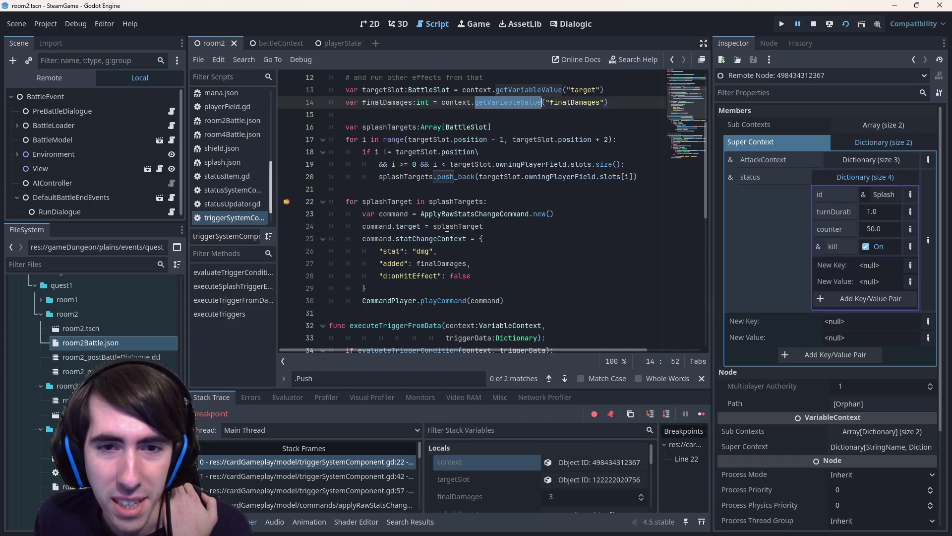
{"action": "scroll", "coordinate": [452, 197], "scroll_direction": "up", "scroll_amount": 1}
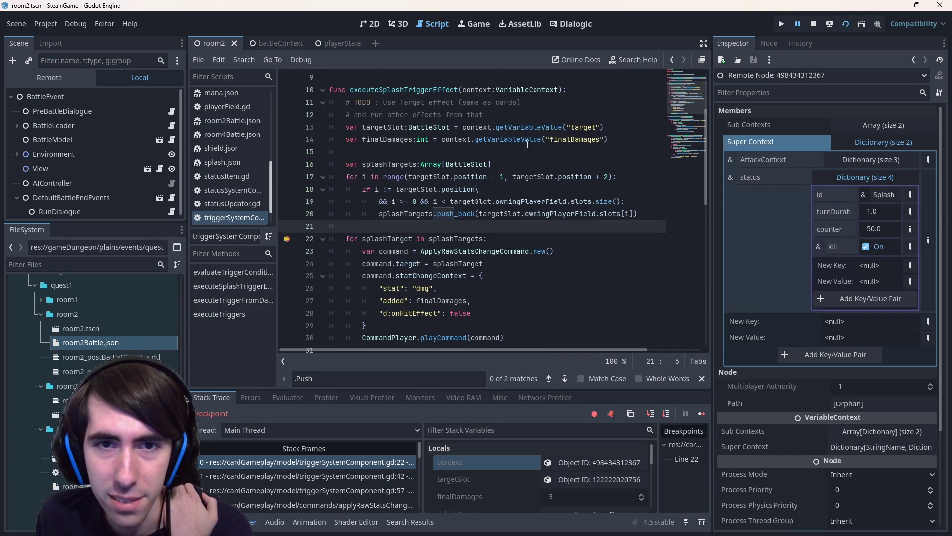
Add line 15: var damagesPercent:int = context.getVariableValue("status.counter").
{"action": "left_click", "coordinate": [628, 134]}
{"action": "key", "text": "Return"}
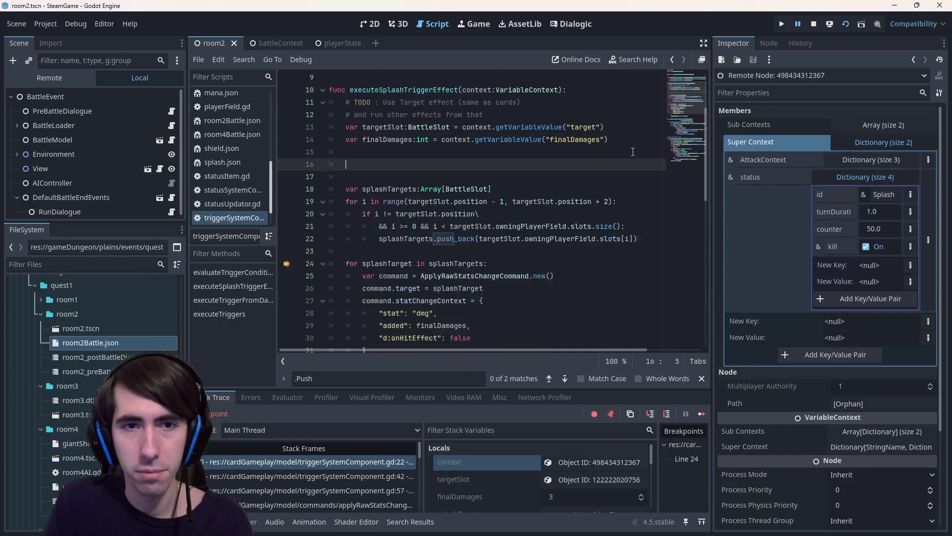
{"action": "type", "text": "var damages"}
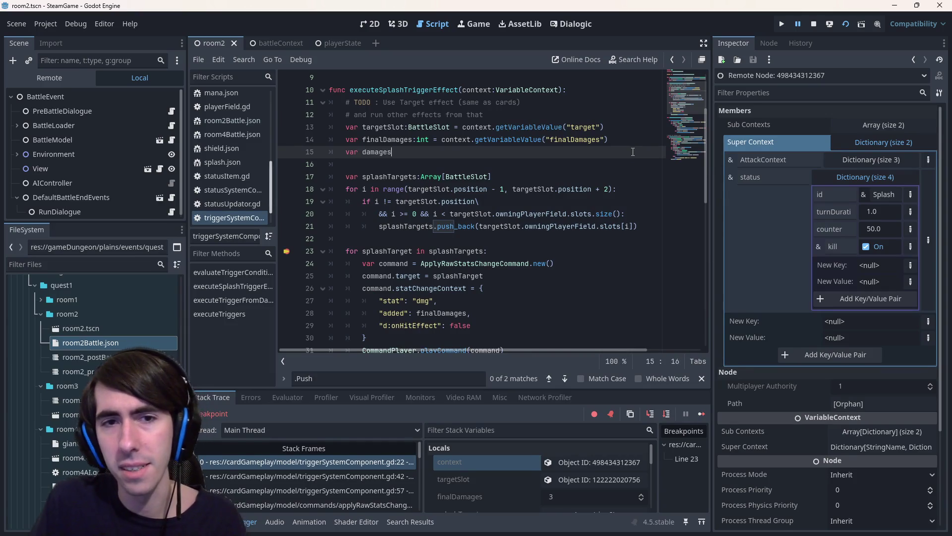
{"action": "type", "text": "Perecent"}
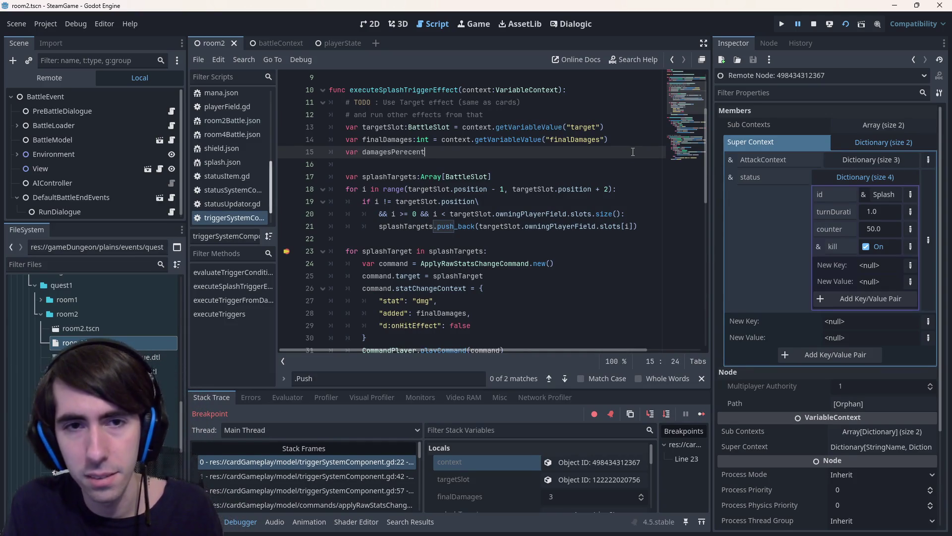
{"action": "key", "text": "BackSpace"}
{"action": "key", "text": "BackSpace"}
{"action": "key", "text": "BackSpace"}
{"action": "key", "text": "BackSpace"}
{"action": "key", "text": "BackSpace"}
{"action": "type", "text": "cent:int "}
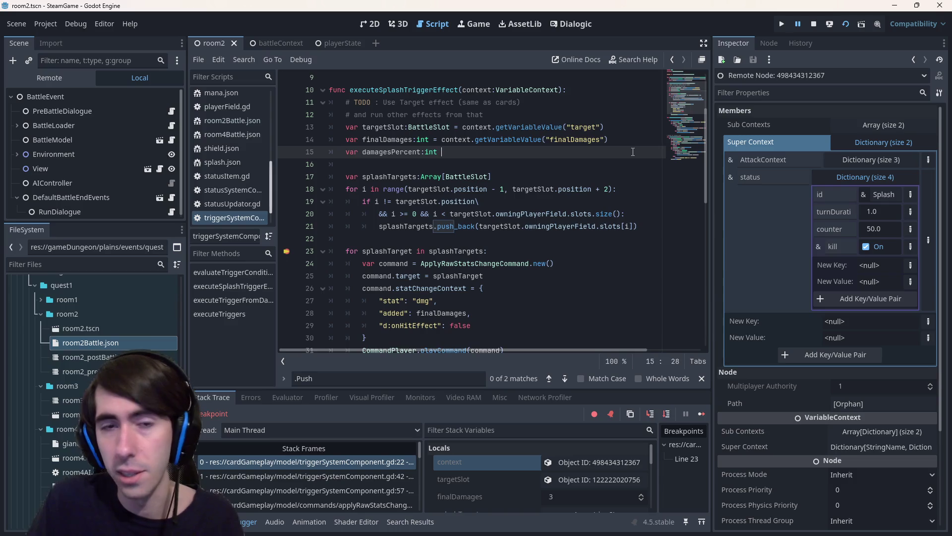
{"action": "type", "text": "= context."}
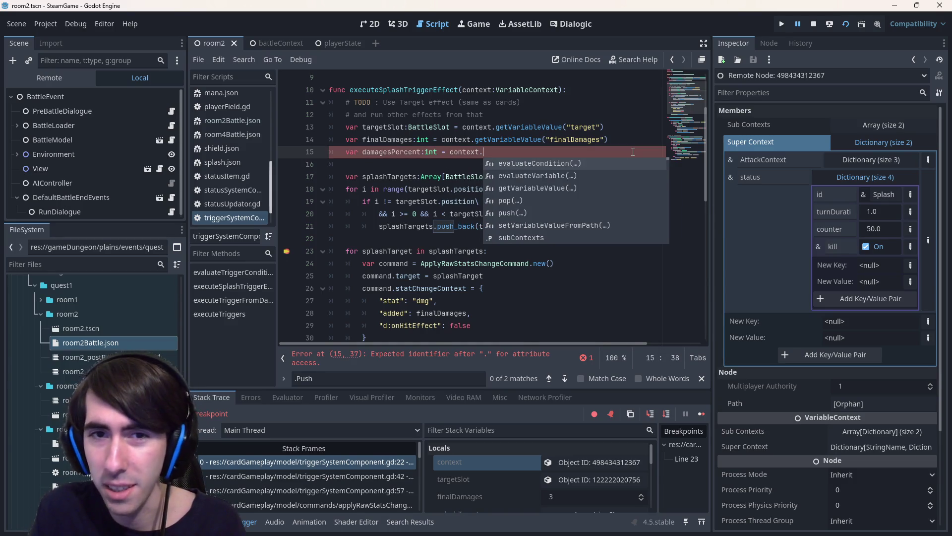
{"action": "type", "text": "getVaria"}
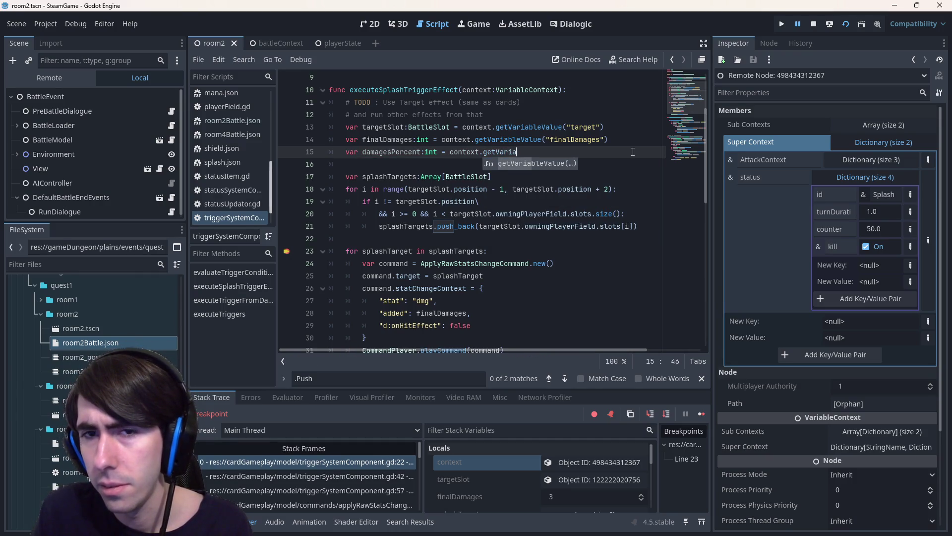
{"action": "key", "text": "Return"}
{"action": "type", "text": "\"counter"}
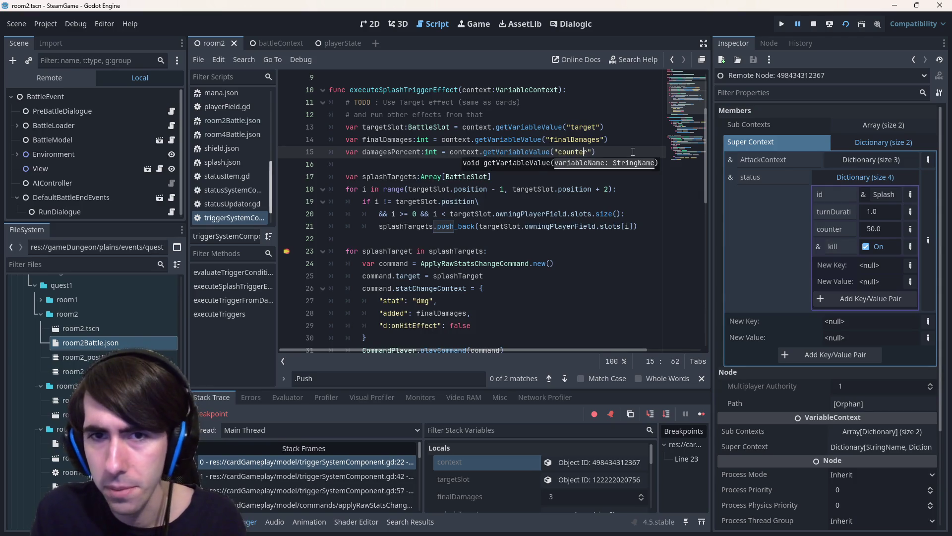
{"action": "key", "text": "Right"}
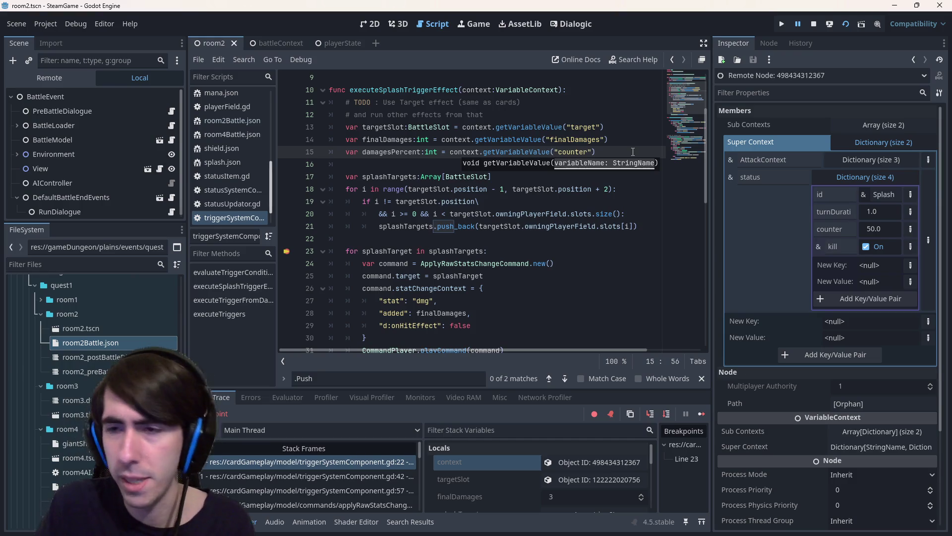
{"action": "type", "text": "status."}
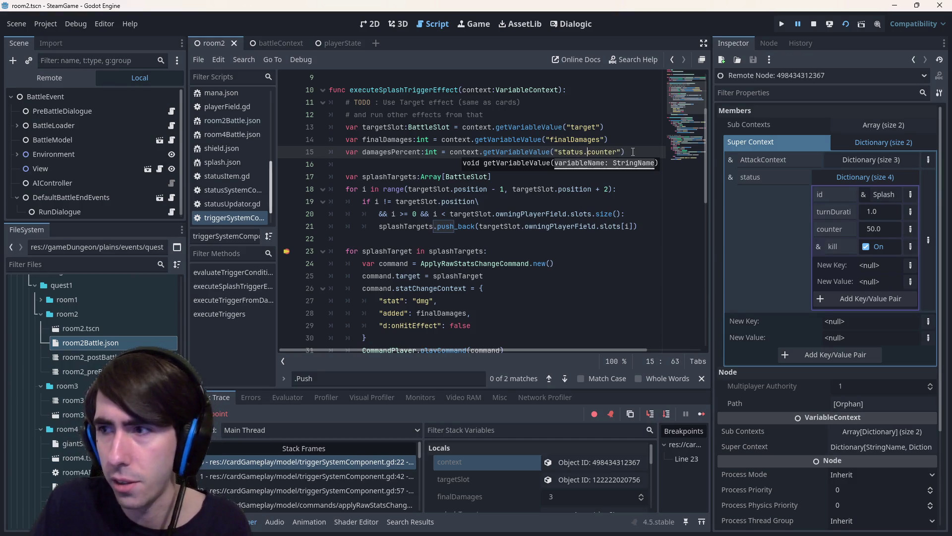
Change the line 15 call from getVariableValue to evaluateExpression.
{"action": "double_click", "coordinate": [548, 152]}
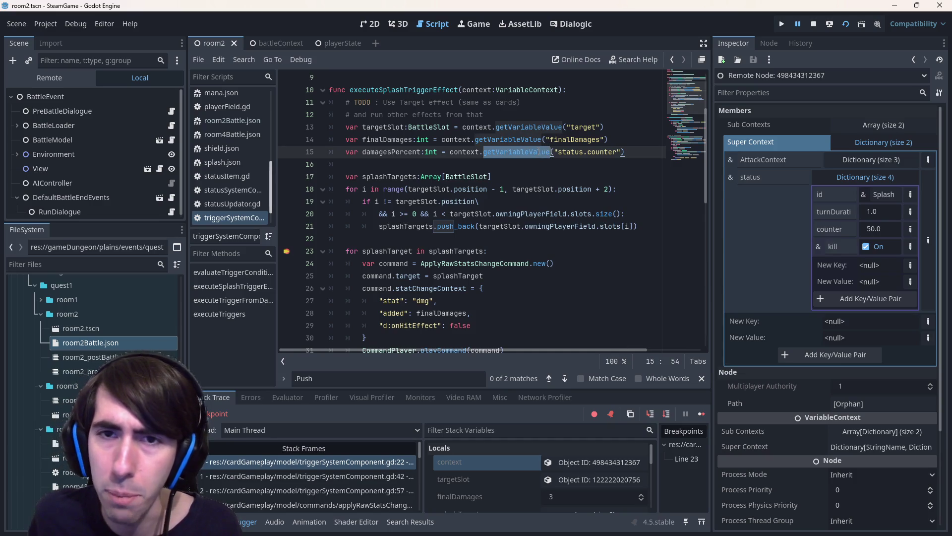
{"action": "type", "text": "evl"}
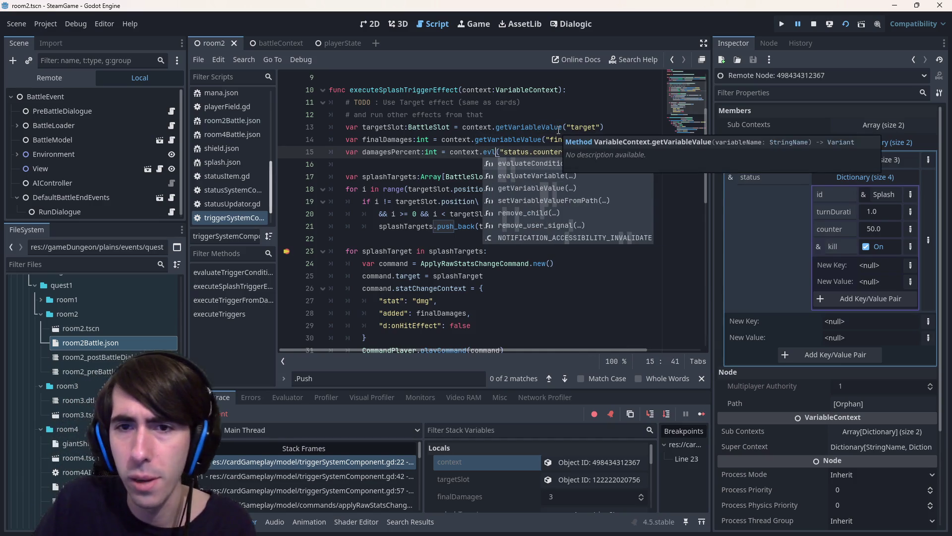
{"action": "key", "text": "Return"}
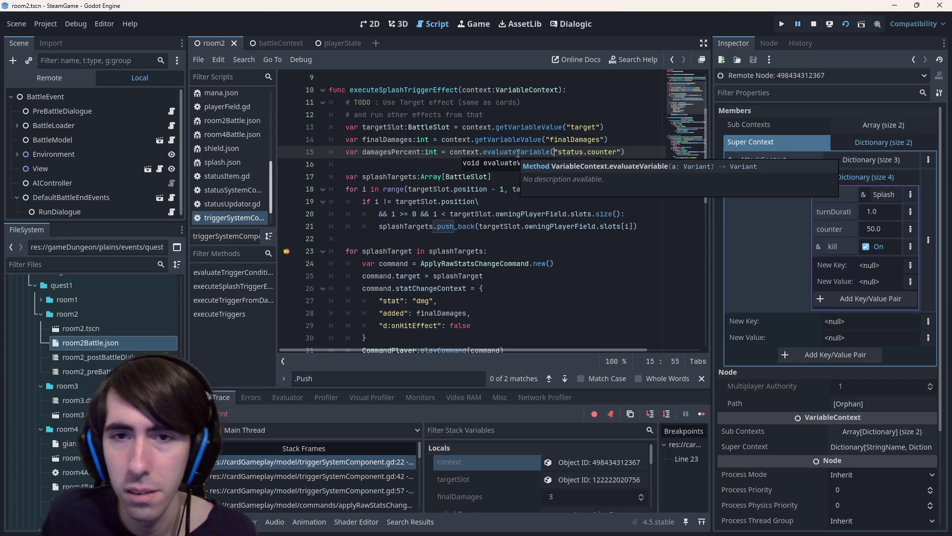
{"action": "left_click", "coordinate": [517, 152]}
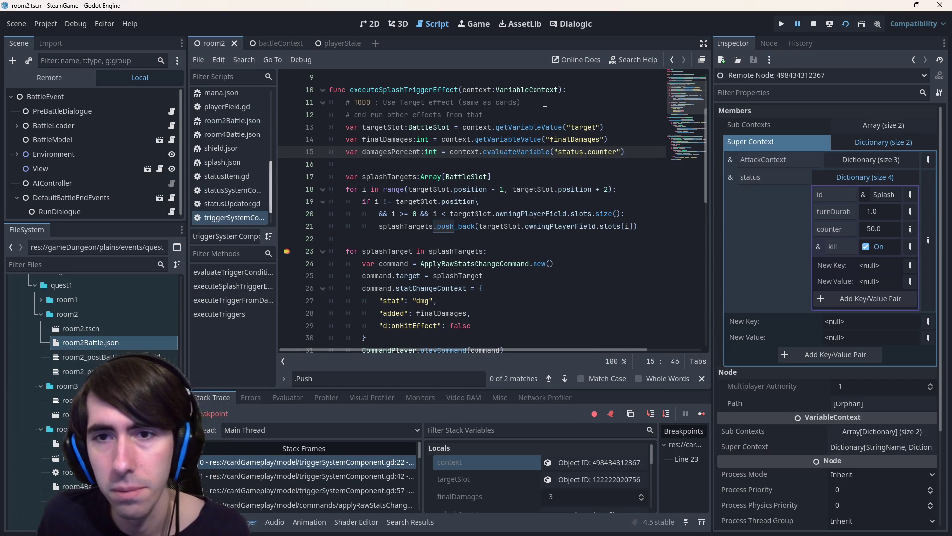
{"action": "key", "text": "ctrl+BackSpace"}
{"action": "key", "text": "ctrl+Delete"}
{"action": "type", "text": "evl"}
{"action": "key", "text": "Return"}
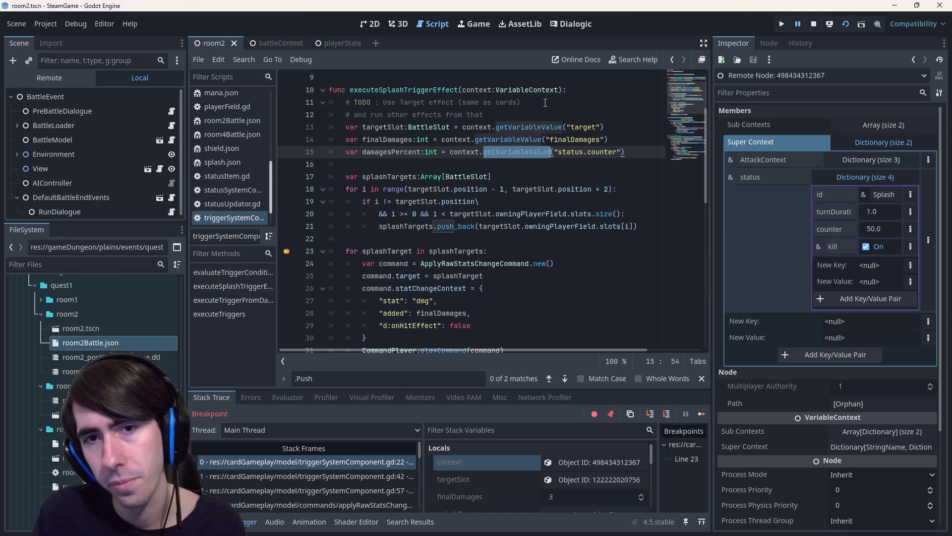
{"action": "key", "text": "ctrl+z"}
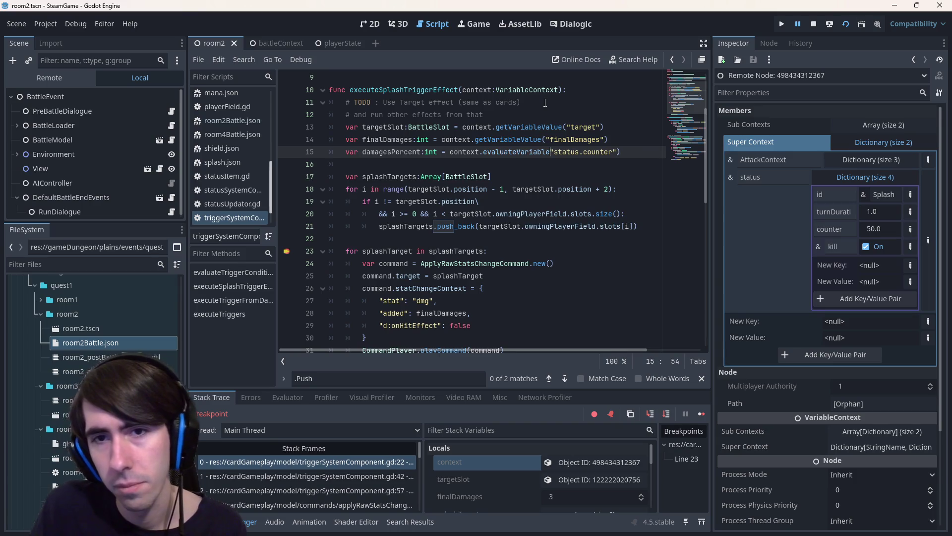
{"action": "key", "text": "BackSpace"}
{"action": "key", "text": "BackSpace"}
{"action": "key", "text": "BackSpace"}
{"action": "type", "text": "Expression("}
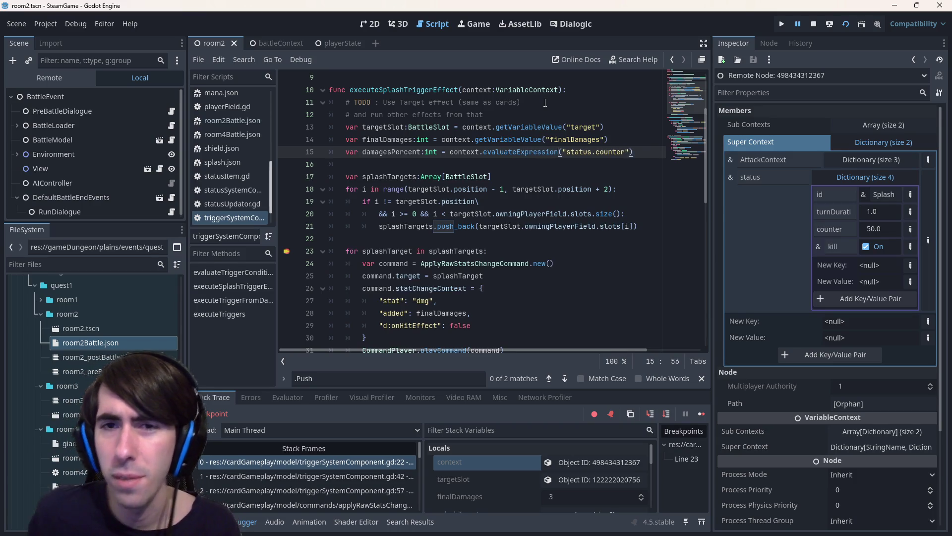
{"action": "double_click", "coordinate": [557, 150]}
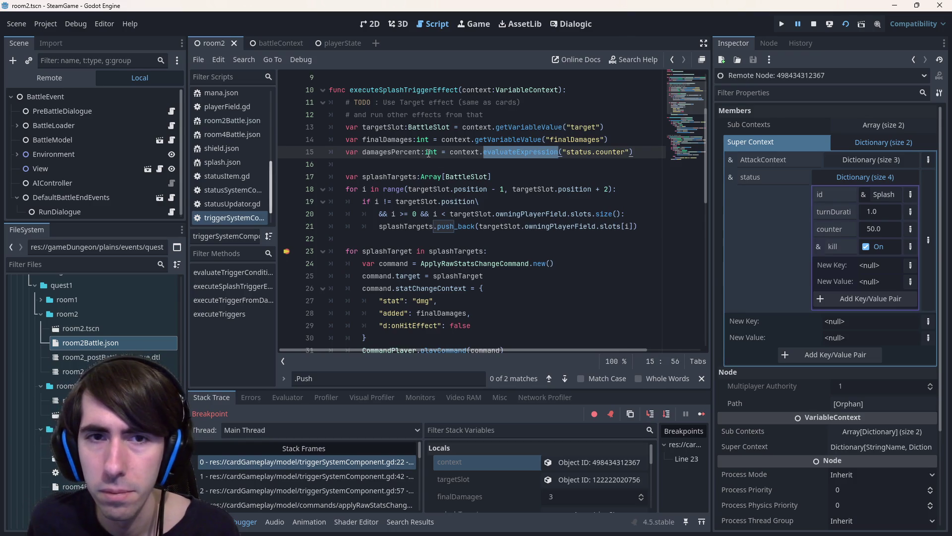
Jump to the getVariableValue definition and move to evaluateVariable in variableContext.gd.
{"action": "mouse_move", "coordinate": [429, 153]}
{"action": "double_click", "coordinate": [515, 140]}
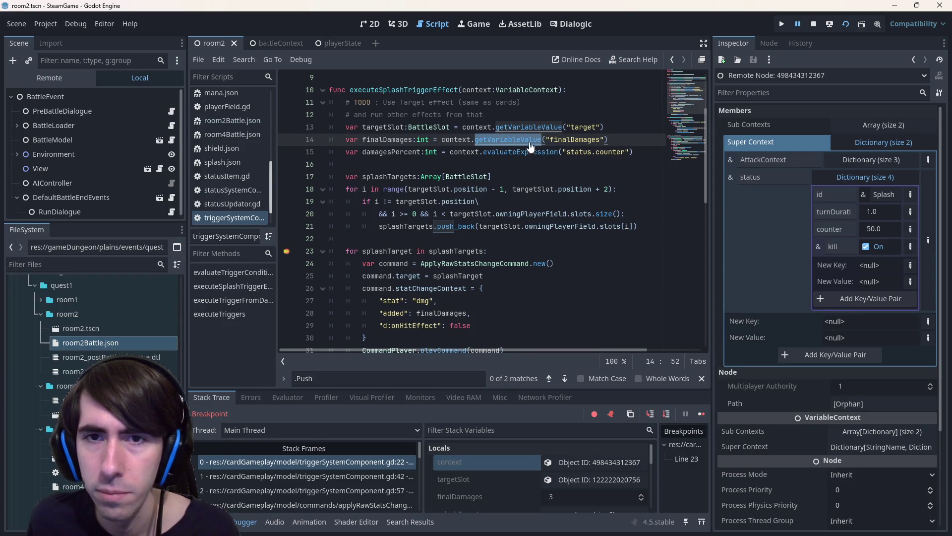
{"action": "left_click", "coordinate": [532, 141], "text": "ctrl"}
{"action": "scroll", "coordinate": [479, 281], "scroll_direction": "up", "scroll_amount": 2}
{"action": "left_click", "coordinate": [360, 238]}
Start a new 'func evaluateExpression(' declaration below evaluateVariable.
{"action": "scroll", "coordinate": [361, 240], "scroll_direction": "down", "scroll_amount": 3}
{"action": "left_click", "coordinate": [357, 228]}
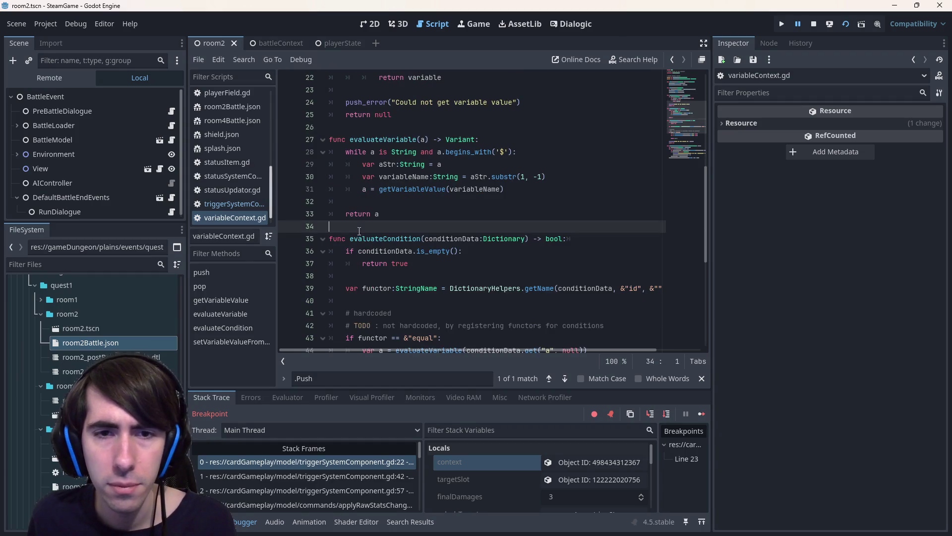
{"action": "key", "text": "Return"}
{"action": "key", "text": "Return"}
{"action": "key", "text": "Up"}
{"action": "type", "text": "func evaluateExpression"}
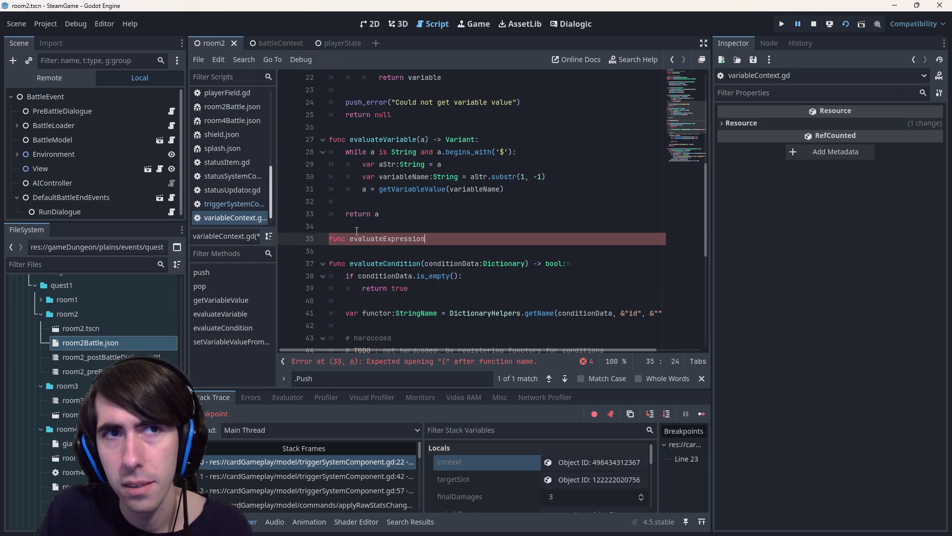
{"action": "type", "text": "("}
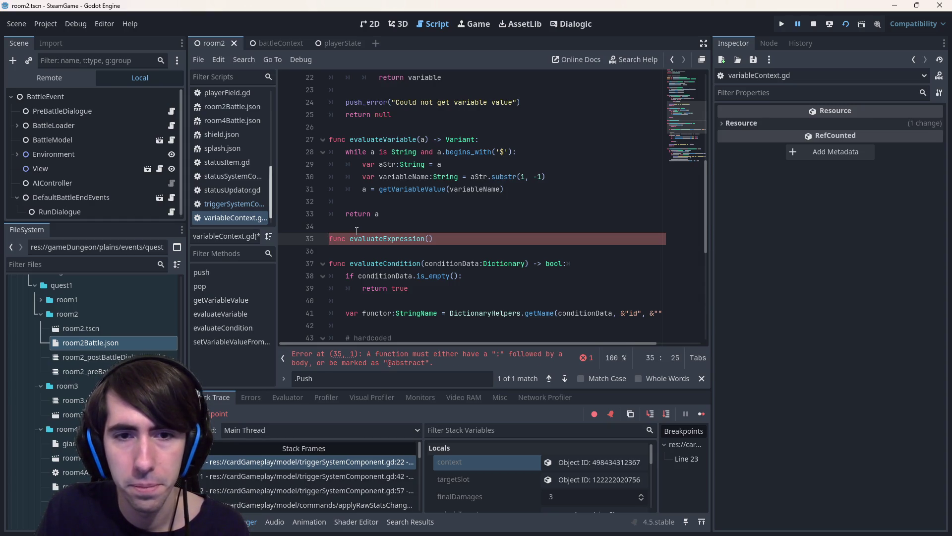
{"action": "scroll", "coordinate": [377, 238], "scroll_direction": "down", "scroll_amount": 3}
{"action": "left_click_drag", "start_coordinate": [417, 242], "coordinate": [662, 242]}
{"action": "left_click", "coordinate": [649, 239]}
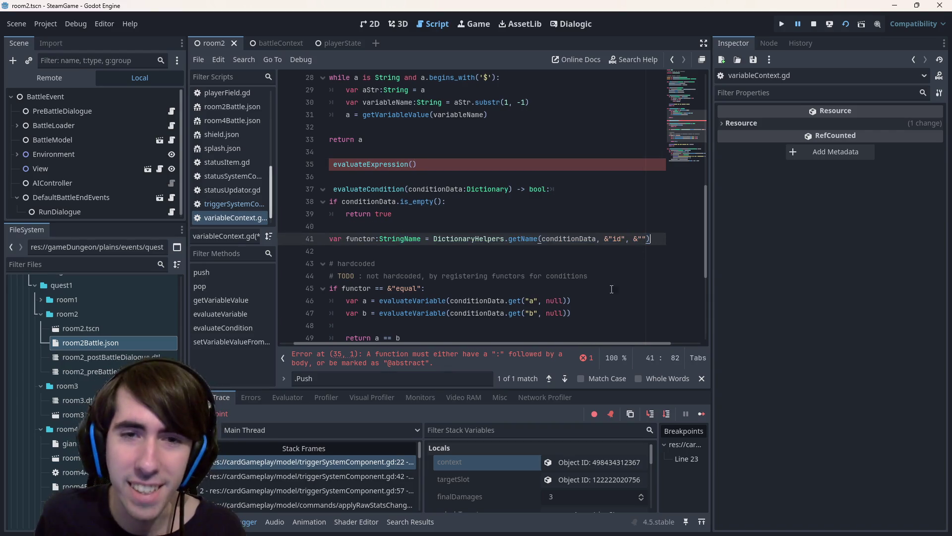
{"action": "left_click_drag", "start_coordinate": [377, 326], "coordinate": [347, 189]}
{"action": "left_click", "coordinate": [368, 191]}
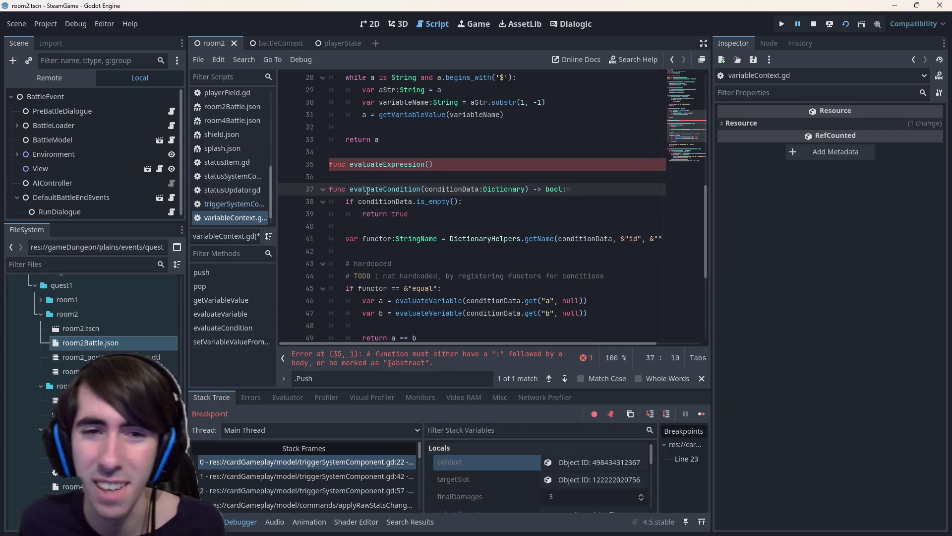
{"action": "scroll", "coordinate": [405, 220], "scroll_direction": "up", "scroll_amount": 3}
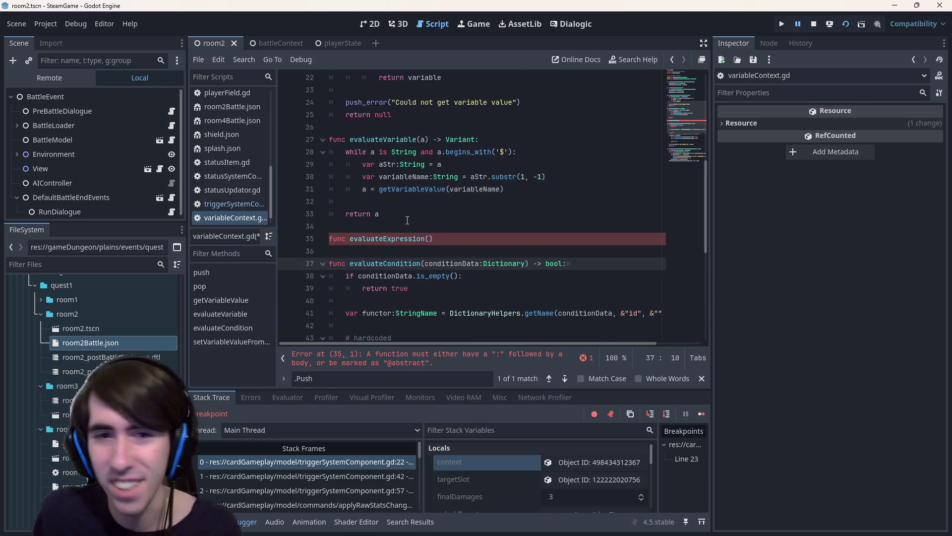
Complete the signature as 'func evaluateExpression(data) -> Variant:' and return to triggerSystemComponent.gd.
{"action": "left_click", "coordinate": [442, 239]}
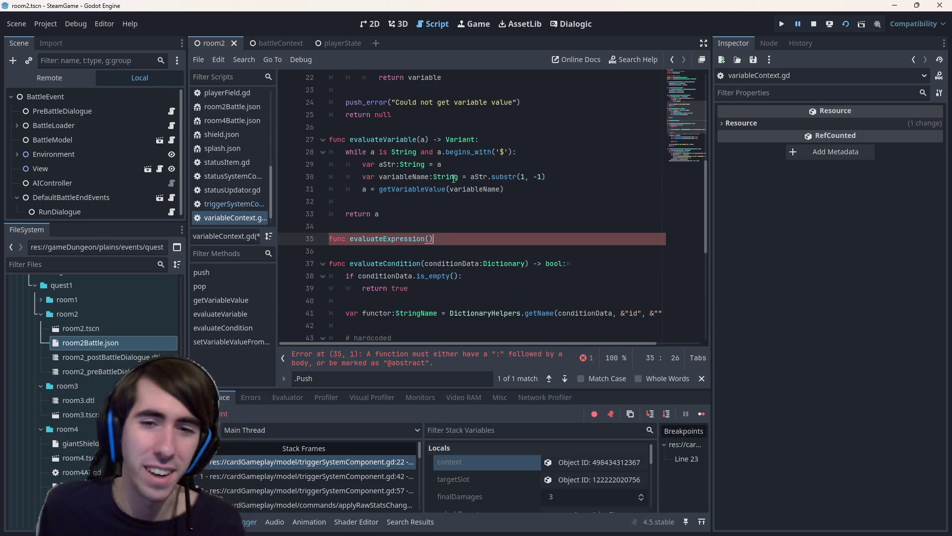
{"action": "type", "text": "data"}
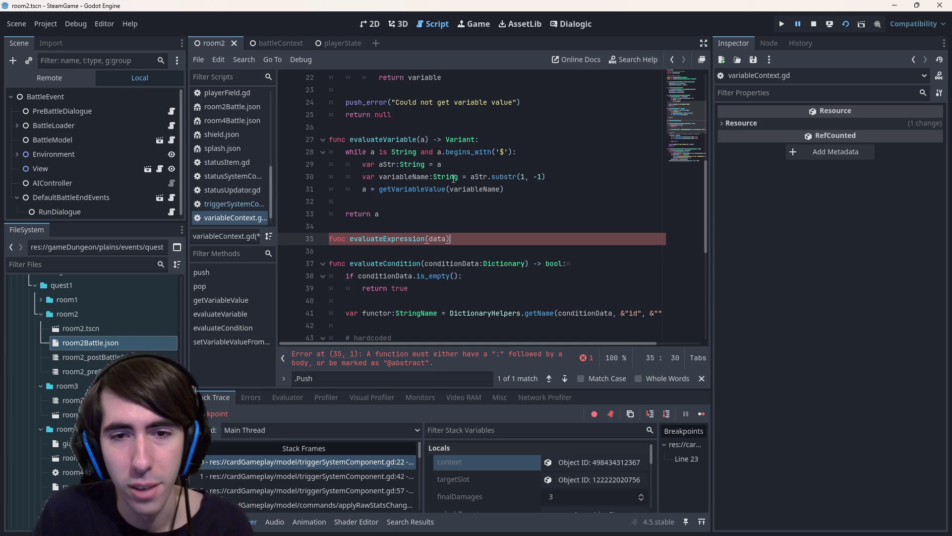
{"action": "key", "text": "End"}
{"action": "type", "text": ":"}
{"action": "key", "text": "Return"}
{"action": "key", "text": "Up"}
{"action": "key", "text": "End"}
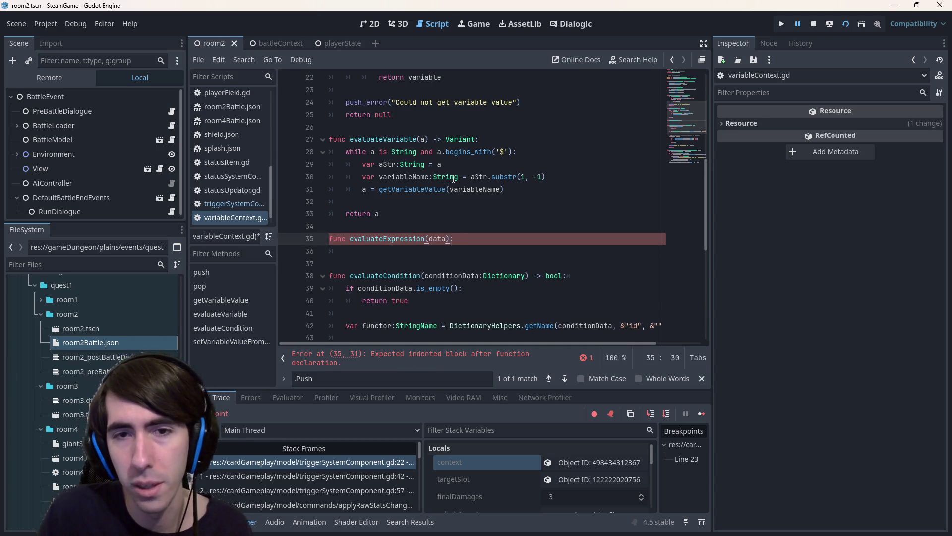
{"action": "type", "text": " -> Variant"}
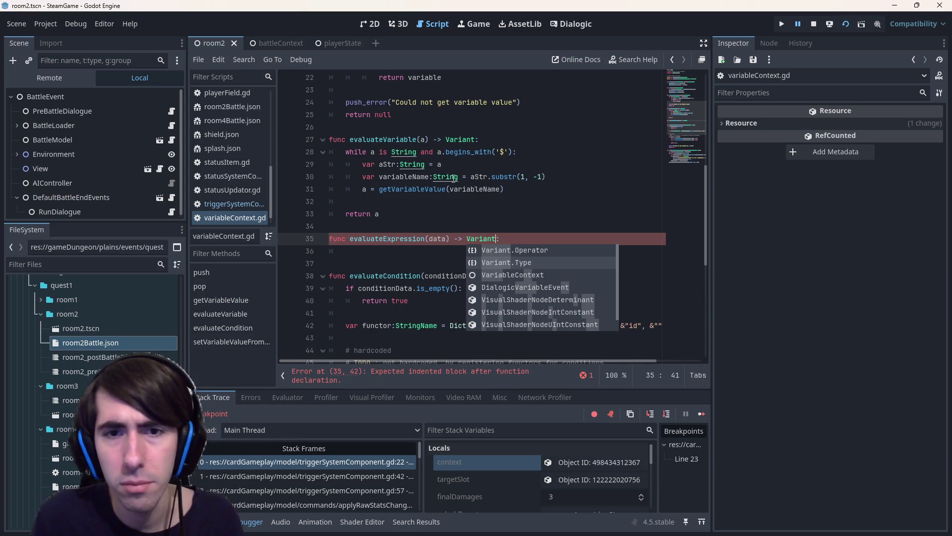
{"action": "key", "text": "Left"}
{"action": "key", "text": "Left"}
{"action": "key", "text": "Left"}
{"action": "key", "text": "Left"}
{"action": "key", "text": "Left"}
{"action": "key", "text": "Left"}
{"action": "type", "text": ":"}
{"action": "key", "text": "ctrl+z"}
{"action": "key", "text": "alt+Left"}
{"action": "key", "text": "alt+Left"}
{"action": "key", "text": "alt+Left"}
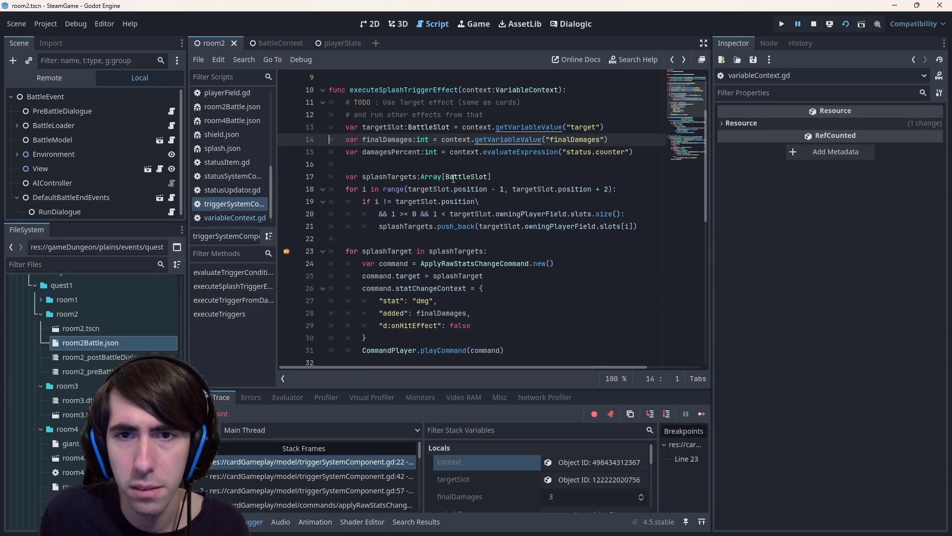
Select the kill-status setVariableValueFromPath line near line 40, then return to line 15.
{"action": "double_click", "coordinate": [521, 151]}
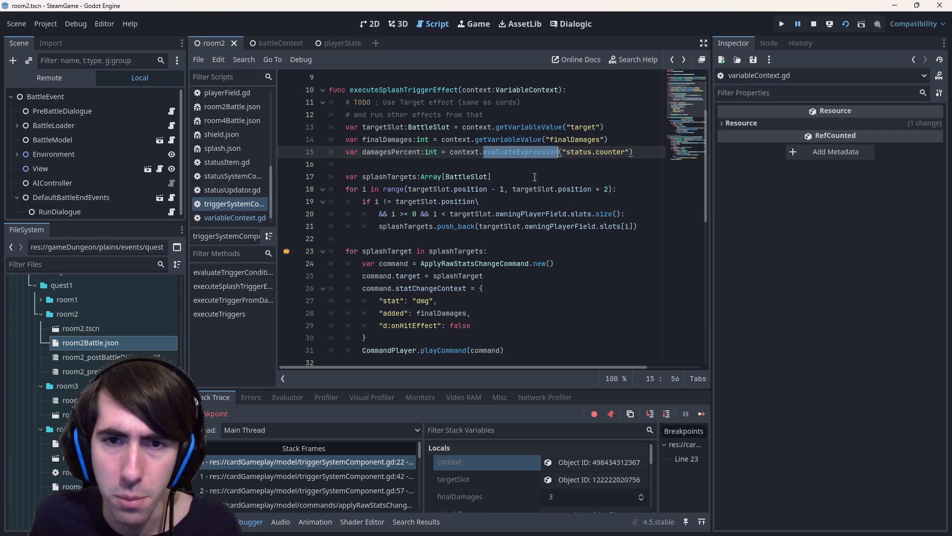
{"action": "scroll", "coordinate": [542, 169], "scroll_direction": "up", "scroll_amount": 3}
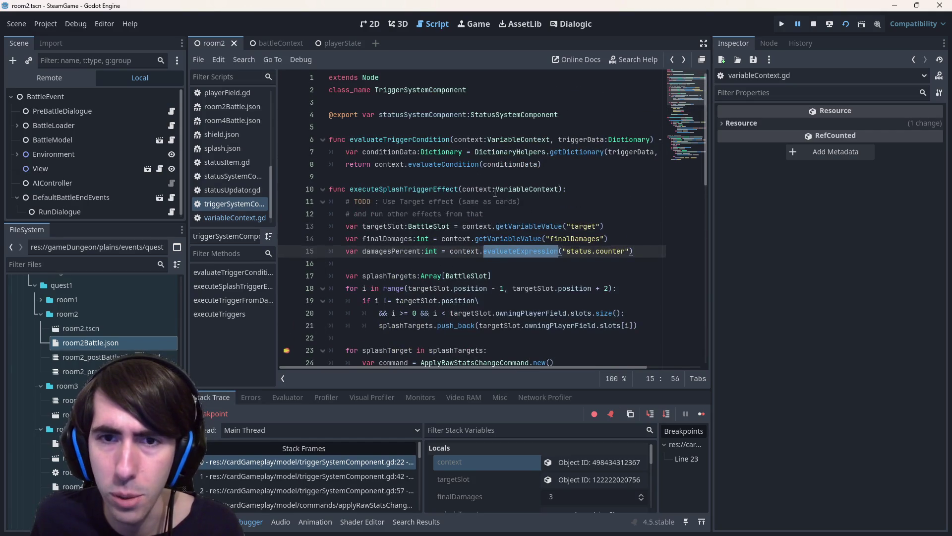
{"action": "left_click_drag", "start_coordinate": [494, 190], "coordinate": [647, 180]}
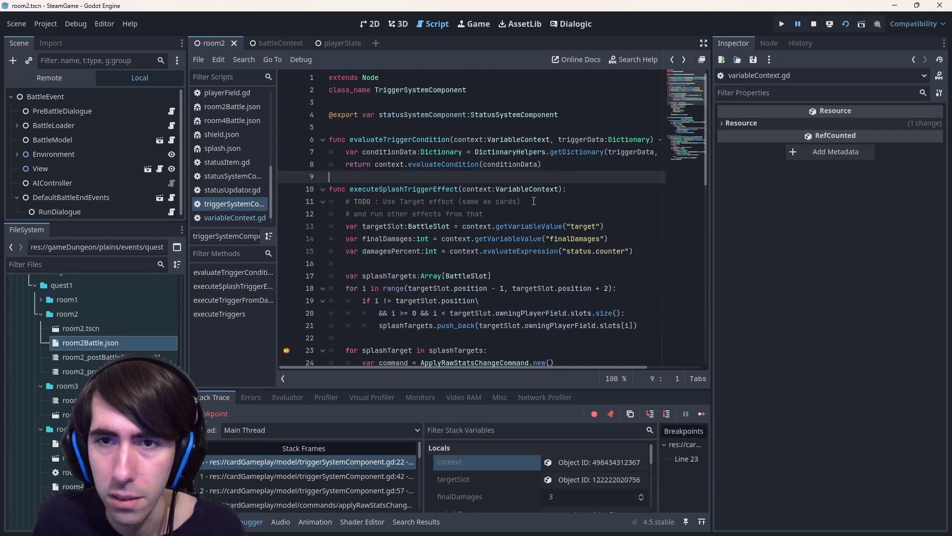
{"action": "scroll", "coordinate": [518, 224], "scroll_direction": "down", "scroll_amount": 4}
{"action": "scroll", "coordinate": [519, 225], "scroll_direction": "down", "scroll_amount": 4}
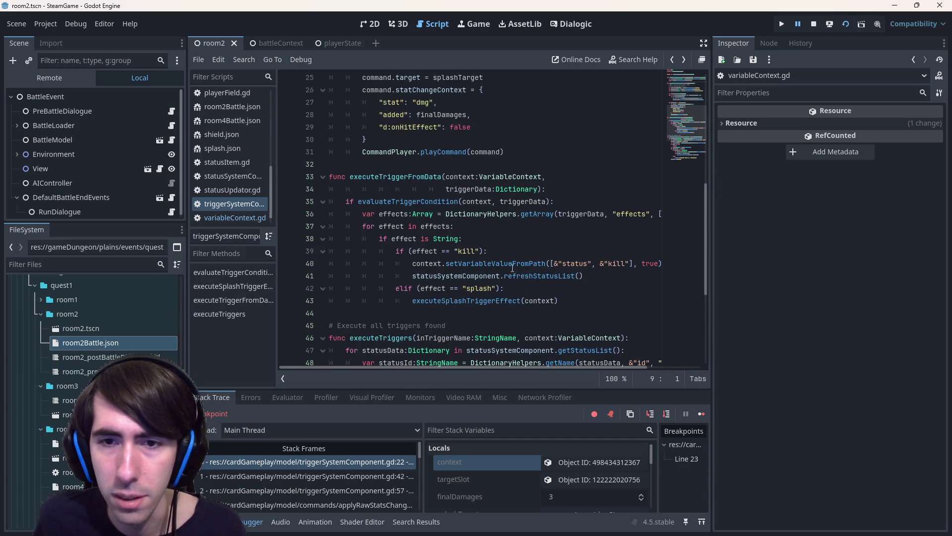
{"action": "left_click", "coordinate": [608, 263]}
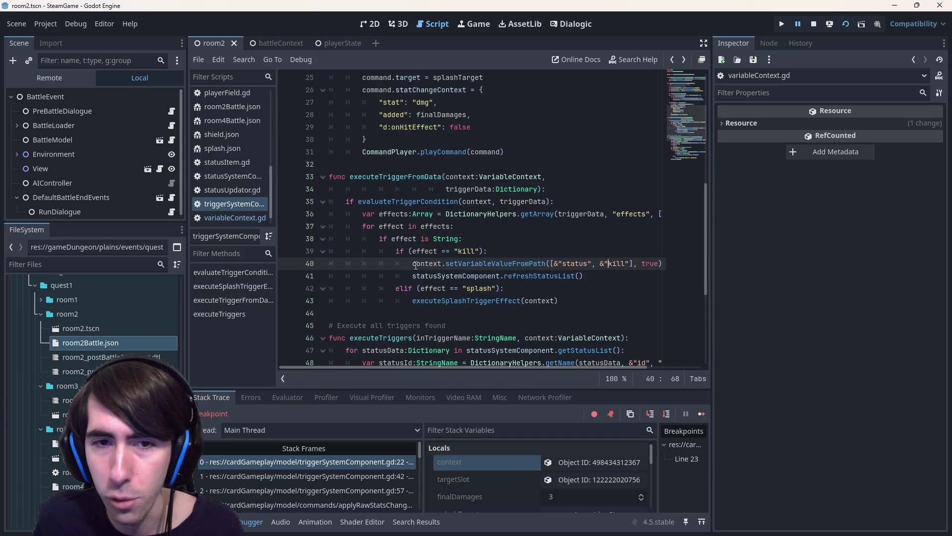
{"action": "left_click_drag", "start_coordinate": [415, 263], "coordinate": [664, 264]}
{"action": "key", "text": "ctrl+c"}
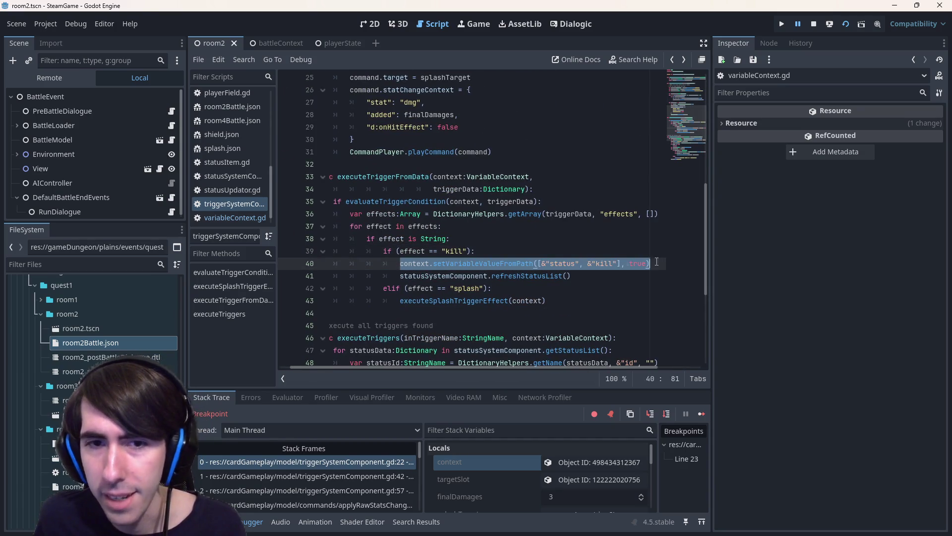
{"action": "scroll", "coordinate": [513, 229], "scroll_direction": "up", "scroll_amount": 7}
{"action": "left_click", "coordinate": [330, 213]}
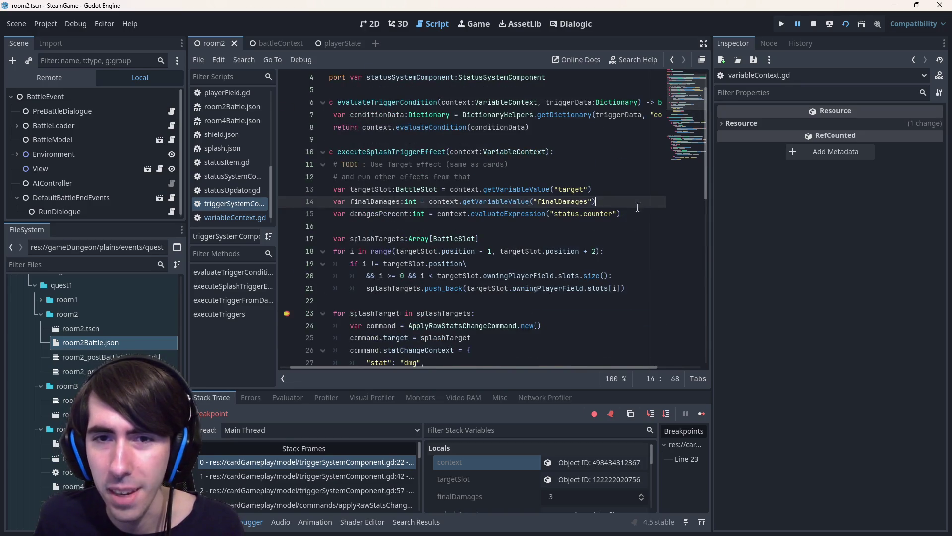
Paste the call above line 15, replacing kill with counter and set with get.
{"action": "key", "text": "Up"}
{"action": "key", "text": "End"}
{"action": "key", "text": "Return"}
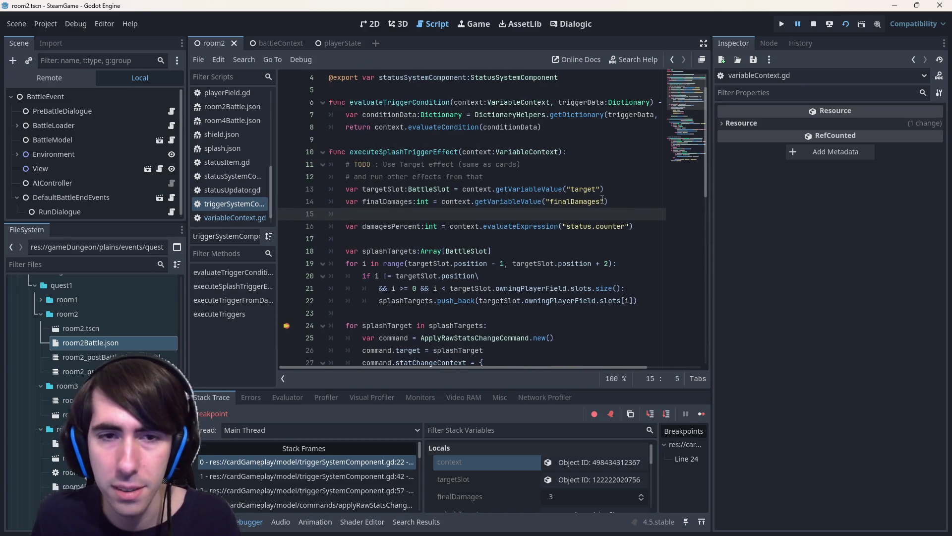
{"action": "key", "text": "ctrl+v"}
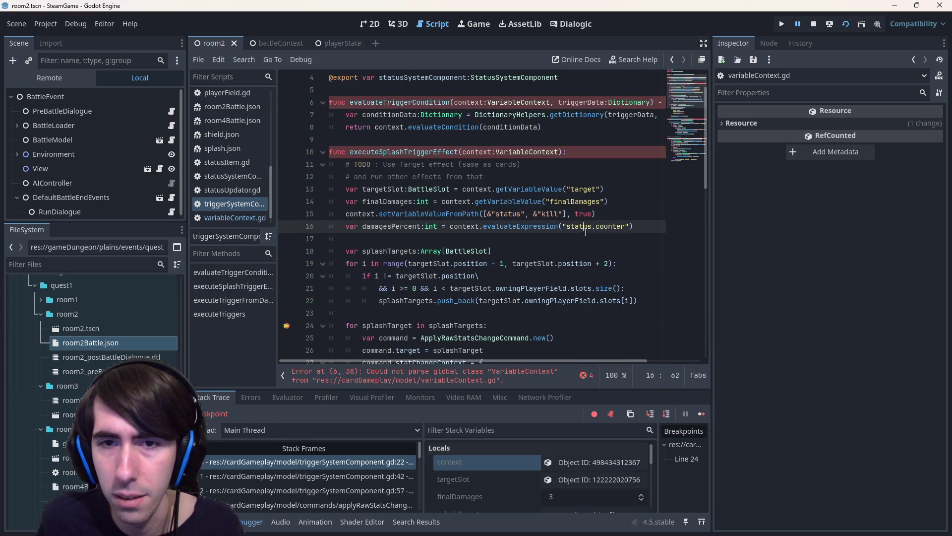
{"action": "double_click", "coordinate": [615, 227]}
{"action": "key", "text": "ctrl+c"}
{"action": "double_click", "coordinate": [552, 213]}
{"action": "key", "text": "ctrl+v"}
{"action": "left_click", "coordinate": [383, 214]}
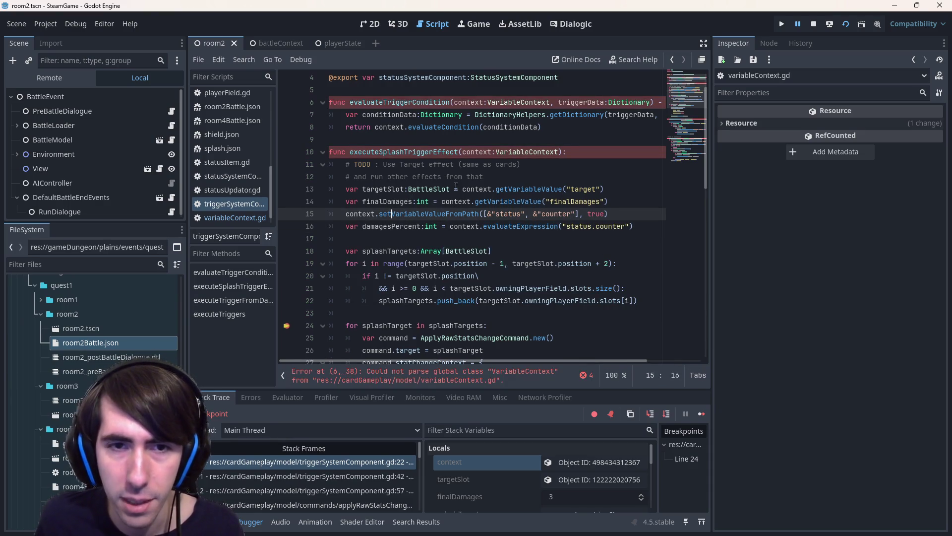
{"action": "key", "text": "BackSpace"}
{"action": "type", "text": "g"}
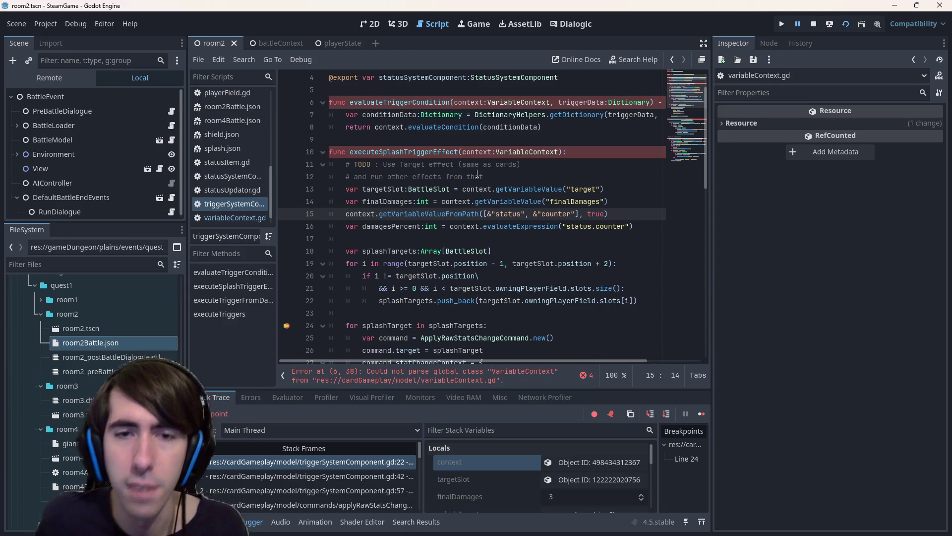
Assign the getVariableValueFromPath result to the damagesPercent:int declaration and save.
{"action": "left_click_drag", "start_coordinate": [347, 226], "coordinate": [439, 226]}
{"action": "key", "text": "ctrl+c"}
{"action": "left_click", "coordinate": [371, 214]}
{"action": "key", "text": "Home"}
{"action": "key", "text": "ctrl+v"}
{"action": "type", "text": "="}
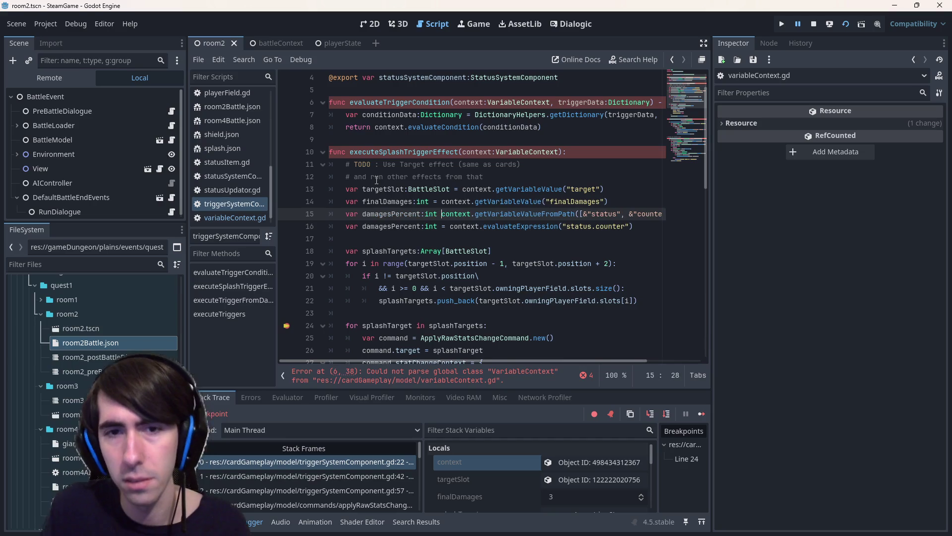
{"action": "key", "text": "ctrl+s"}
{"action": "left_click", "coordinate": [377, 180]}
Delete the old evaluateExpression line and jump to the VariableContext parse error on line 6.
{"action": "left_click_drag", "start_coordinate": [634, 227], "coordinate": [285, 225]}
{"action": "key", "text": "BackSpace"}
{"action": "key", "text": "BackSpace"}
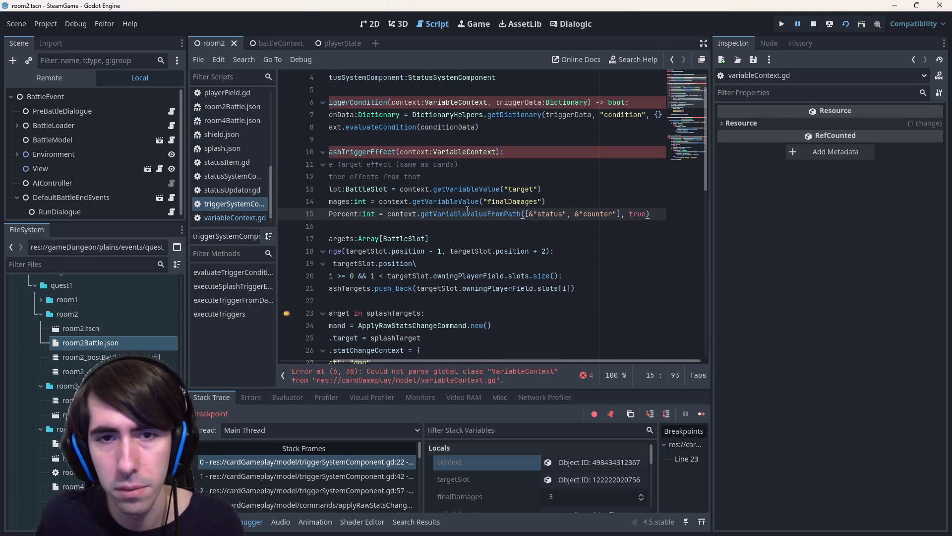
{"action": "double_click", "coordinate": [475, 214]}
{"action": "left_click_drag", "start_coordinate": [477, 243], "coordinate": [233, 216]}
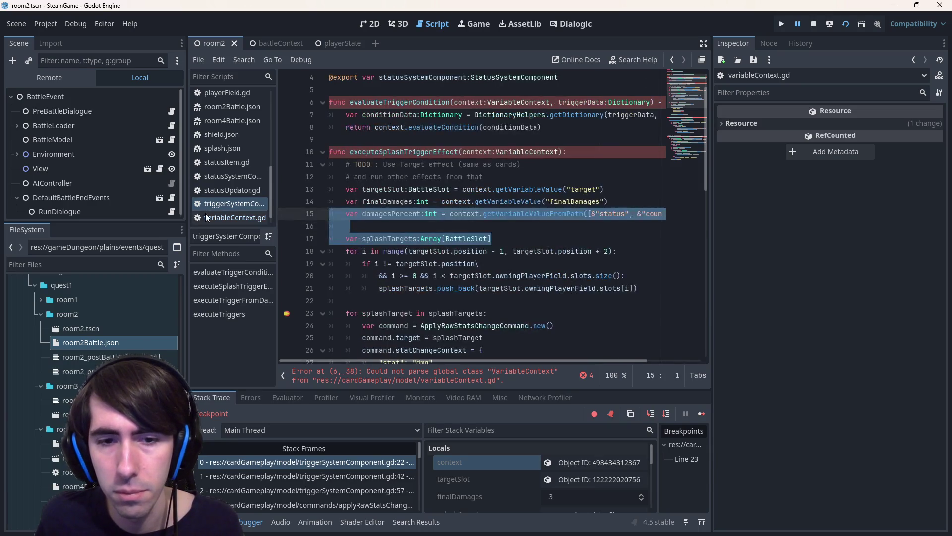
{"action": "left_click", "coordinate": [506, 375]}
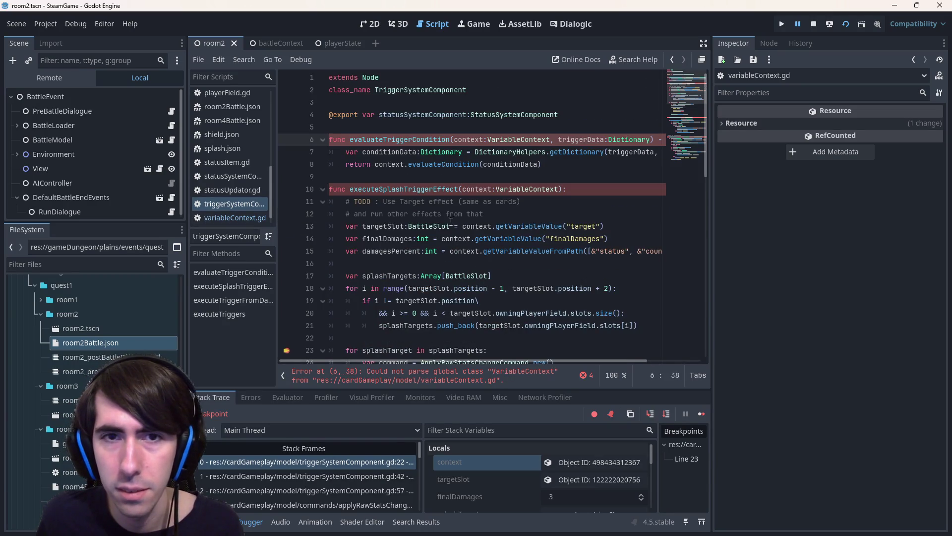